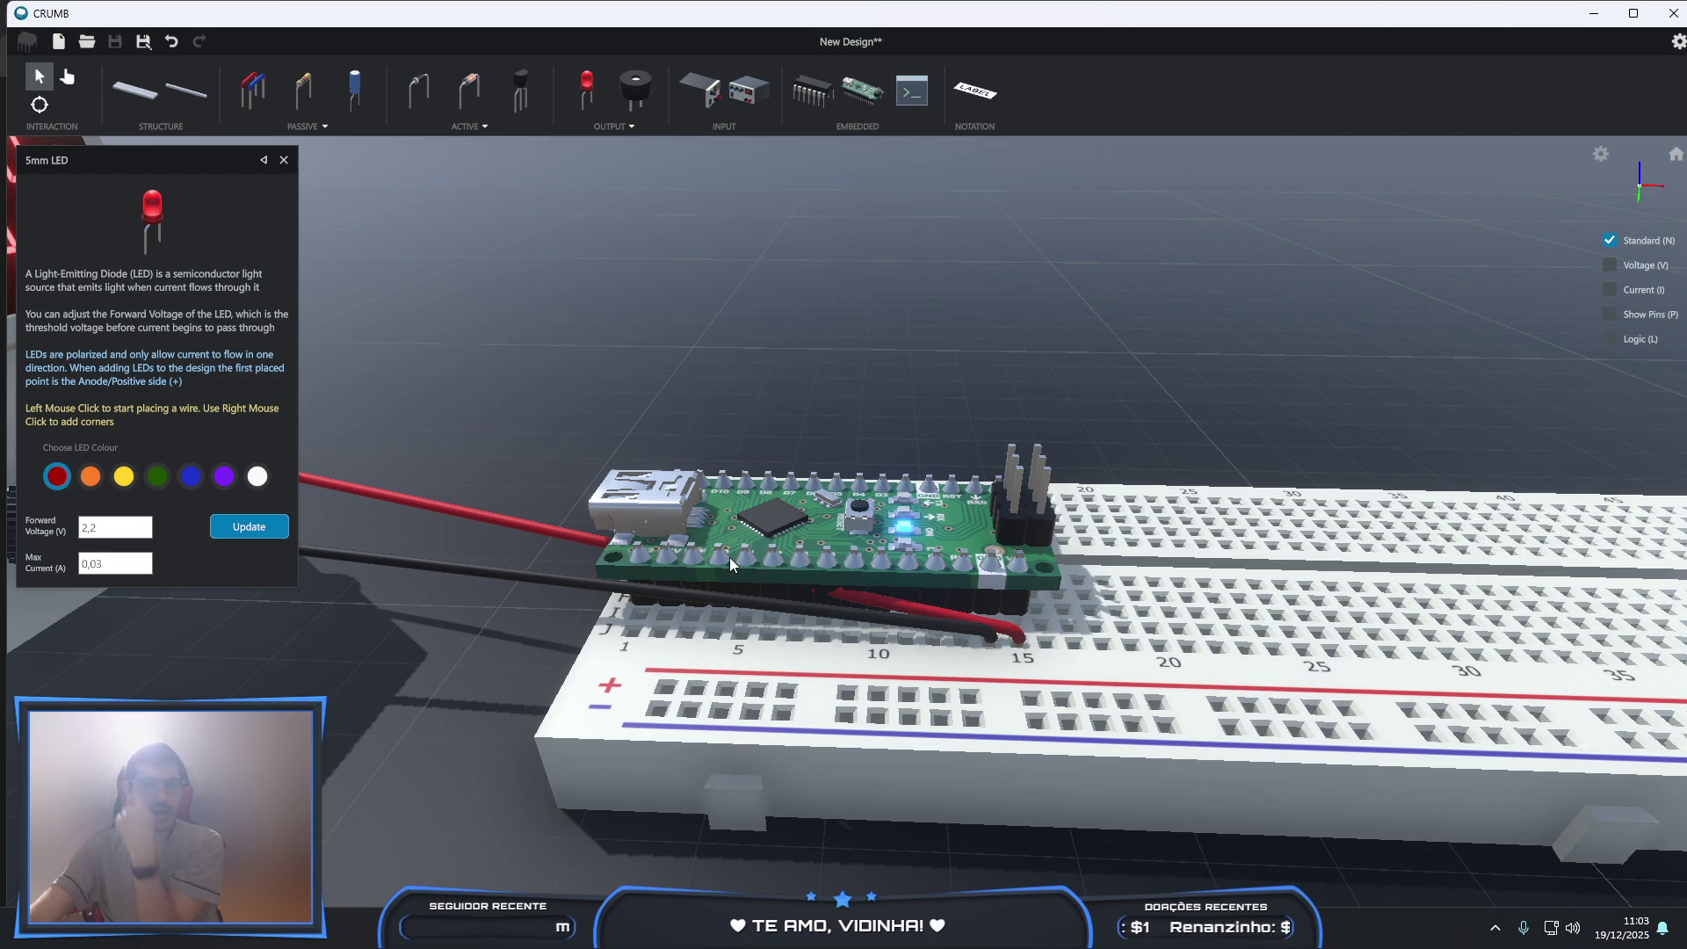
- Place a red 5mm LED with its anode at breadboard hole J1 and its second leg on the Nano board
{"action": "scroll", "coordinate": [730, 561], "scroll_direction": "up", "scroll_amount": 3}
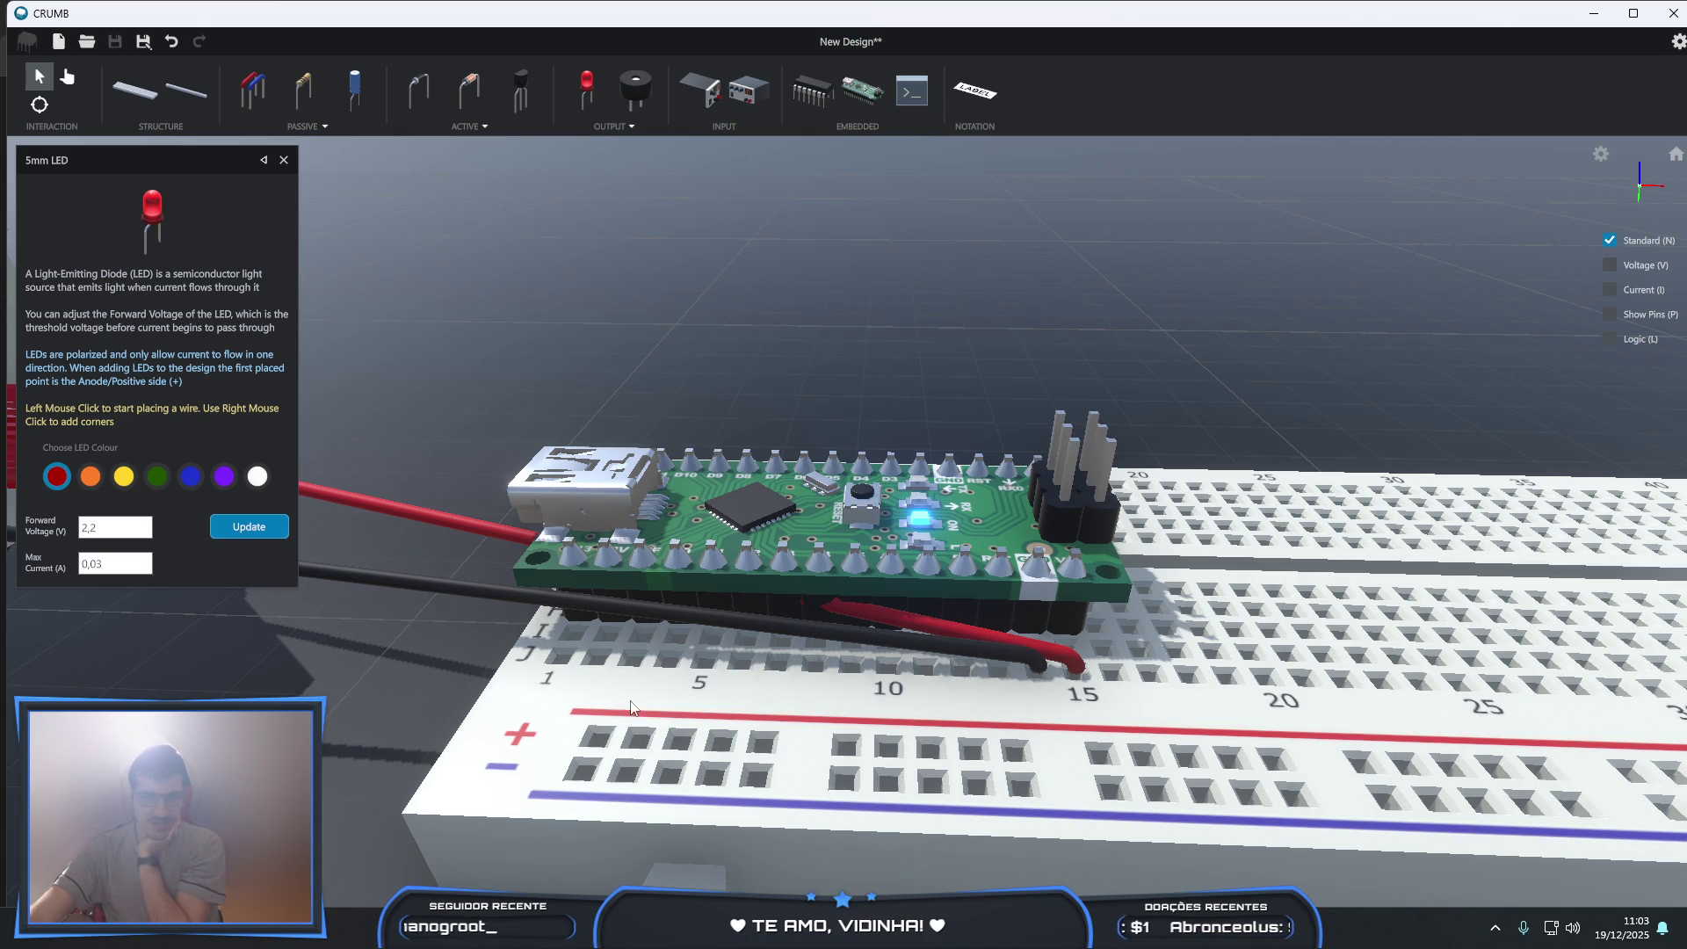
{"action": "left_click", "coordinate": [567, 655]}
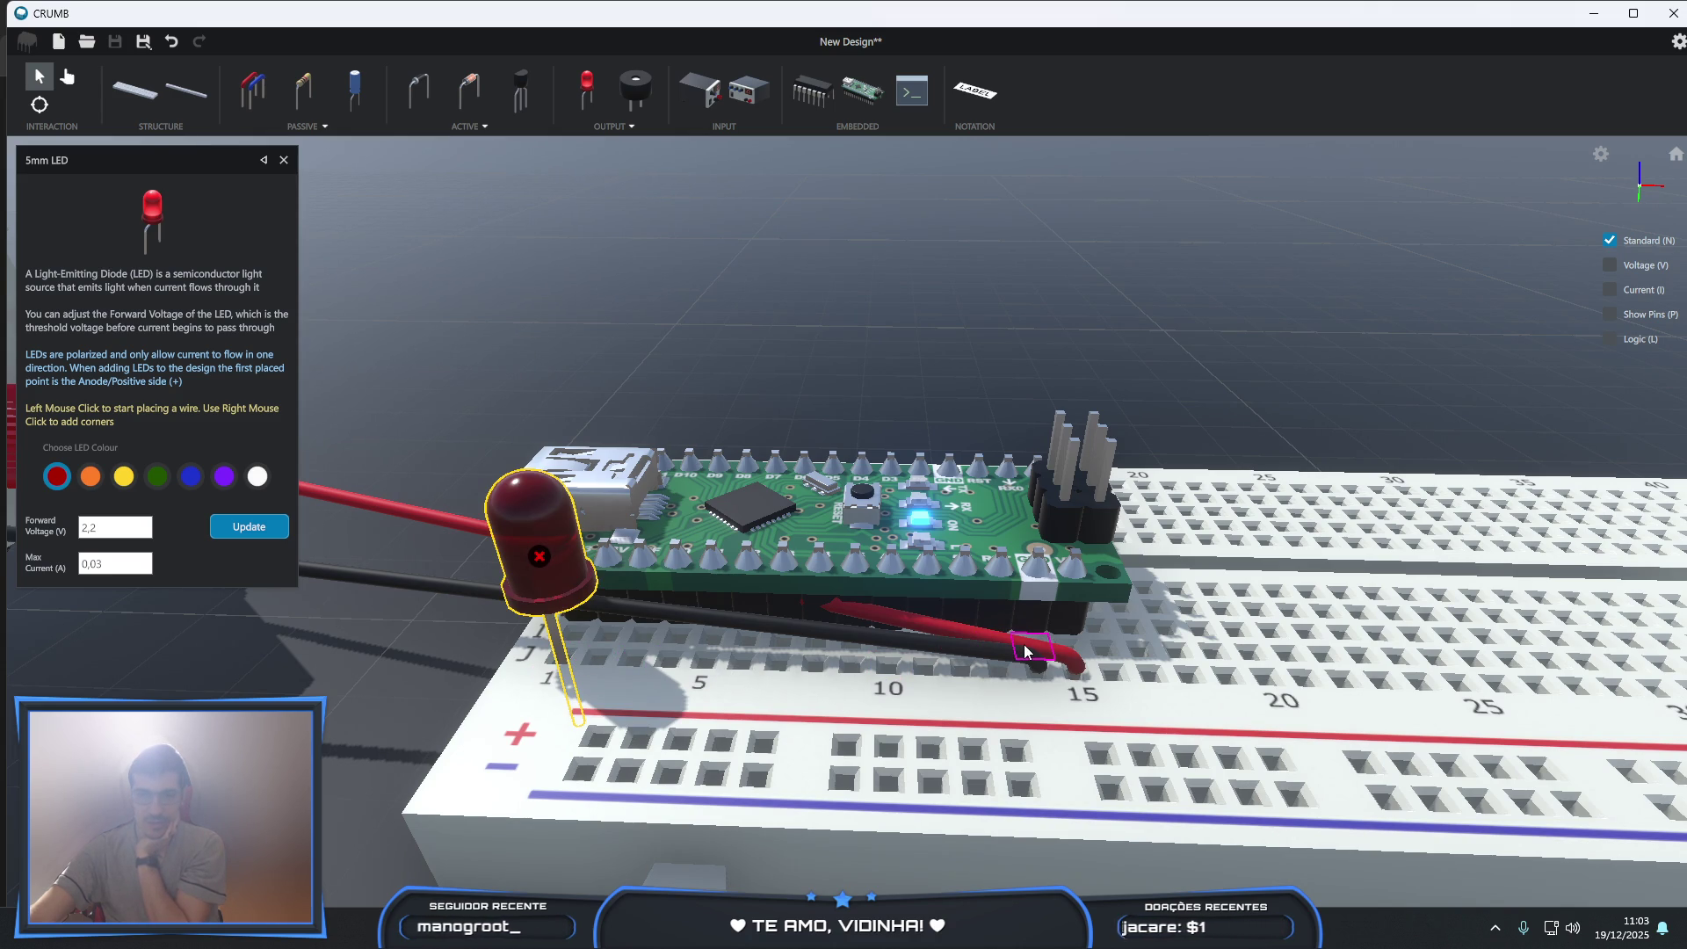
{"action": "scroll", "coordinate": [1025, 650], "scroll_direction": "down", "scroll_amount": 1}
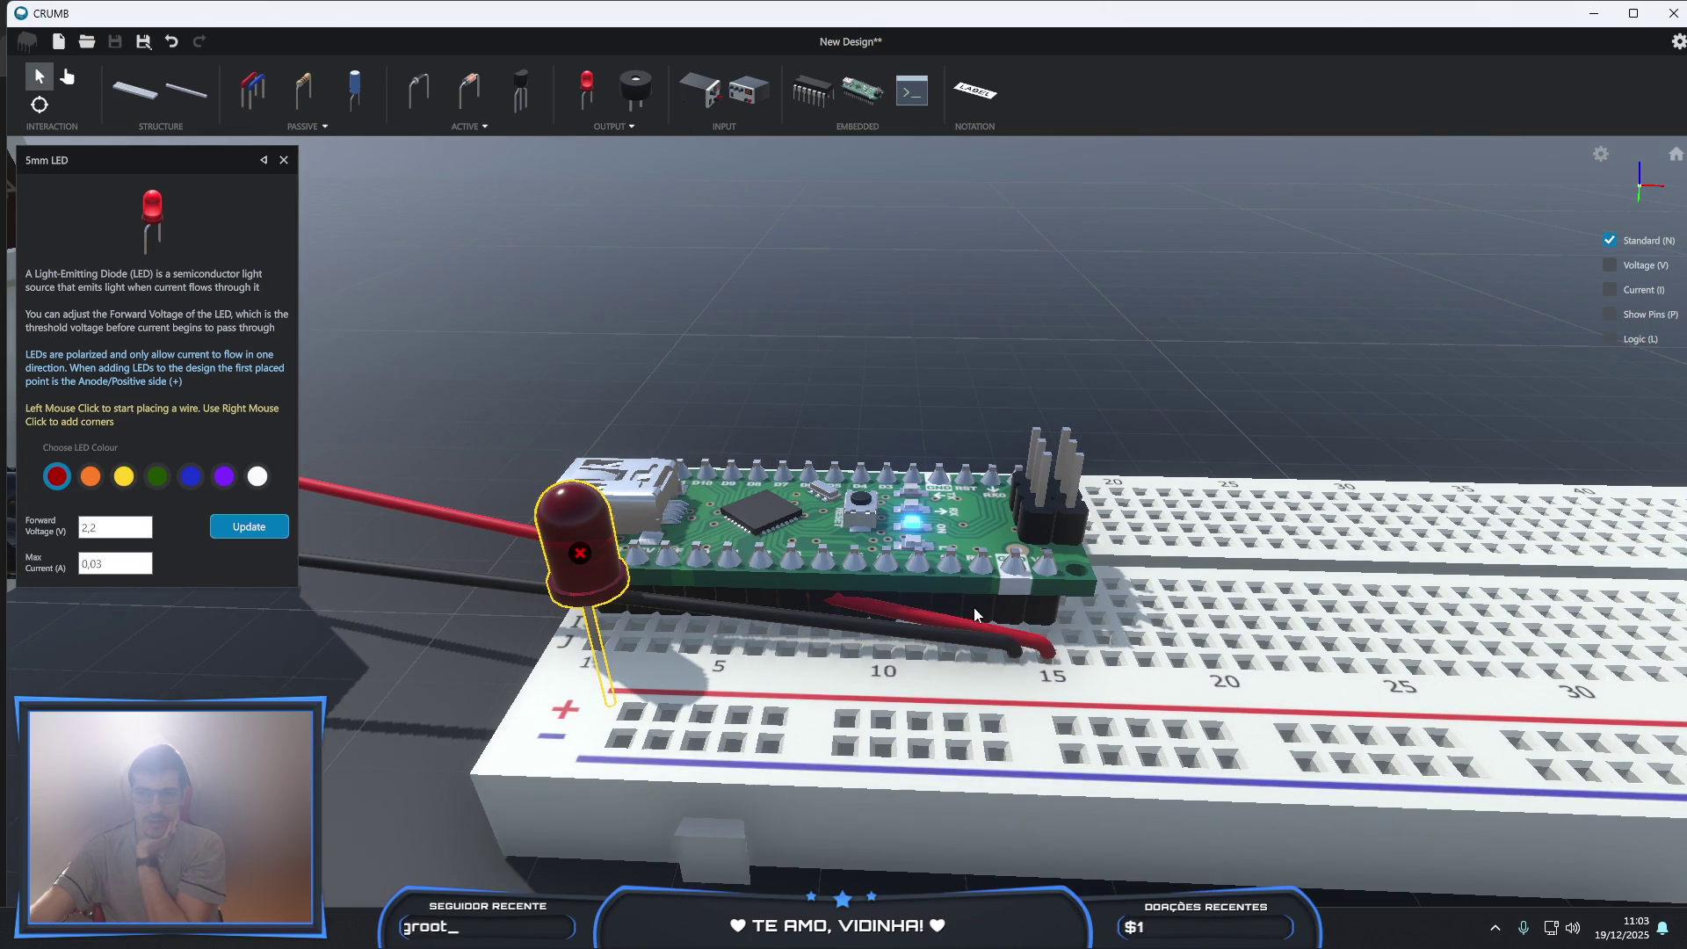
{"action": "mouse_move", "coordinate": [973, 608]}
{"action": "middle_mouse_down"}
{"action": "mouse_move", "coordinate": [972, 687]}
{"action": "mouse_move", "coordinate": [970, 613]}
{"action": "middle_mouse_up"}
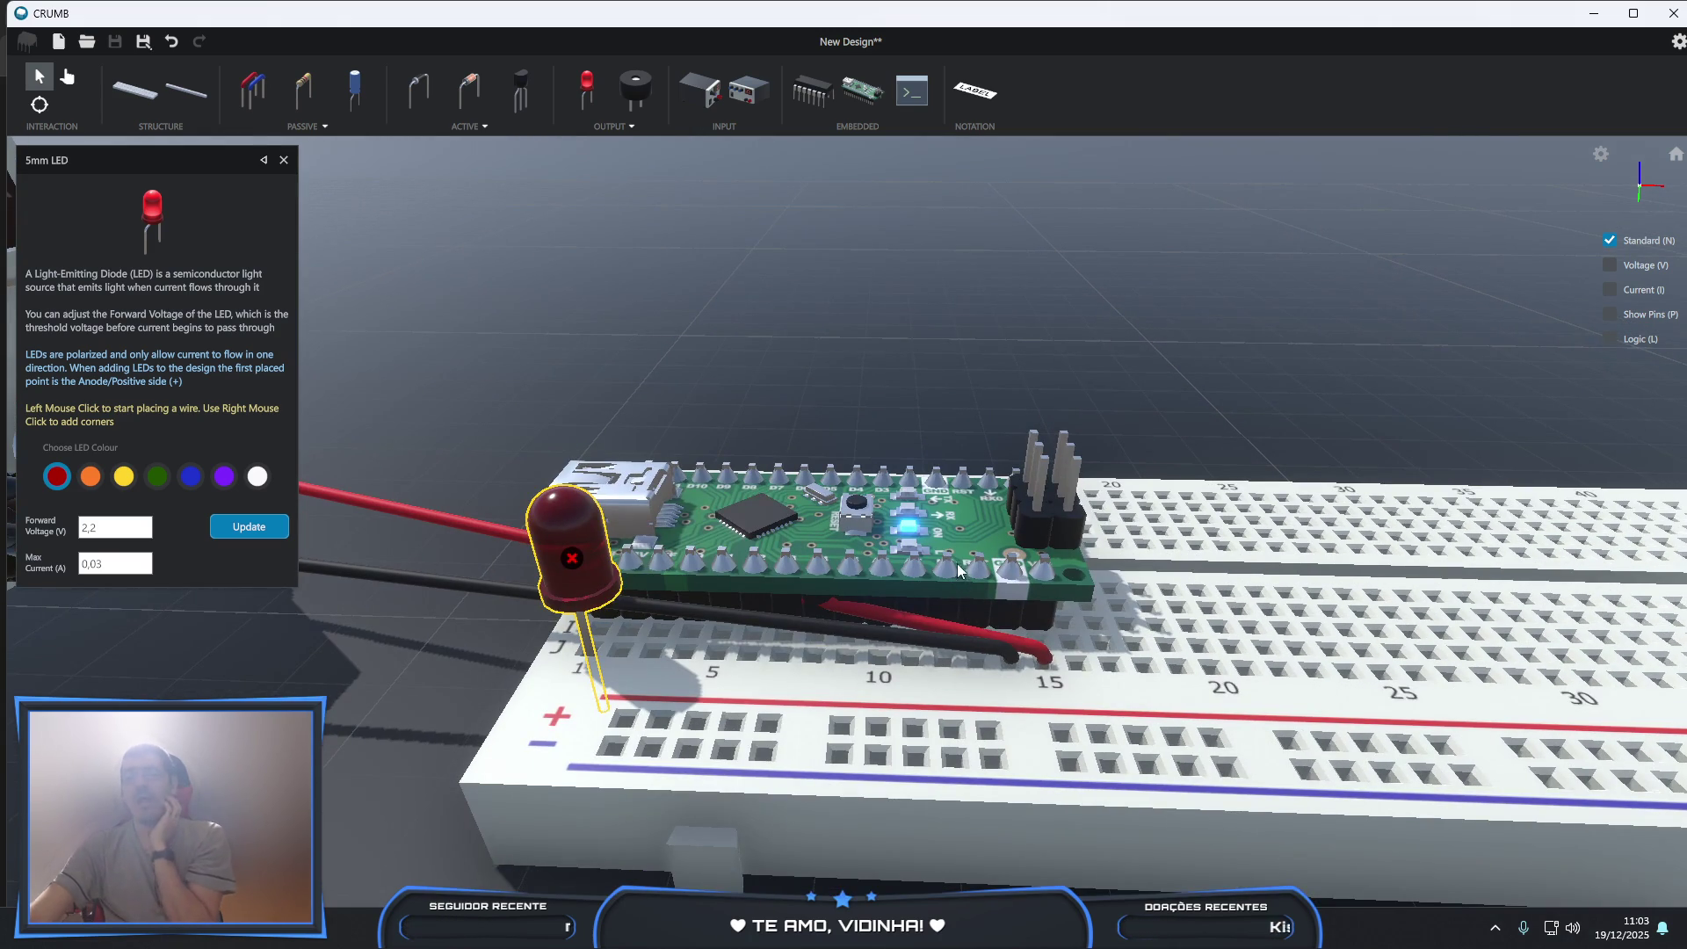
{"action": "middle_click_drag", "start_coordinate": [954, 519], "coordinate": [963, 646]}
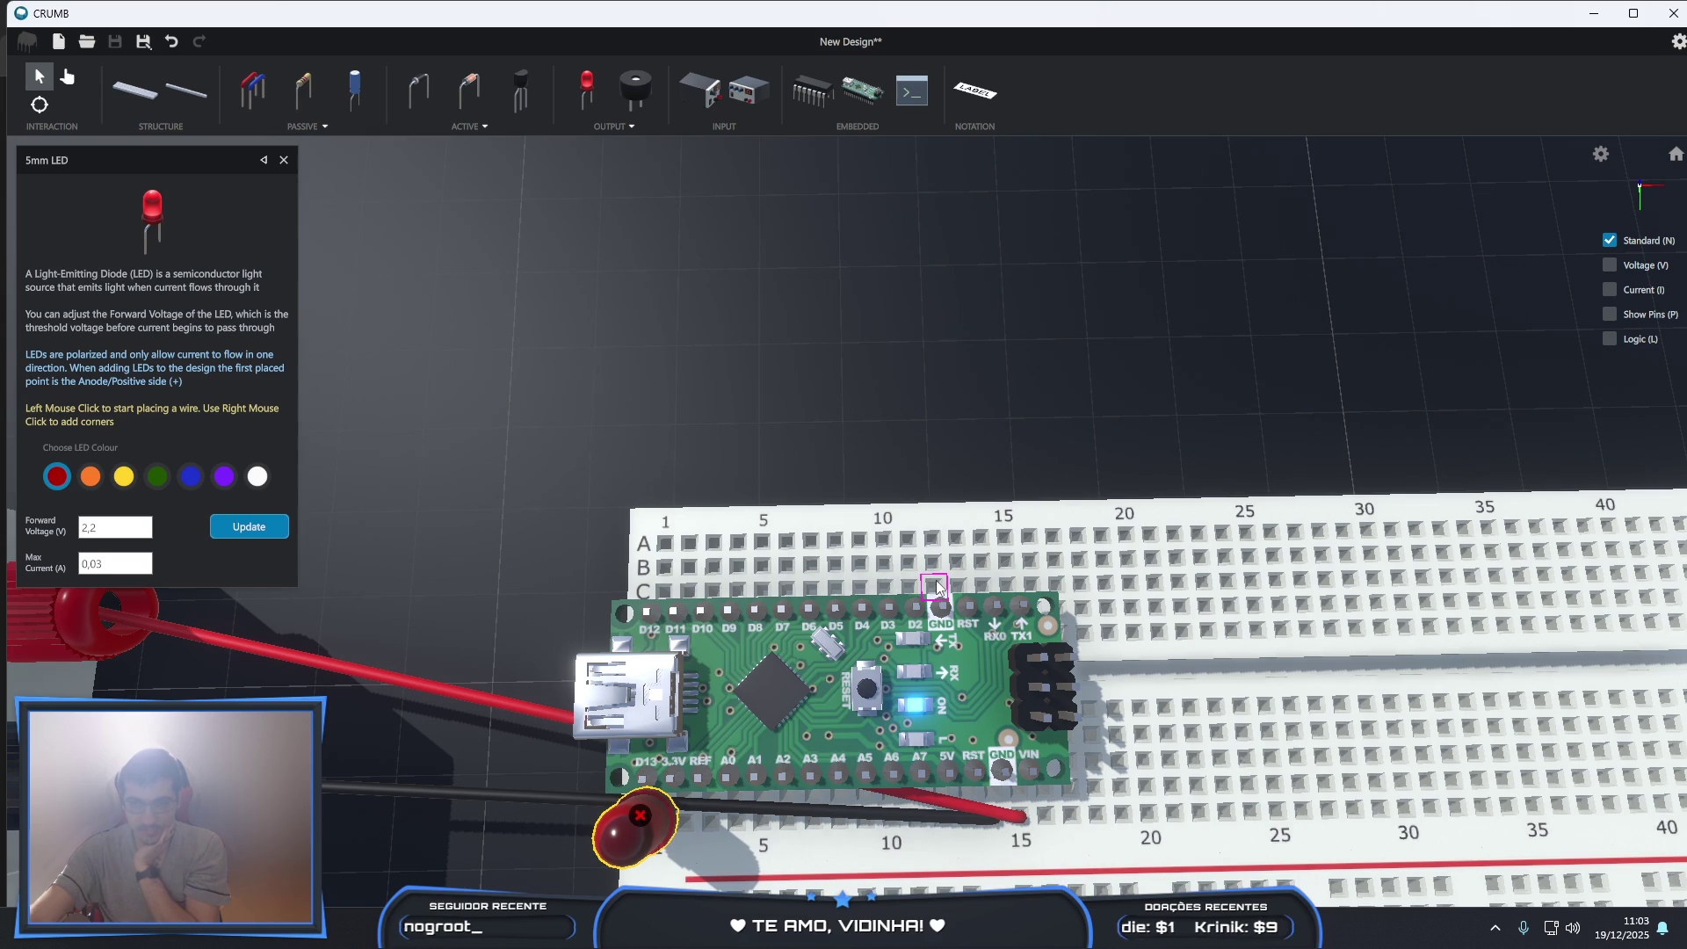
{"action": "mouse_move", "coordinate": [937, 582]}
{"action": "middle_mouse_down"}
{"action": "mouse_move", "coordinate": [872, 752]}
{"action": "mouse_move", "coordinate": [863, 531]}
{"action": "mouse_move", "coordinate": [868, 570]}
{"action": "mouse_move", "coordinate": [894, 576]}
{"action": "middle_mouse_up"}
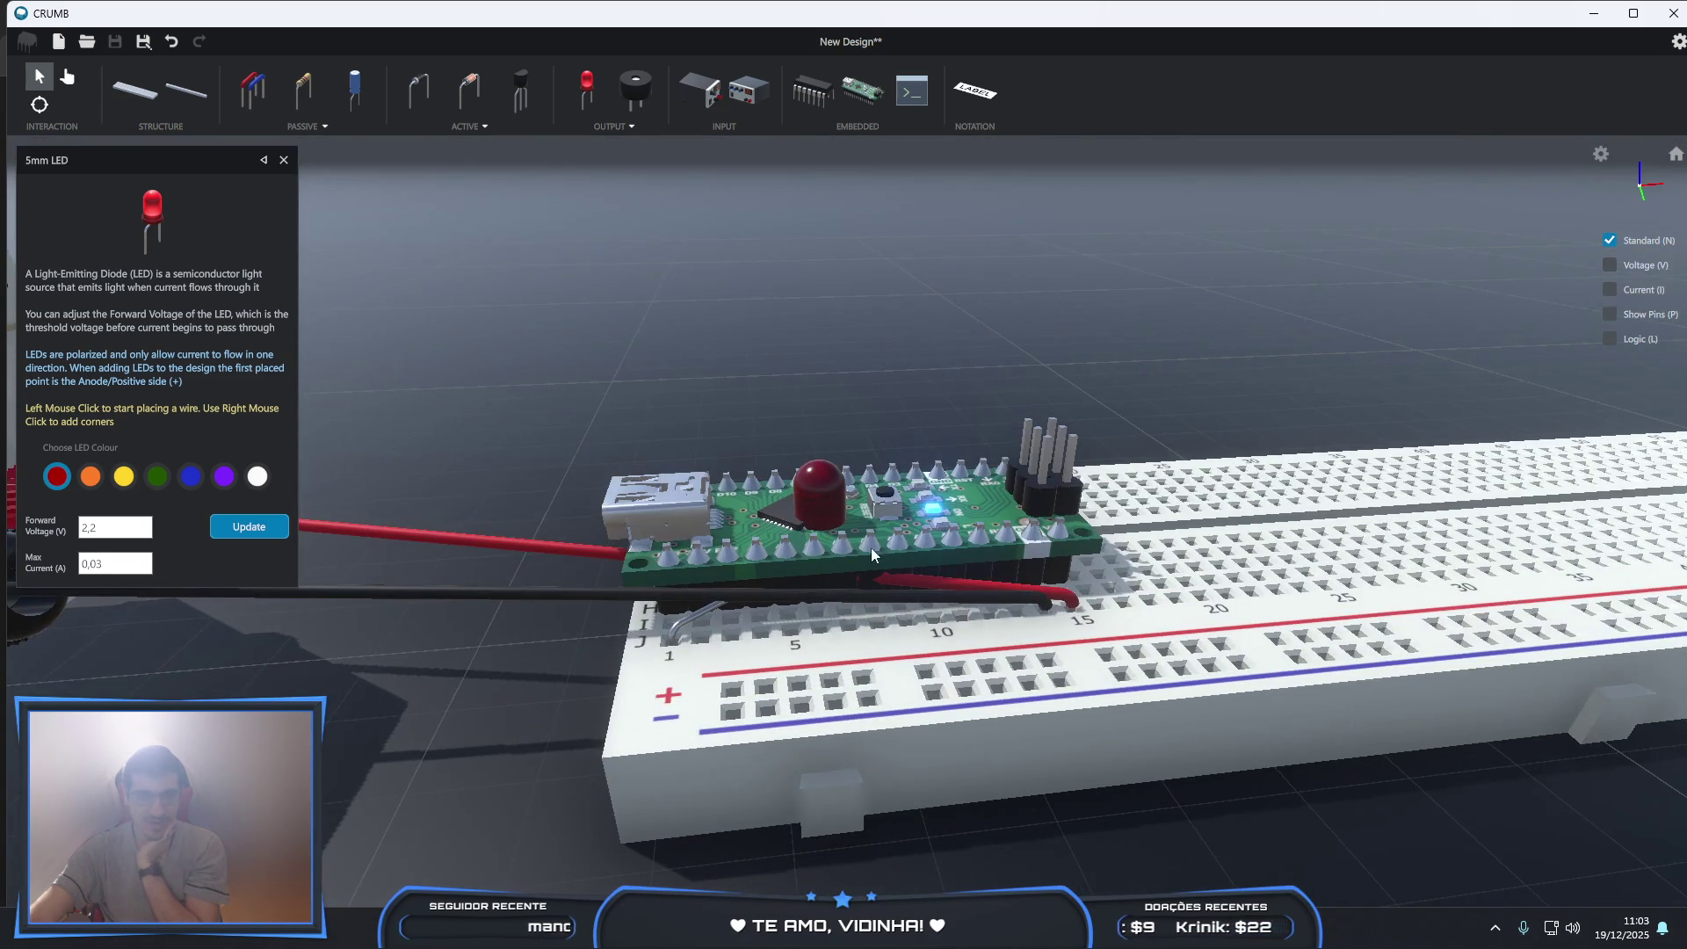
- Inspect the Nano board, then select and delete the over-current red LED
{"action": "left_click", "coordinate": [70, 77]}
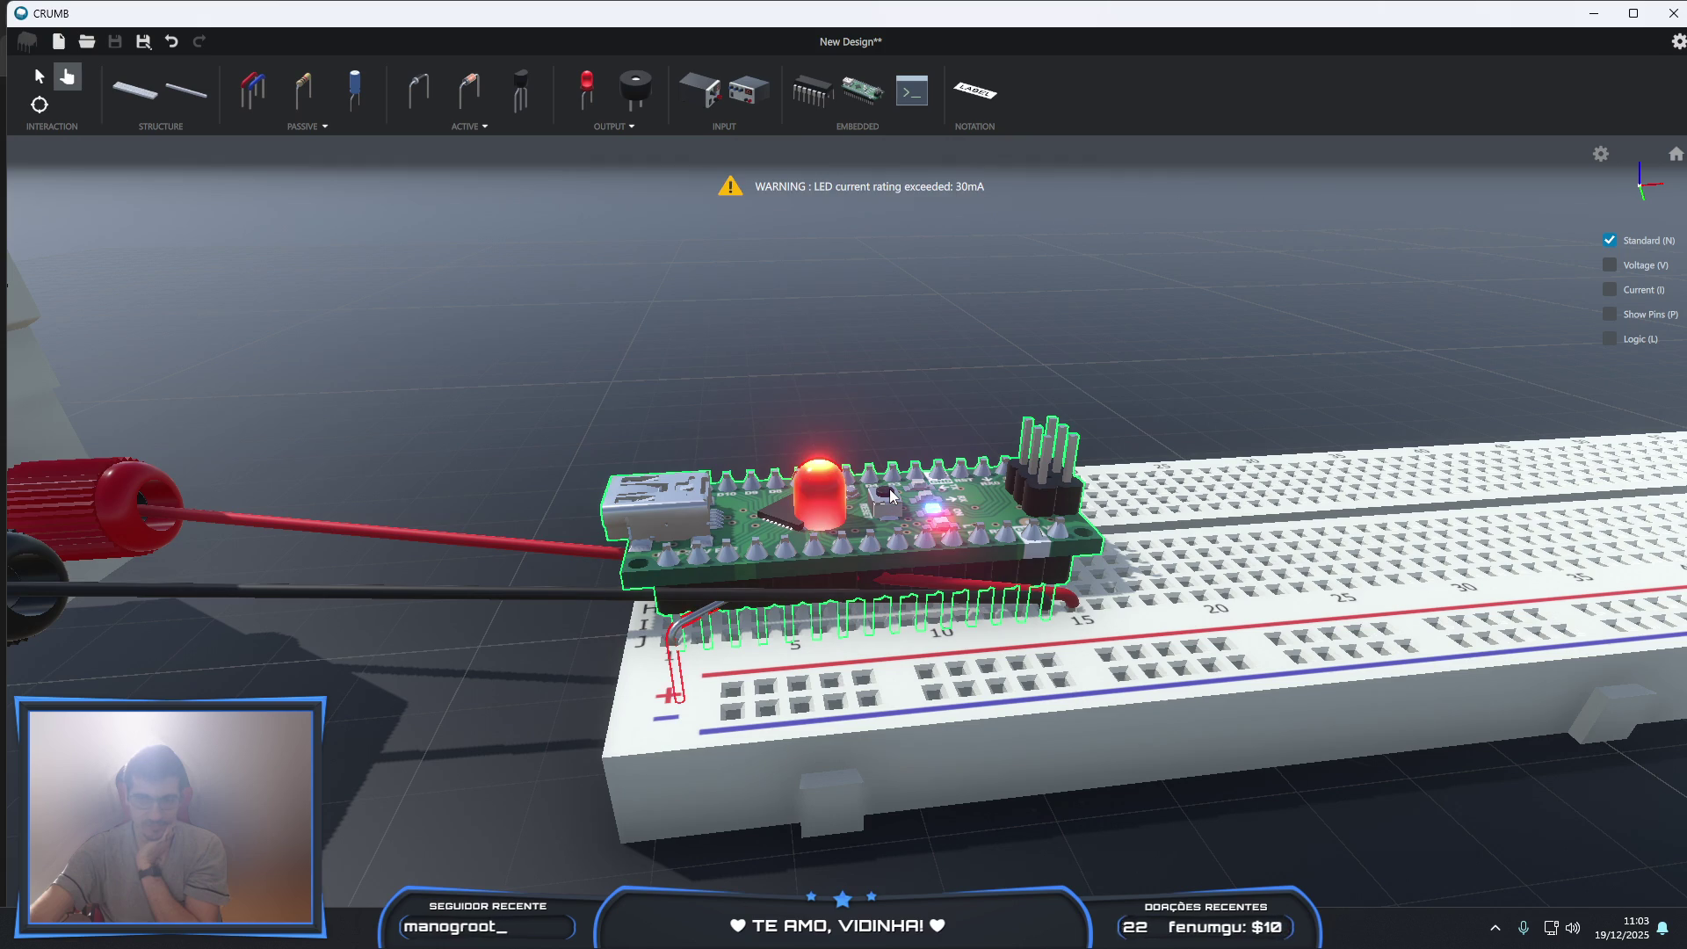
{"action": "mouse_move", "coordinate": [904, 562]}
{"action": "middle_mouse_down"}
{"action": "mouse_move", "coordinate": [894, 687]}
{"action": "mouse_move", "coordinate": [1032, 783]}
{"action": "middle_mouse_up"}
{"action": "scroll", "coordinate": [1032, 784], "scroll_direction": "up", "scroll_amount": 4}
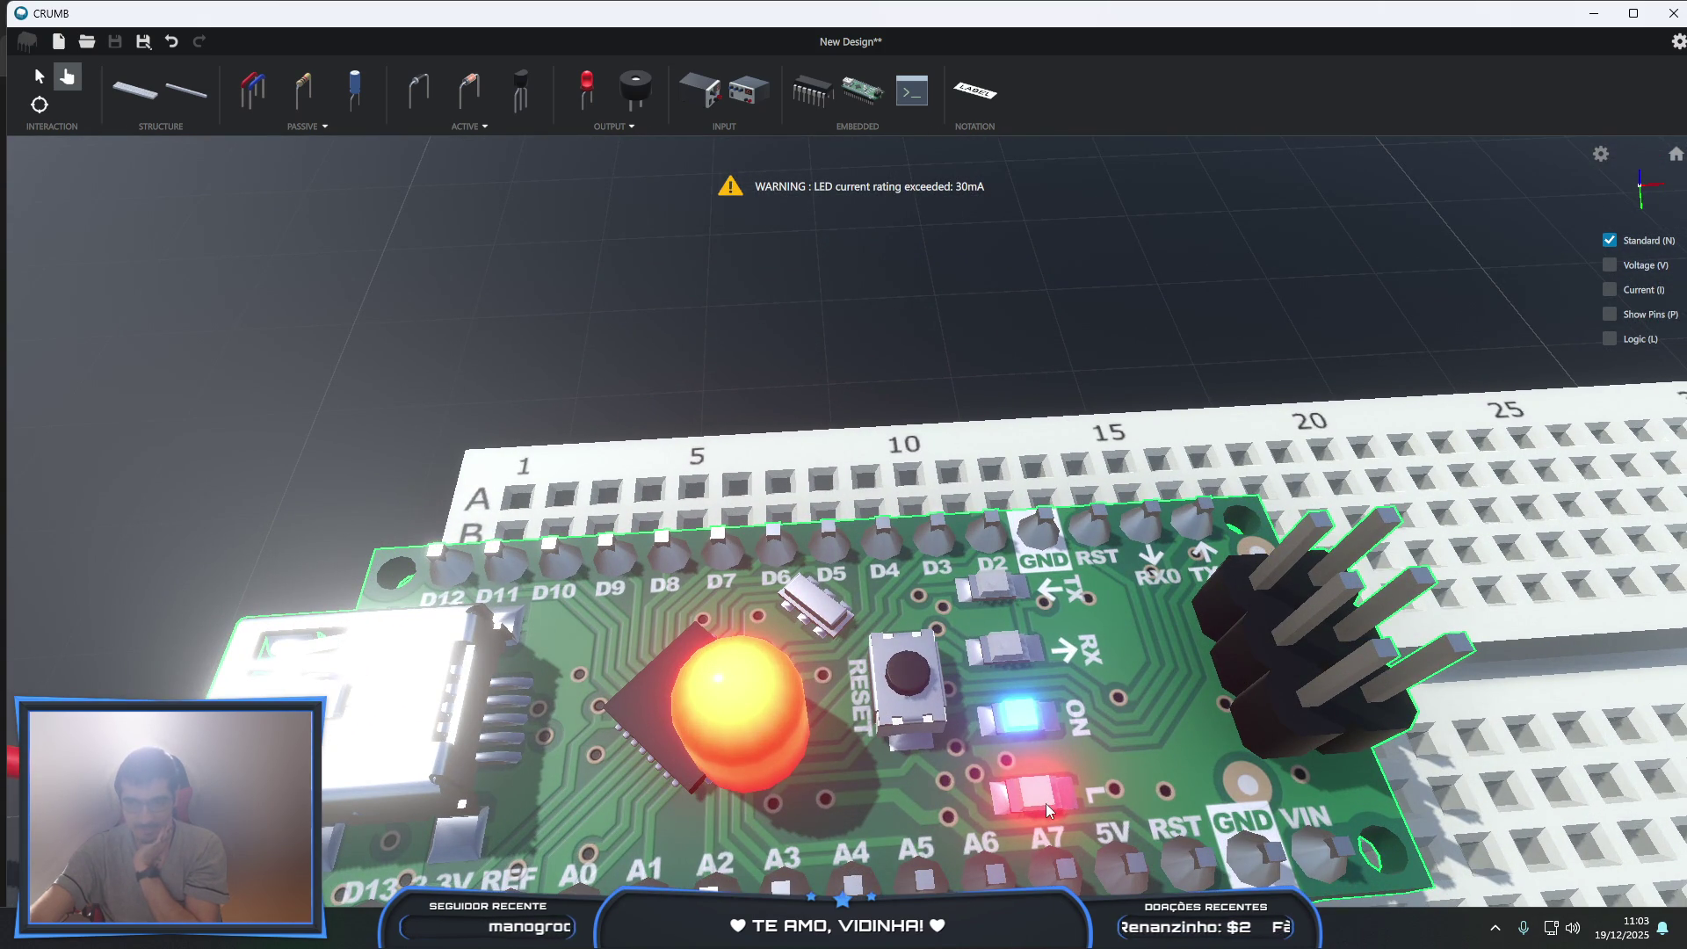
{"action": "scroll", "coordinate": [1013, 799], "scroll_direction": "down", "scroll_amount": 5}
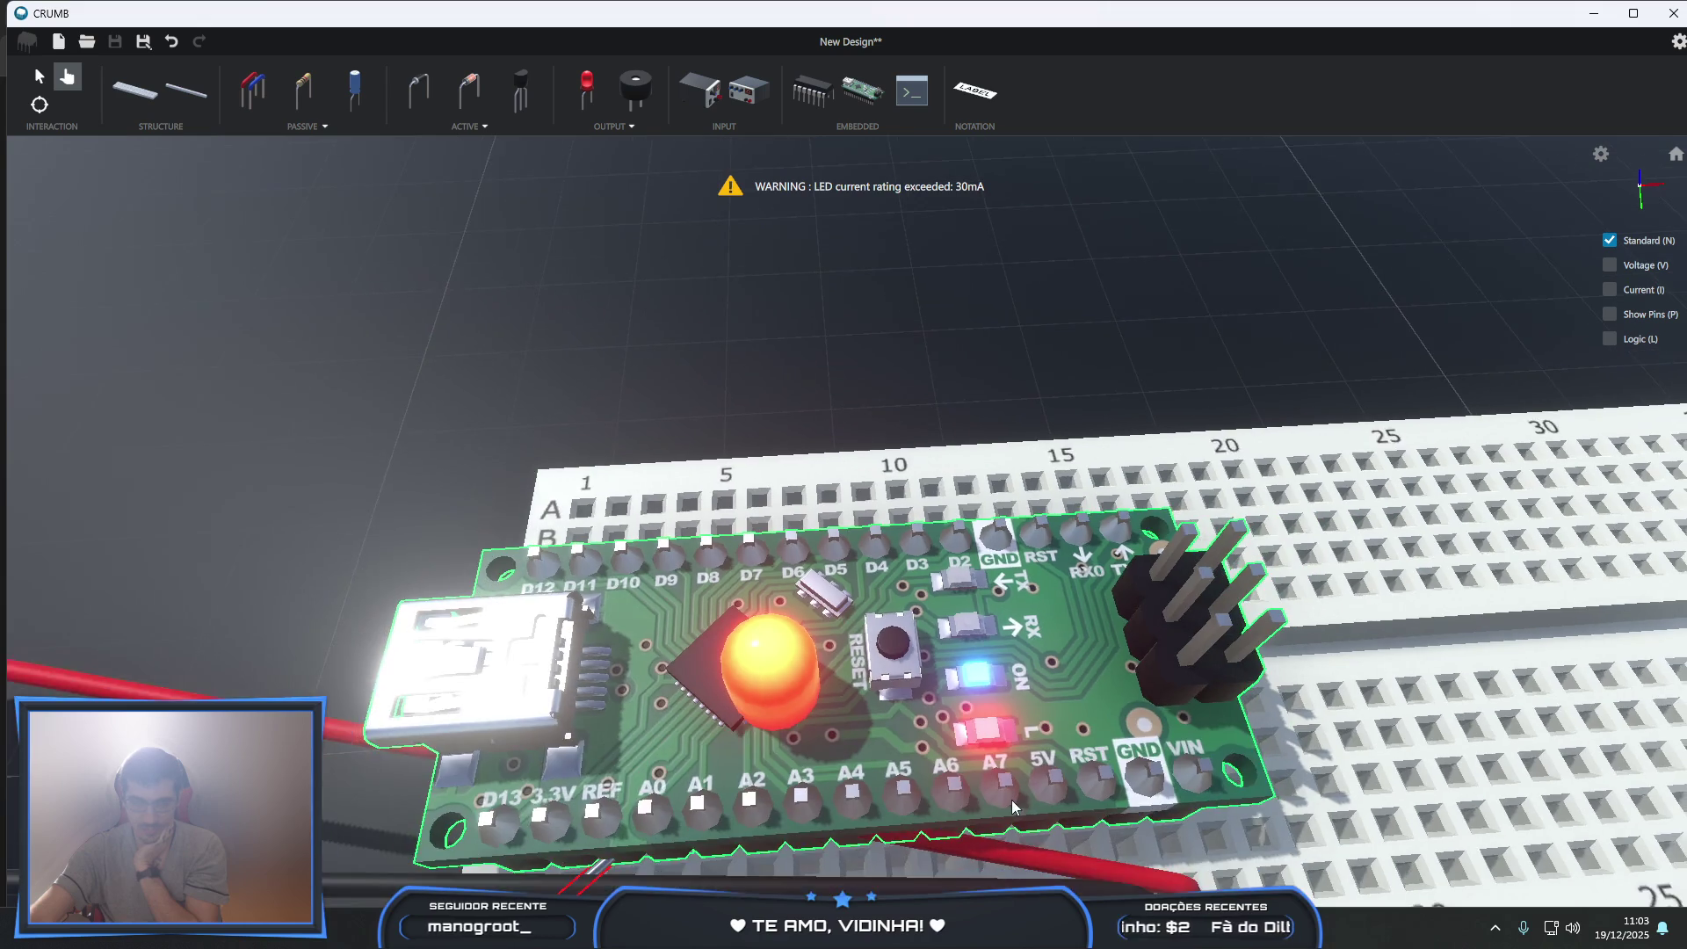
{"action": "left_click_drag", "start_coordinate": [850, 804], "coordinate": [799, 762]}
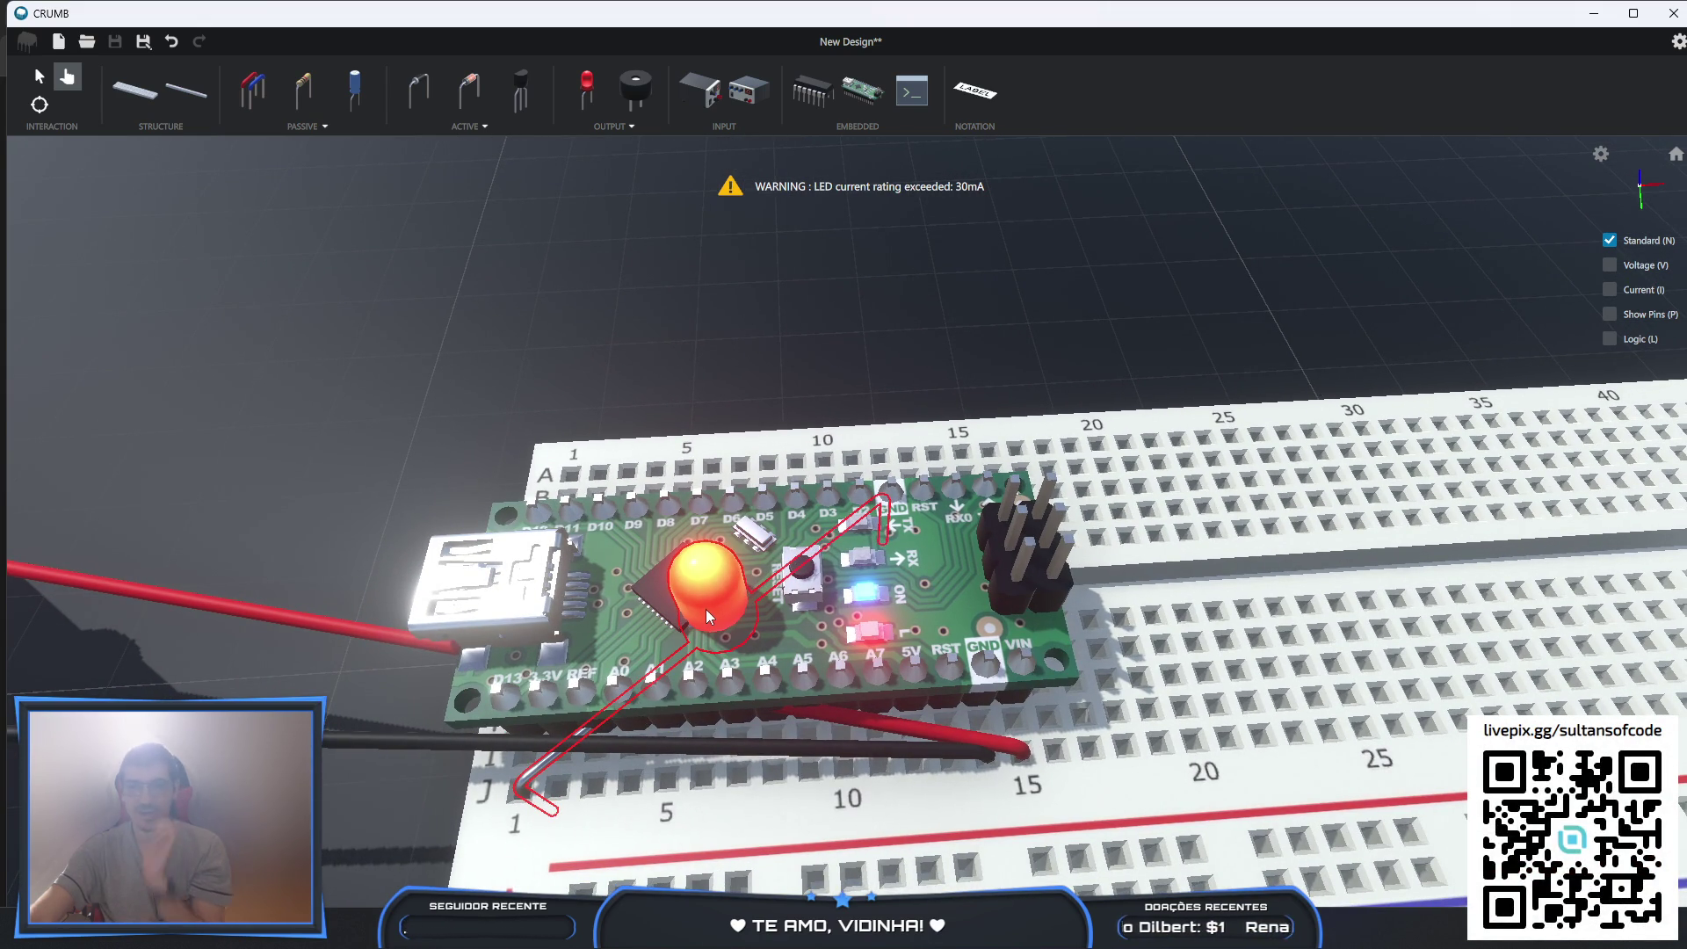
{"action": "left_click", "coordinate": [39, 76]}
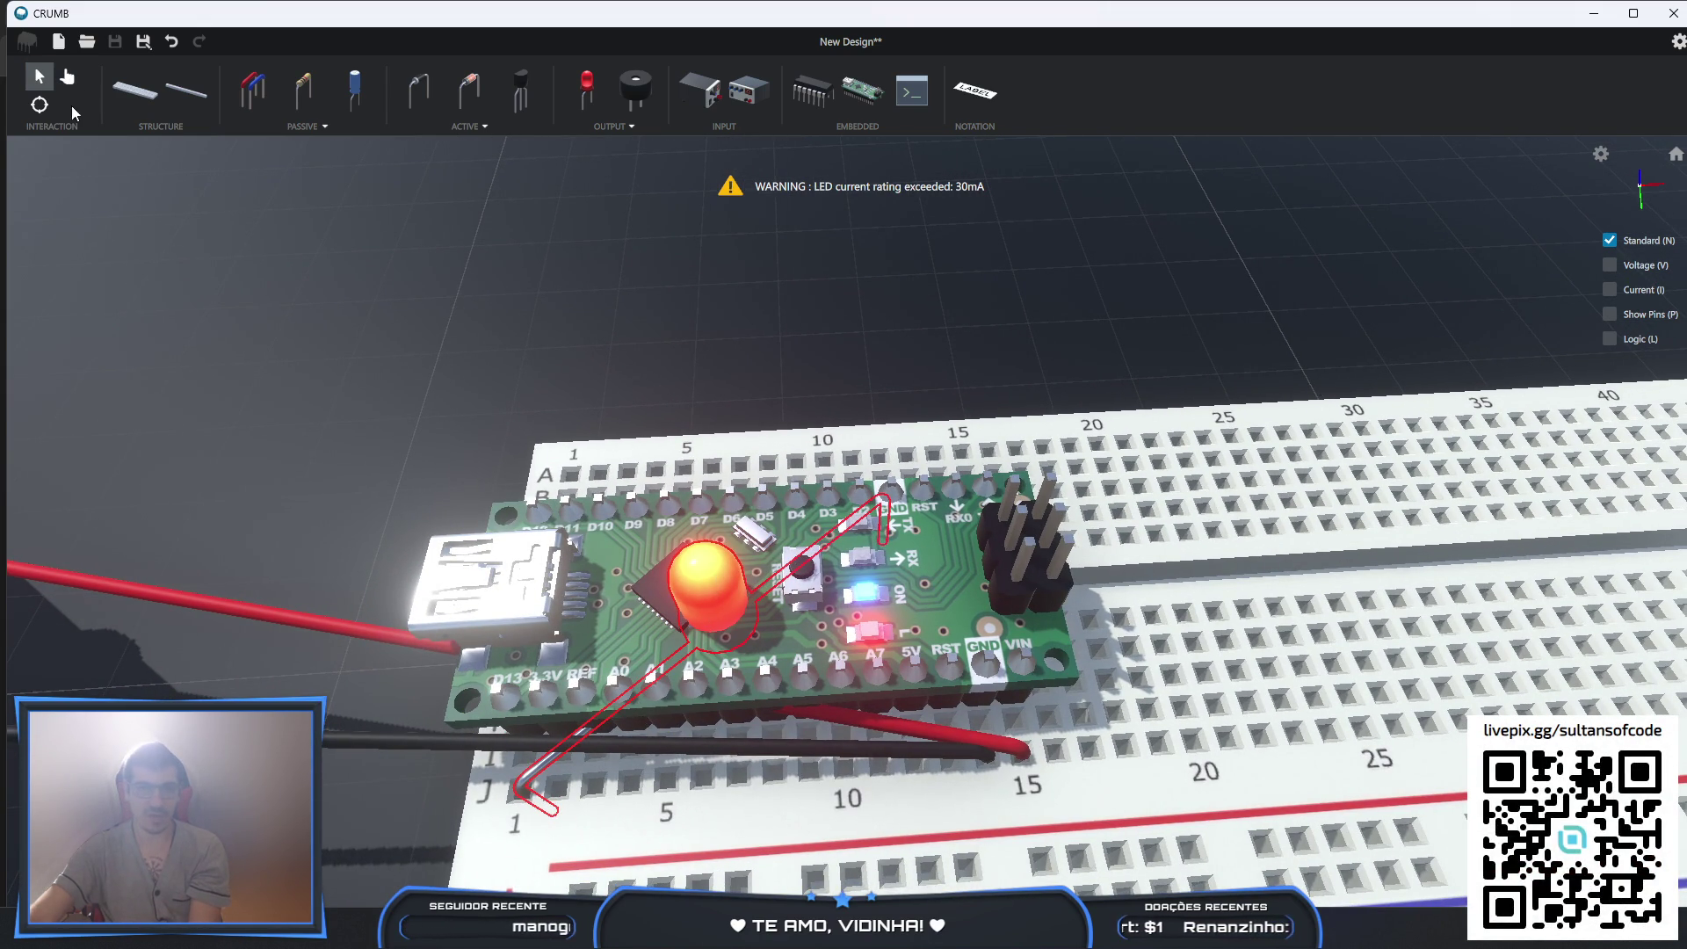
{"action": "left_click", "coordinate": [687, 560]}
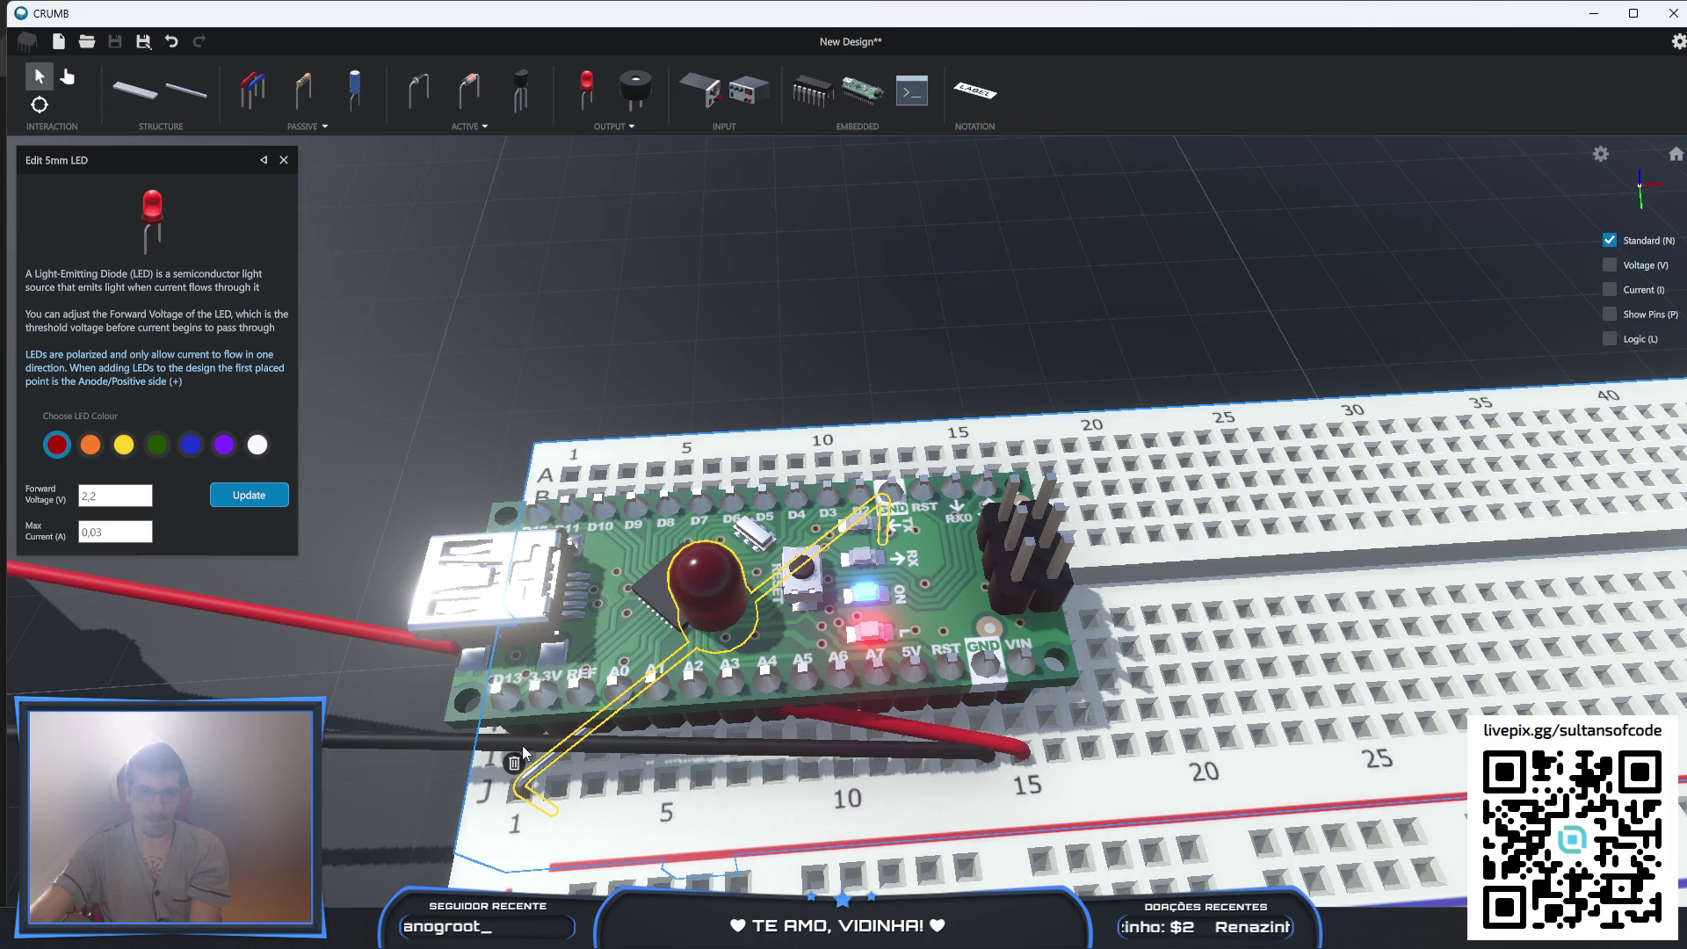
{"action": "key", "text": "Delete"}
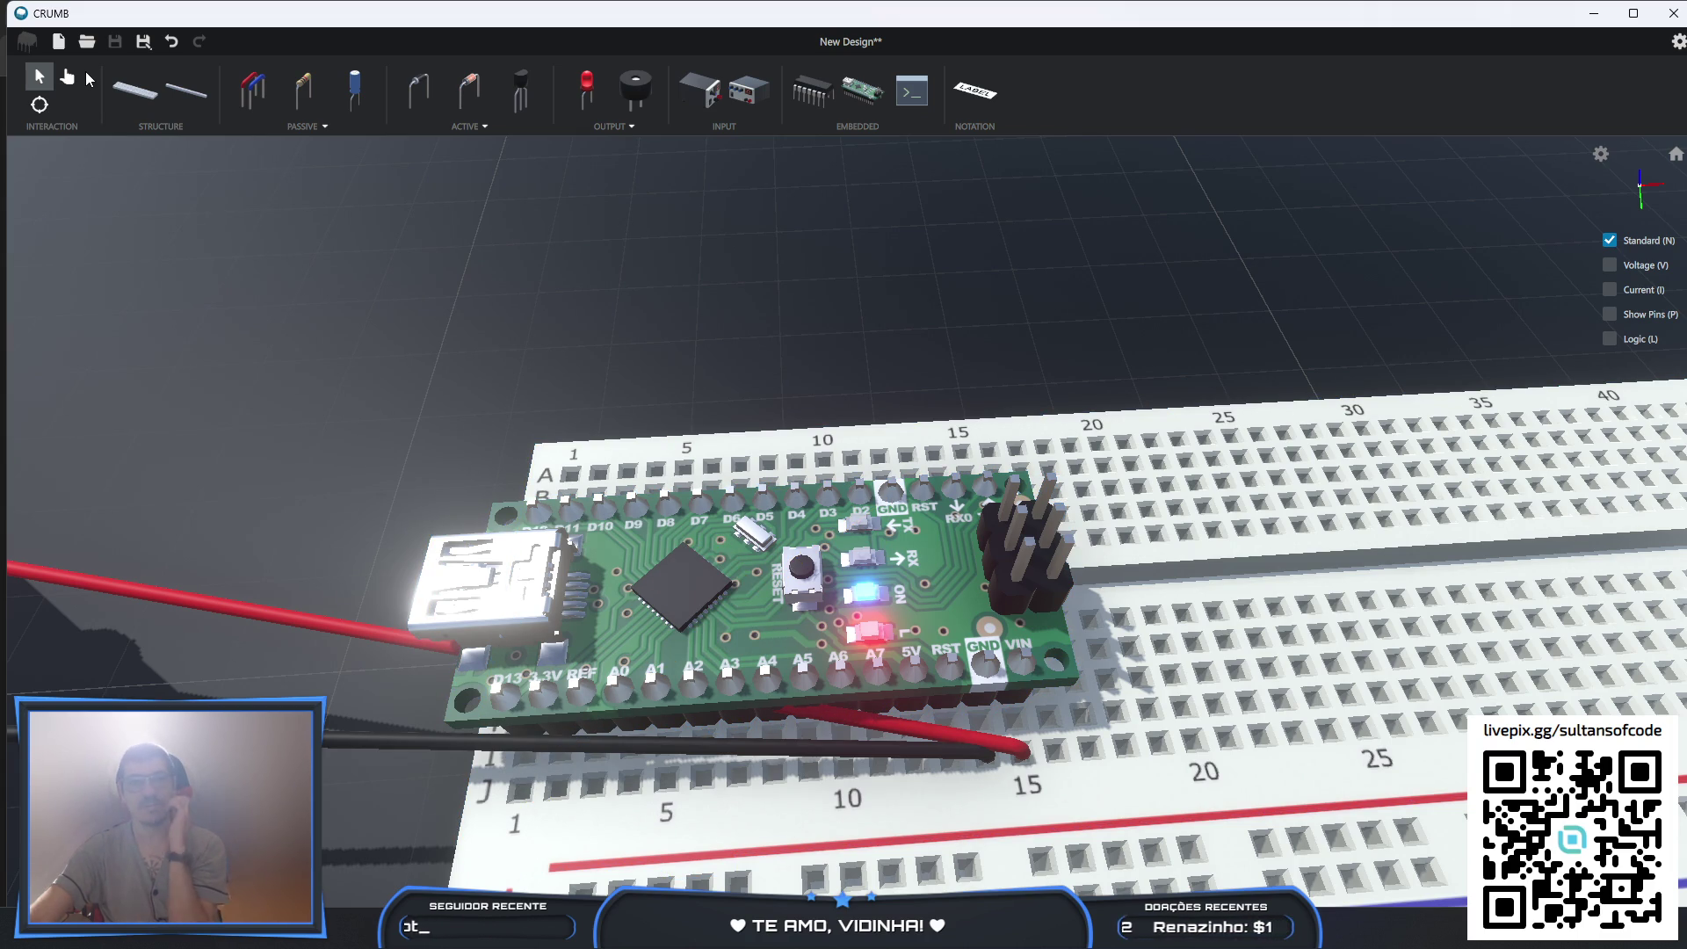
{"action": "left_click", "coordinate": [66, 78]}
- Press the Nano's RESET button, then zoom and pan across the full breadboard toward the Nano end
{"action": "left_click", "coordinate": [802, 571]}
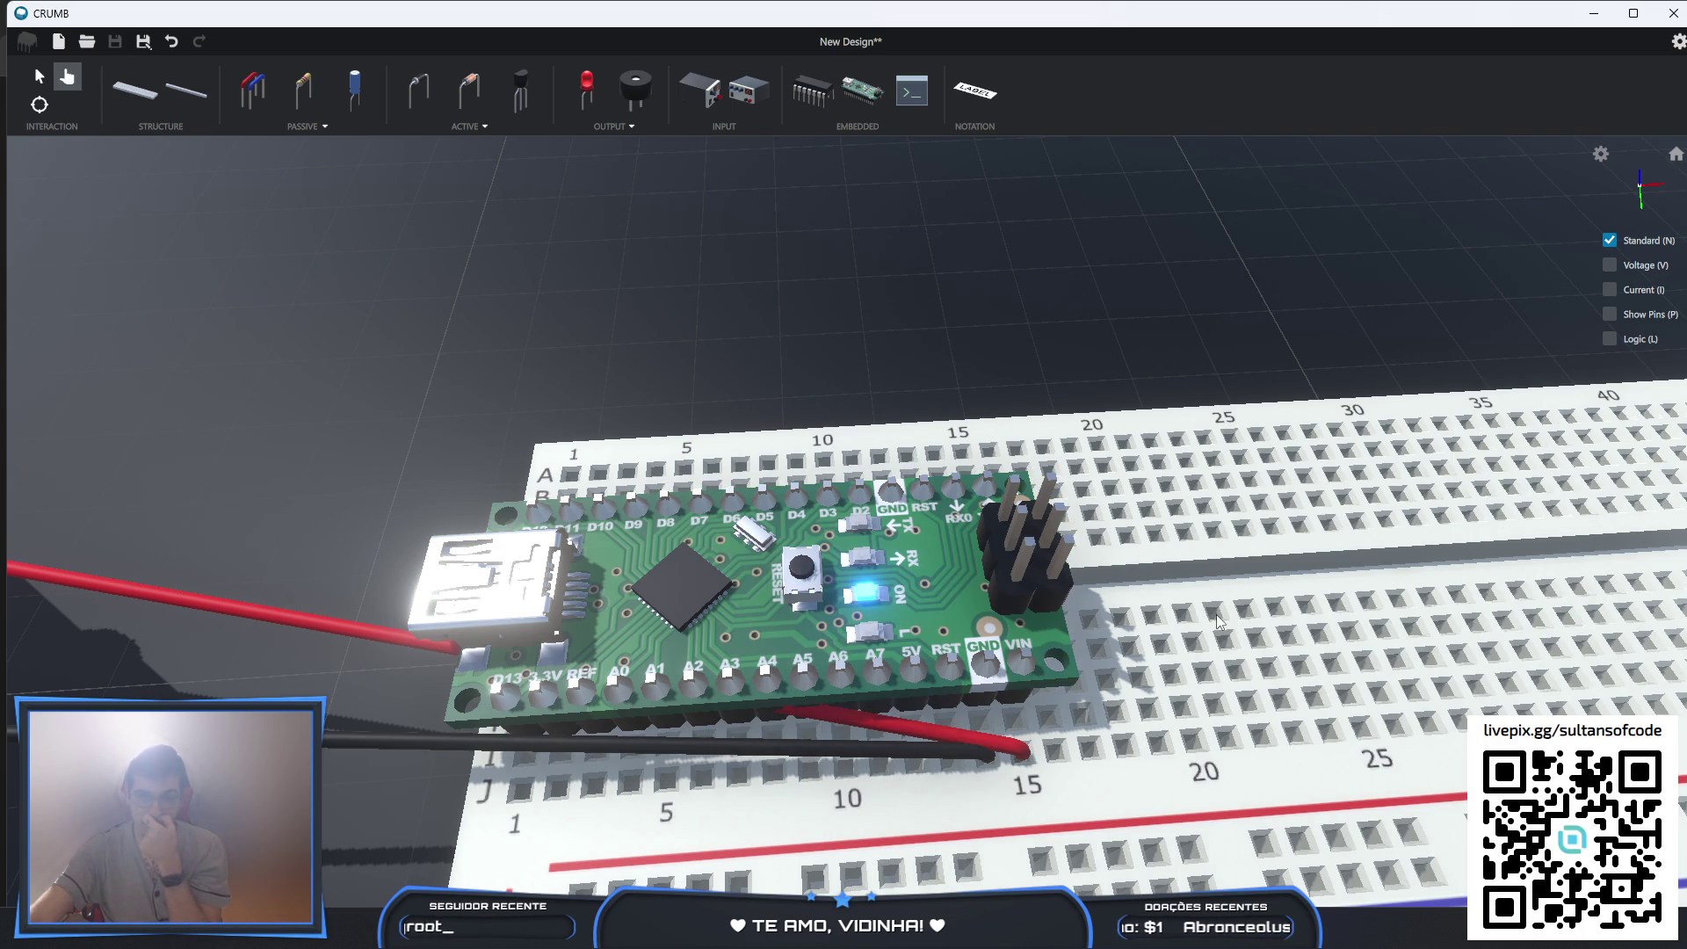
{"action": "scroll", "coordinate": [1216, 622], "scroll_direction": "down", "scroll_amount": 3}
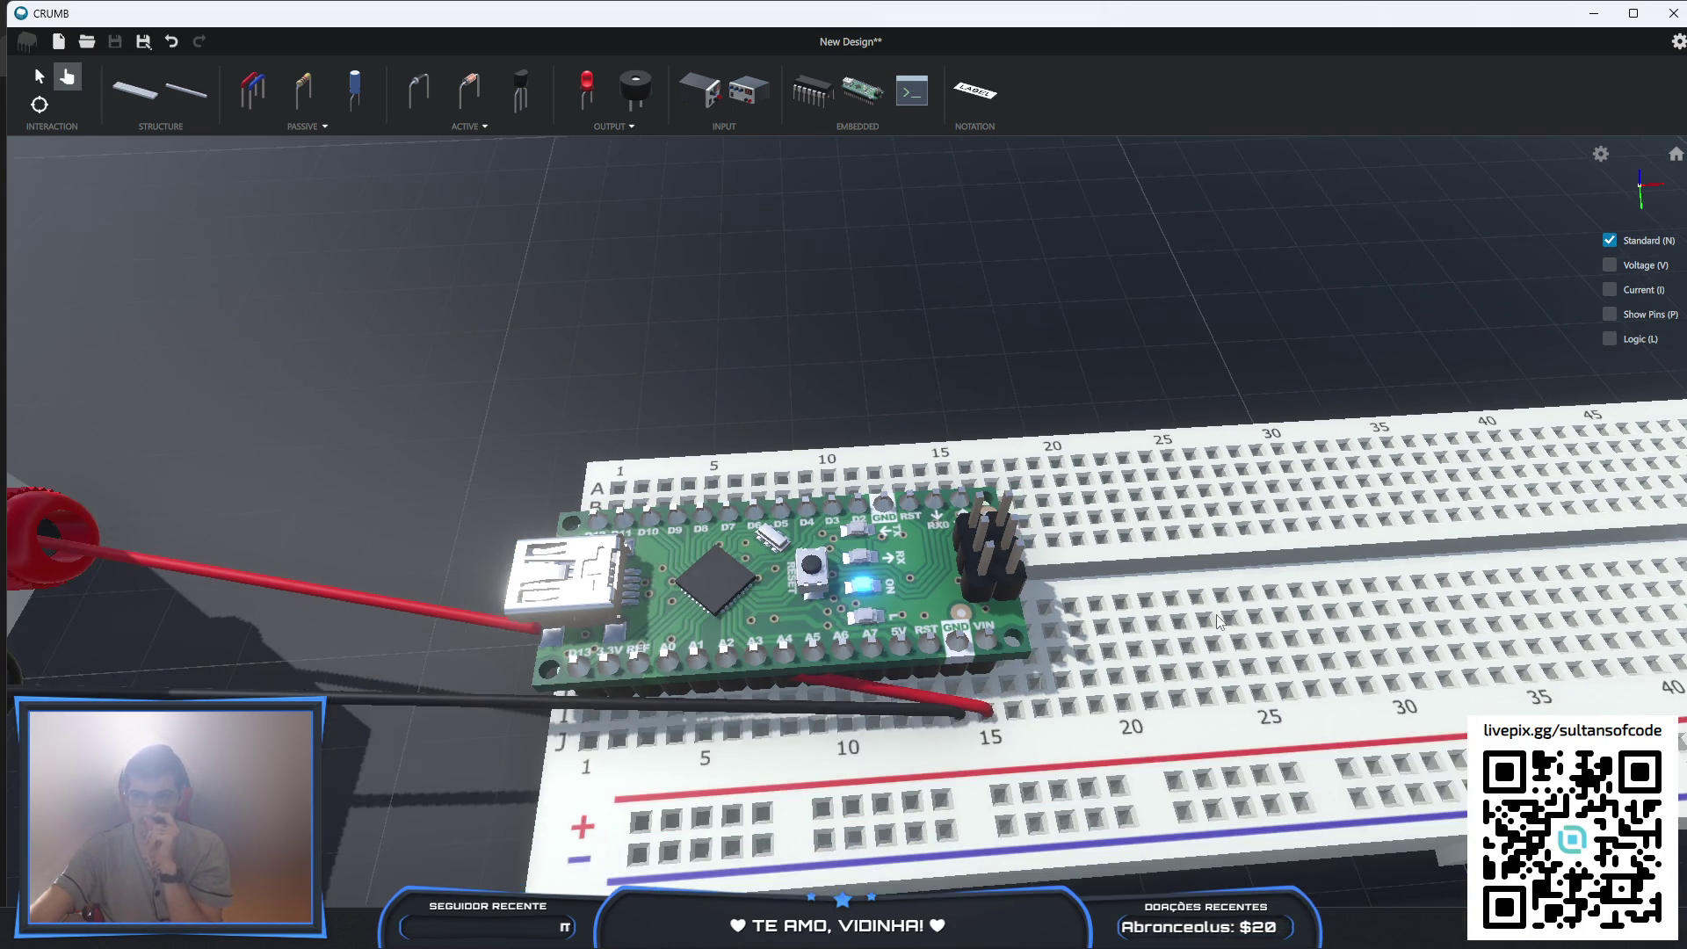
{"action": "scroll", "coordinate": [1376, 626], "scroll_direction": "down", "scroll_amount": 2}
{"action": "middle_click_drag", "start_coordinate": [1376, 626], "coordinate": [1024, 529]}
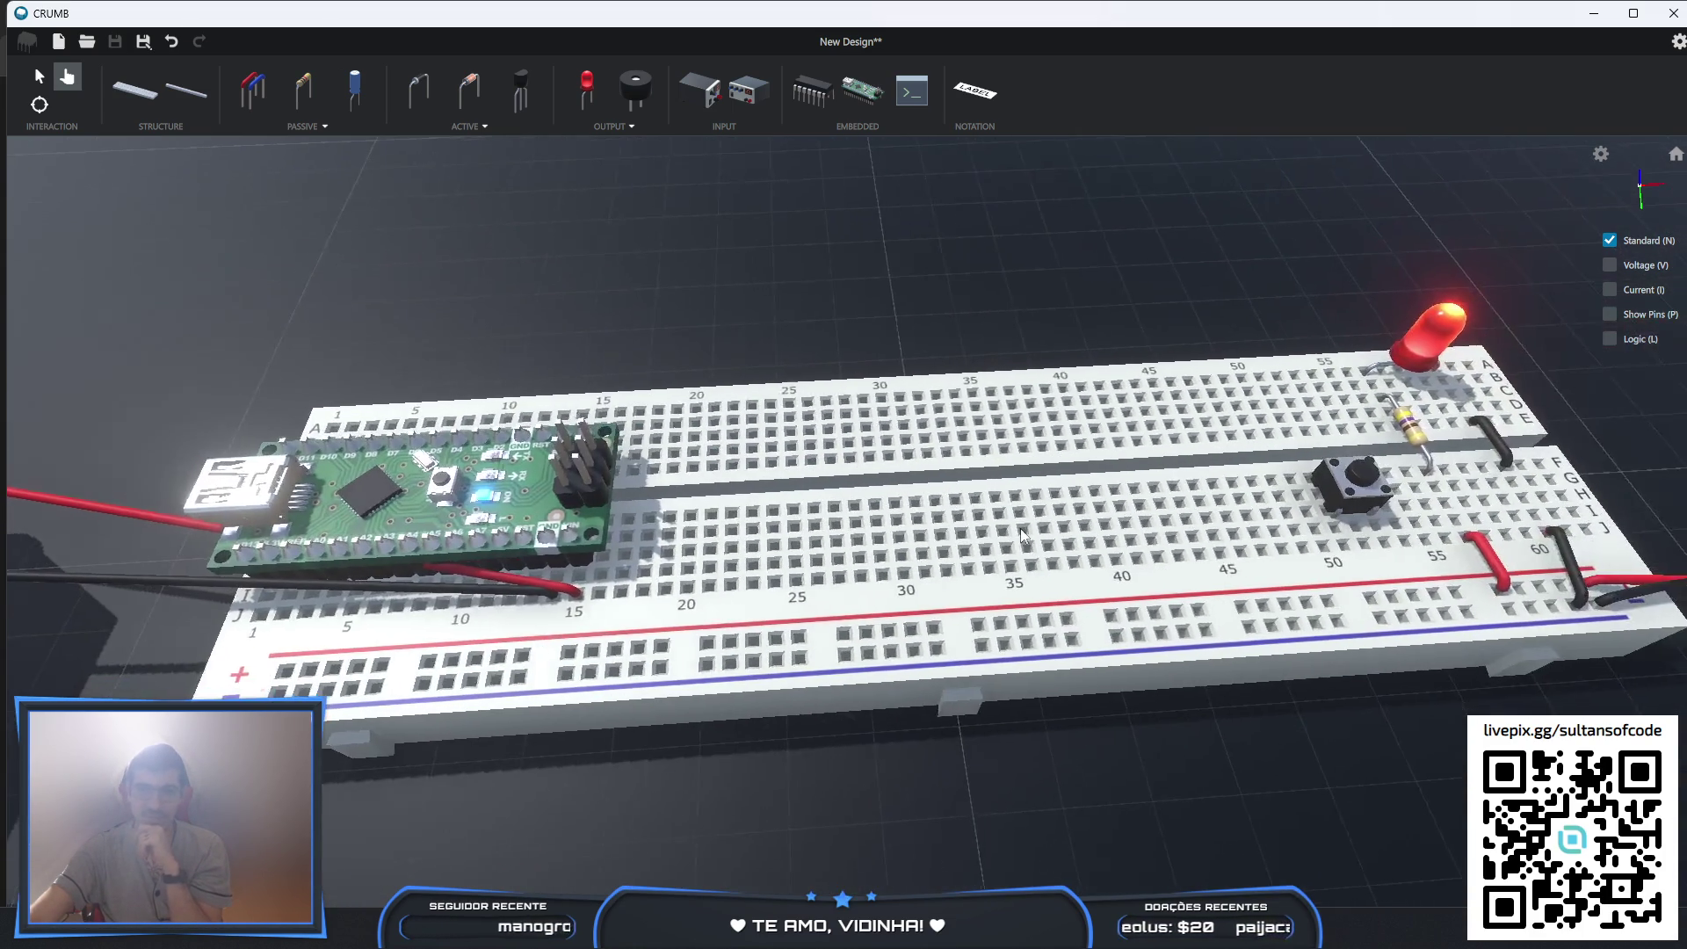
{"action": "scroll", "coordinate": [1205, 534], "scroll_direction": "down", "scroll_amount": 1}
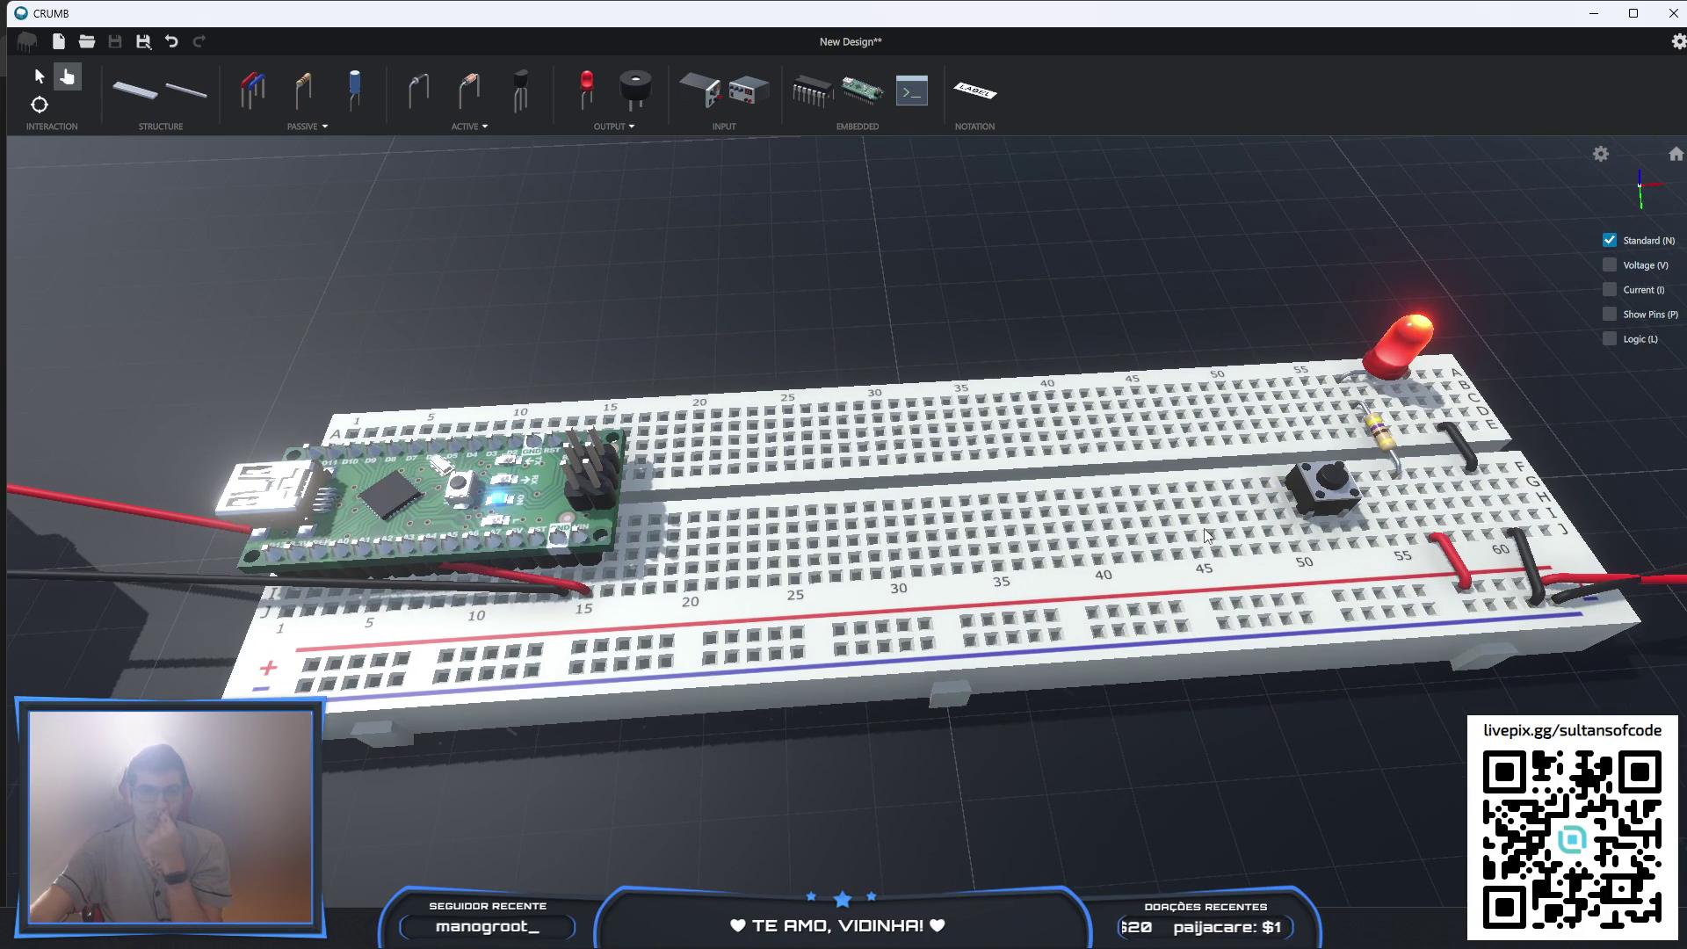
{"action": "scroll", "coordinate": [891, 486], "scroll_direction": "up", "scroll_amount": 2}
{"action": "scroll", "coordinate": [777, 508], "scroll_direction": "up", "scroll_amount": 1}
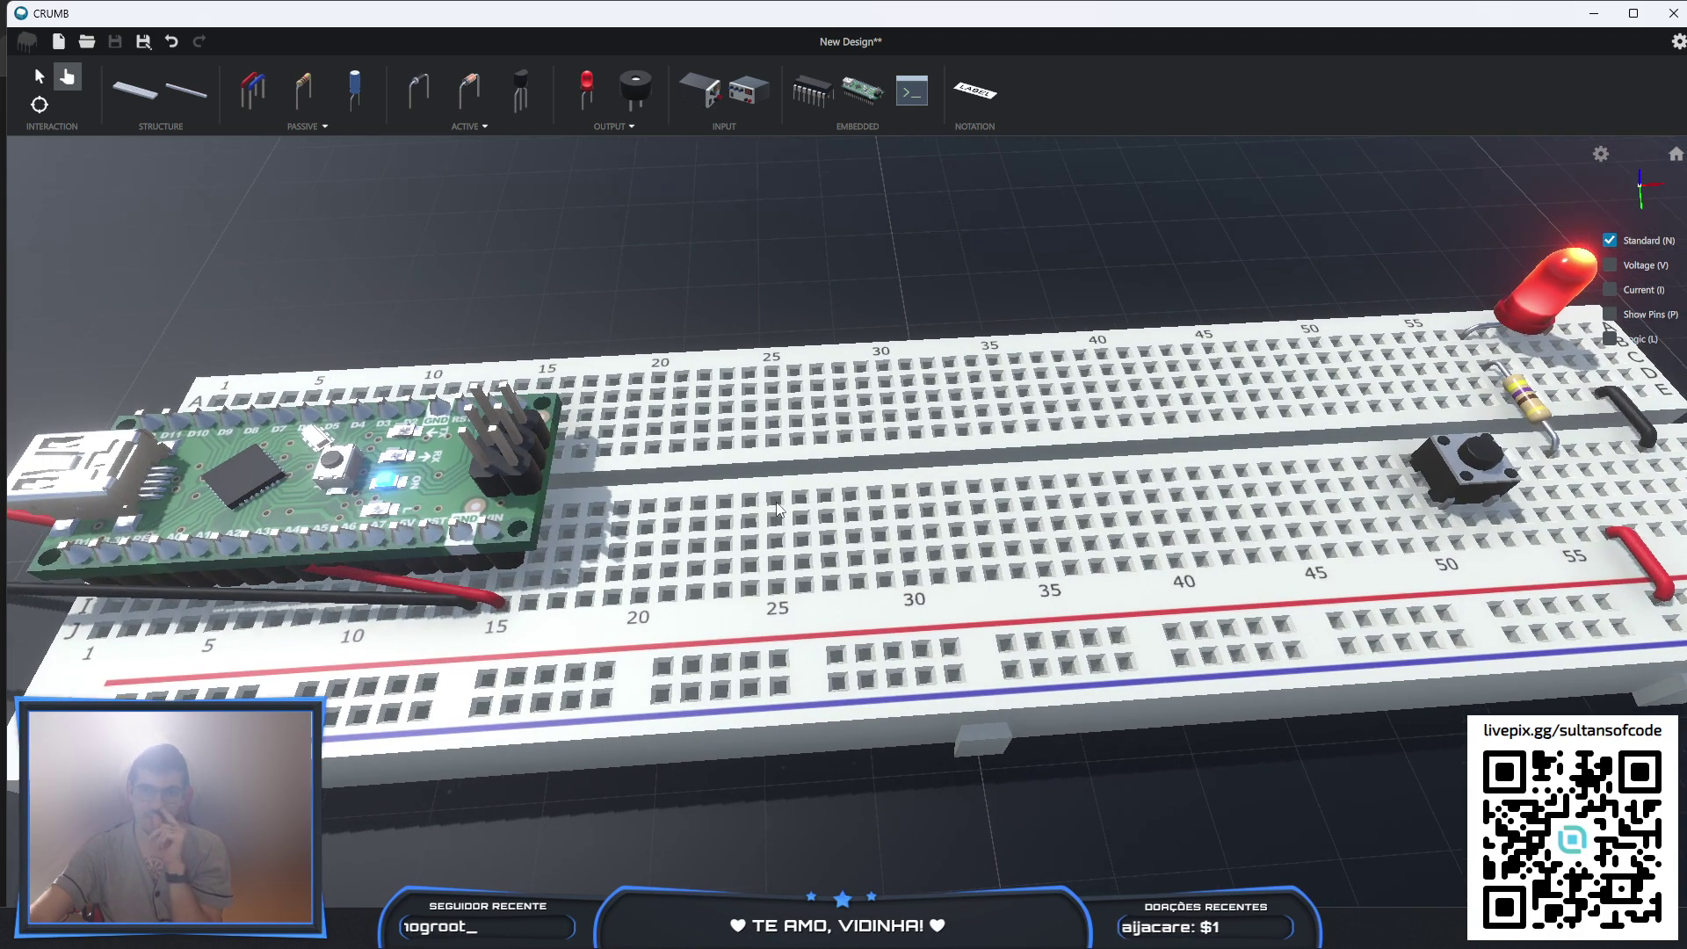
{"action": "middle_click_drag", "start_coordinate": [777, 508], "coordinate": [1005, 530]}
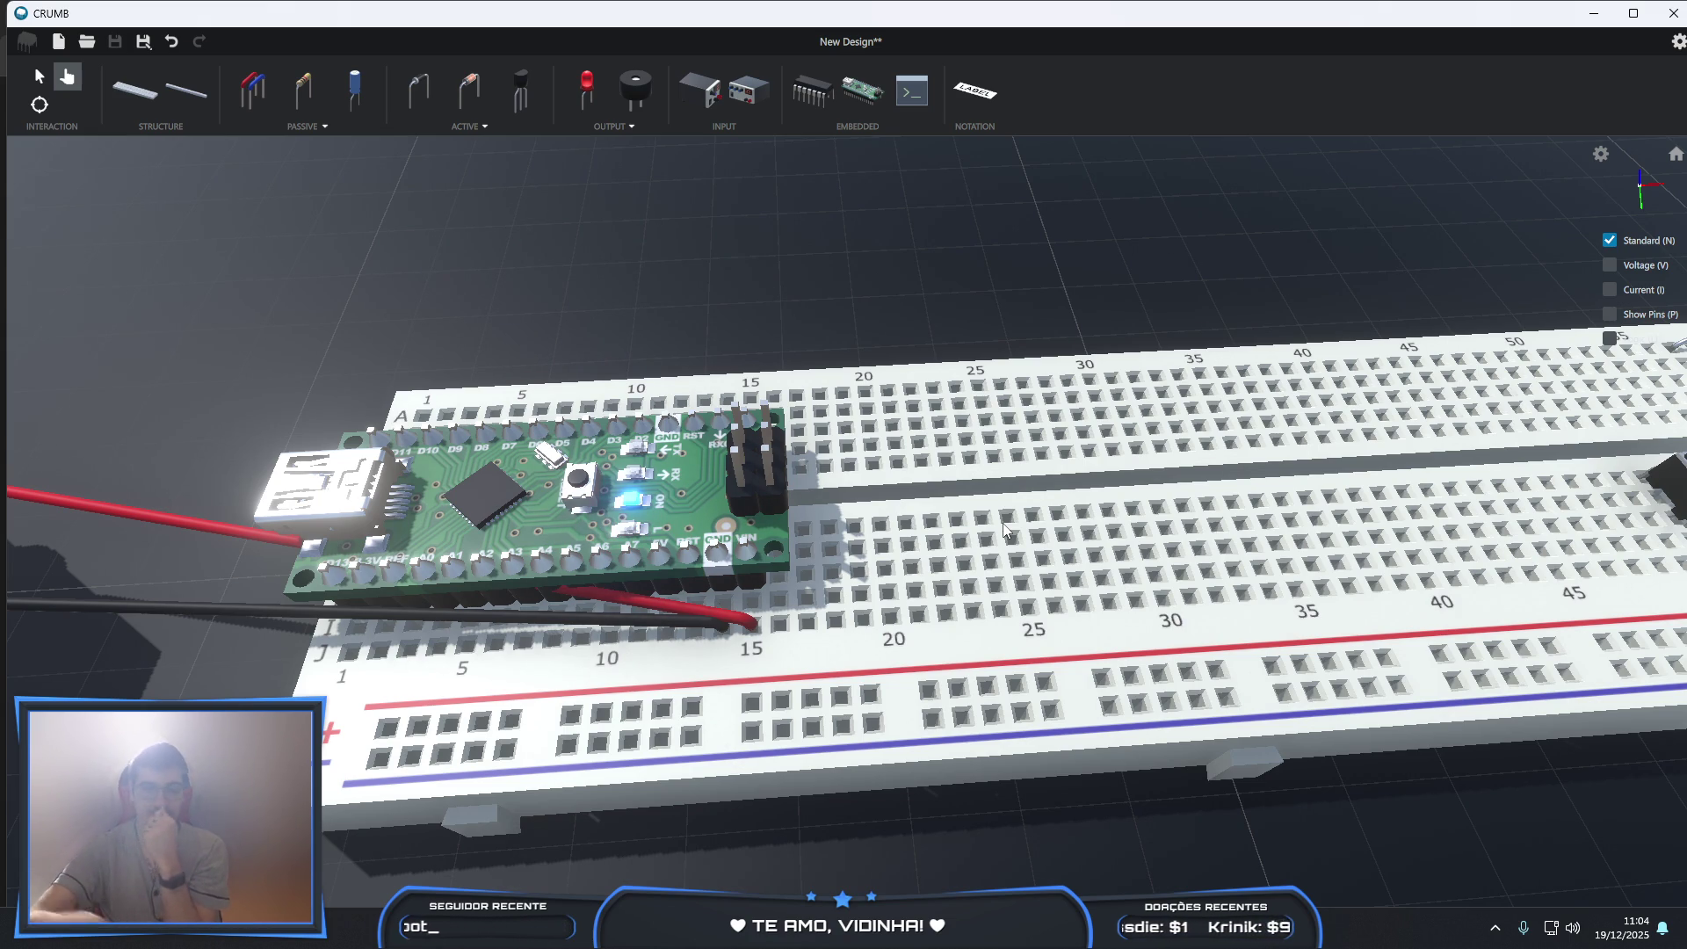
- Search for 'tinkercad' from the Chrome address bar
{"action": "key", "text": "alt+Tab"}
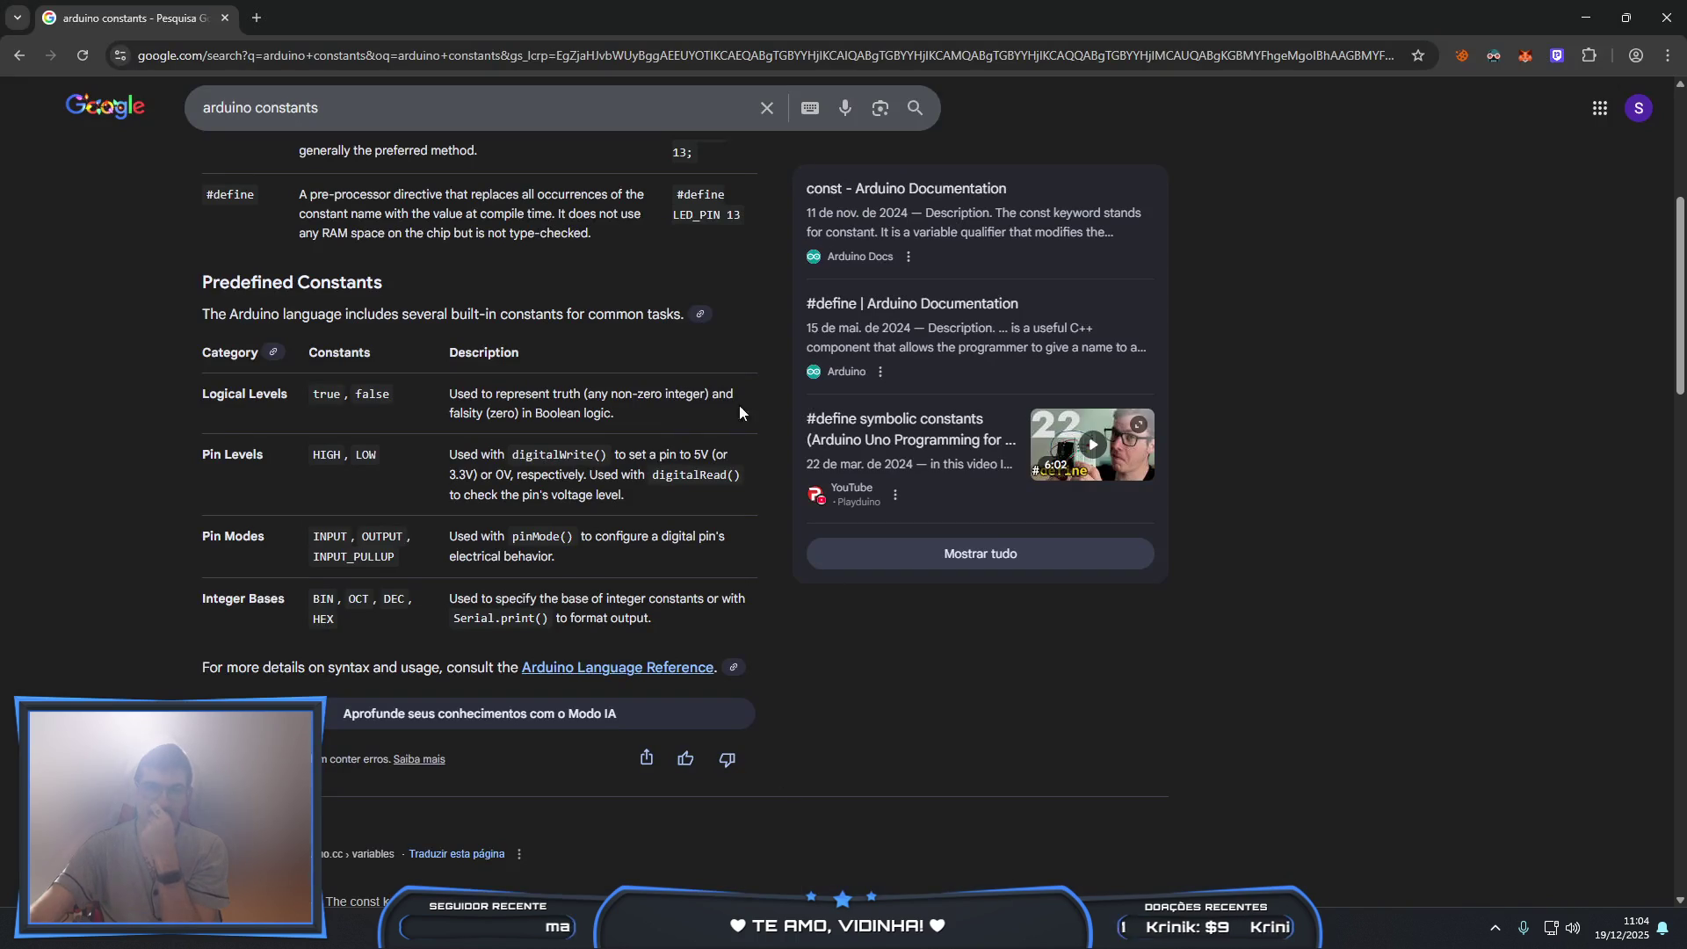
{"action": "left_click", "coordinate": [340, 55]}
{"action": "type", "text": "tinkercad"}
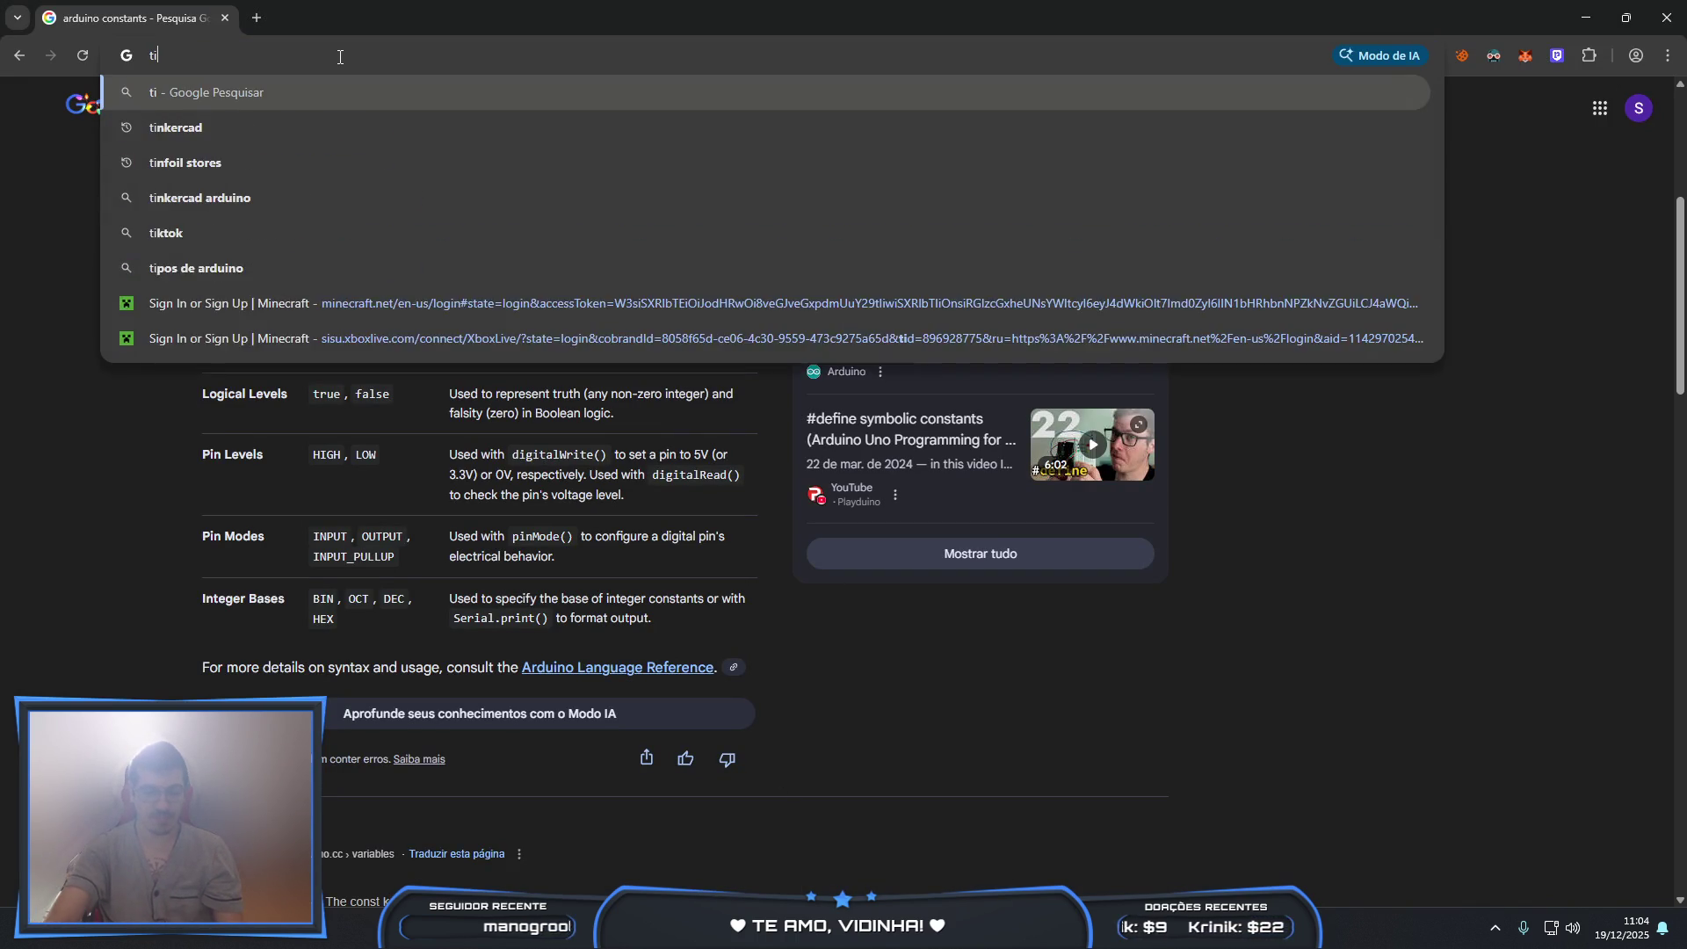
{"action": "key", "text": "Return"}
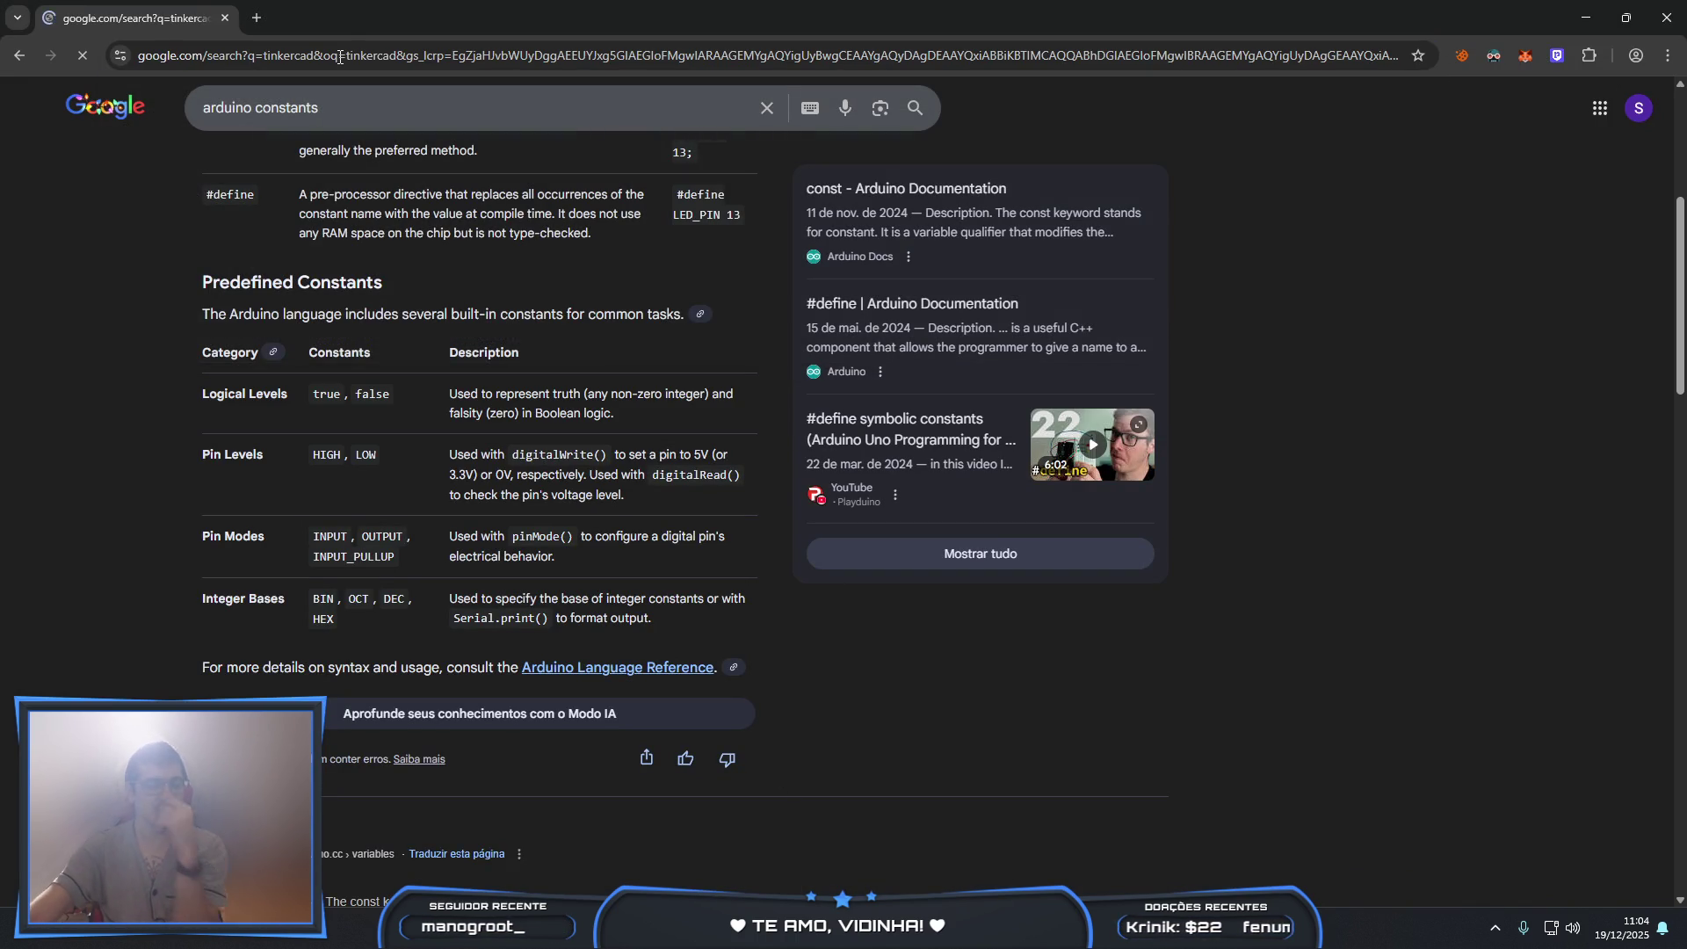
- Visit the Tinkercad homepage, then close Chrome to return to CRUMB
{"action": "left_click", "coordinate": [275, 271]}
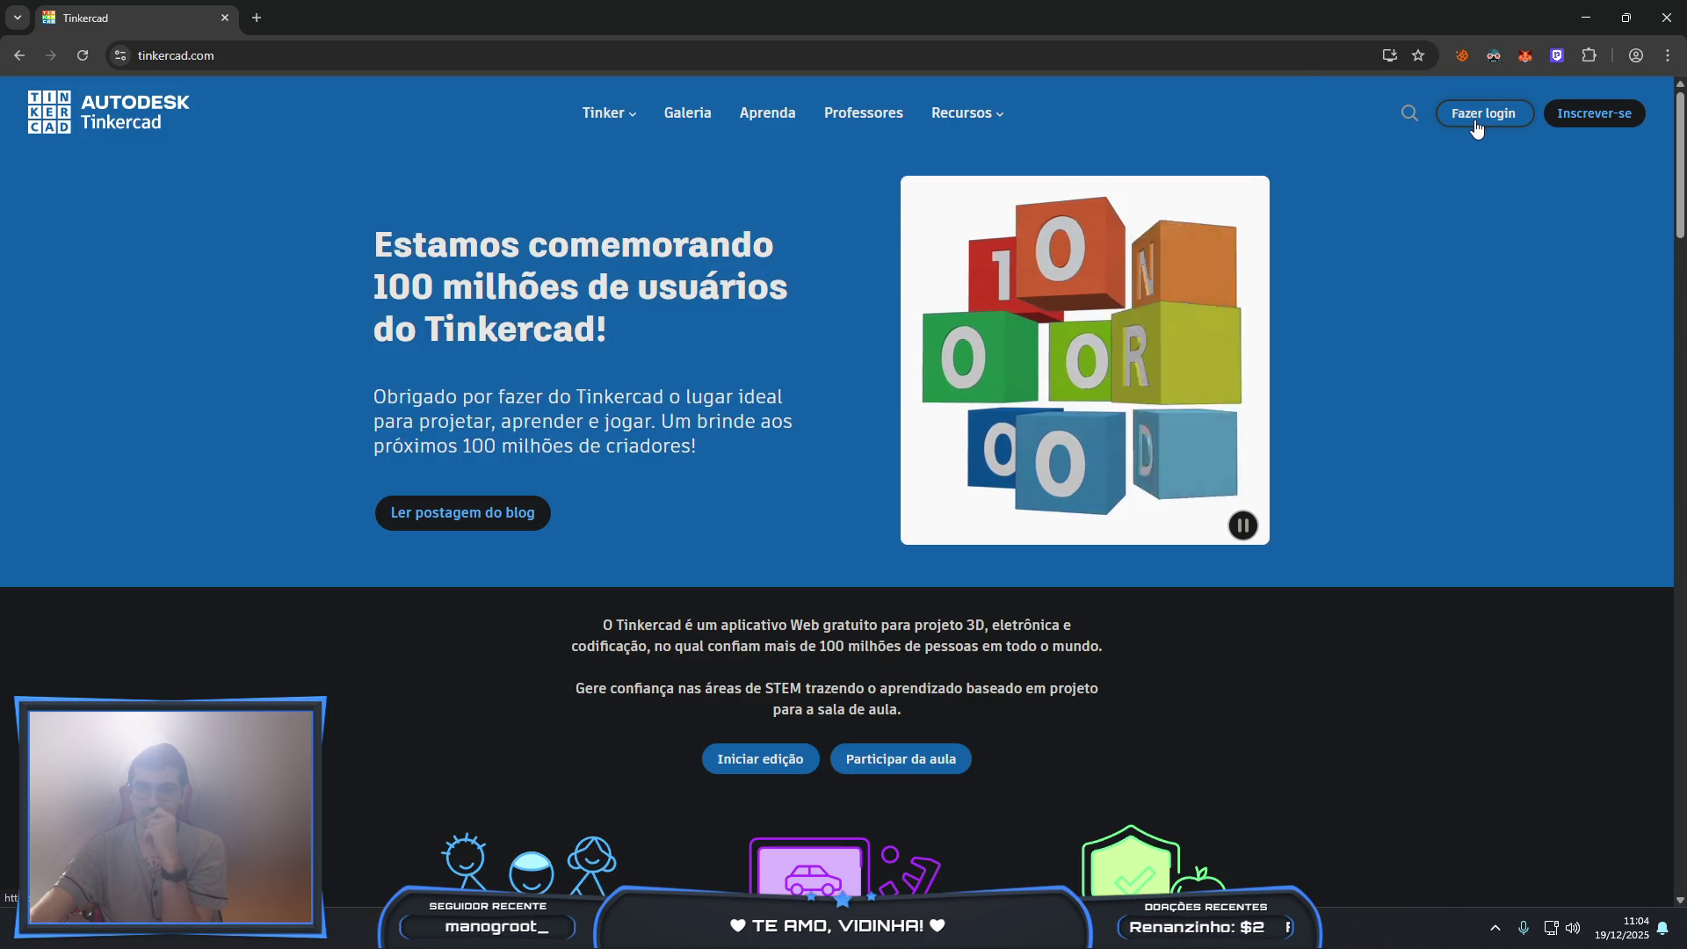
{"action": "scroll", "coordinate": [1454, 154], "scroll_direction": "down", "scroll_amount": 5}
{"action": "scroll", "coordinate": [1451, 165], "scroll_direction": "up", "scroll_amount": 5}
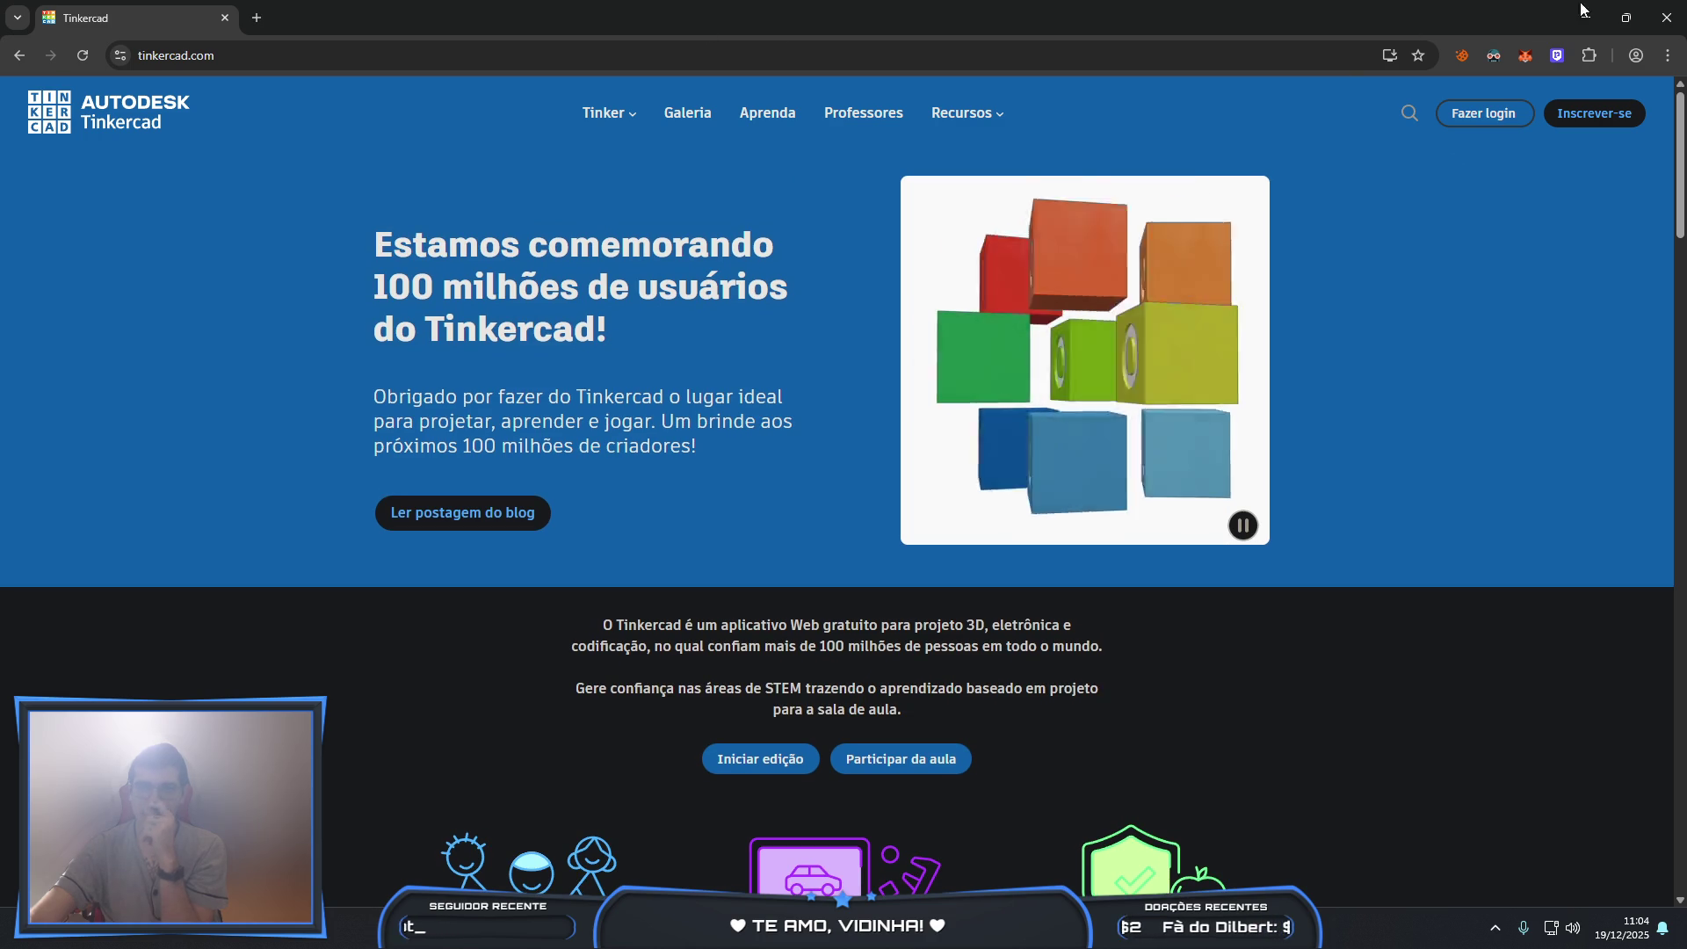
{"action": "left_click", "coordinate": [1674, 23]}
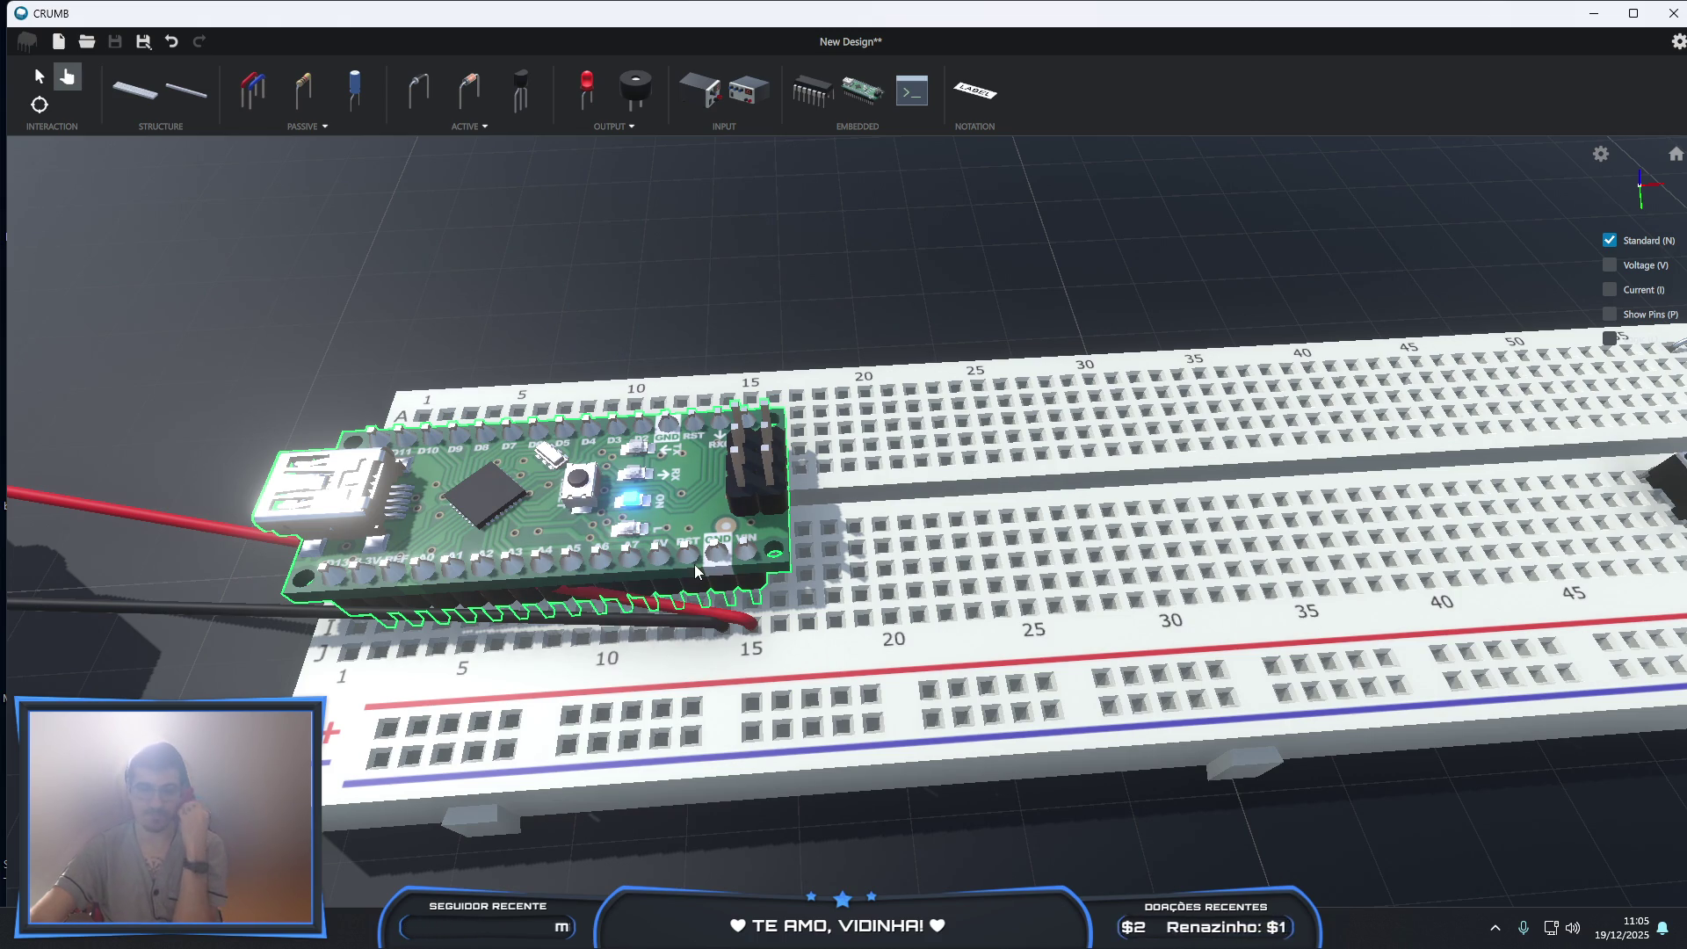
- Delete the right-hand power supply with its trash icon
{"action": "scroll", "coordinate": [1113, 559], "scroll_direction": "down", "scroll_amount": 10}
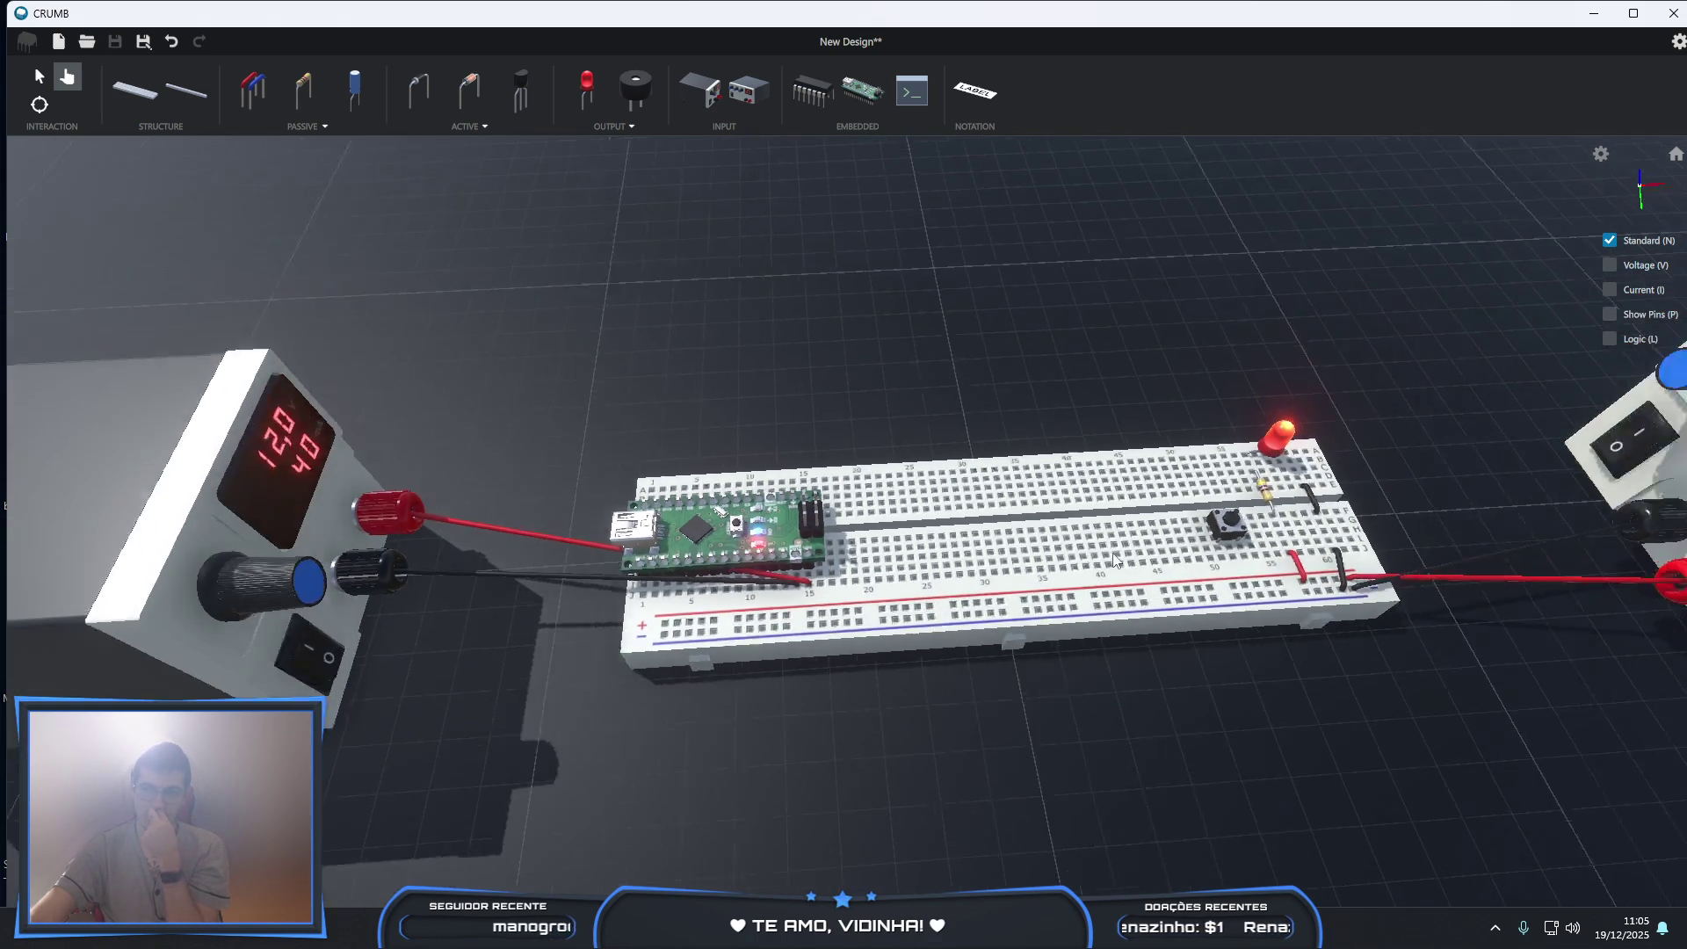
{"action": "scroll", "coordinate": [1114, 559], "scroll_direction": "down", "scroll_amount": 2}
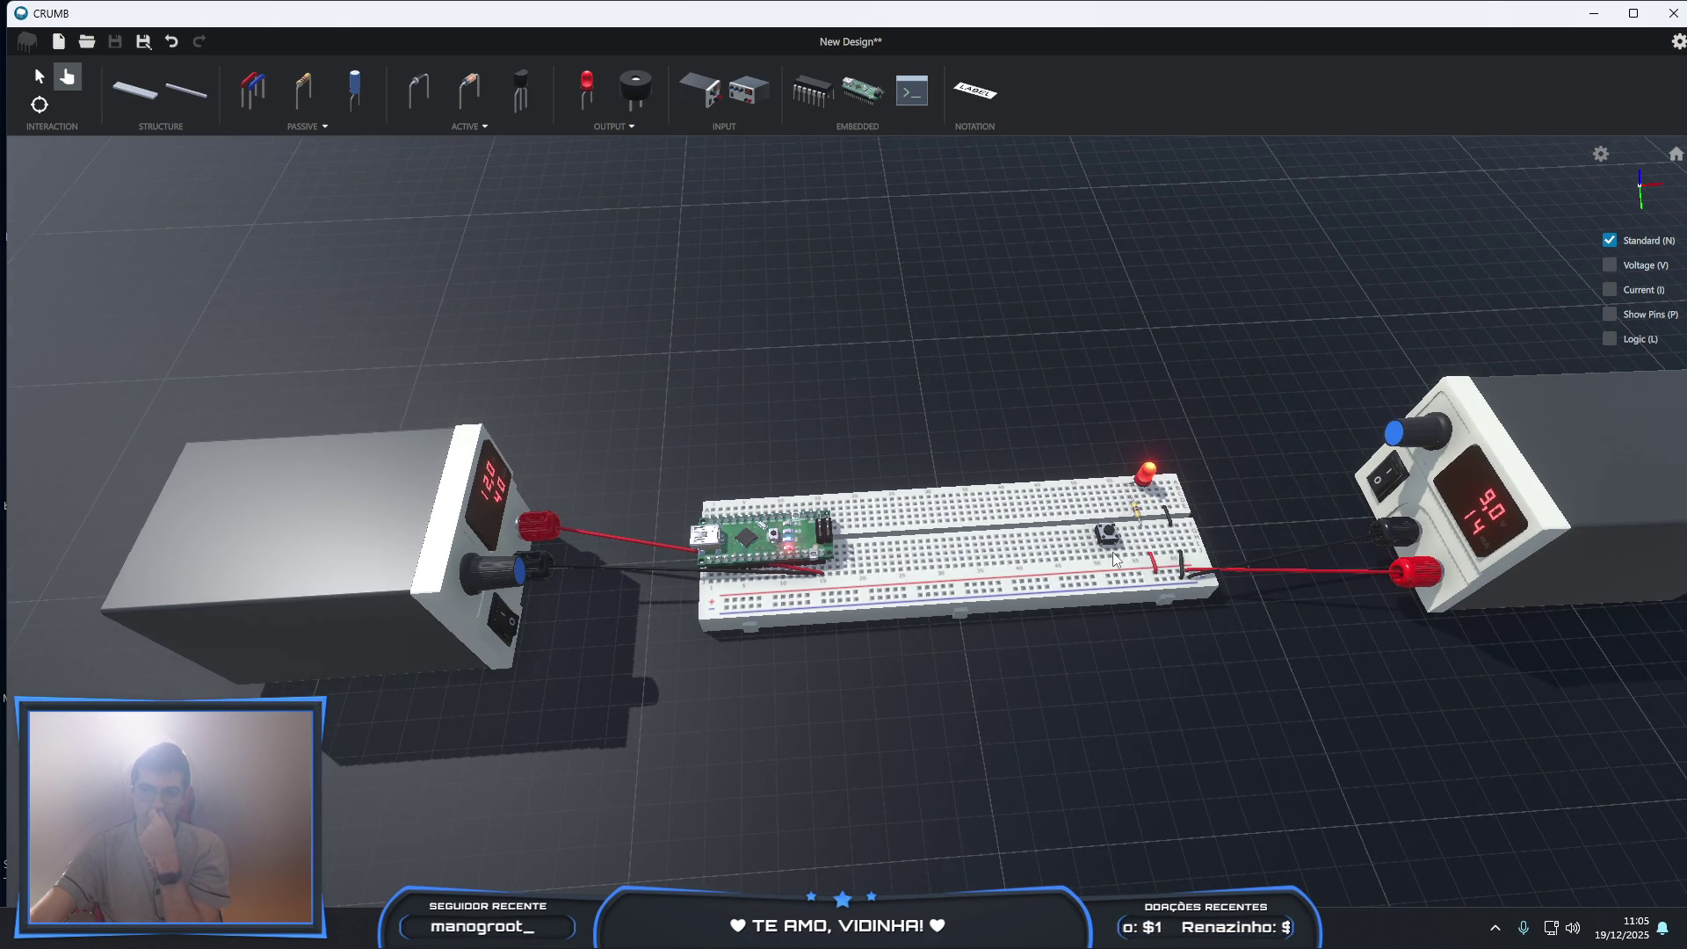
{"action": "scroll", "coordinate": [1113, 559], "scroll_direction": "up", "scroll_amount": 1}
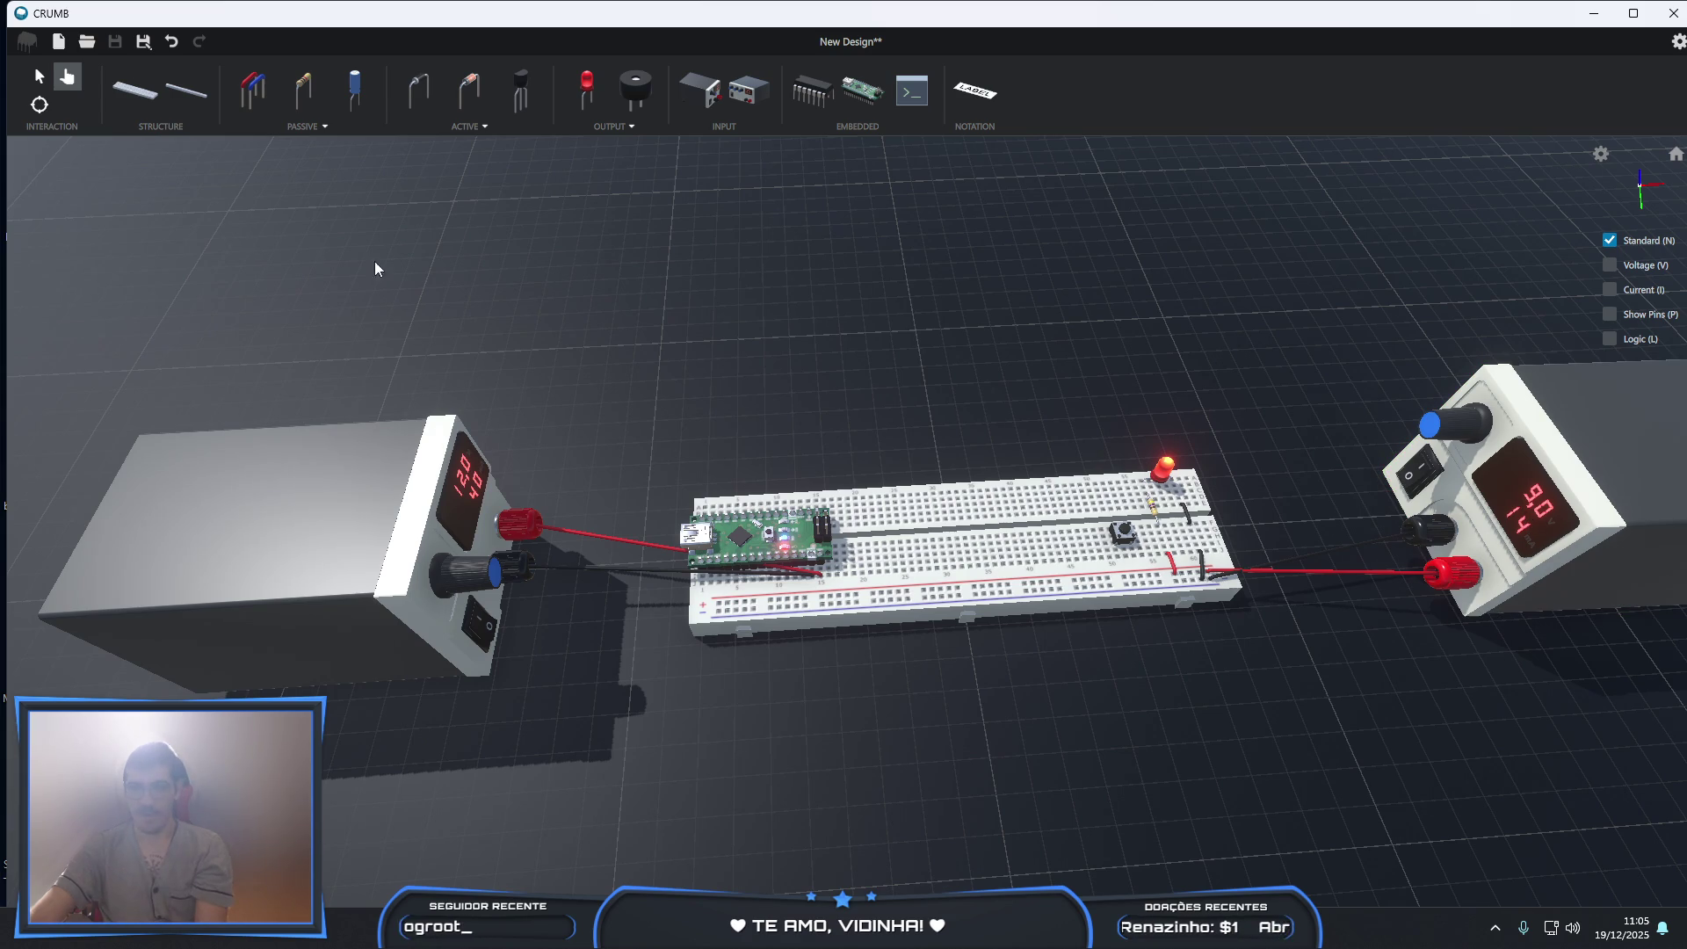
{"action": "left_click", "coordinate": [38, 76]}
{"action": "left_click", "coordinate": [1582, 460]}
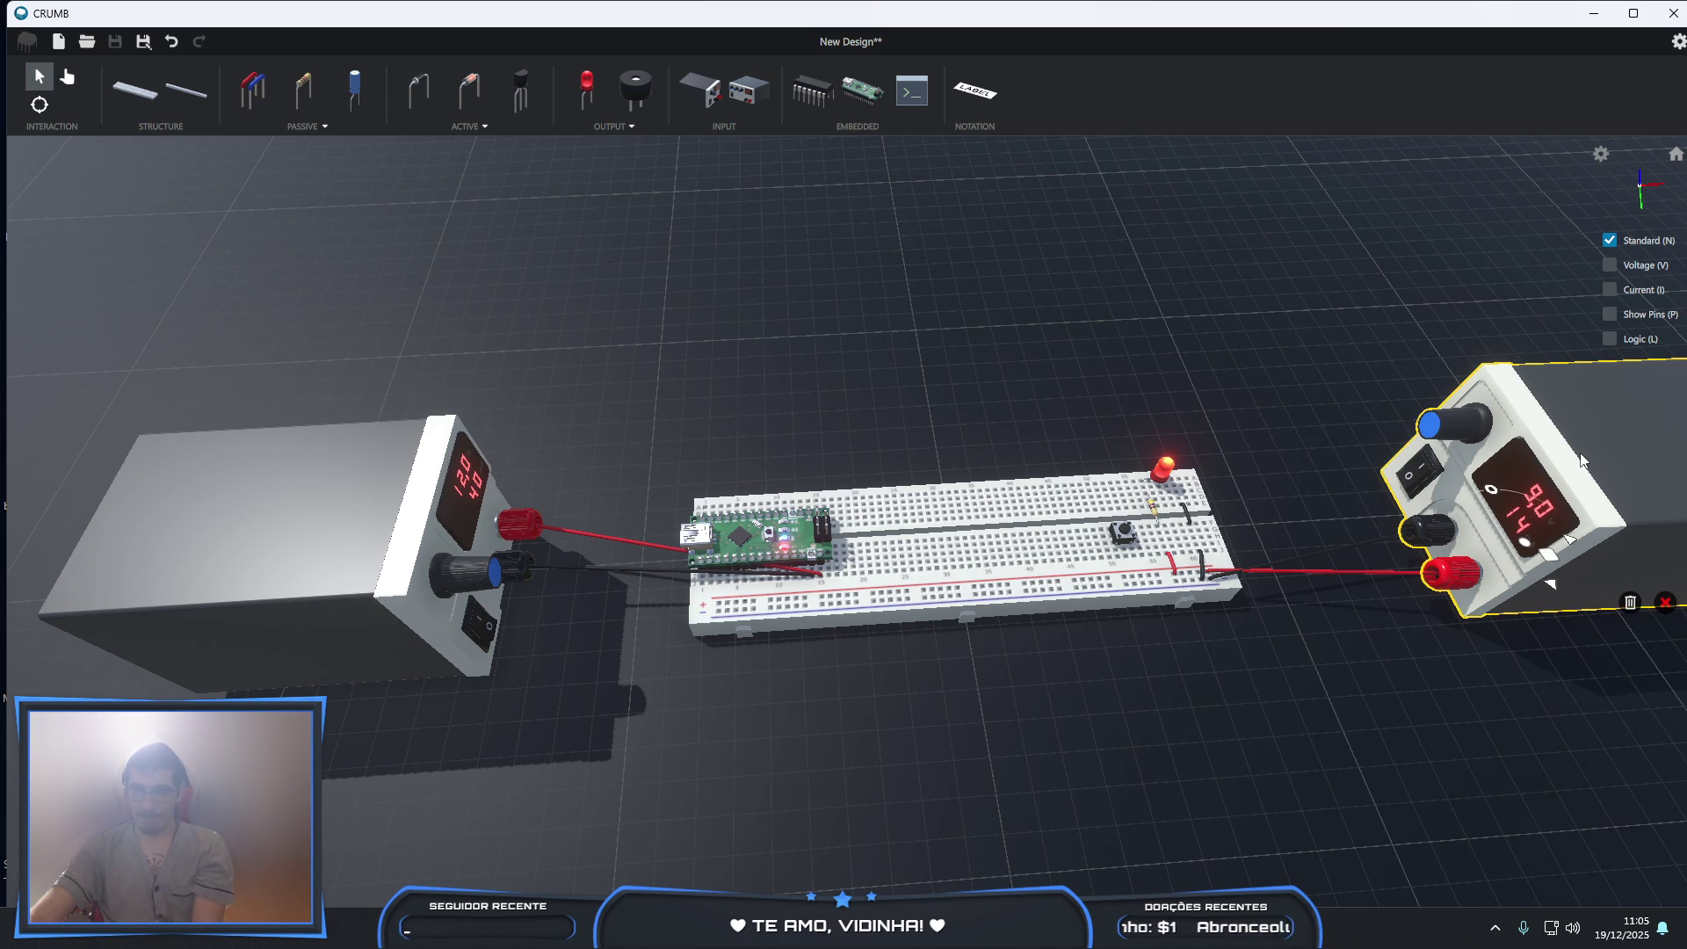
{"action": "left_click", "coordinate": [1630, 603]}
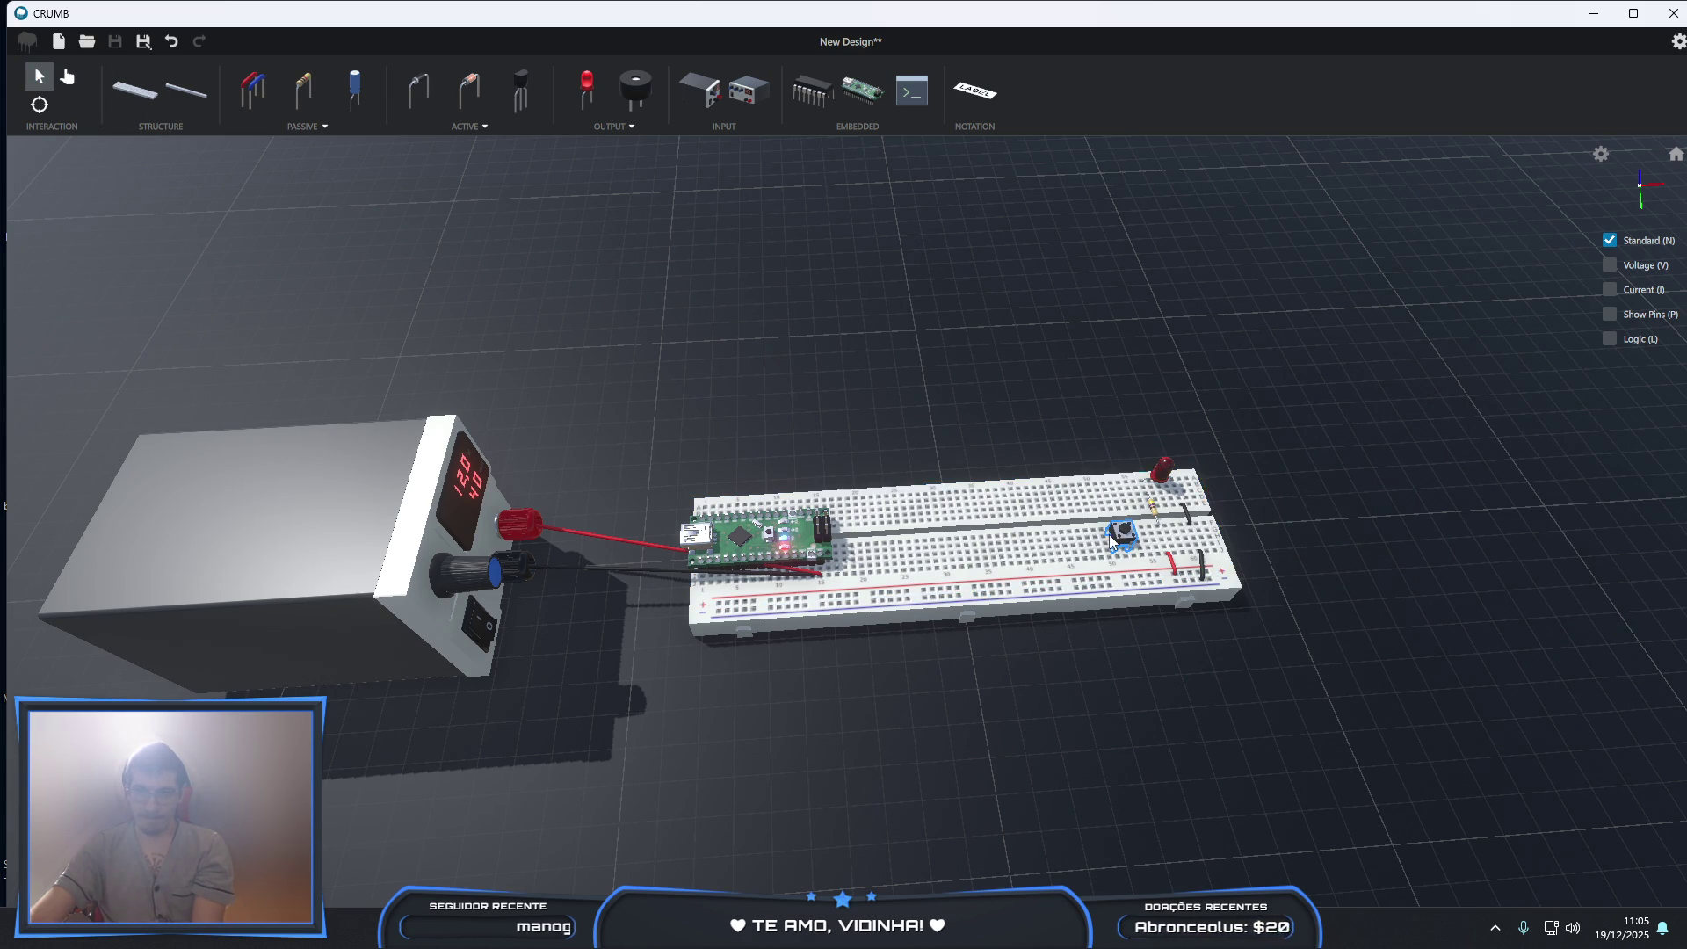
- Delete the left power supply and its wires
{"action": "scroll", "coordinate": [683, 631], "scroll_direction": "up", "scroll_amount": 1}
{"action": "scroll", "coordinate": [683, 630], "scroll_direction": "up", "scroll_amount": 1}
{"action": "left_click", "coordinate": [227, 513]}
{"action": "key", "text": "Delete"}
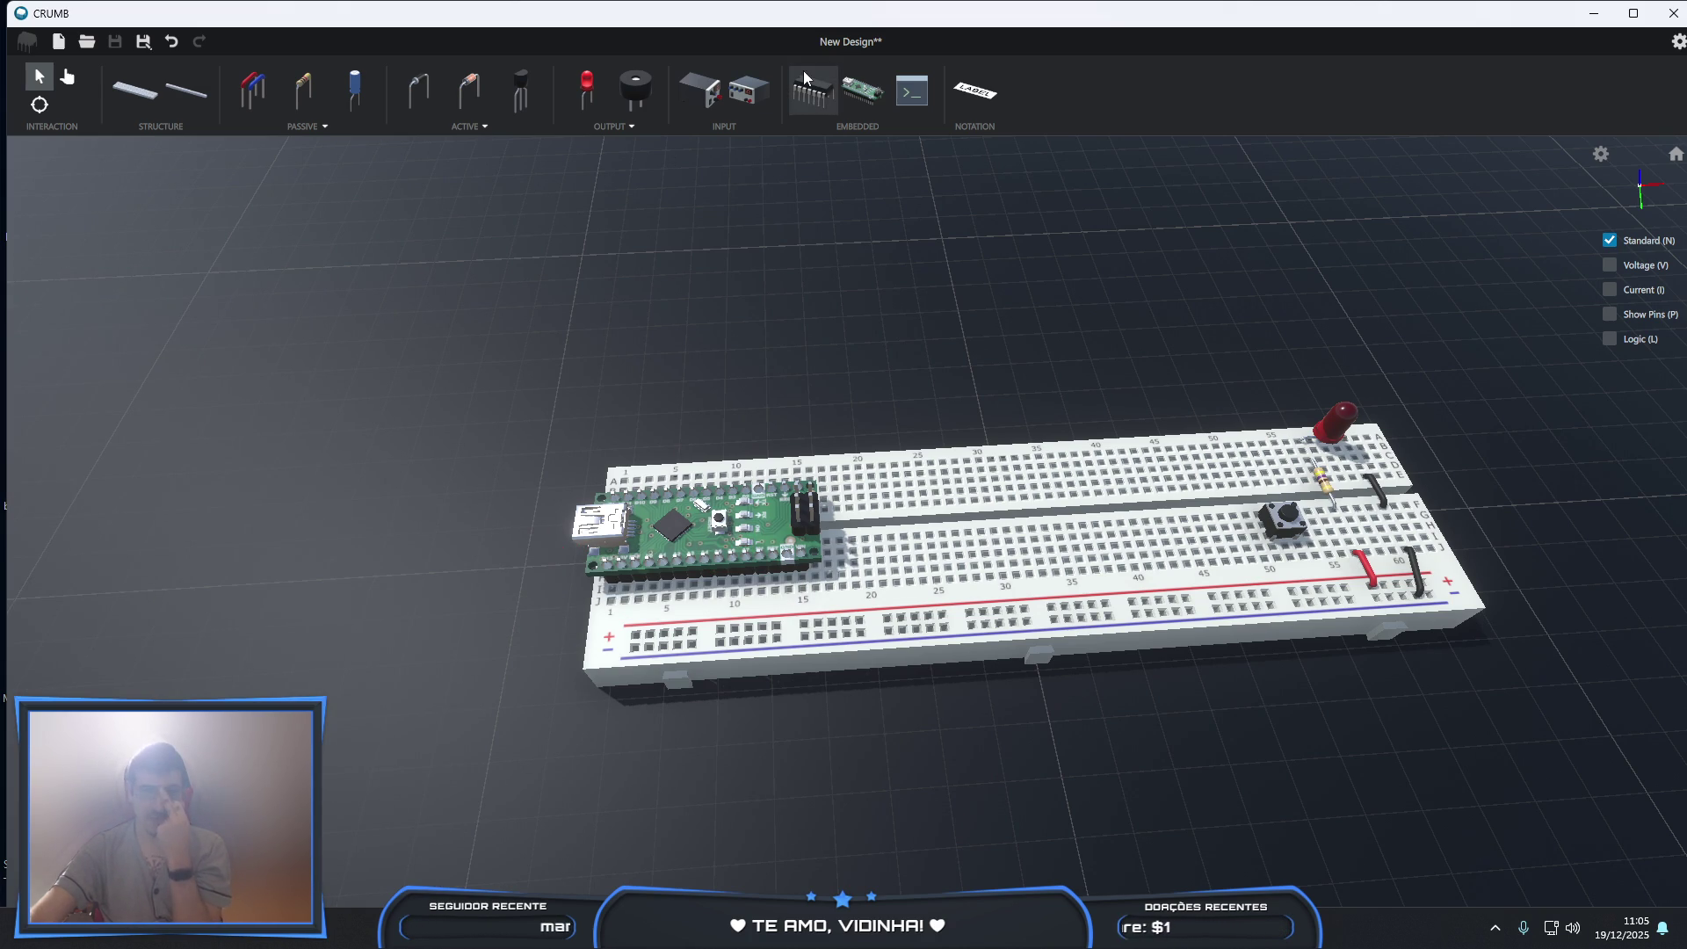
- Start placing a DC 12v Power Supply, then cancel it
{"action": "left_click", "coordinate": [708, 107]}
{"action": "left_click", "coordinate": [241, 199]}
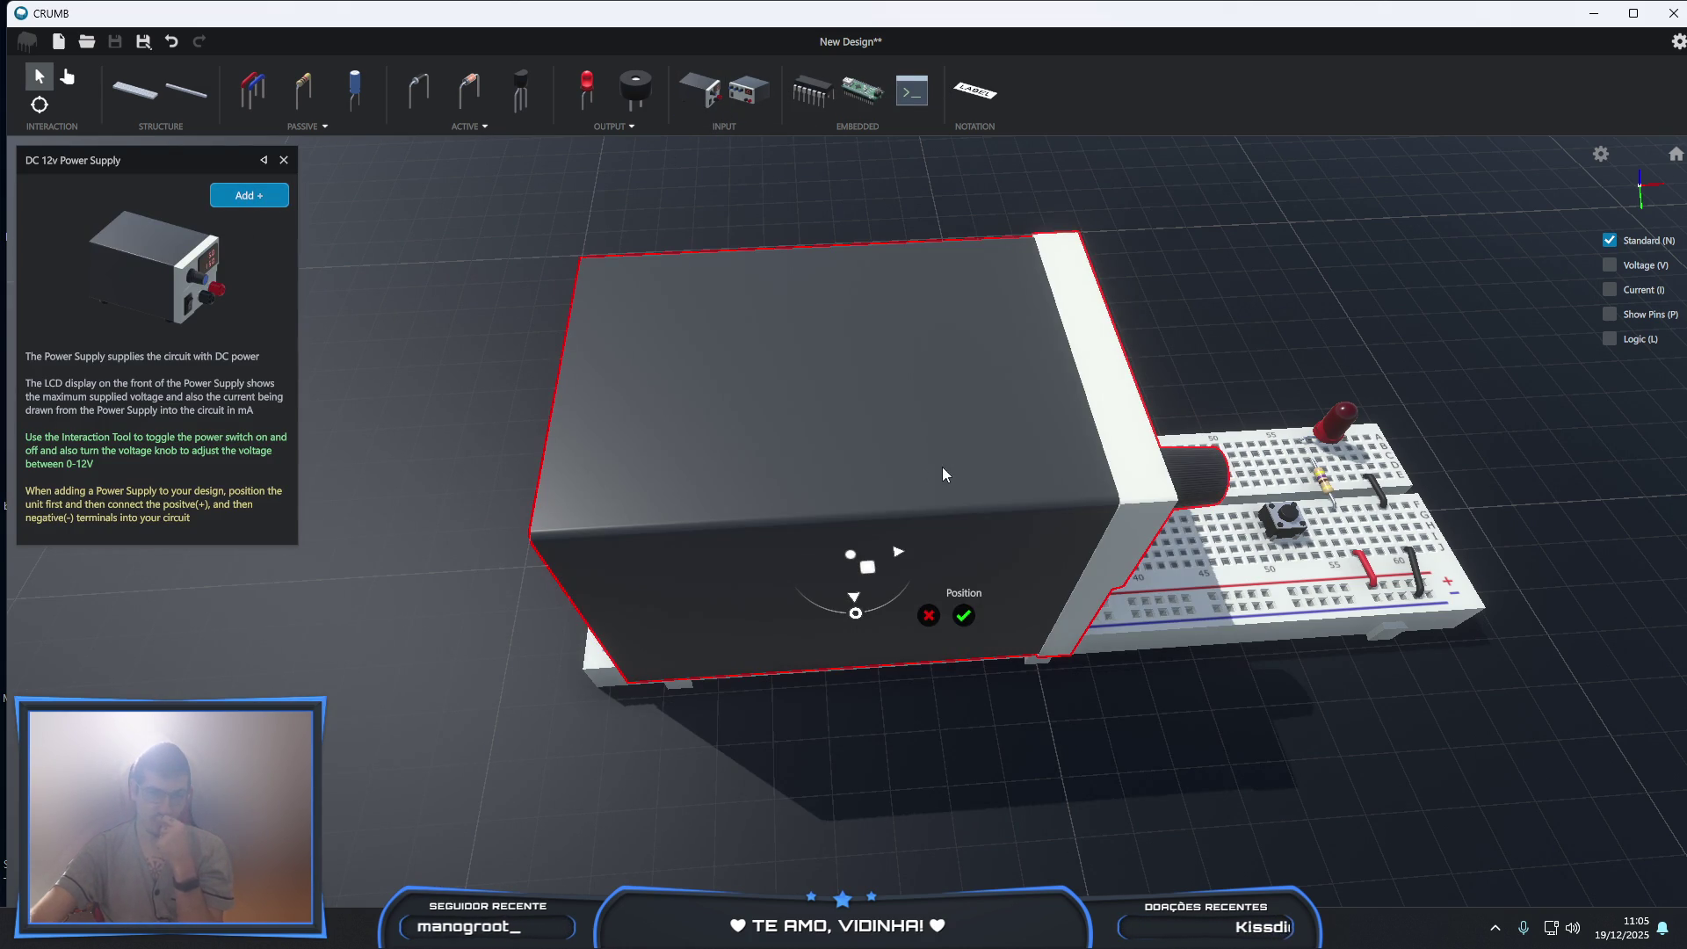
{"action": "mouse_move", "coordinate": [867, 573]}
{"action": "left_mouse_down"}
{"action": "mouse_move", "coordinate": [290, 817]}
{"action": "mouse_move", "coordinate": [207, 777]}
{"action": "mouse_move", "coordinate": [440, 378]}
{"action": "mouse_move", "coordinate": [574, 344]}
{"action": "left_mouse_up"}
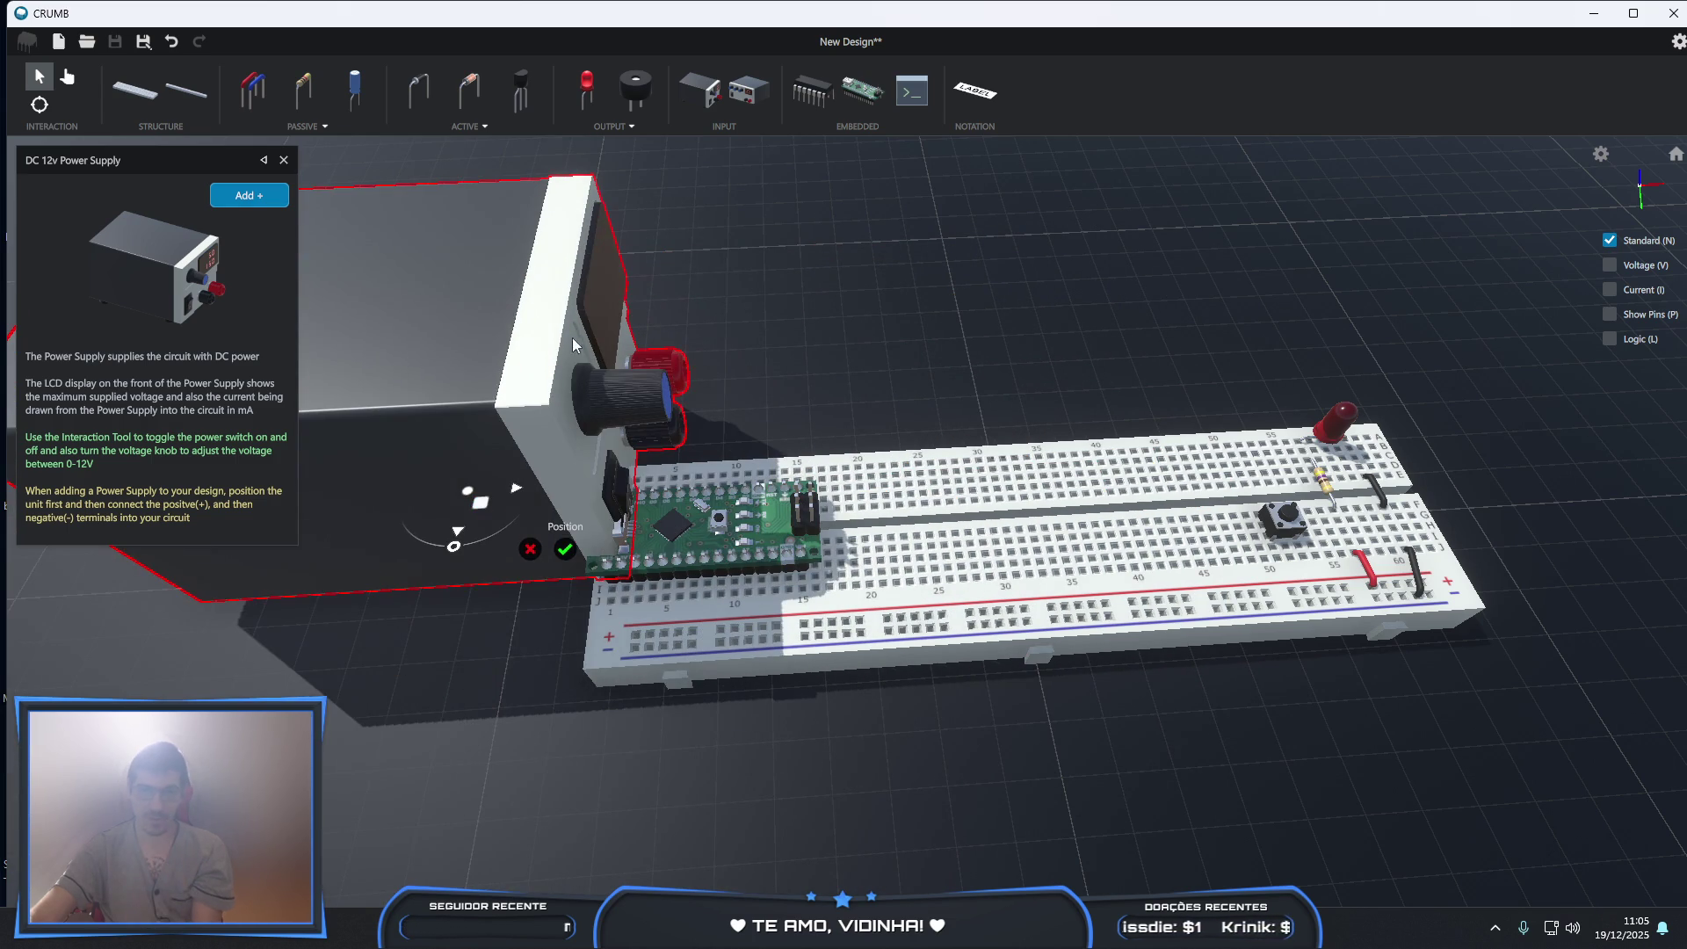
{"action": "left_click", "coordinate": [528, 553]}
- Add a Power Rail, snap it below the breadboard's lower rail and confirm
{"action": "left_click", "coordinate": [186, 90]}
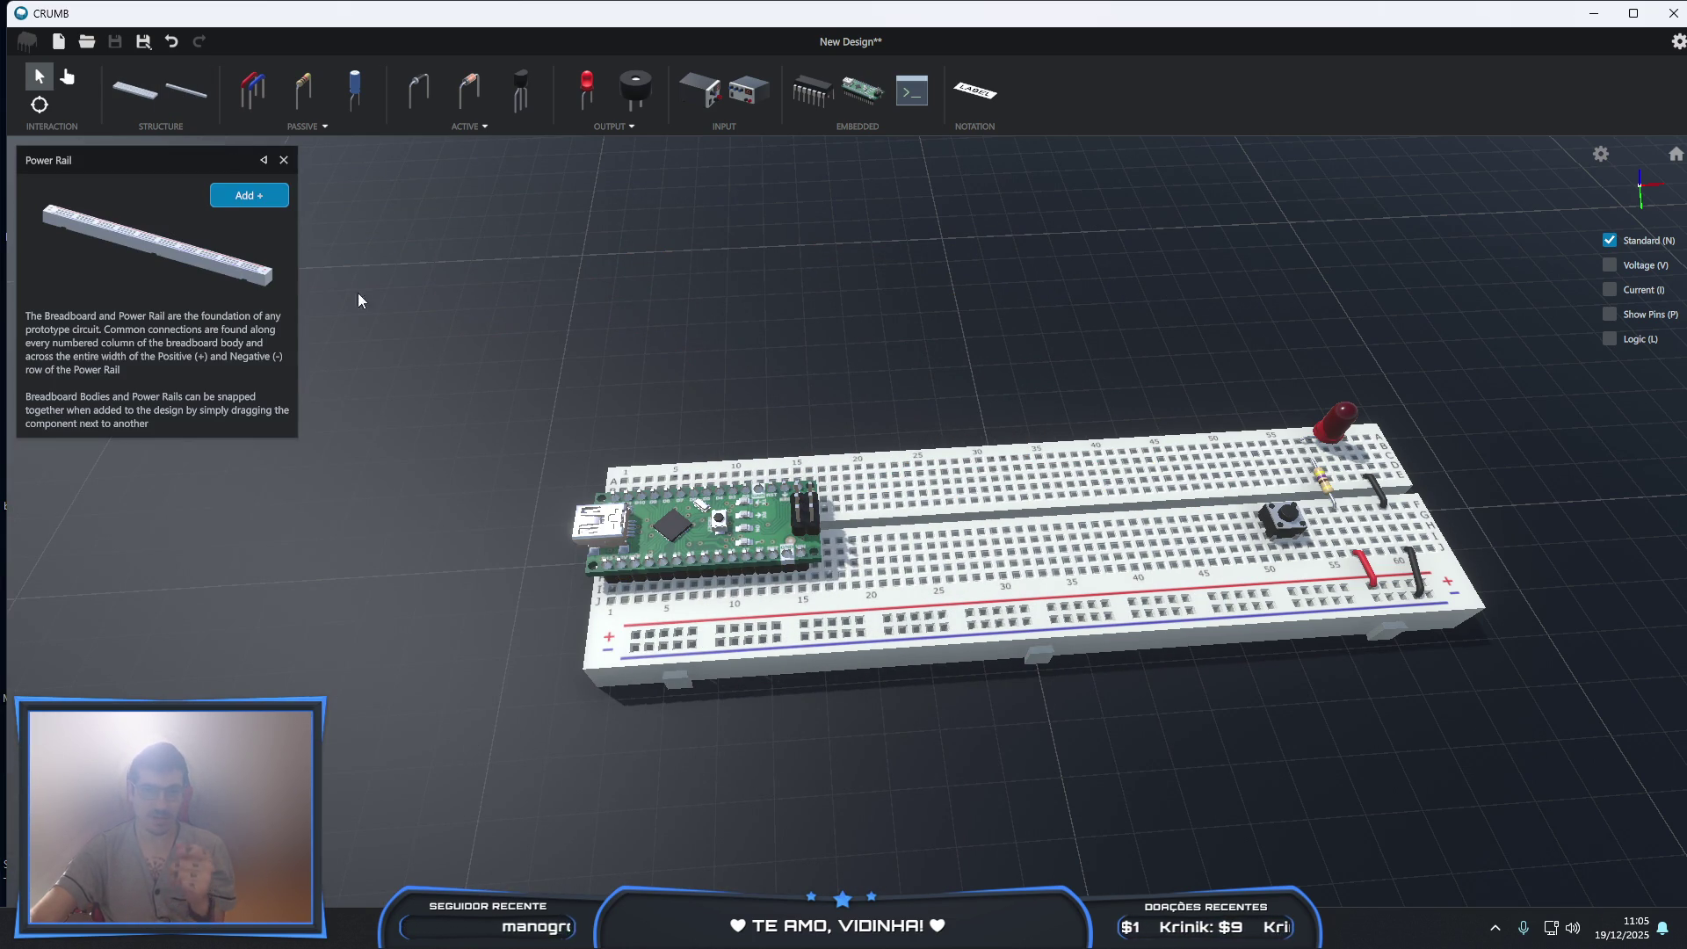
{"action": "left_click", "coordinate": [251, 197]}
{"action": "mouse_move", "coordinate": [864, 568]}
{"action": "left_mouse_down"}
{"action": "mouse_move", "coordinate": [1019, 701]}
{"action": "mouse_move", "coordinate": [1050, 714]}
{"action": "mouse_move", "coordinate": [1056, 689]}
{"action": "mouse_move", "coordinate": [1067, 756]}
{"action": "mouse_move", "coordinate": [1063, 708]}
{"action": "left_mouse_up"}
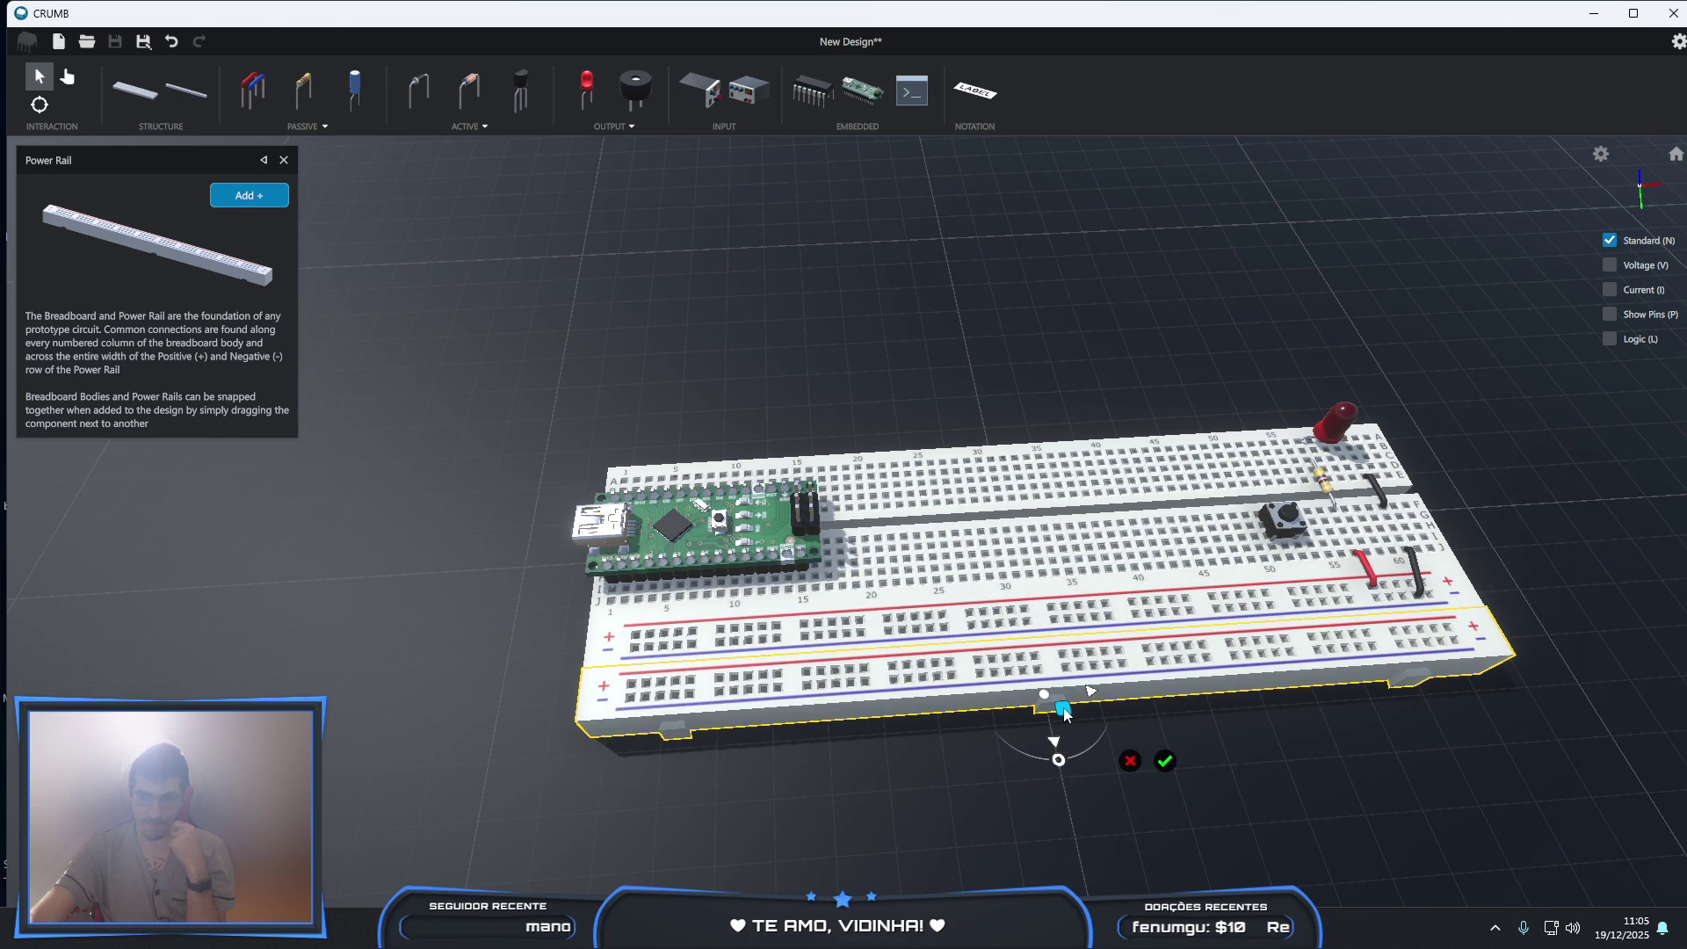
{"action": "left_click", "coordinate": [1165, 764]}
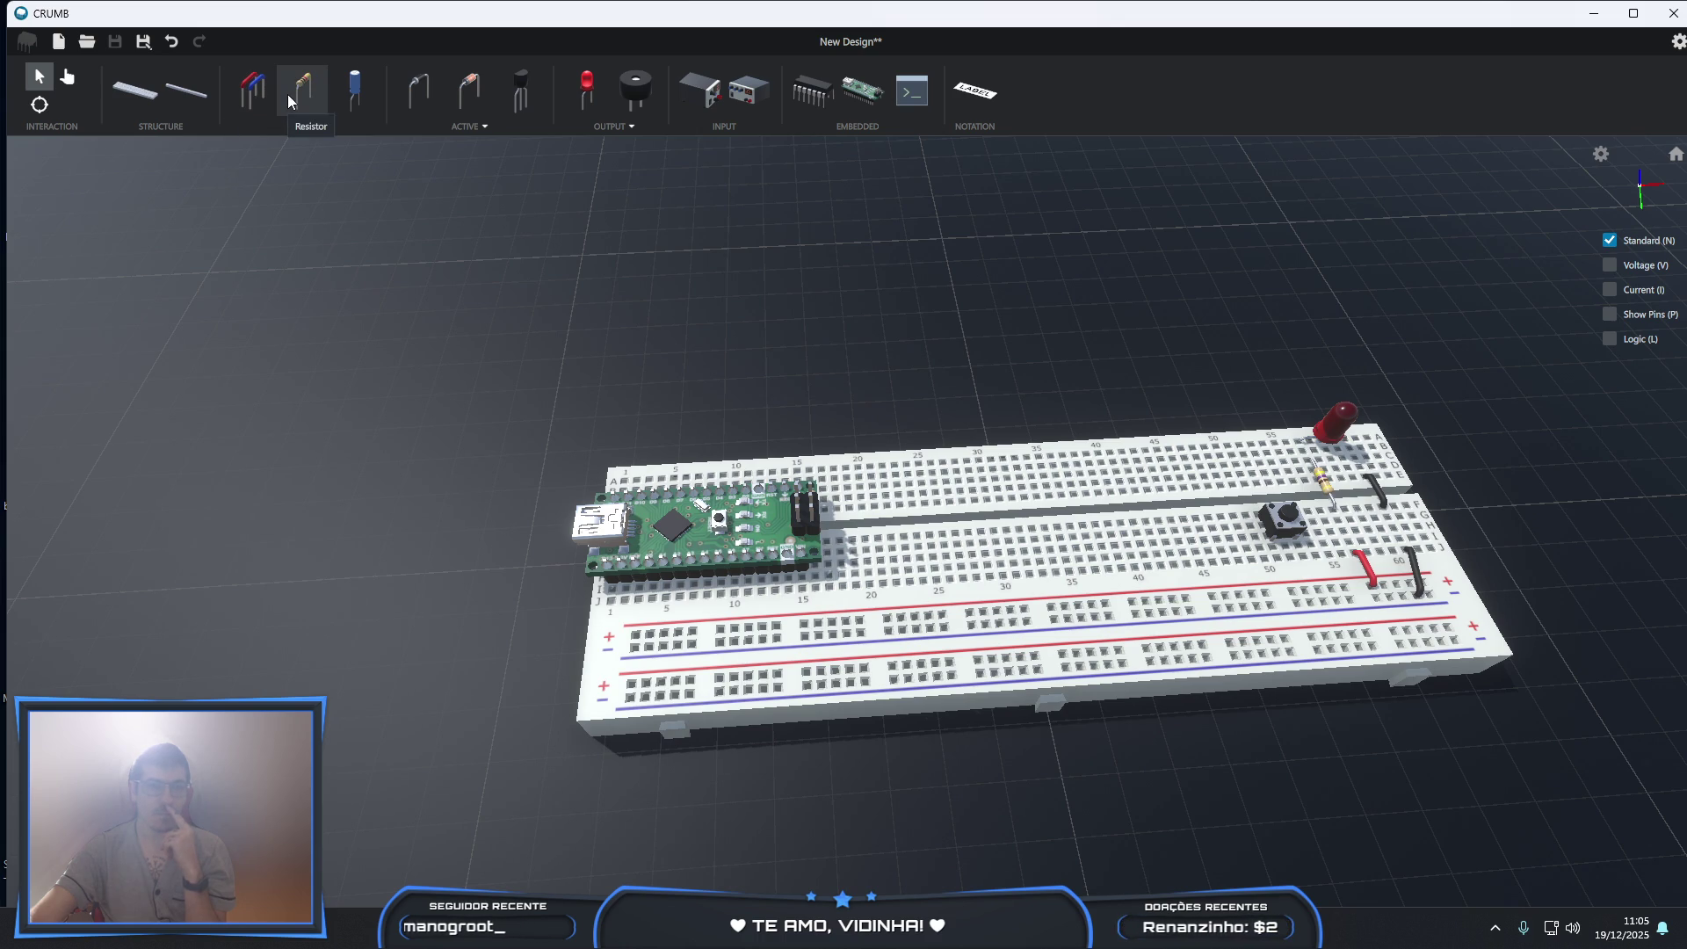
- Add another Power Rail flush below the breadboard and confirm its placement
{"action": "left_click", "coordinate": [186, 90]}
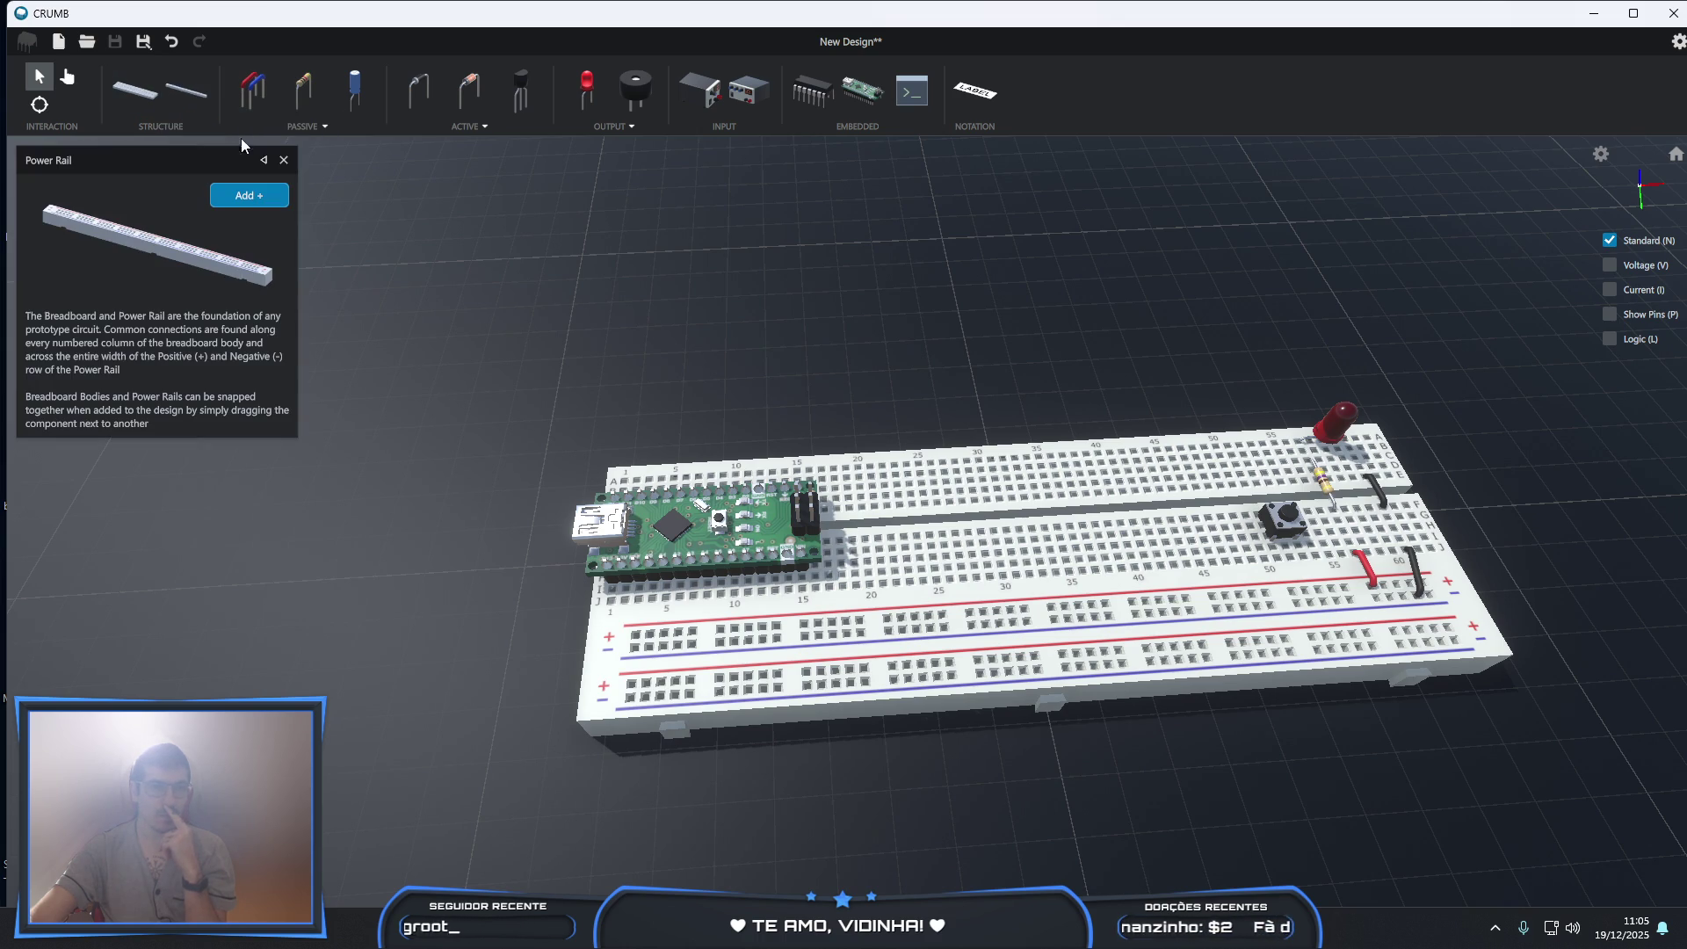
{"action": "left_click", "coordinate": [239, 200]}
{"action": "mouse_move", "coordinate": [872, 584]}
{"action": "left_mouse_down"}
{"action": "mouse_move", "coordinate": [1088, 778]}
{"action": "mouse_move", "coordinate": [1082, 741]}
{"action": "mouse_move", "coordinate": [1068, 756]}
{"action": "mouse_move", "coordinate": [1054, 729]}
{"action": "mouse_move", "coordinate": [910, 705]}
{"action": "mouse_move", "coordinate": [1067, 703]}
{"action": "mouse_move", "coordinate": [1065, 791]}
{"action": "mouse_move", "coordinate": [1072, 732]}
{"action": "mouse_move", "coordinate": [1077, 775]}
{"action": "mouse_move", "coordinate": [1085, 752]}
{"action": "mouse_move", "coordinate": [1057, 745]}
{"action": "mouse_move", "coordinate": [1072, 763]}
{"action": "mouse_move", "coordinate": [1079, 745]}
{"action": "mouse_move", "coordinate": [1078, 777]}
{"action": "mouse_move", "coordinate": [1052, 788]}
{"action": "mouse_move", "coordinate": [1068, 756]}
{"action": "mouse_move", "coordinate": [1096, 753]}
{"action": "mouse_move", "coordinate": [1050, 731]}
{"action": "mouse_move", "coordinate": [1063, 771]}
{"action": "left_mouse_up"}
{"action": "mouse_move", "coordinate": [1121, 794]}
{"action": "right_mouse_down"}
{"action": "mouse_move", "coordinate": [1177, 716]}
{"action": "mouse_move", "coordinate": [1165, 605]}
{"action": "mouse_move", "coordinate": [1240, 780]}
{"action": "mouse_move", "coordinate": [1046, 761]}
{"action": "mouse_move", "coordinate": [1068, 723]}
{"action": "right_mouse_up"}
{"action": "mouse_move", "coordinate": [1074, 736]}
{"action": "left_mouse_down"}
{"action": "mouse_move", "coordinate": [1069, 714]}
{"action": "mouse_move", "coordinate": [1081, 764]}
{"action": "mouse_move", "coordinate": [1076, 700]}
{"action": "mouse_move", "coordinate": [1088, 820]}
{"action": "mouse_move", "coordinate": [1092, 729]}
{"action": "left_mouse_up"}
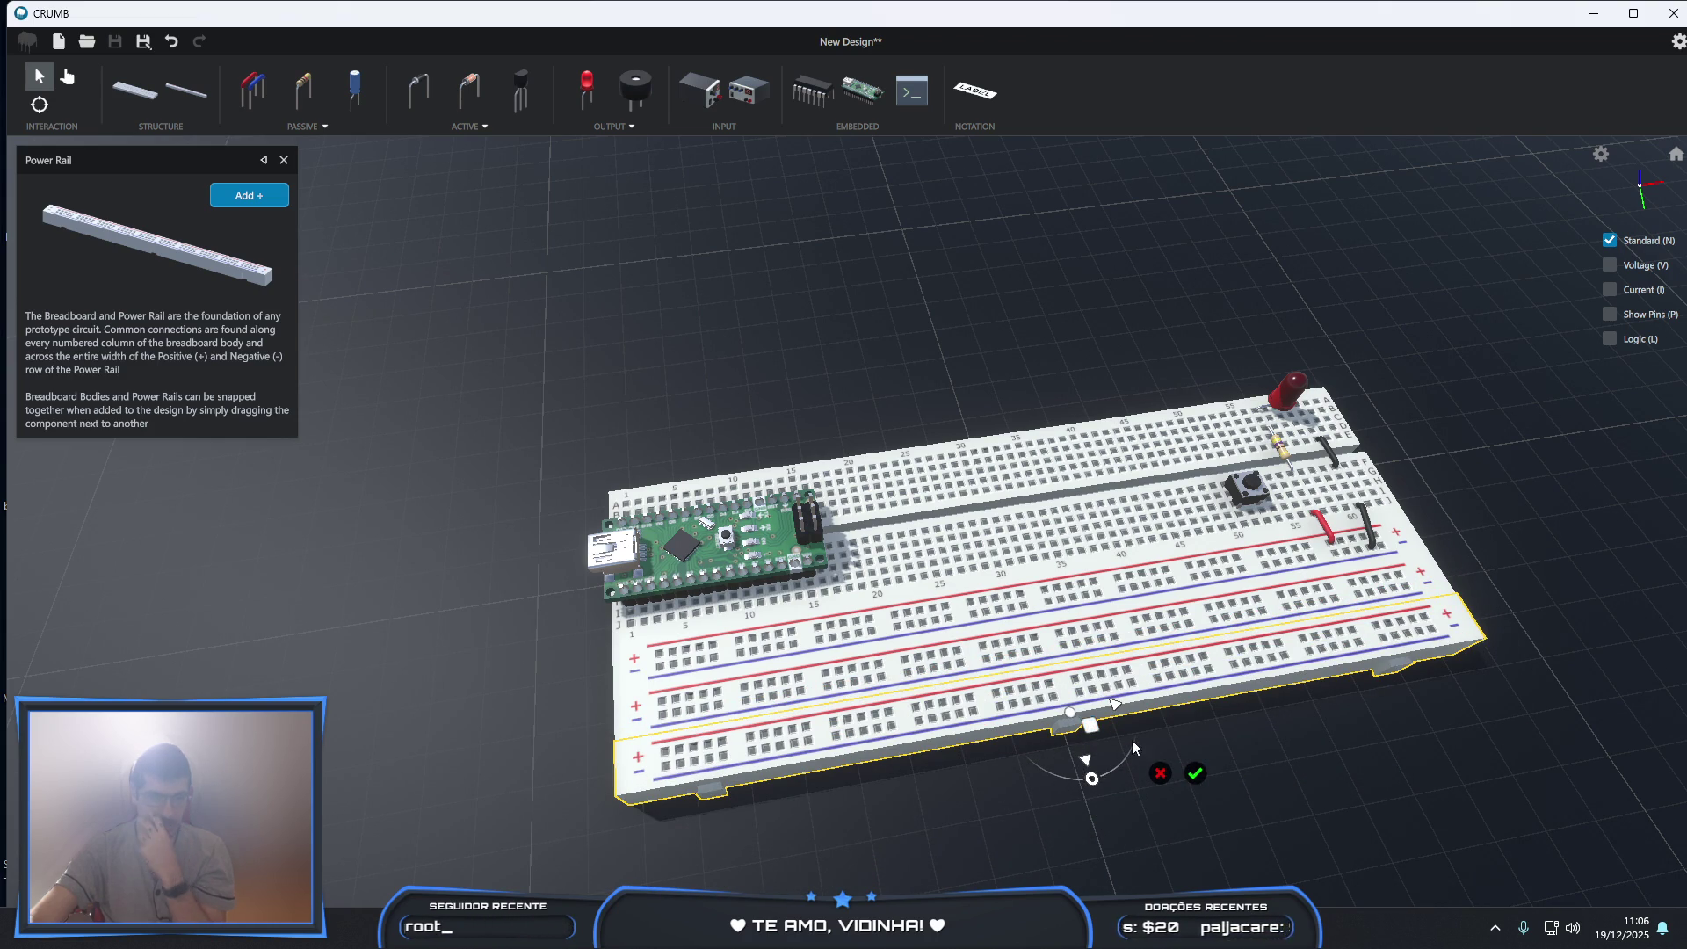
{"action": "left_click", "coordinate": [1195, 775]}
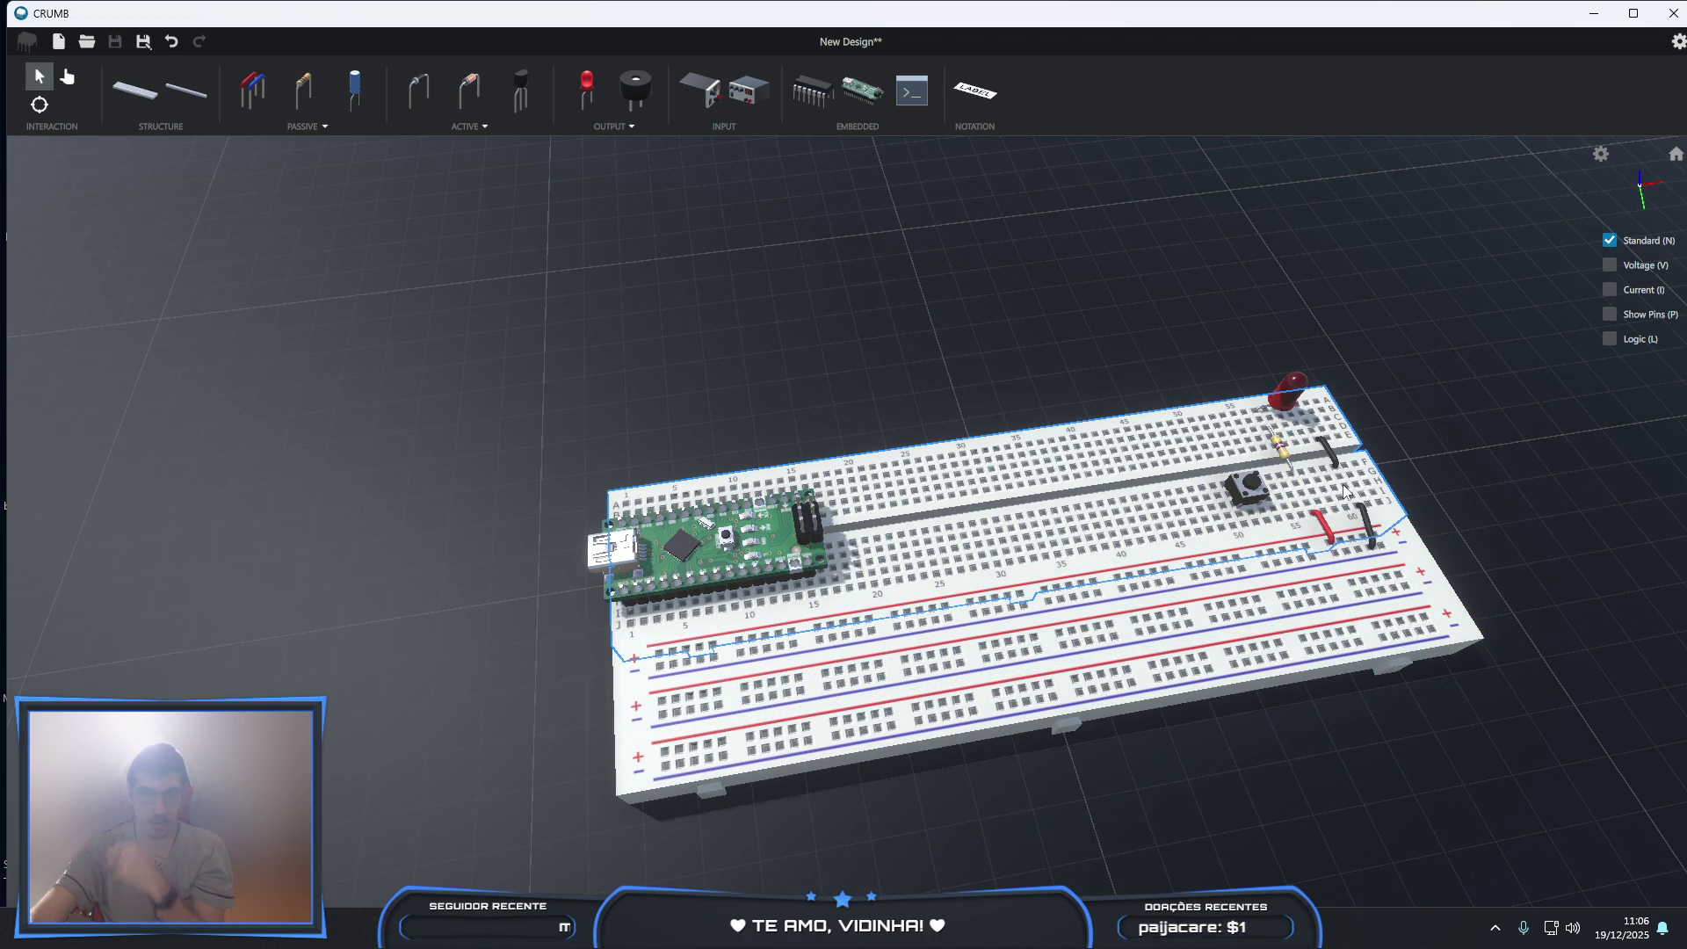
- Delete the red and black jumper wires beside the push button
{"action": "left_click", "coordinate": [1325, 529]}
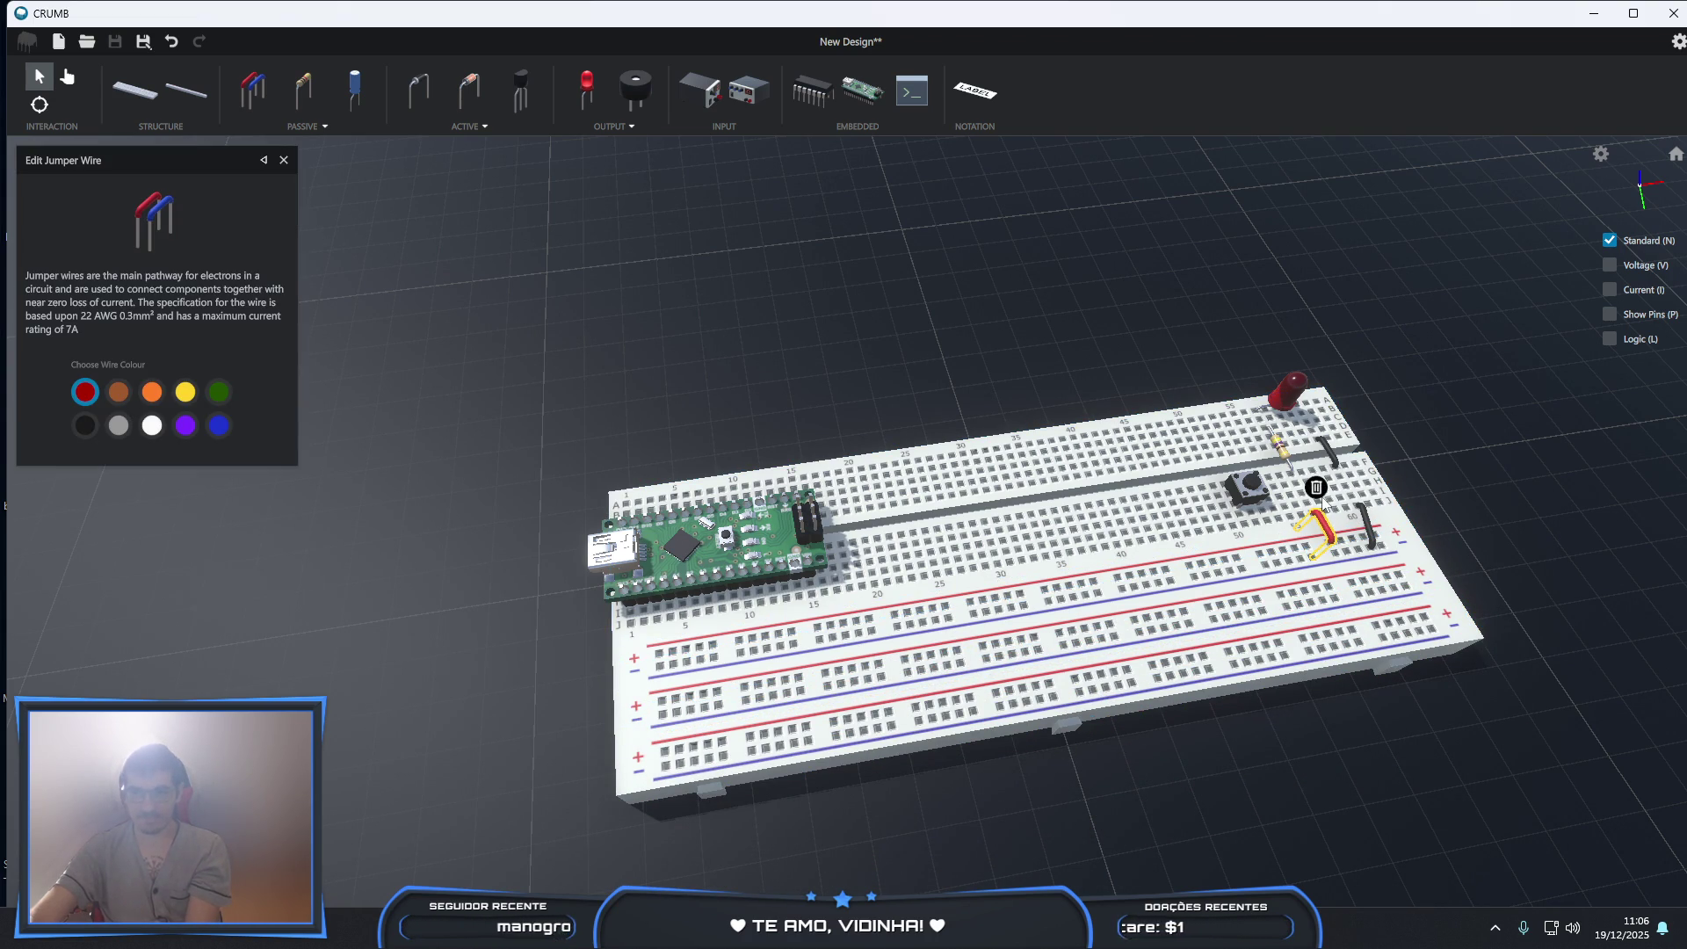
{"action": "left_click", "coordinate": [1315, 487]}
{"action": "left_click", "coordinate": [1365, 524]}
{"action": "left_click", "coordinate": [1374, 522]}
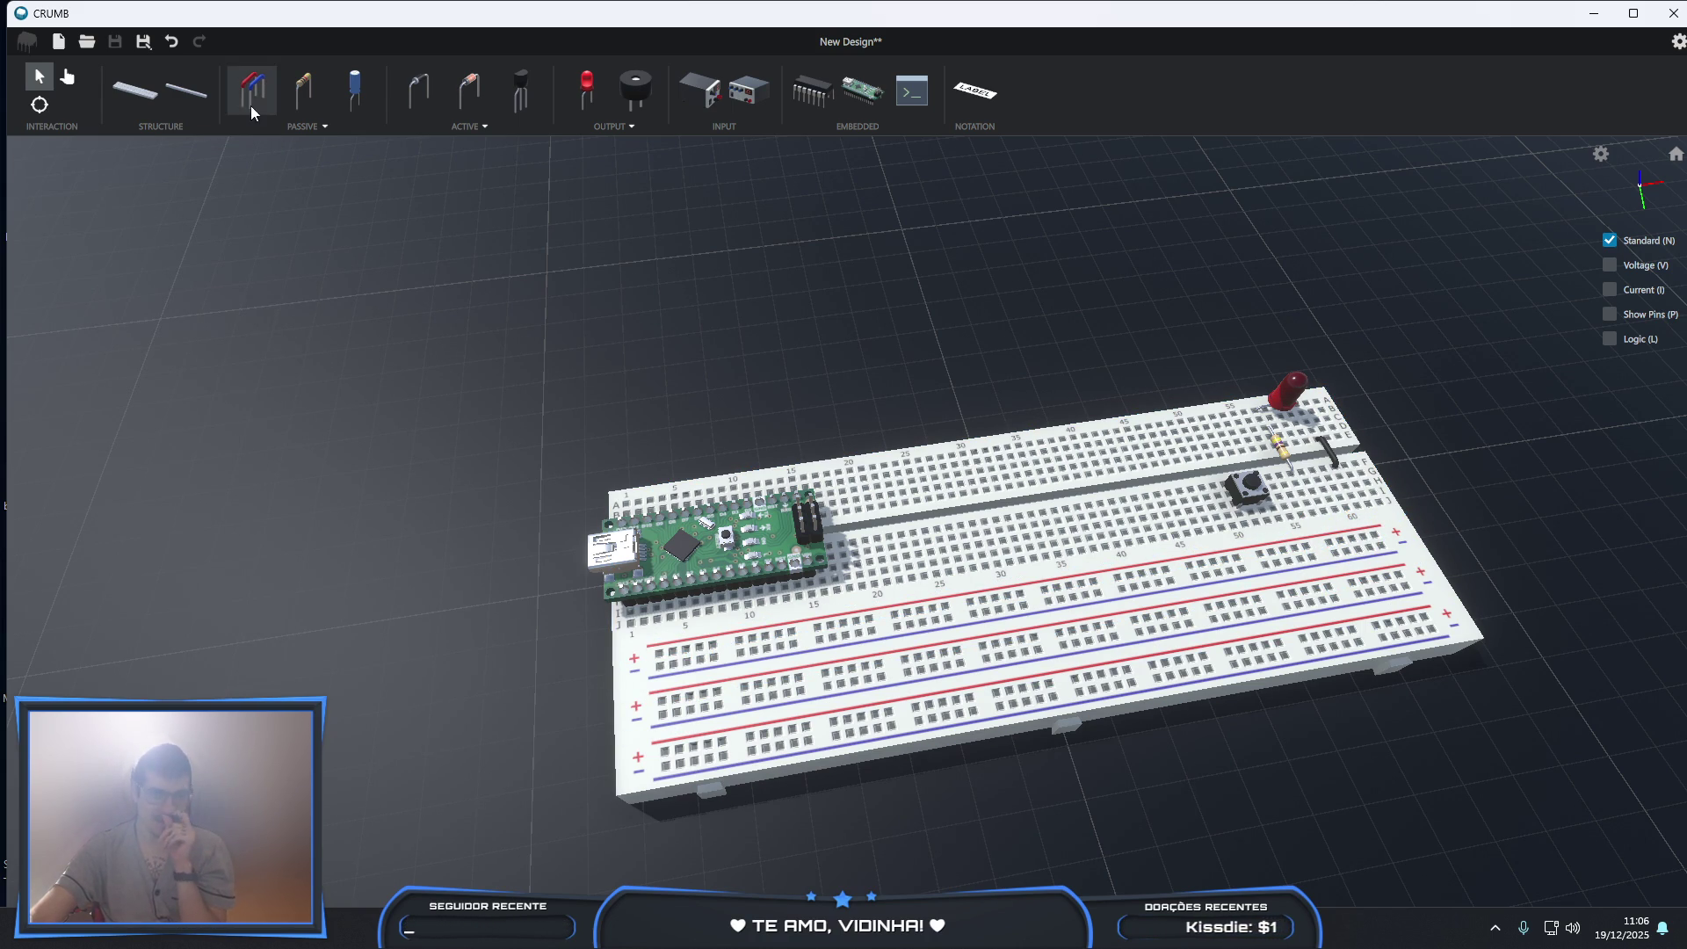
{"action": "left_click", "coordinate": [701, 89]}
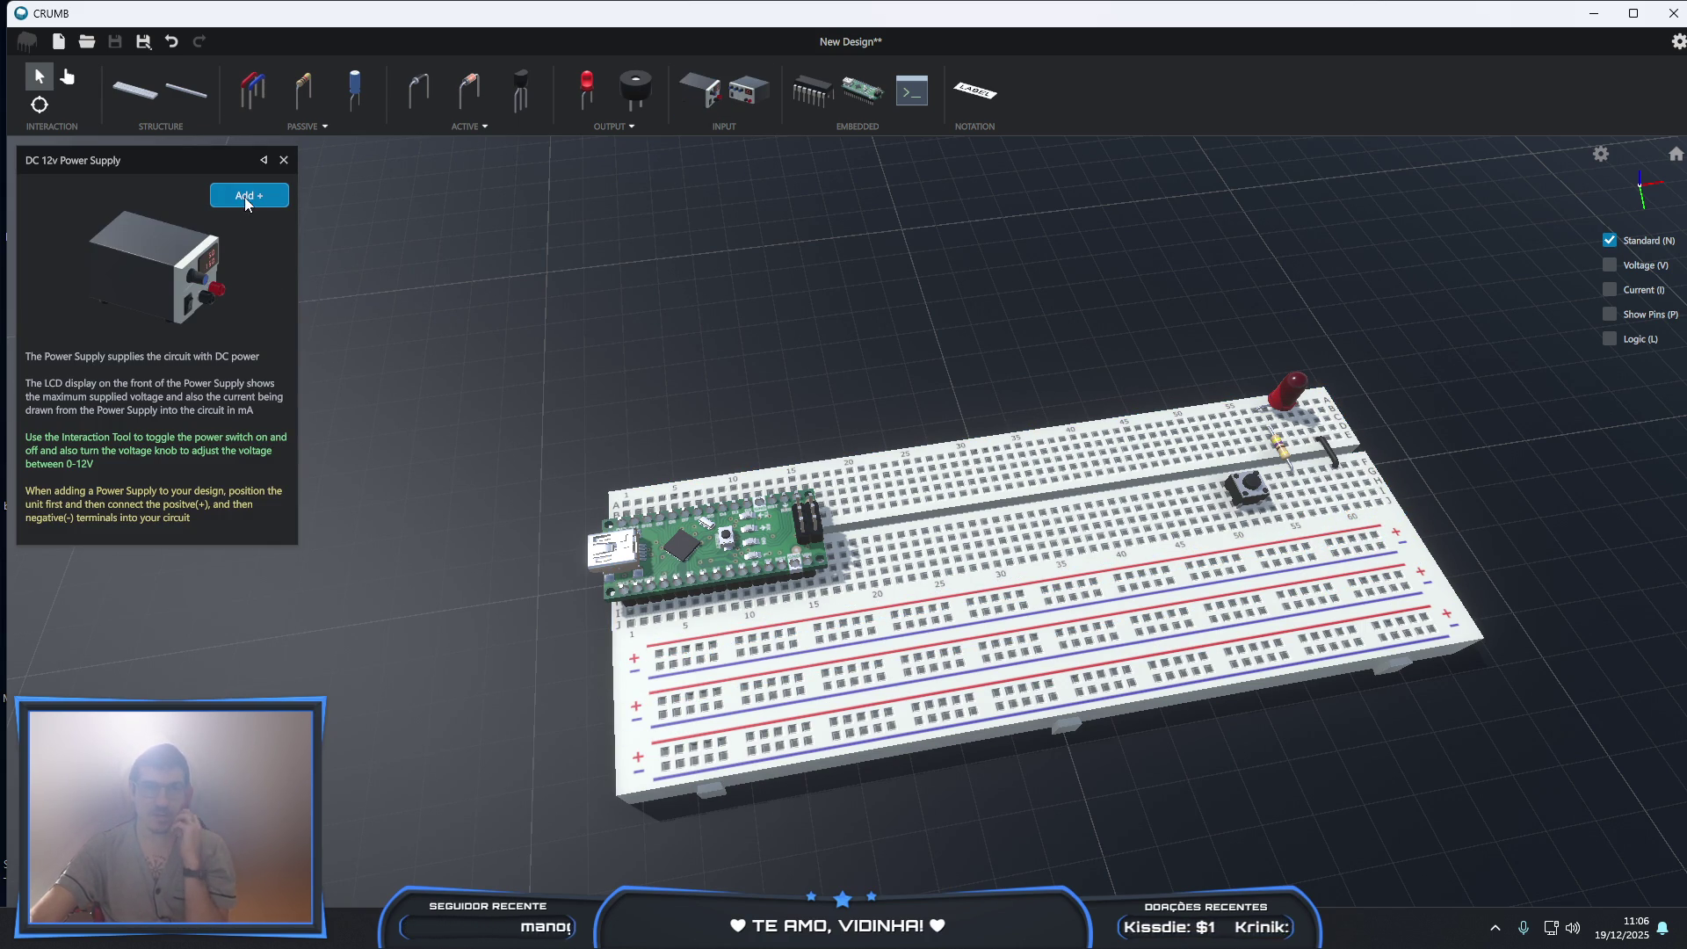
- Place a DC 12v Power Supply at the left, leads wired to the + and − rail
{"action": "left_click", "coordinate": [248, 195]}
{"action": "mouse_move", "coordinate": [866, 573]}
{"action": "left_mouse_down"}
{"action": "mouse_move", "coordinate": [316, 668]}
{"action": "mouse_move", "coordinate": [219, 764]}
{"action": "mouse_move", "coordinate": [53, 756]}
{"action": "mouse_move", "coordinate": [8, 563]}
{"action": "left_mouse_up"}
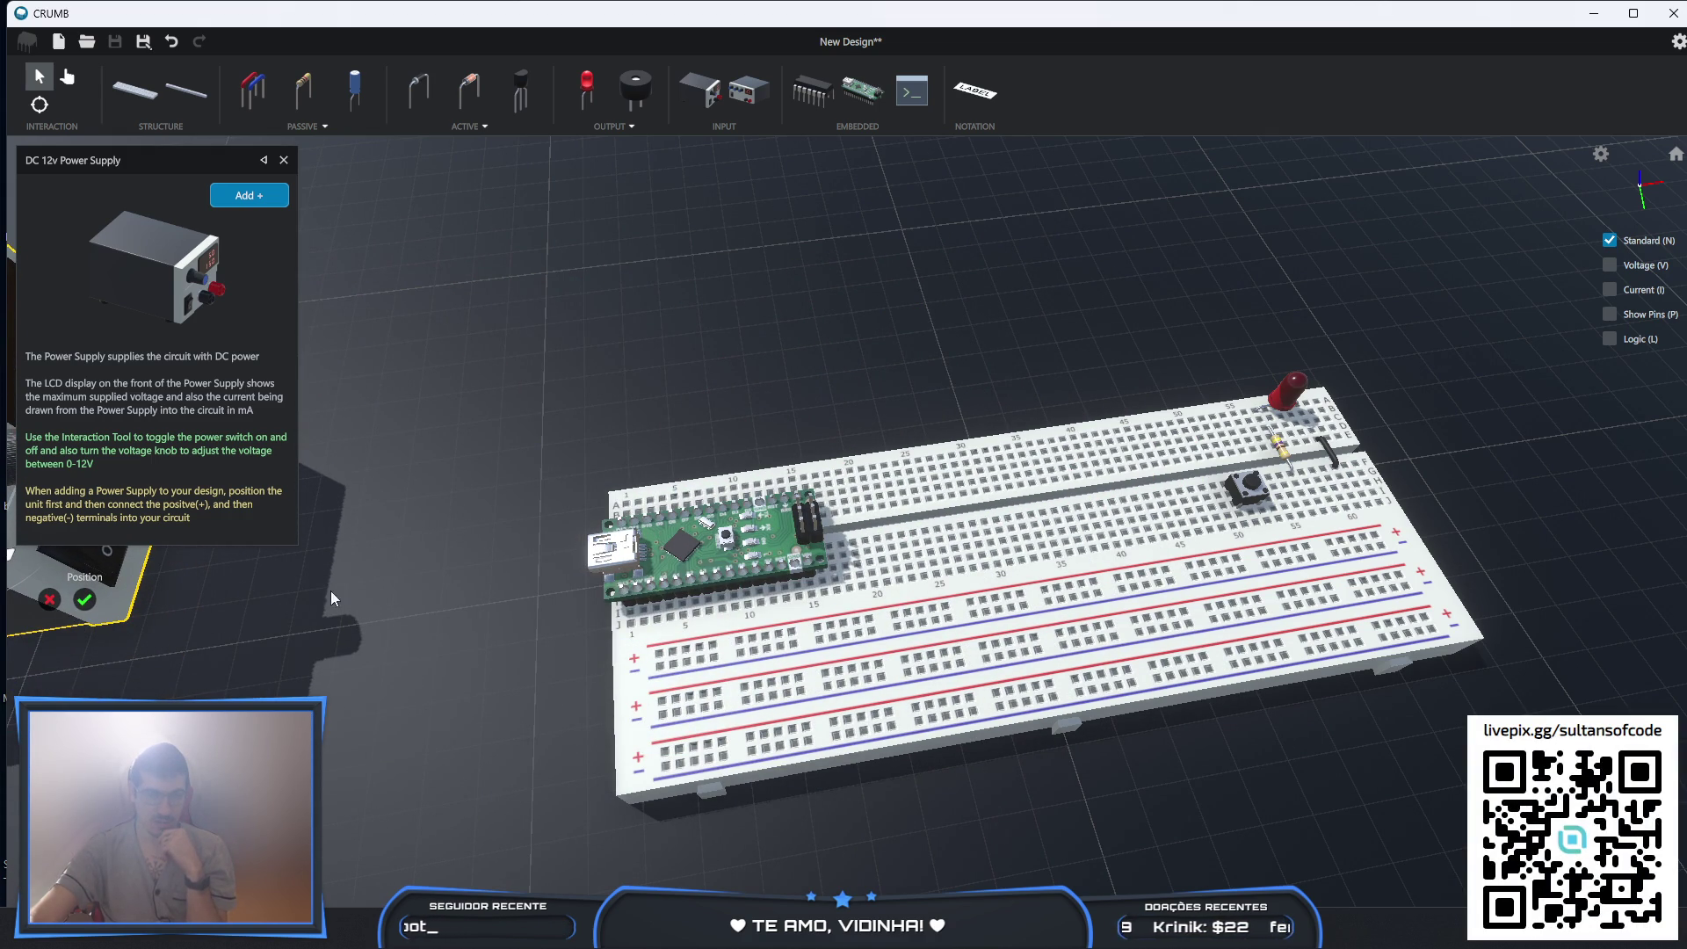
{"action": "left_click", "coordinate": [86, 601]}
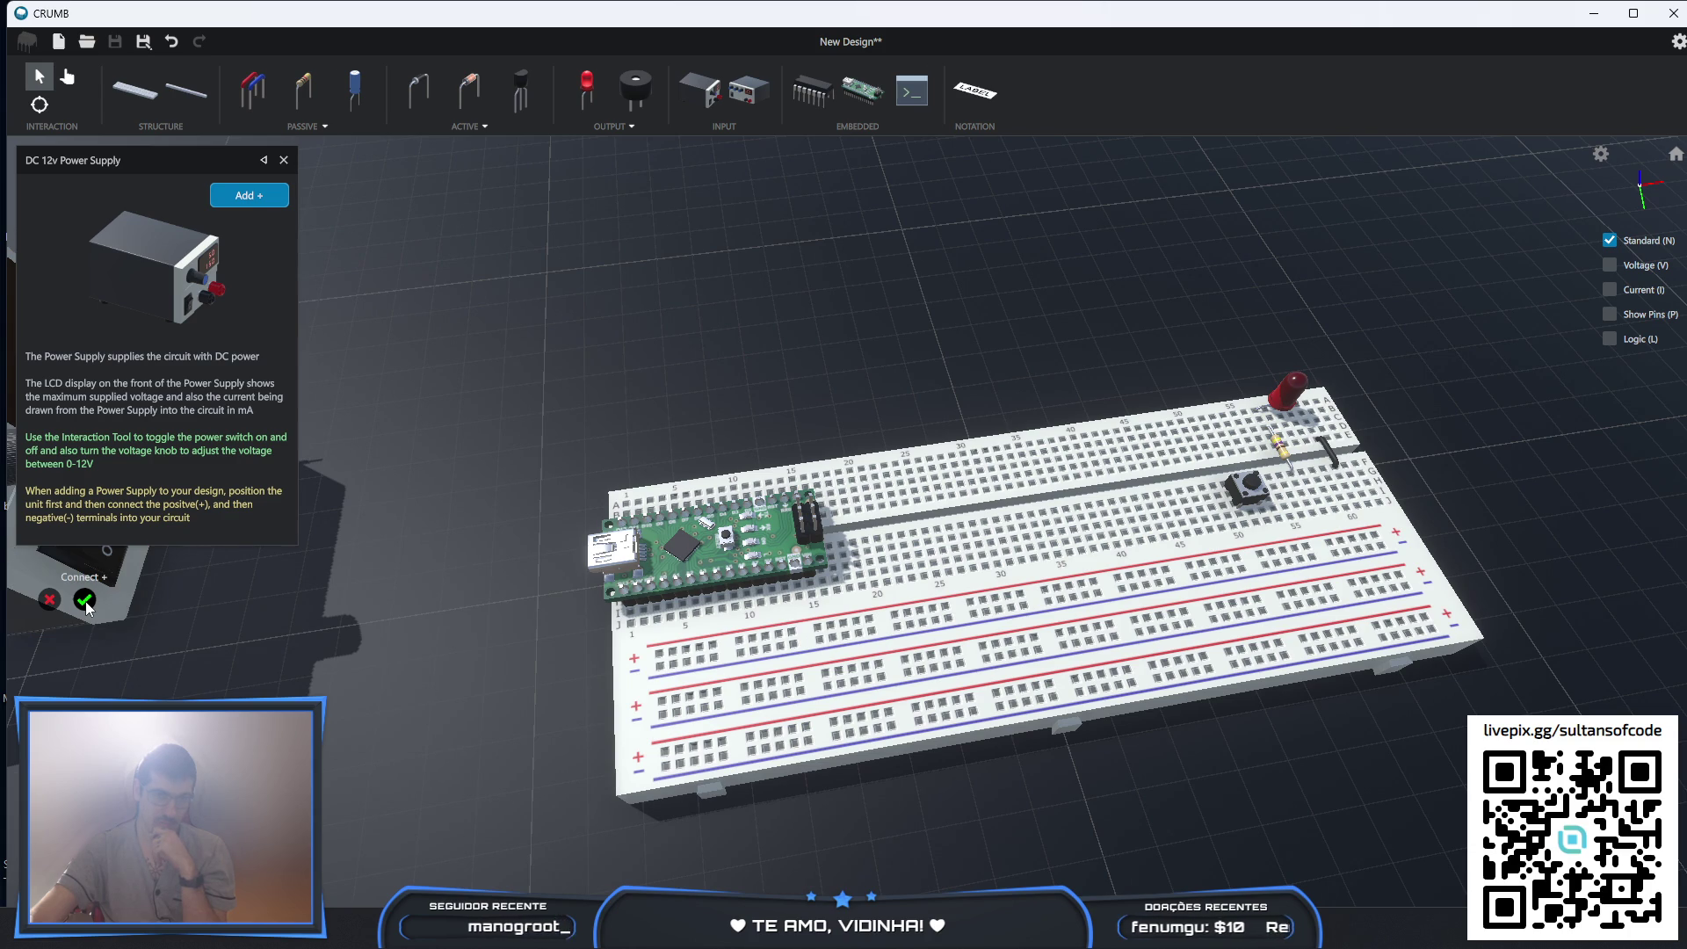
{"action": "left_click", "coordinate": [659, 656]}
{"action": "left_click", "coordinate": [662, 669]}
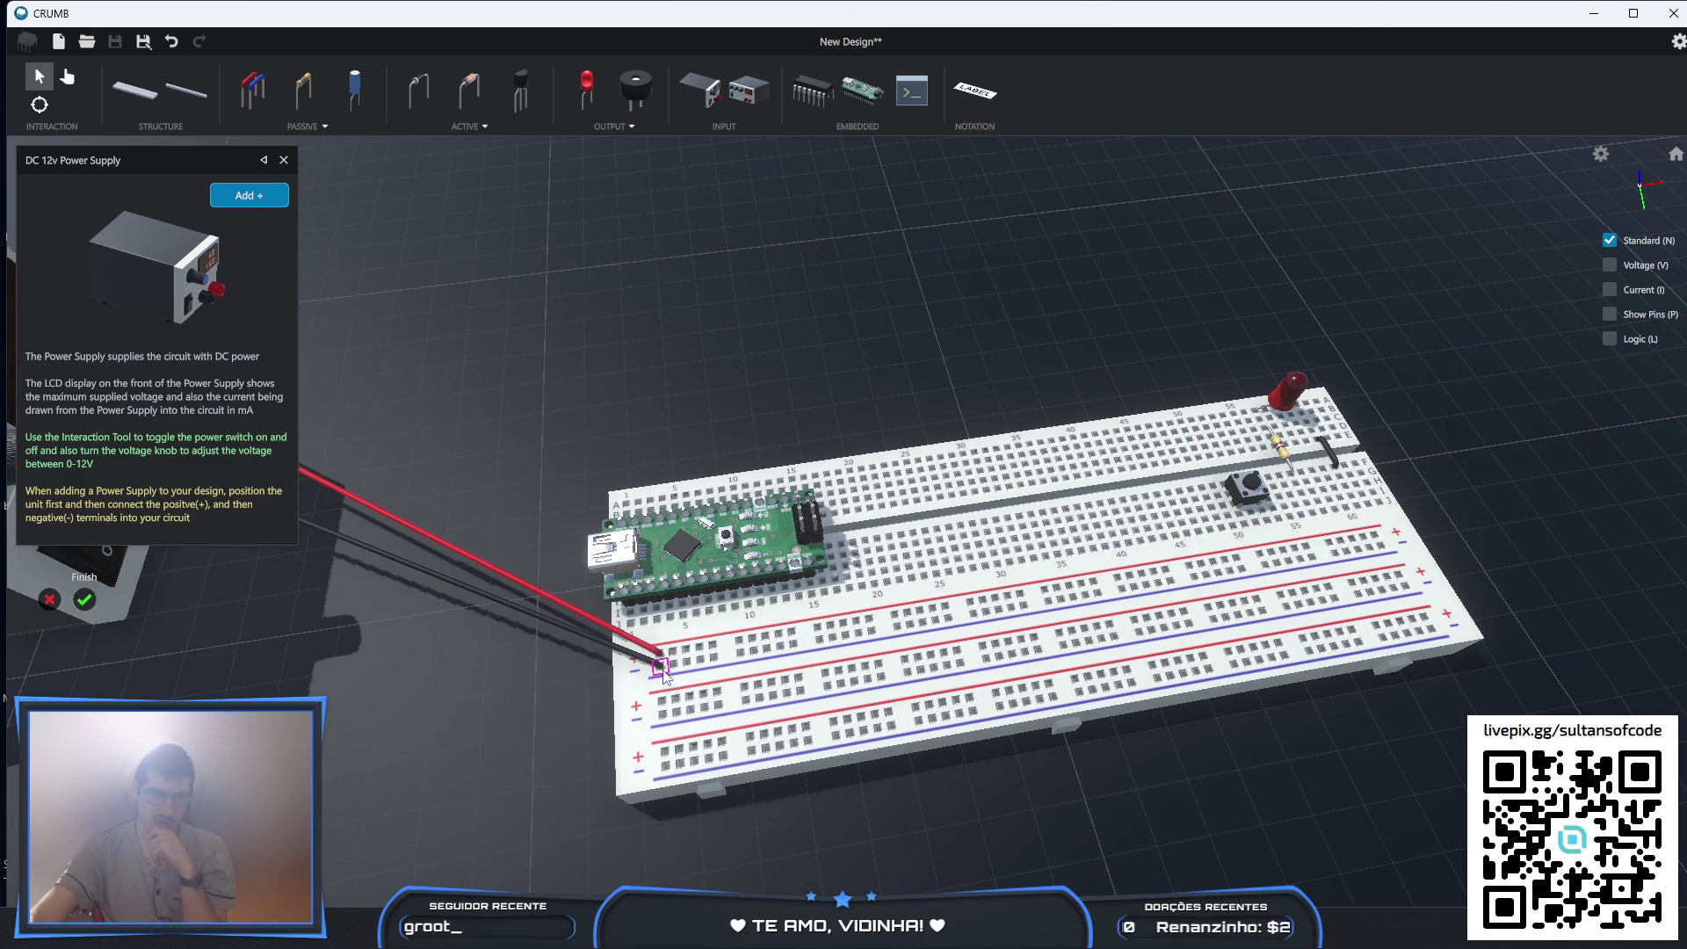
{"action": "left_click", "coordinate": [84, 601]}
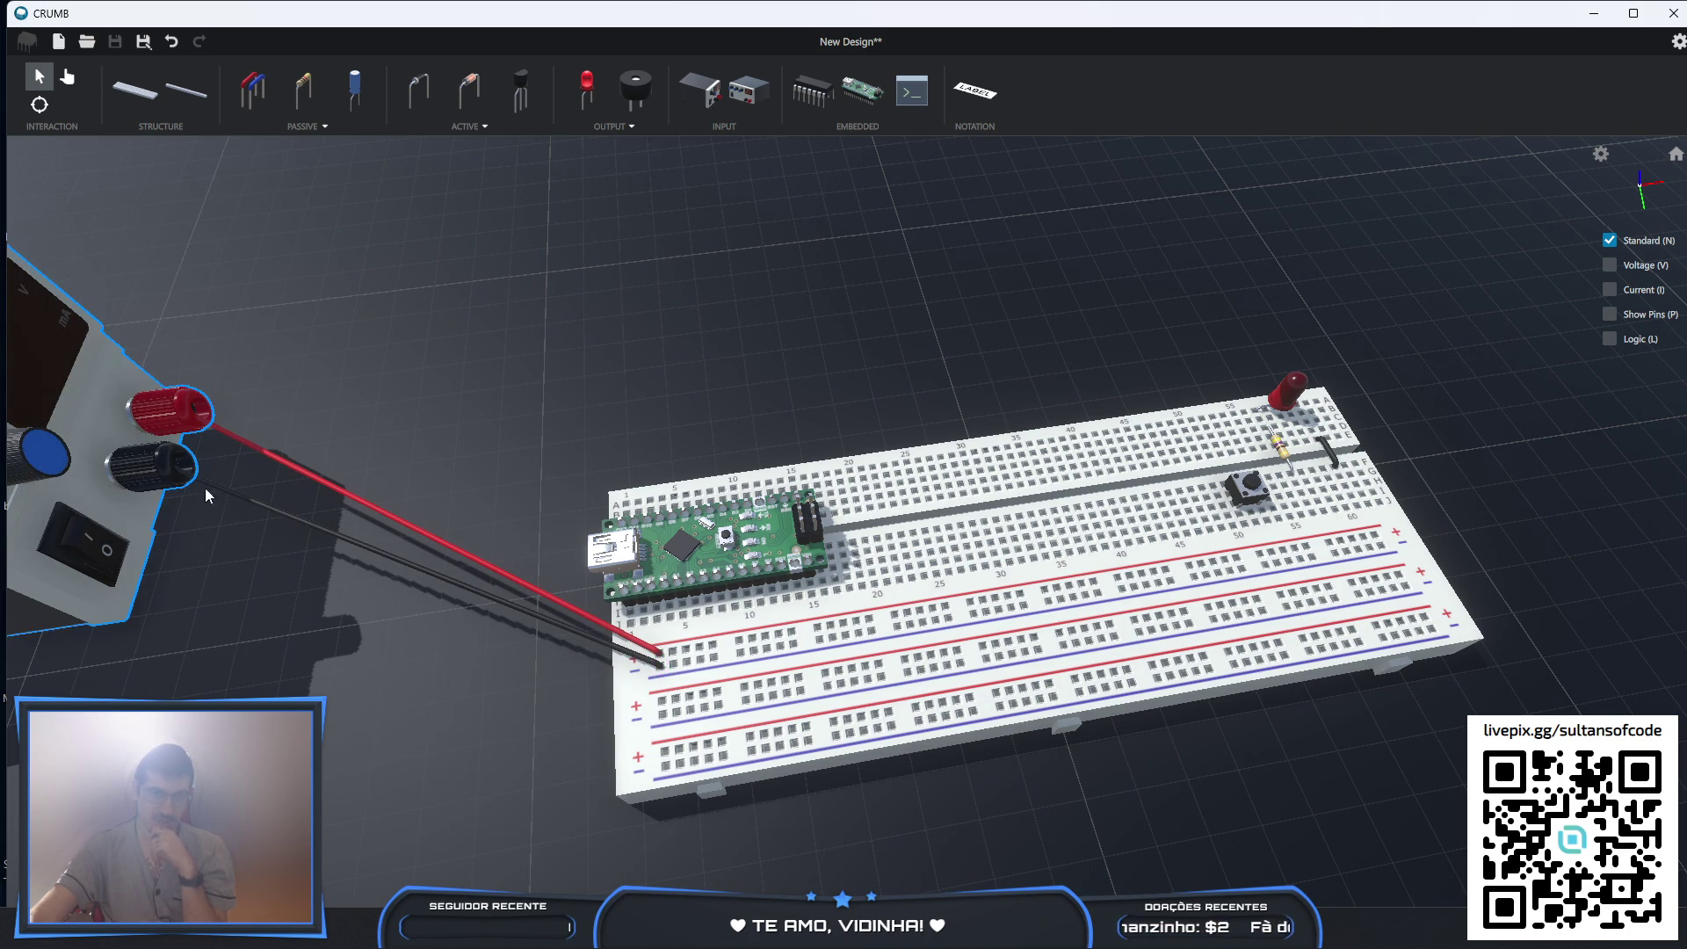
- Add a second DC 12v supply beside the first, wired to another power rail
{"action": "left_click", "coordinate": [699, 102]}
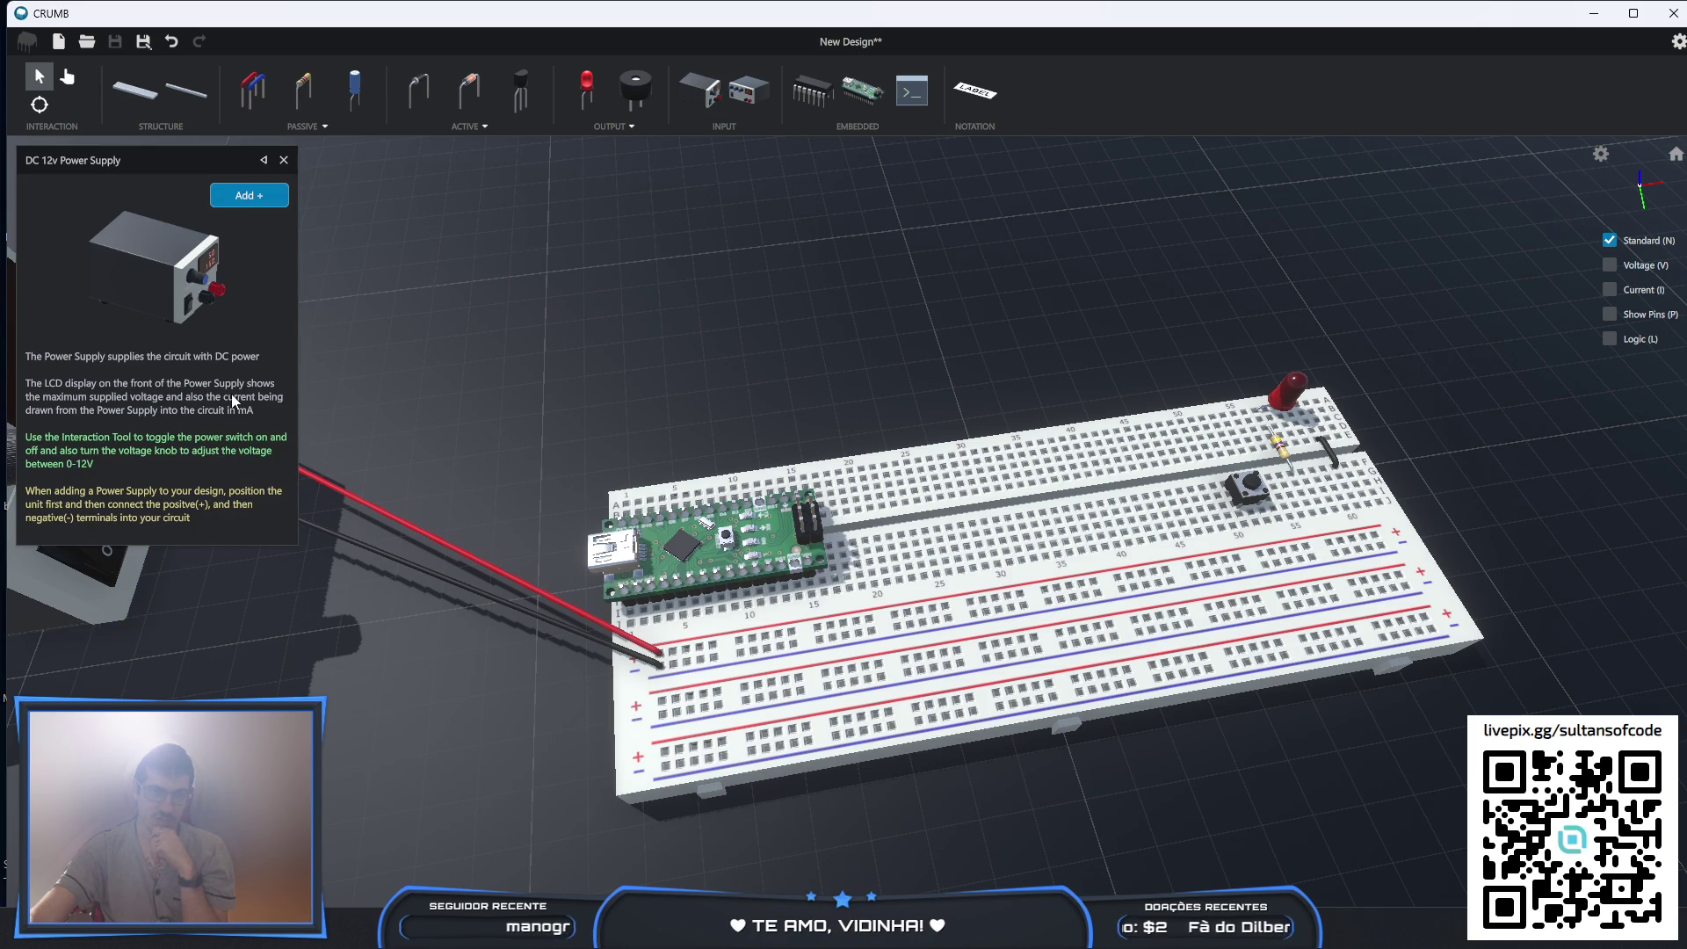
{"action": "scroll", "coordinate": [321, 588], "scroll_direction": "down", "scroll_amount": 5}
{"action": "scroll", "coordinate": [322, 595], "scroll_direction": "down", "scroll_amount": 2}
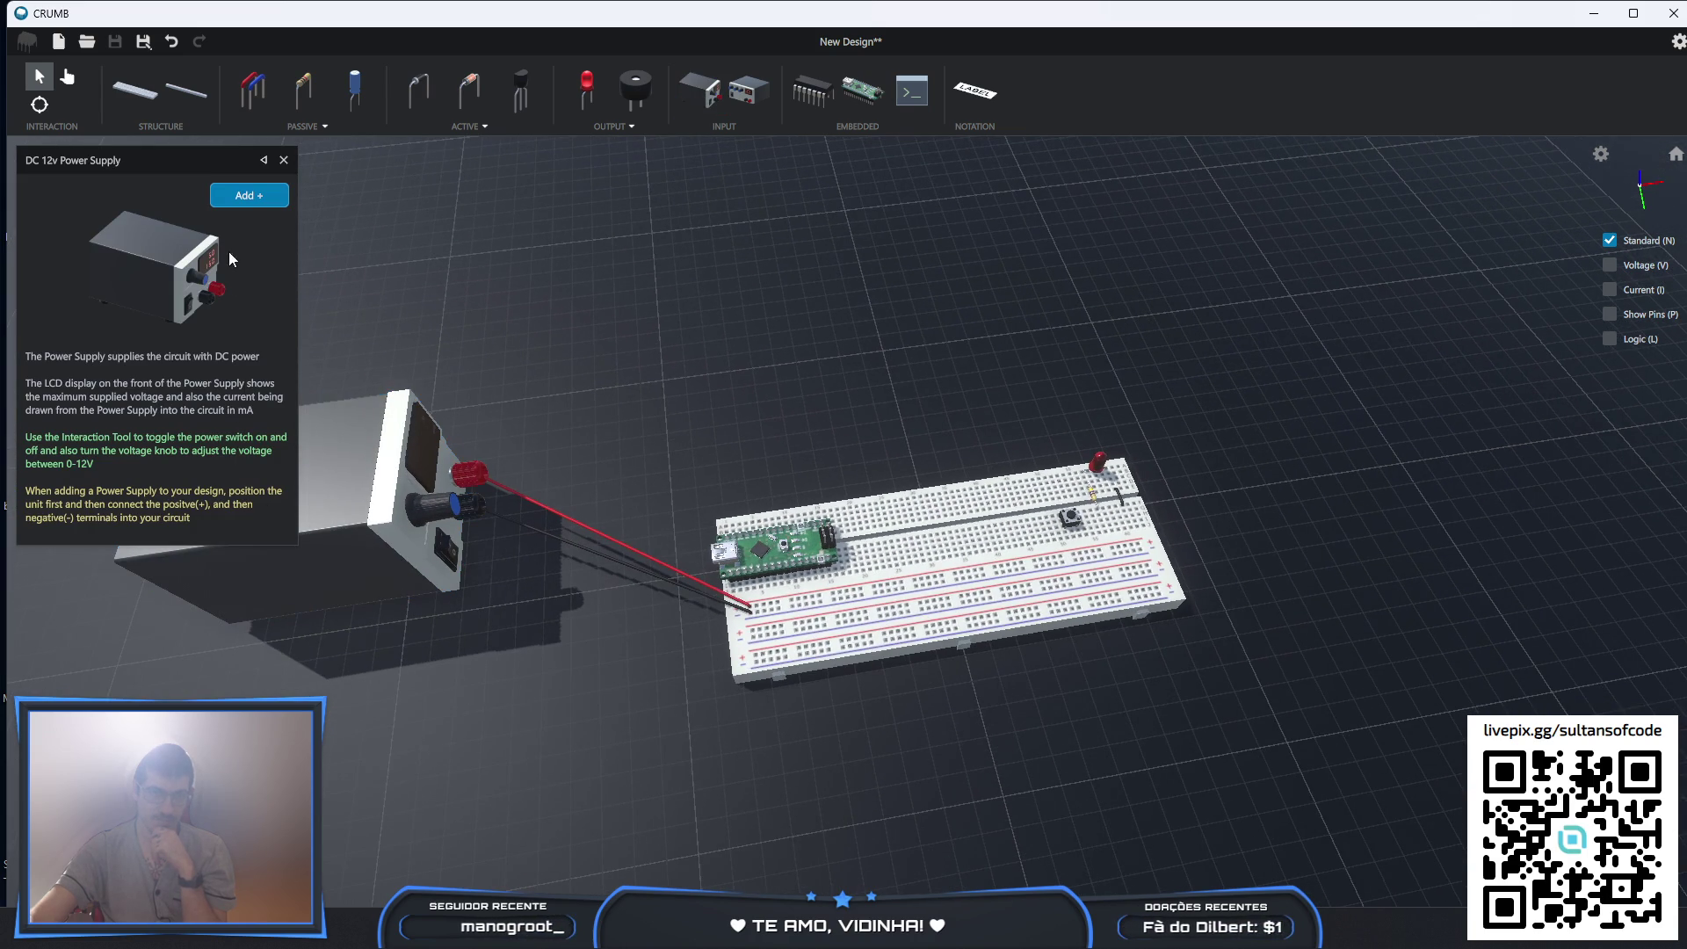
{"action": "left_click", "coordinate": [237, 202]}
{"action": "left_click", "coordinate": [369, 716]}
{"action": "left_click_drag", "start_coordinate": [369, 719], "coordinate": [365, 718]}
{"action": "left_click", "coordinate": [450, 761]}
{"action": "left_click", "coordinate": [752, 632]}
{"action": "left_click", "coordinate": [753, 642]}
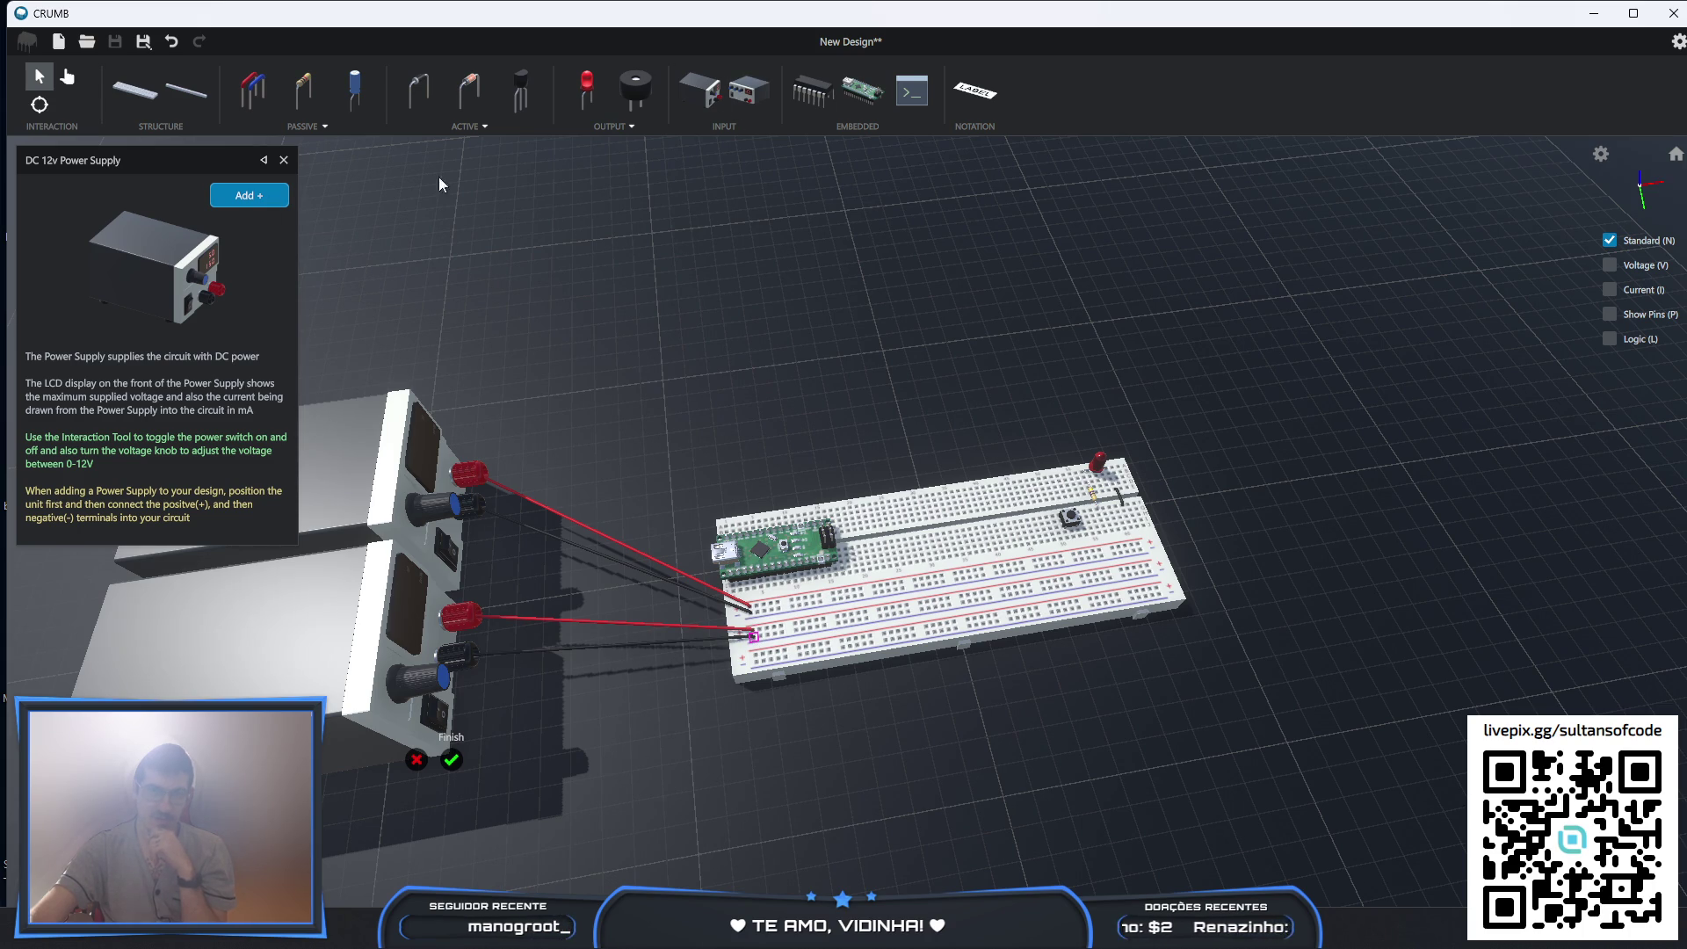
{"action": "left_click", "coordinate": [451, 761]}
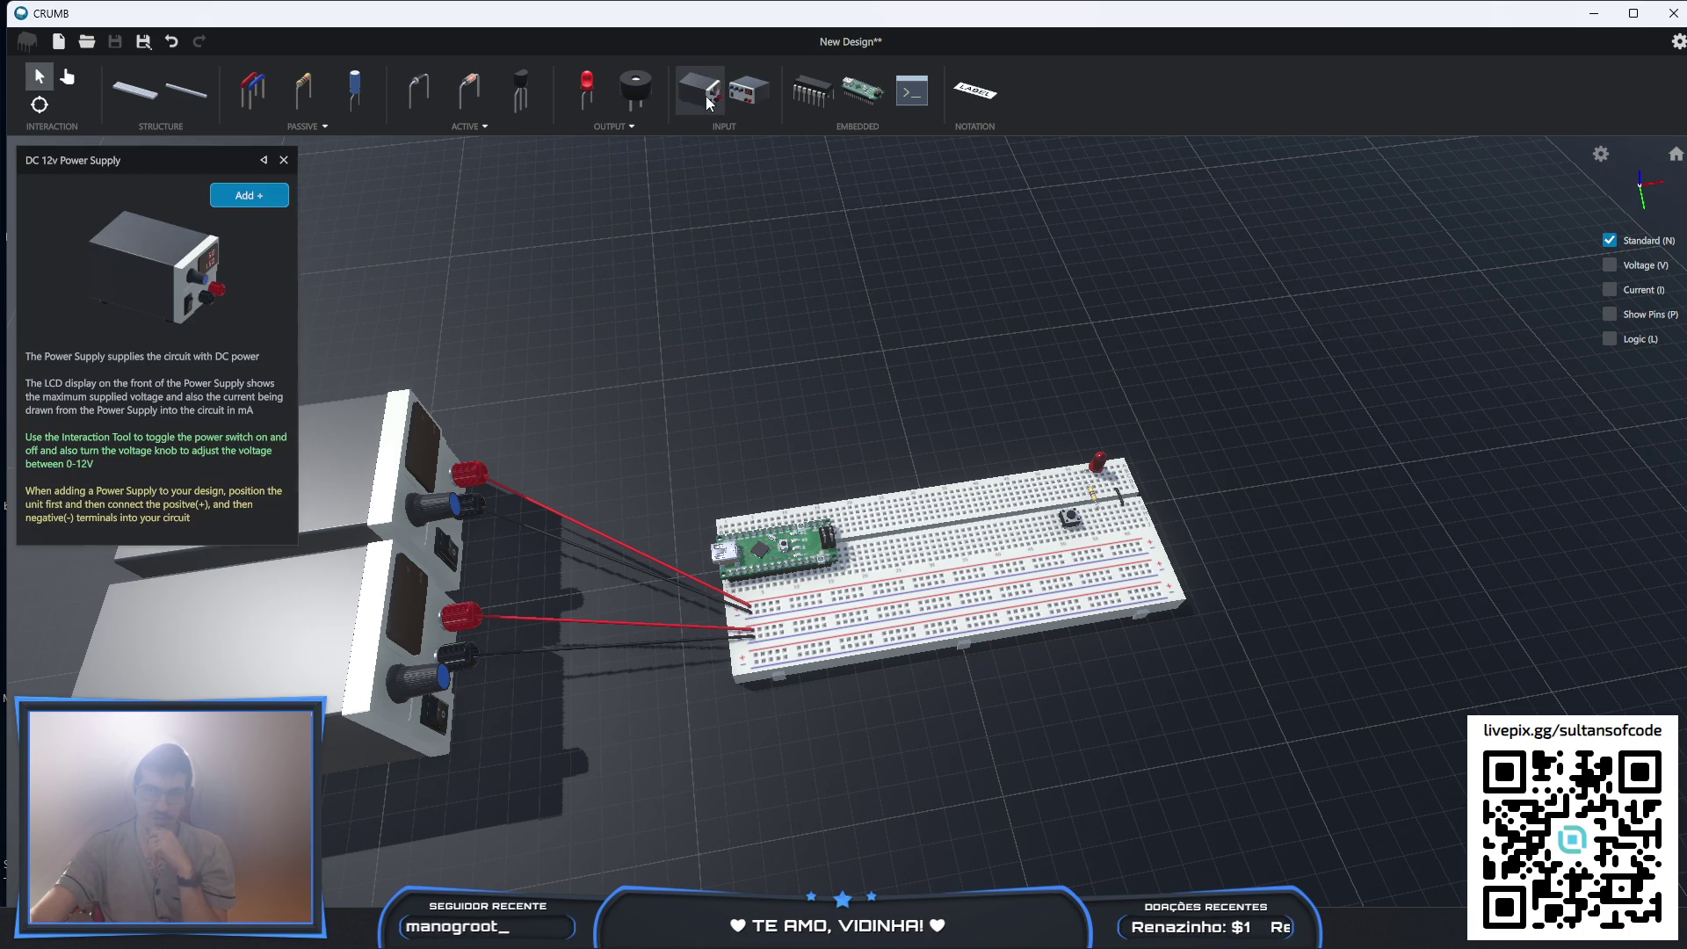
- Add a third DC 12v supply below the others, wired to the bottom rail
{"action": "left_click", "coordinate": [242, 195]}
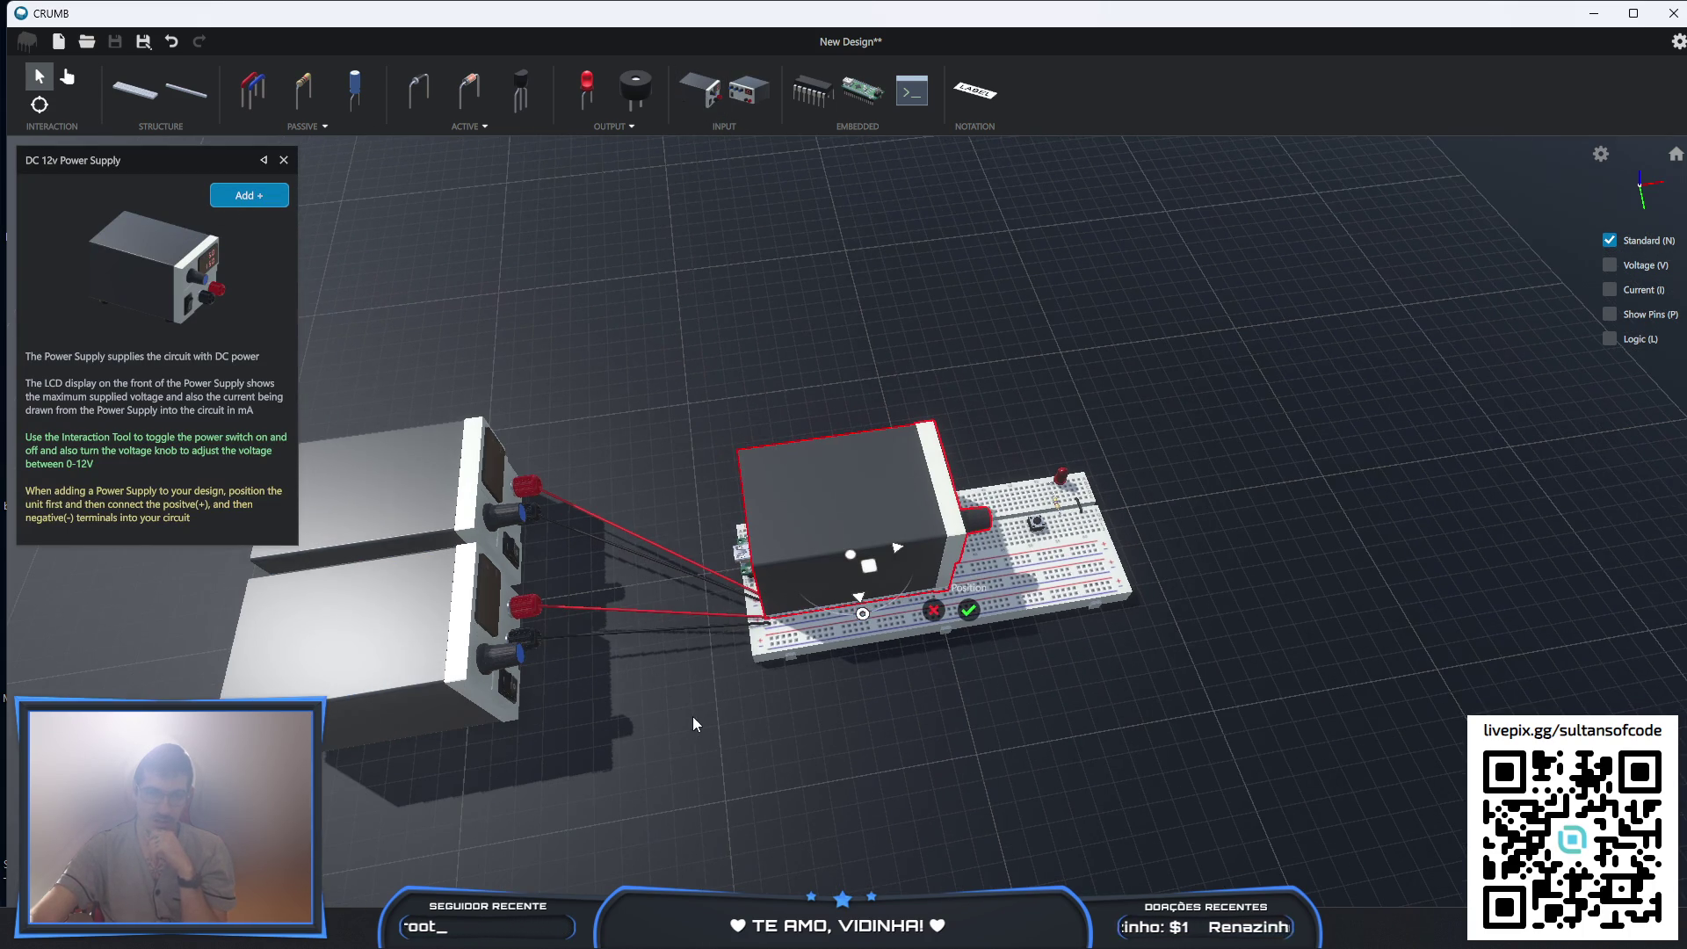
{"action": "left_click_drag", "start_coordinate": [866, 567], "coordinate": [433, 843]}
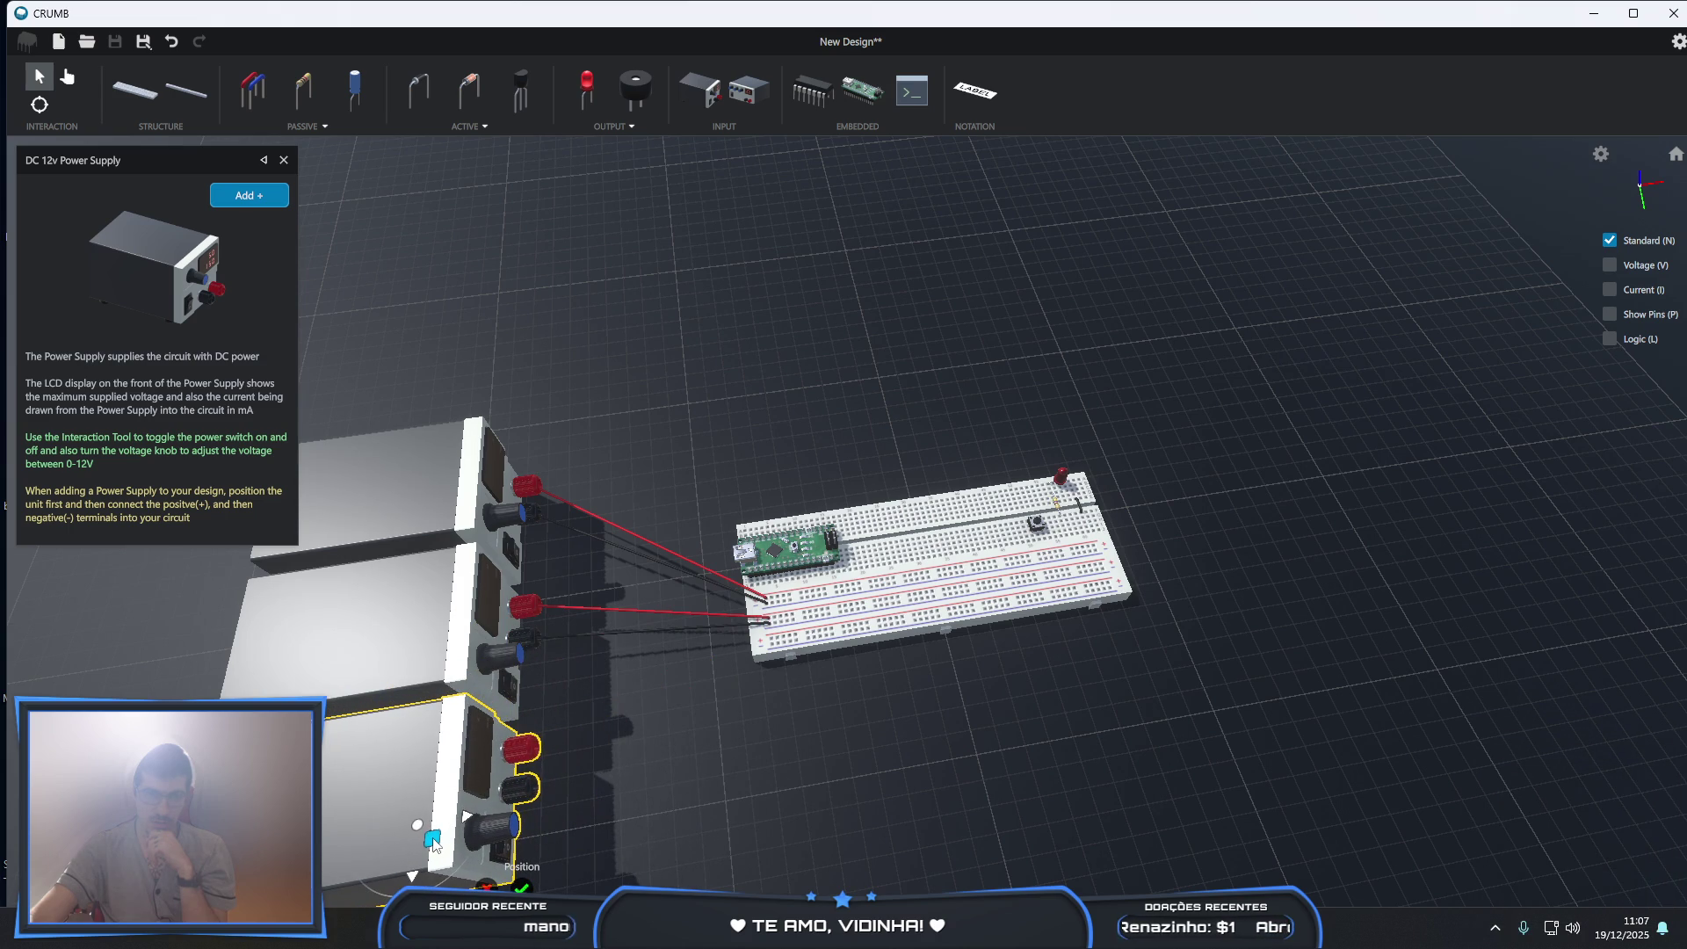
{"action": "left_click", "coordinate": [521, 887]}
{"action": "left_click", "coordinate": [772, 646]}
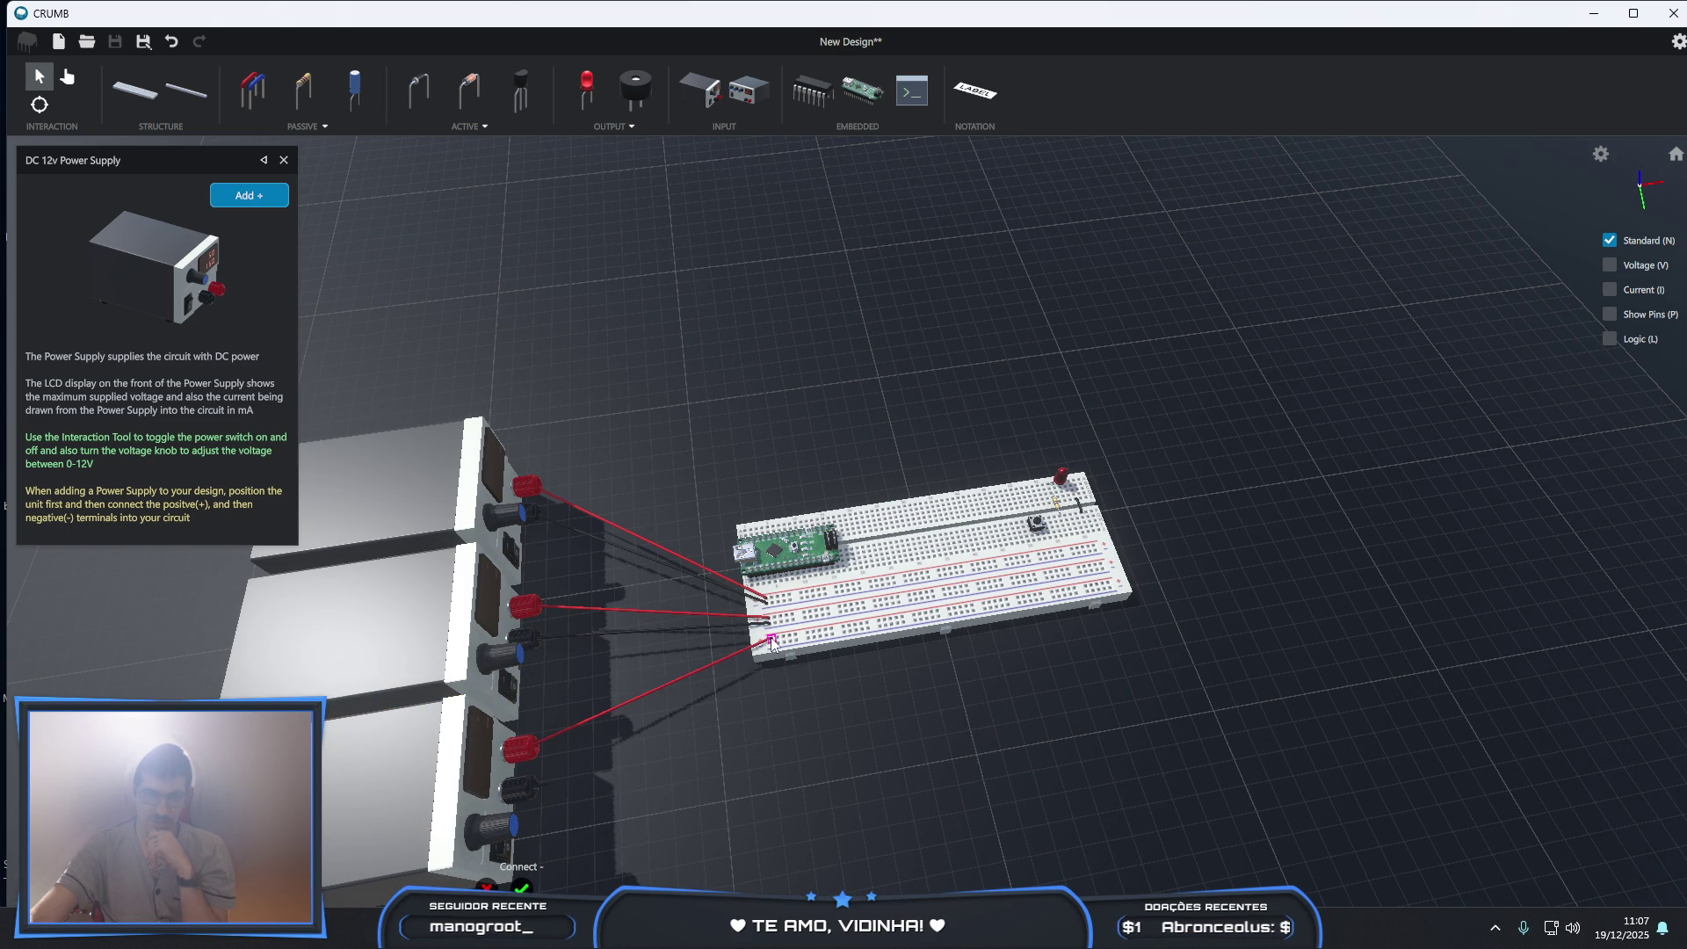
{"action": "left_click", "coordinate": [774, 649]}
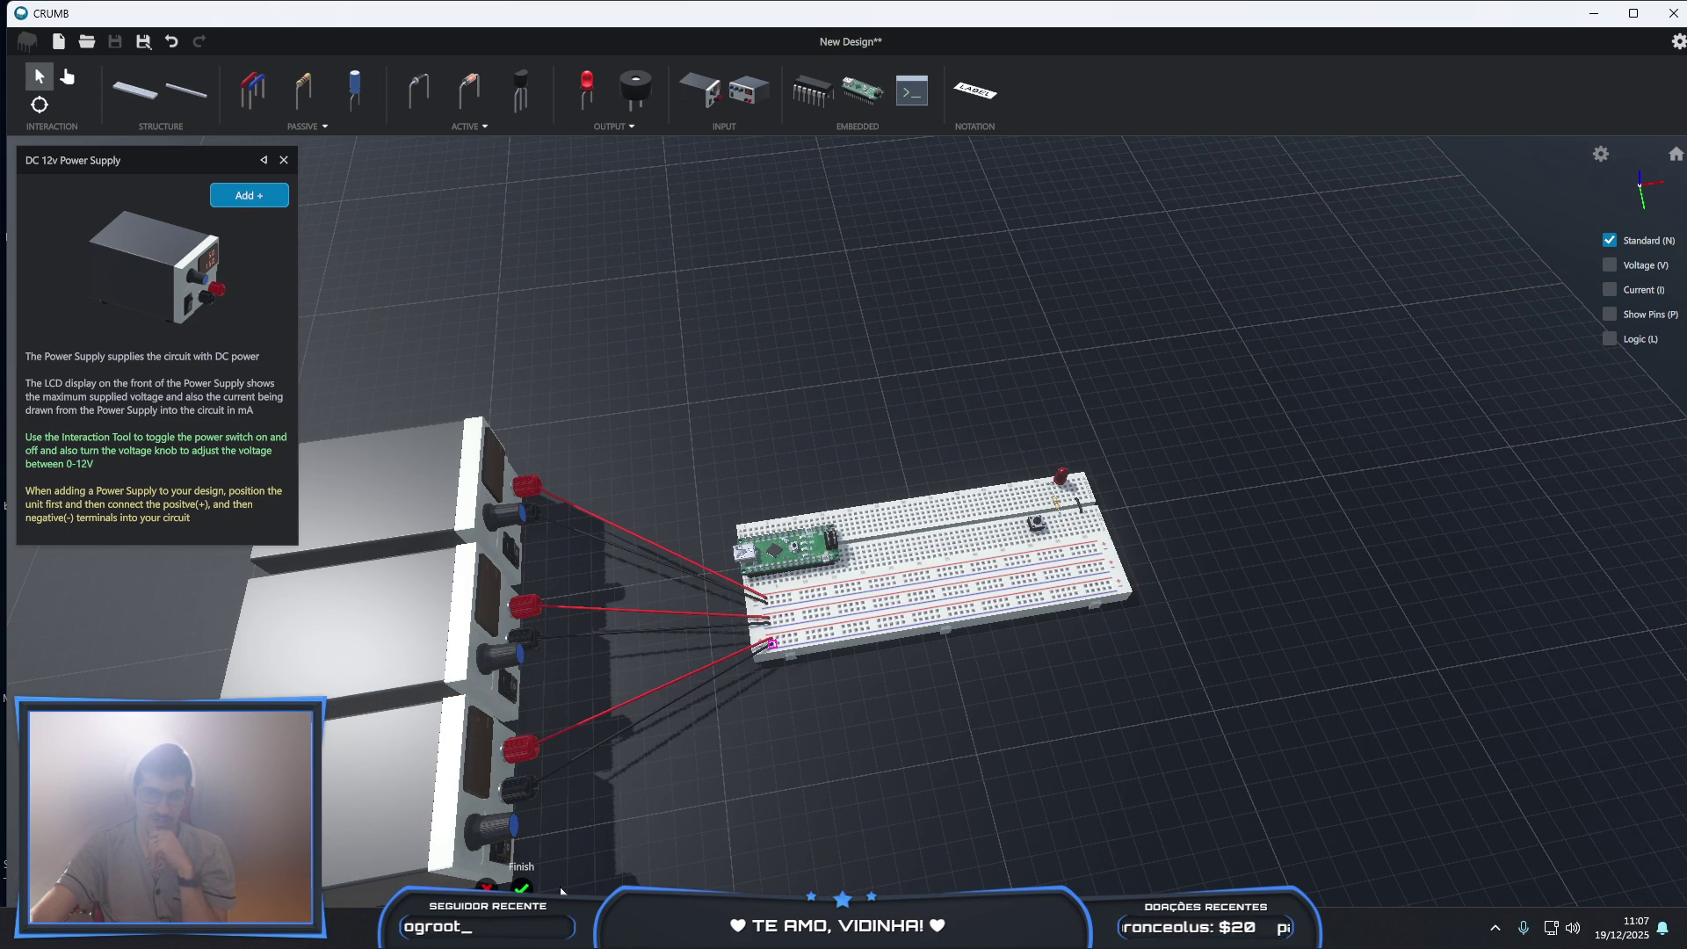
{"action": "left_click", "coordinate": [521, 887]}
{"action": "mouse_move", "coordinate": [534, 434]}
{"action": "right_mouse_down"}
{"action": "mouse_move", "coordinate": [661, 666]}
{"action": "mouse_move", "coordinate": [528, 567]}
{"action": "mouse_move", "coordinate": [610, 398]}
{"action": "mouse_move", "coordinate": [494, 345]}
{"action": "right_mouse_up"}
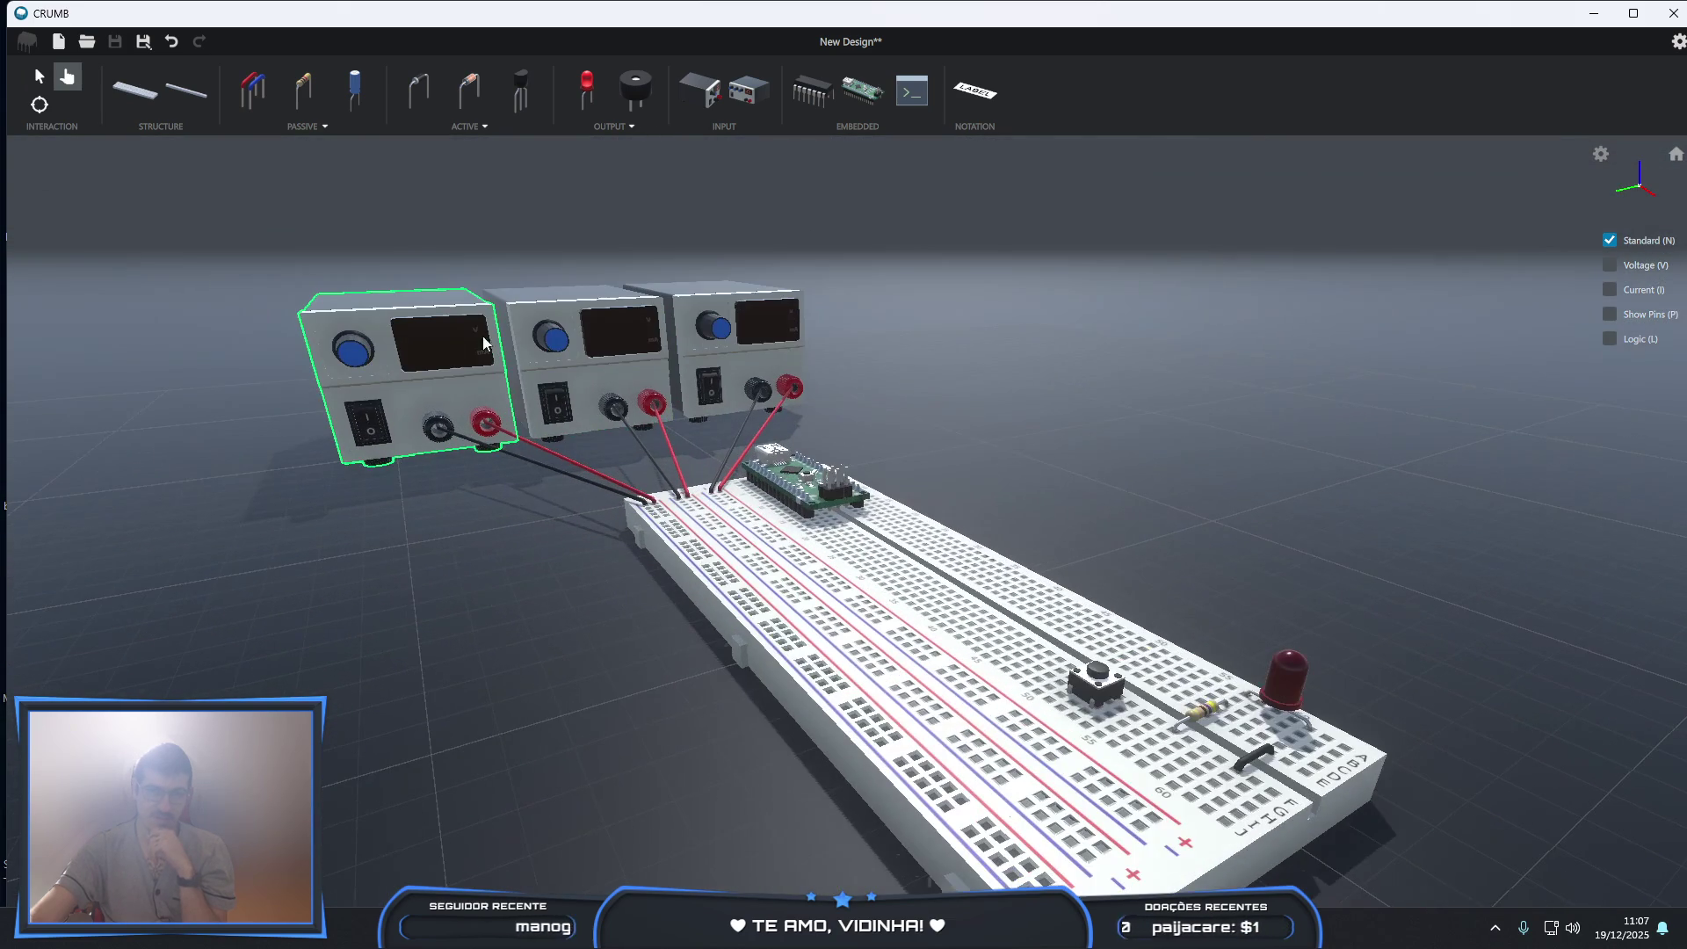
- Switch on the left, middle and right power supplies
{"action": "left_click", "coordinate": [363, 440]}
{"action": "left_click", "coordinate": [556, 402]}
{"action": "left_click", "coordinate": [710, 387]}
- Turn the middle supply's knob to 9.0 V and the right one's to 12.0 V
{"action": "scroll", "coordinate": [552, 336], "scroll_direction": "up", "scroll_amount": 6}
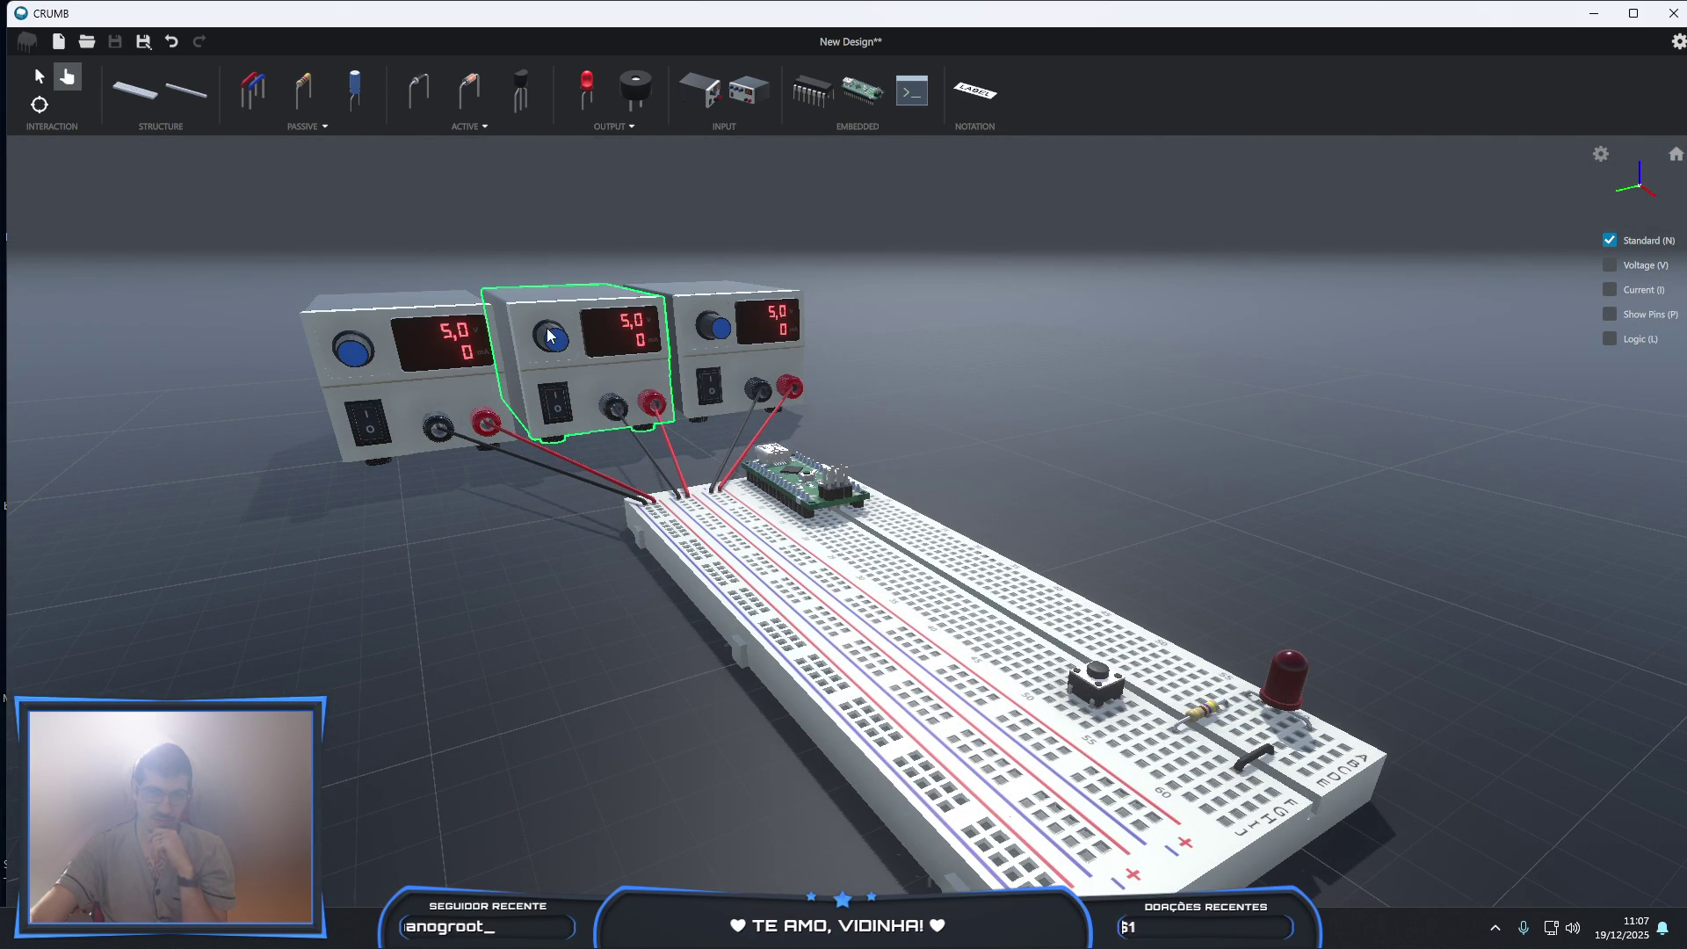
{"action": "scroll", "coordinate": [618, 331], "scroll_direction": "up", "scroll_amount": 10}
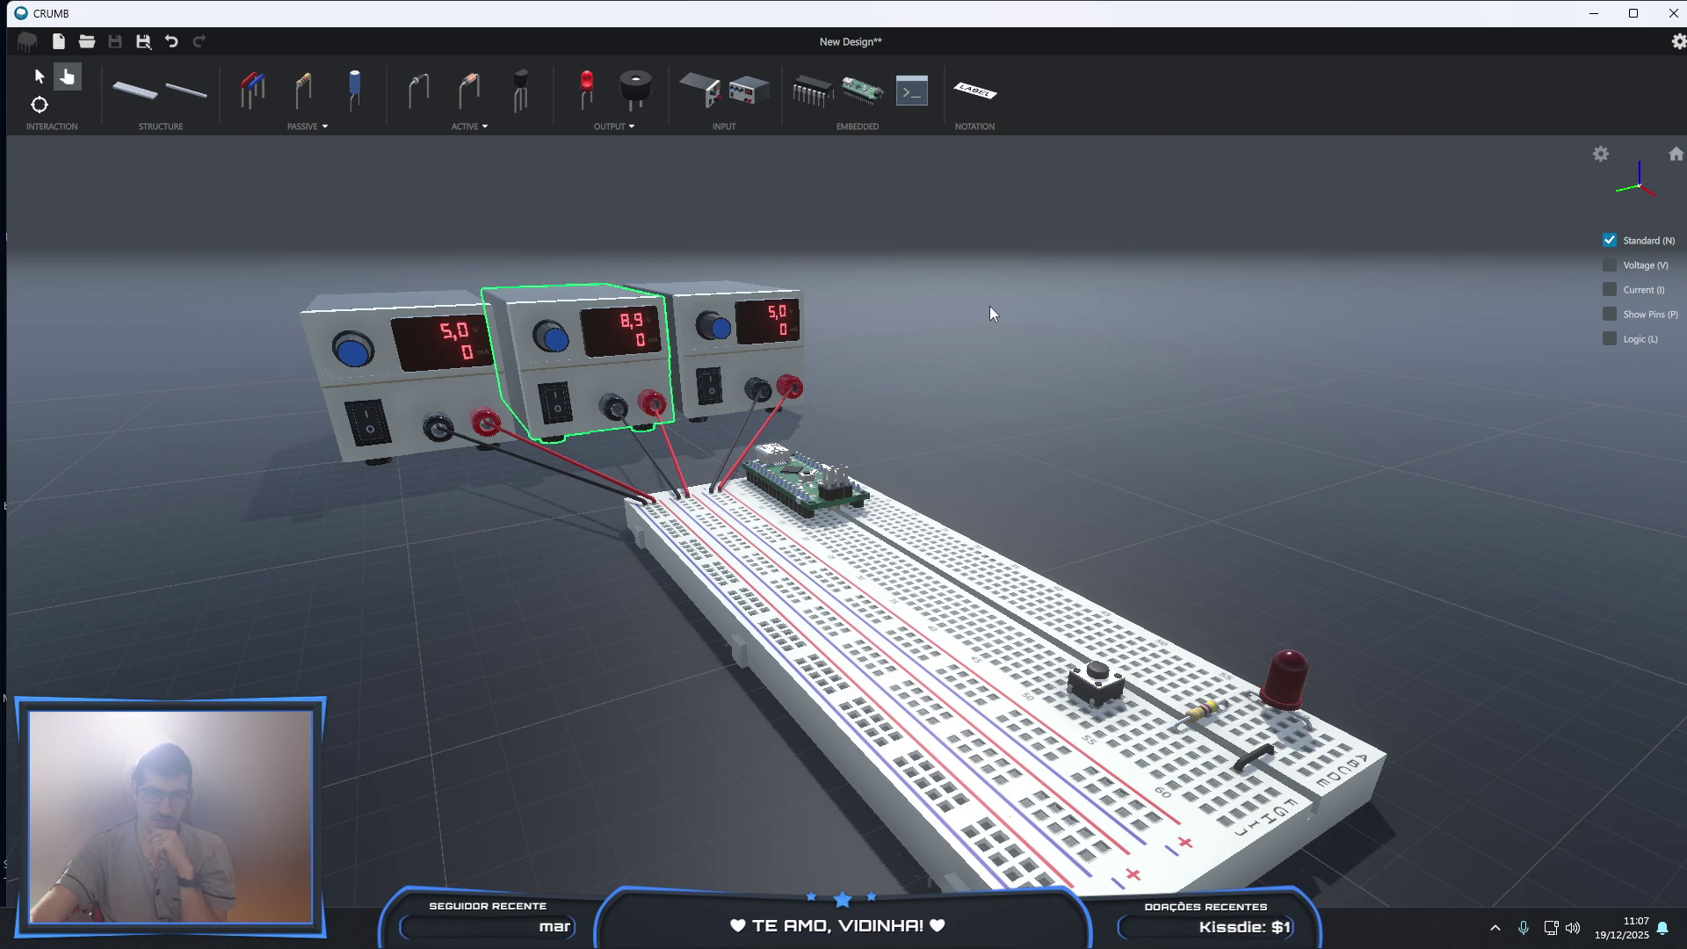
{"action": "scroll", "coordinate": [746, 314], "scroll_direction": "up", "scroll_amount": 10}
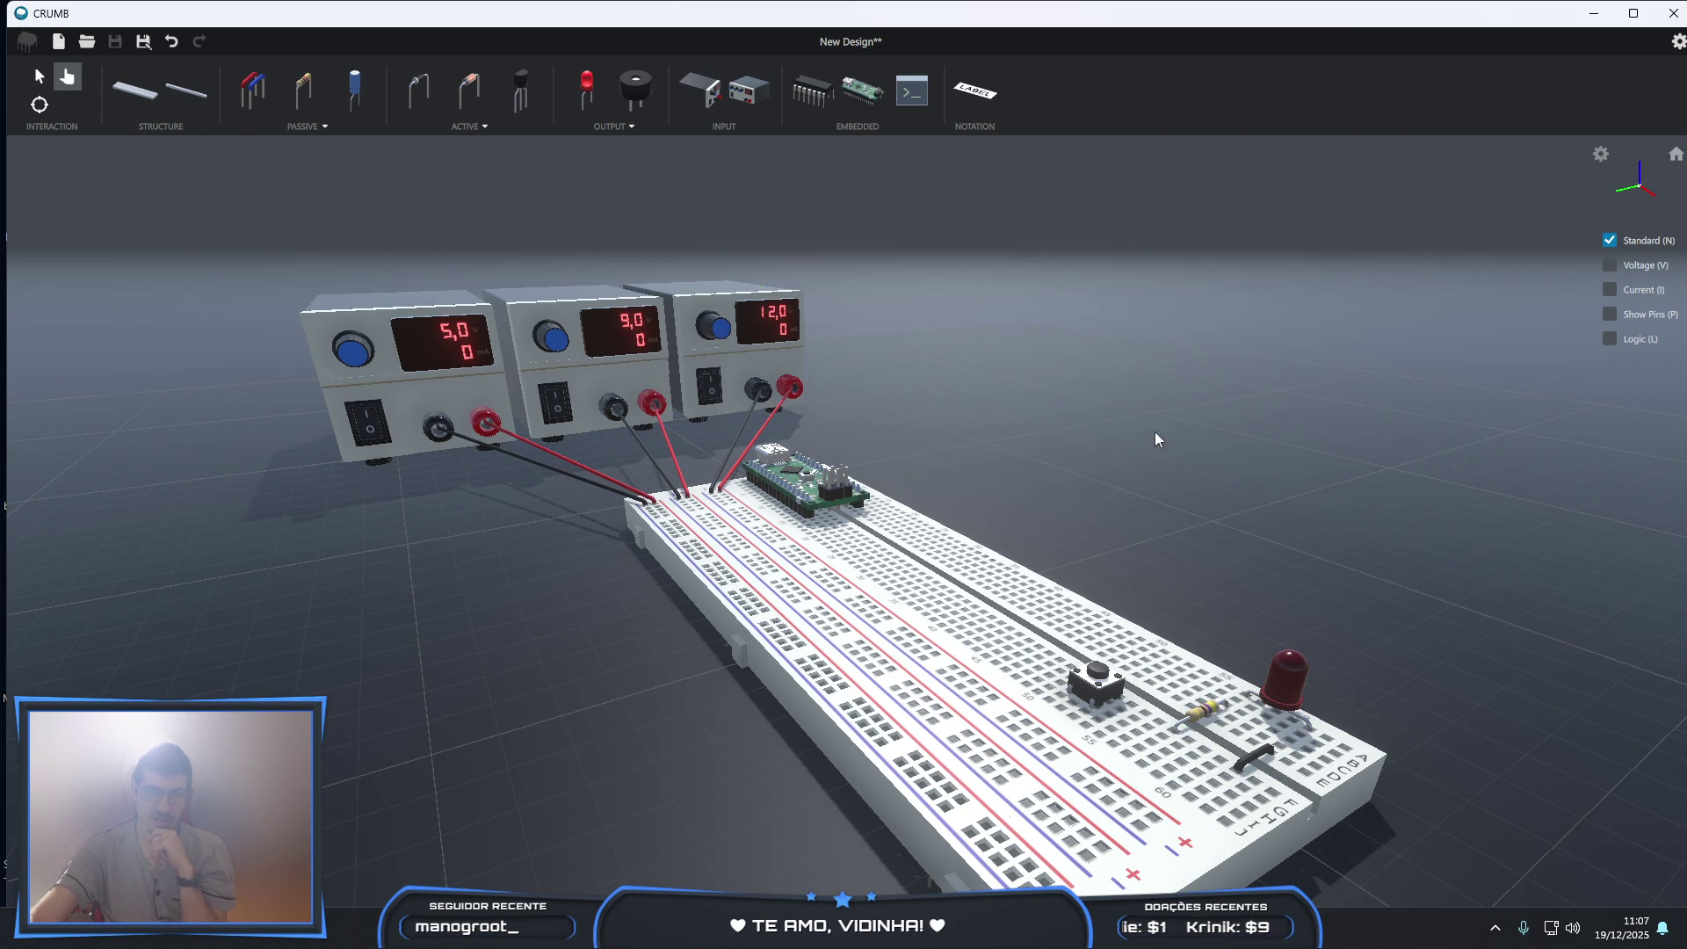
{"action": "scroll", "coordinate": [518, 587], "scroll_direction": "down", "scroll_amount": 2}
{"action": "mouse_move", "coordinate": [486, 557]}
{"action": "middle_mouse_down"}
{"action": "mouse_move", "coordinate": [699, 709]}
{"action": "mouse_move", "coordinate": [905, 696]}
{"action": "middle_mouse_up"}
{"action": "scroll", "coordinate": [905, 696], "scroll_direction": "up", "scroll_amount": 6}
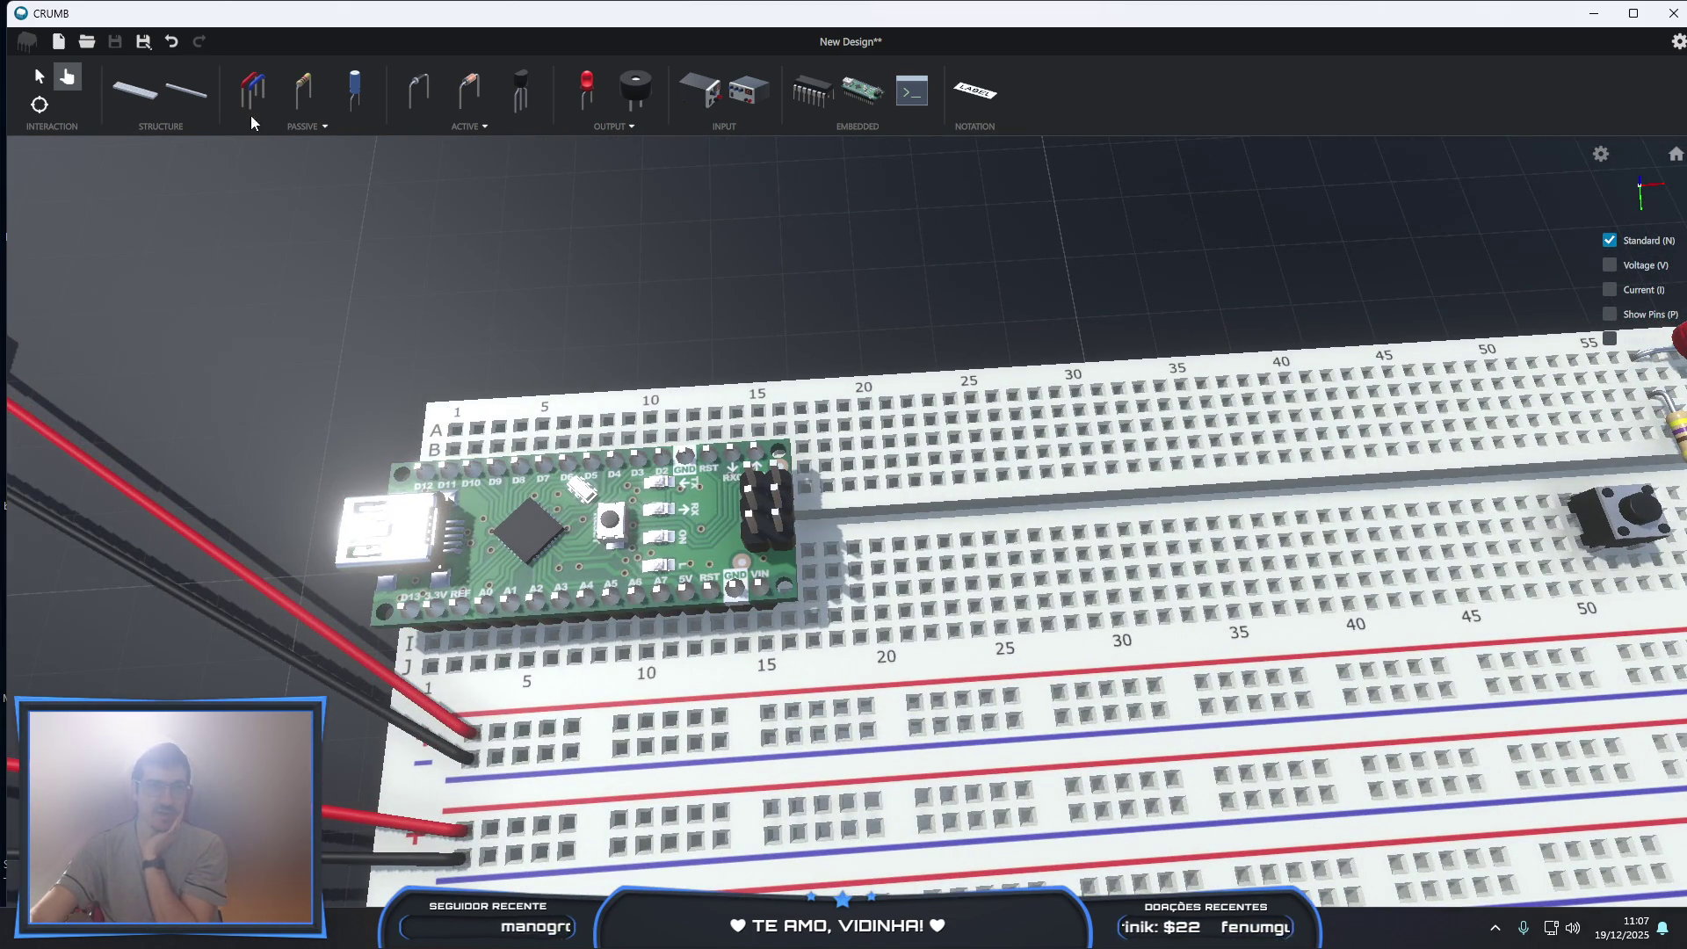
- Run a red jumper from row J col 15 to the + rail and a black one to the − rail
{"action": "left_click", "coordinate": [252, 90]}
{"action": "left_click", "coordinate": [82, 428]}
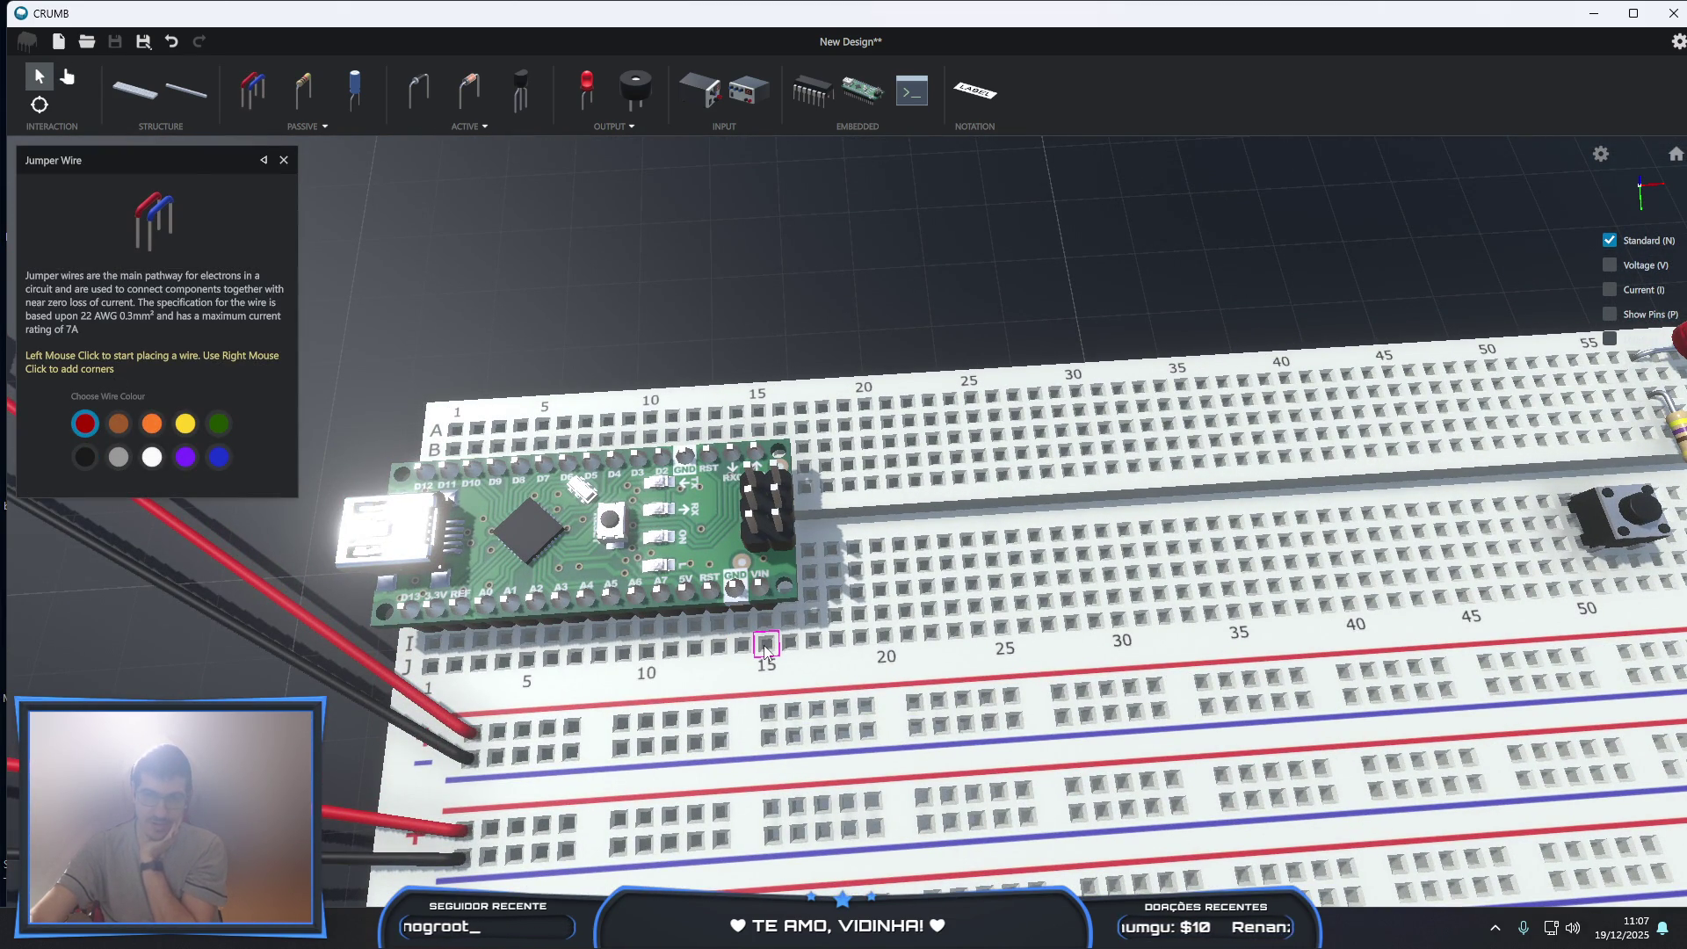
{"action": "left_click", "coordinate": [768, 646]}
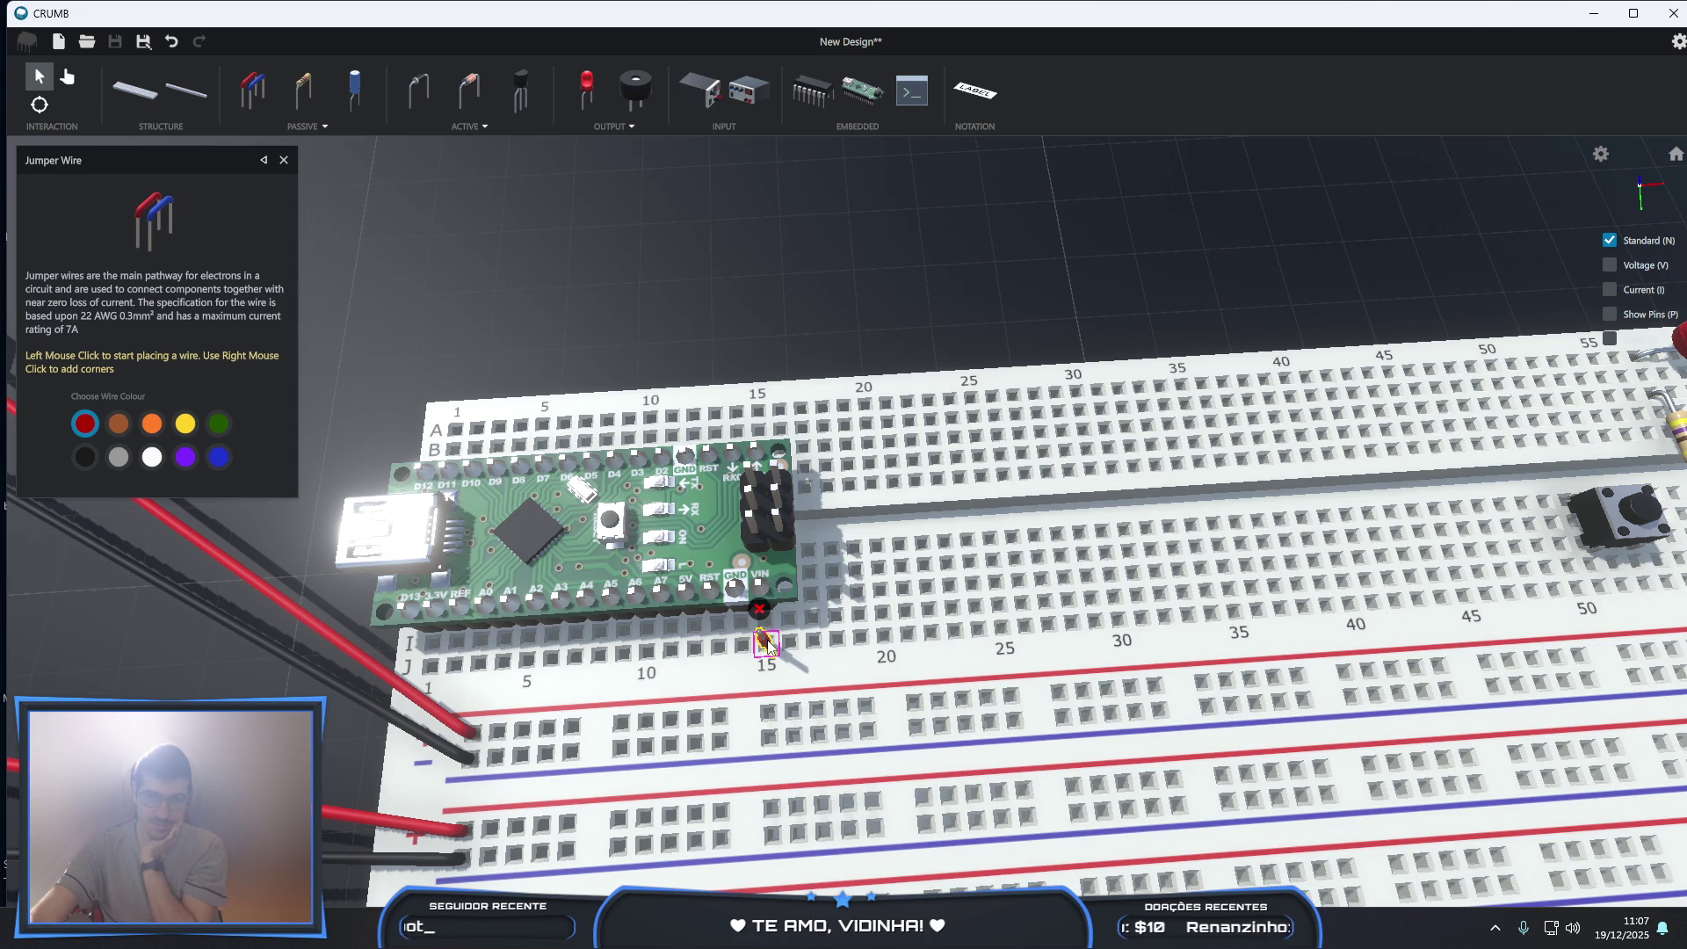
{"action": "left_click", "coordinate": [772, 713]}
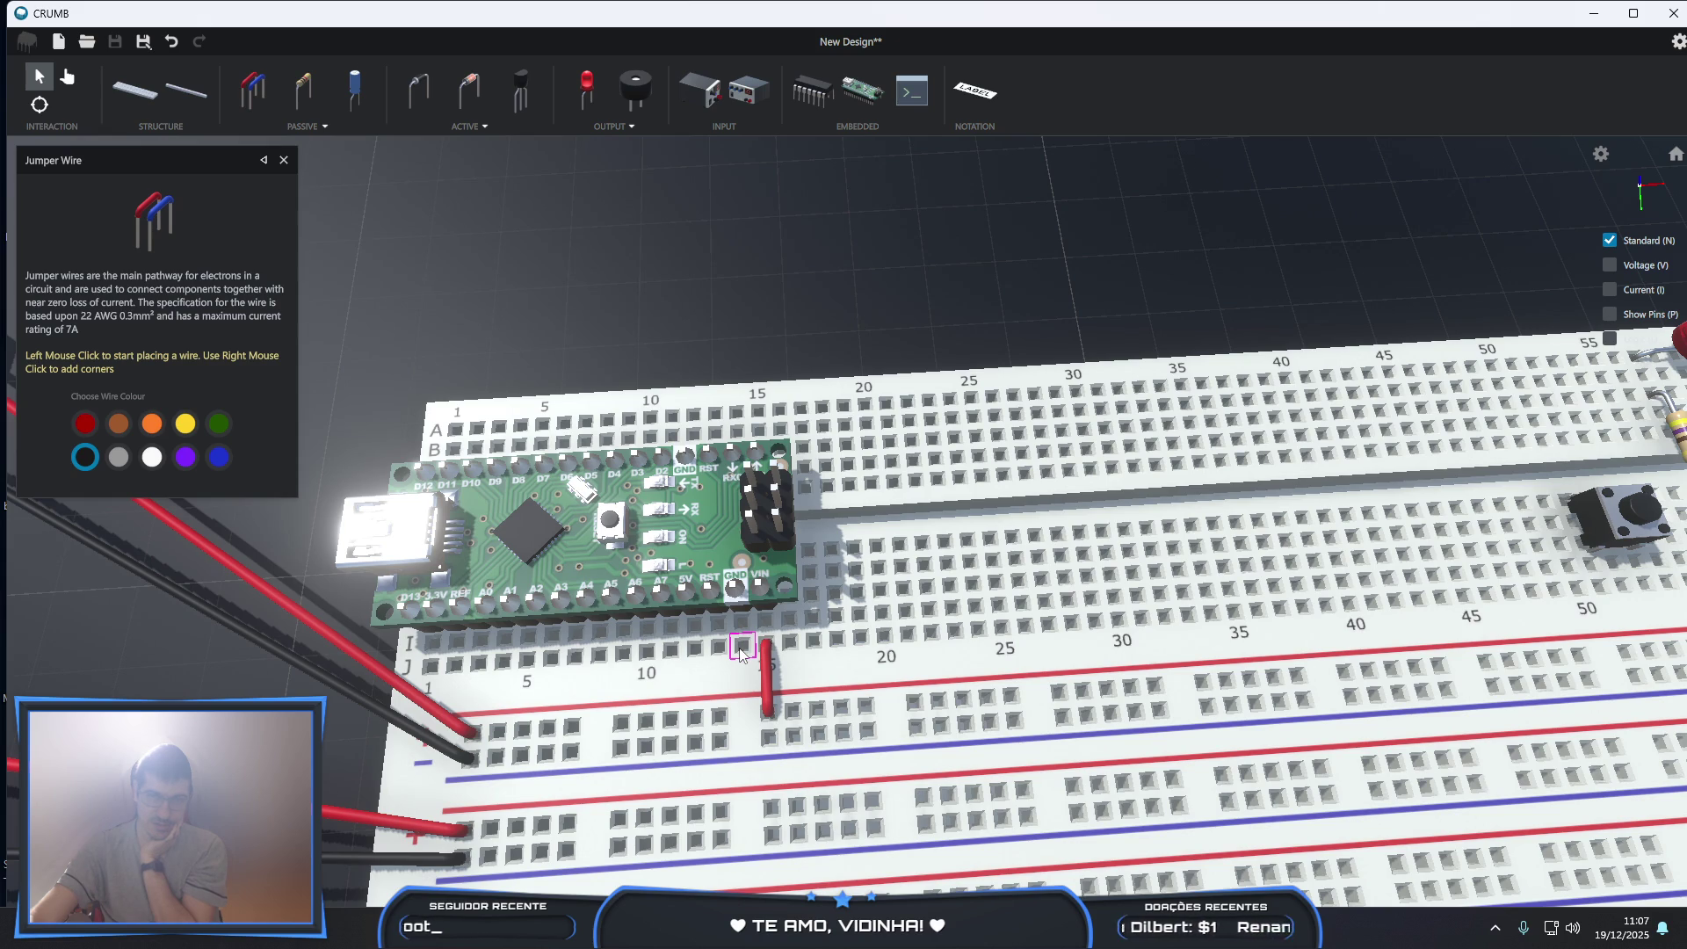
{"action": "left_click", "coordinate": [742, 647]}
{"action": "left_click", "coordinate": [720, 741]}
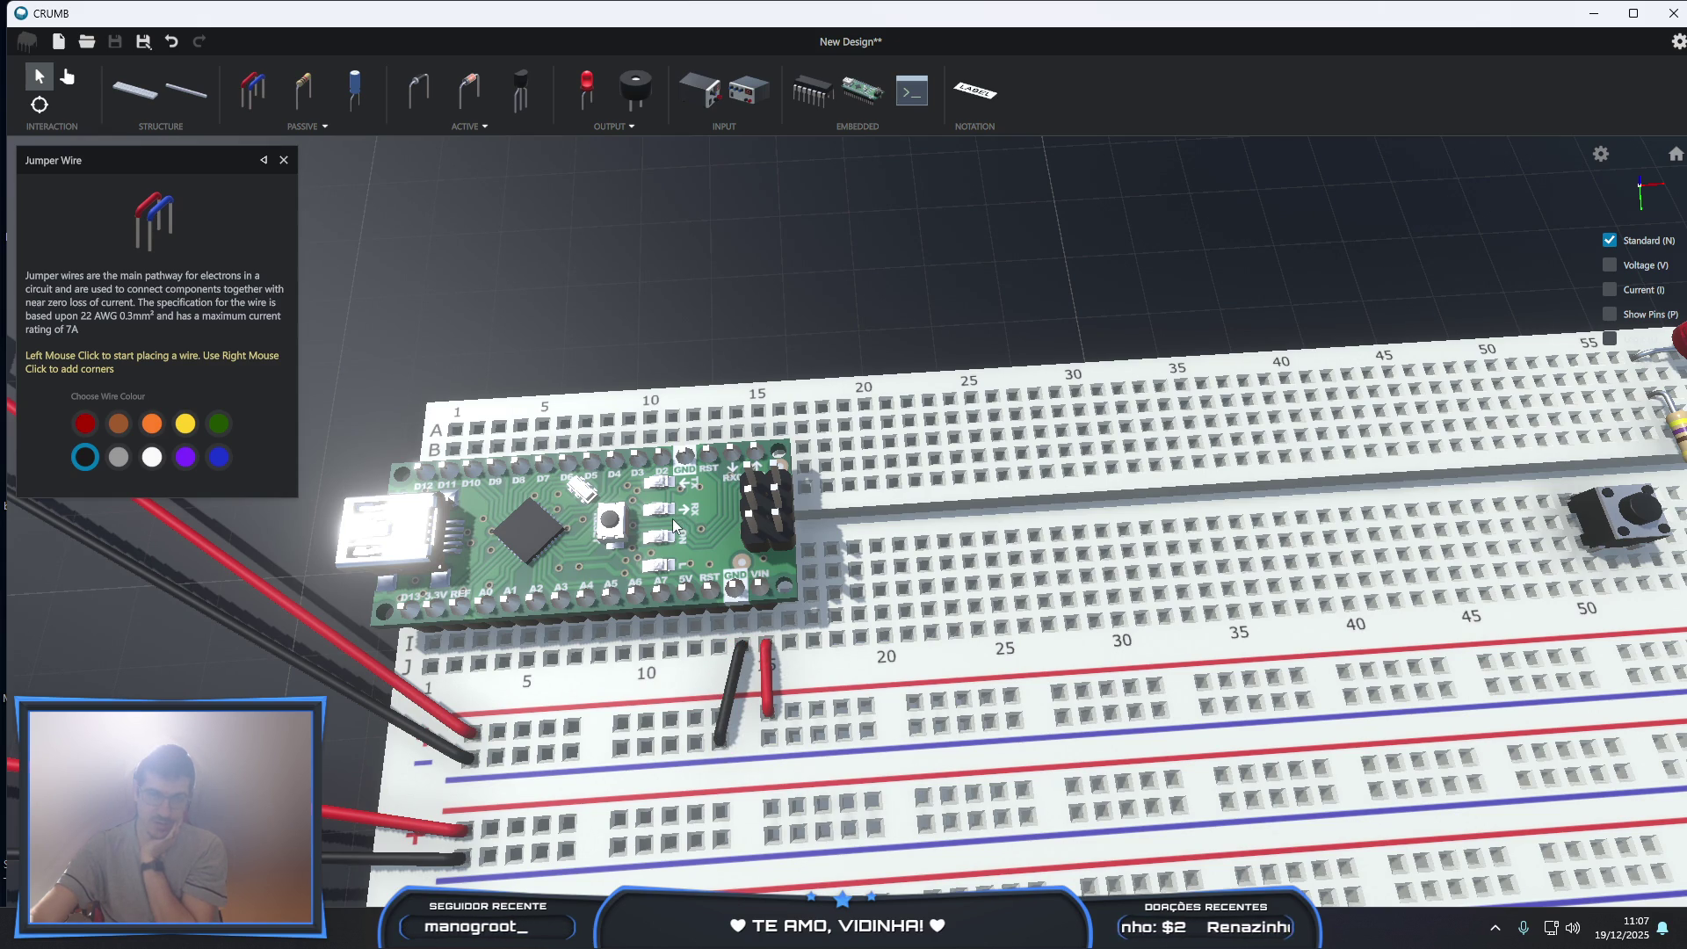
- Reset the microcontroller so the board powers on
{"action": "key", "text": "Escape"}
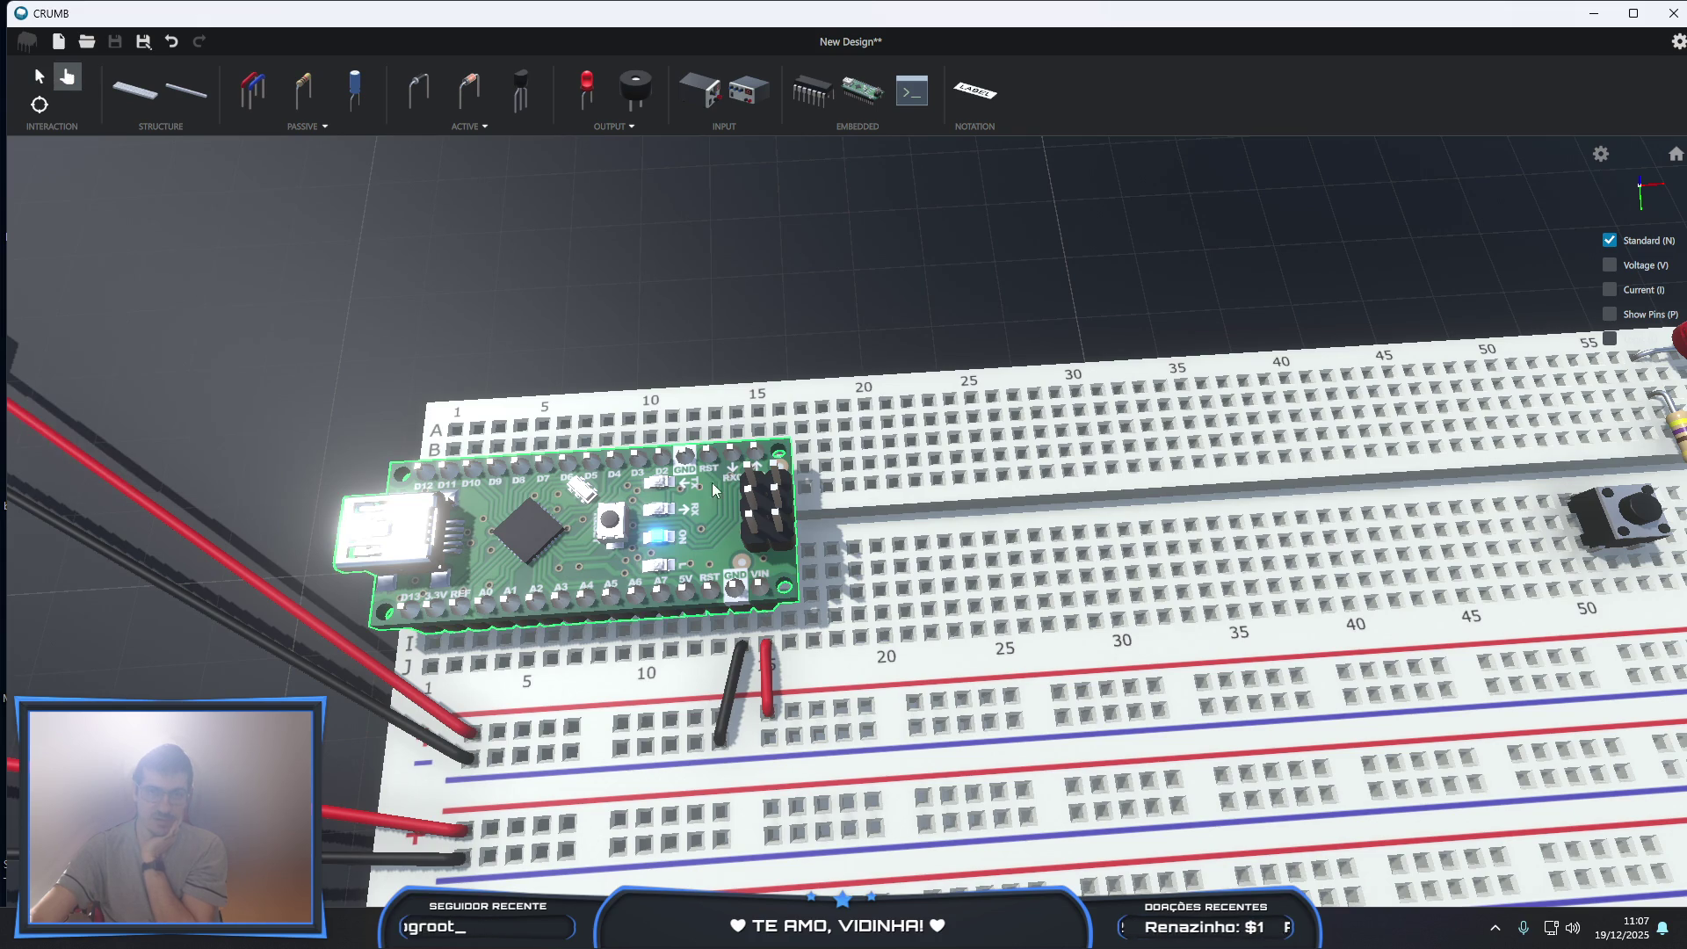
{"action": "left_click", "coordinate": [610, 523]}
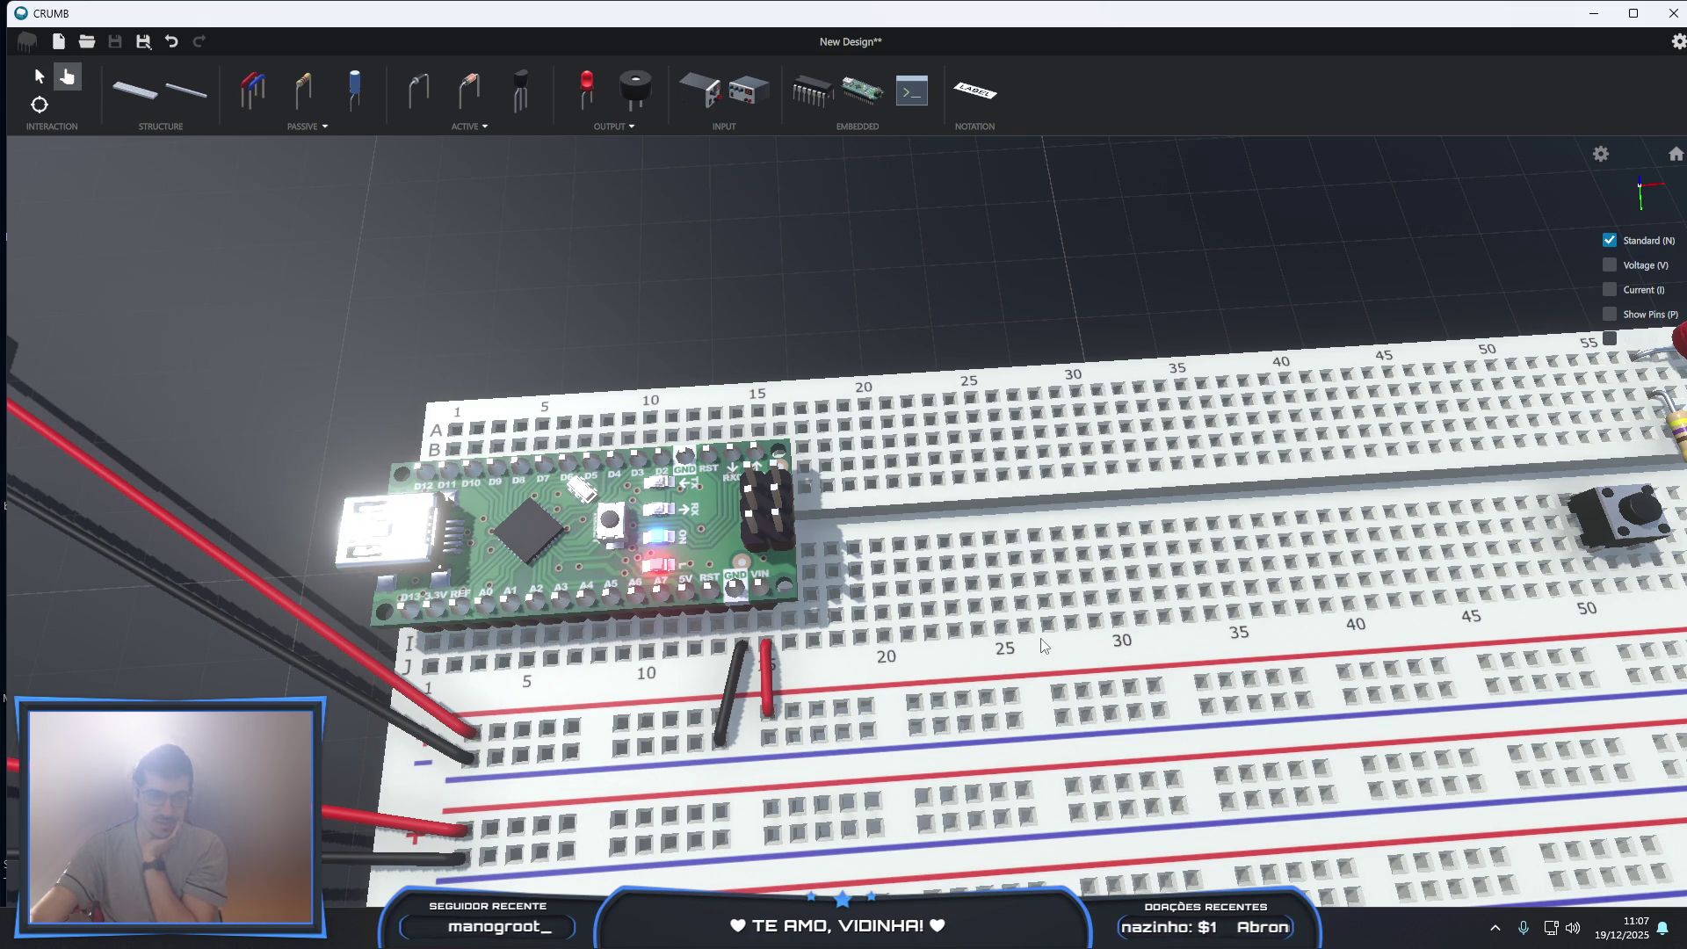
{"action": "scroll", "coordinate": [1036, 644], "scroll_direction": "down", "scroll_amount": 5}
{"action": "scroll", "coordinate": [1088, 619], "scroll_direction": "down", "scroll_amount": 2}
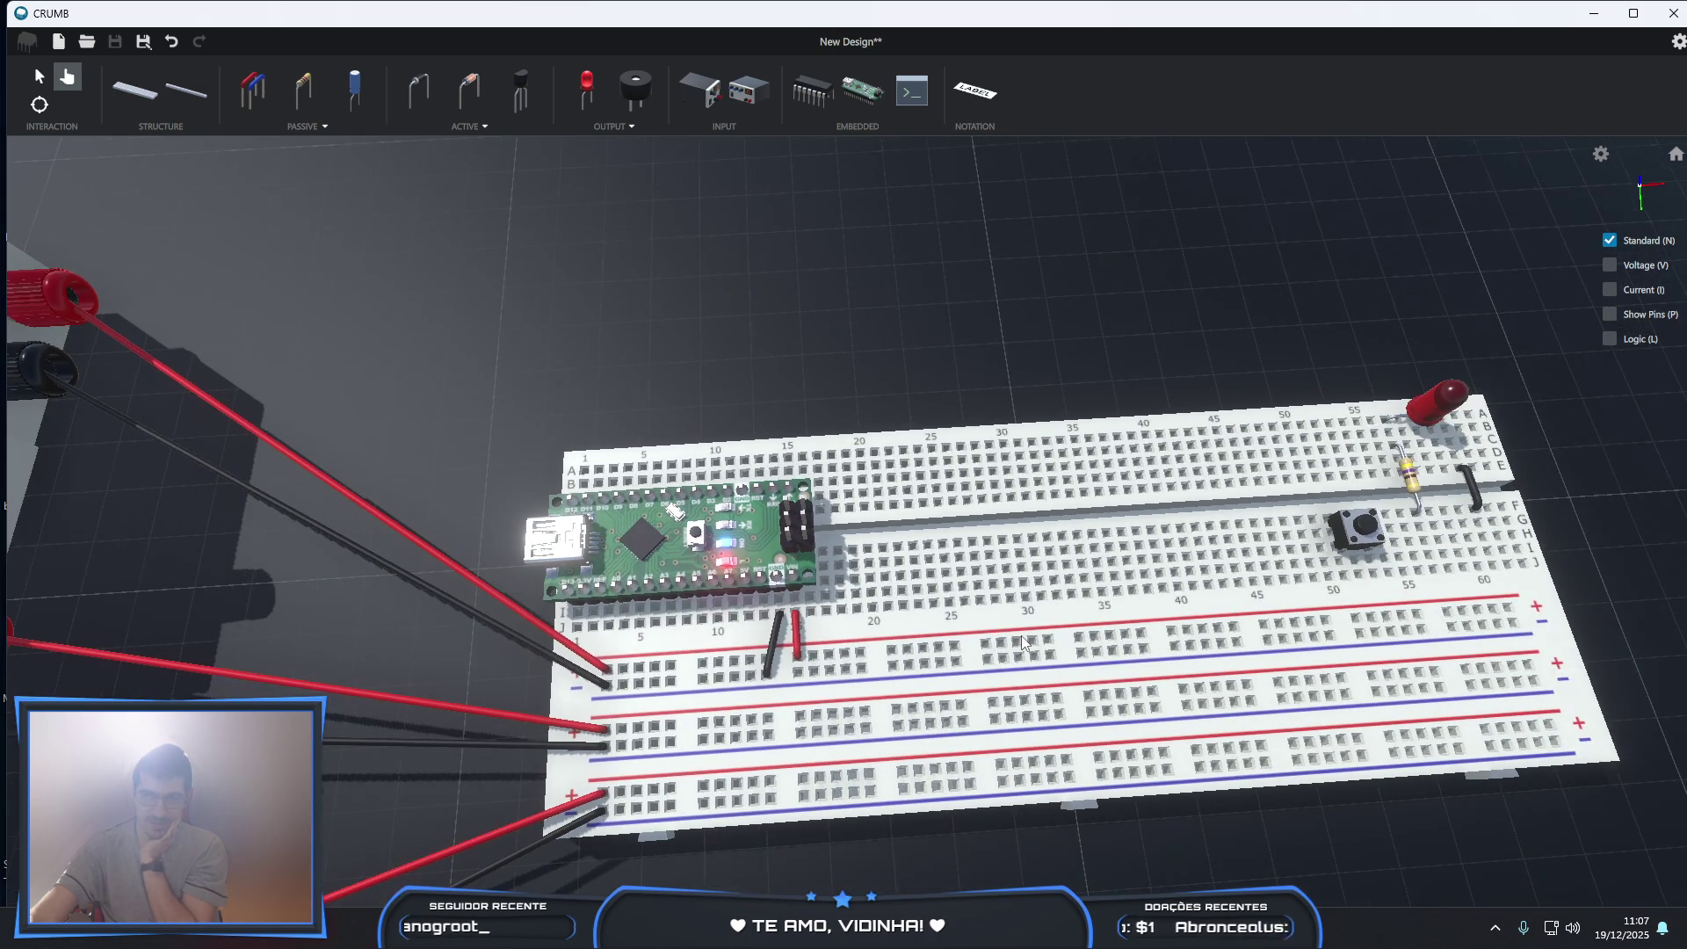
{"action": "scroll", "coordinate": [1088, 619], "scroll_direction": "down", "scroll_amount": 2}
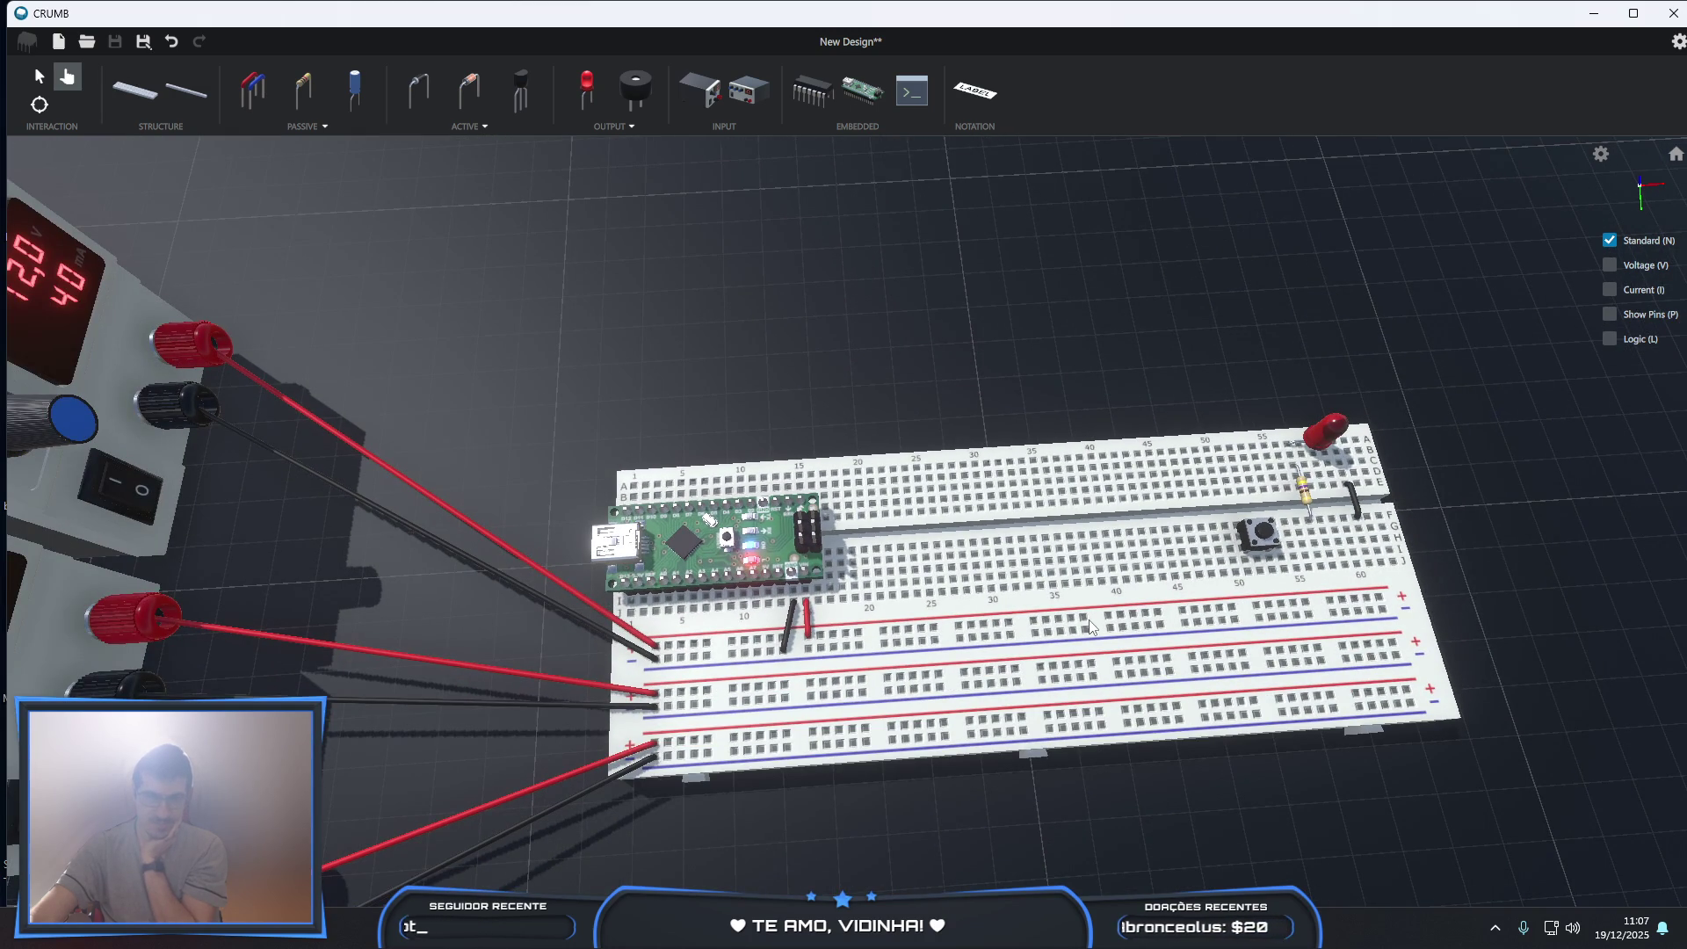
{"action": "scroll", "coordinate": [1089, 625], "scroll_direction": "down", "scroll_amount": 2}
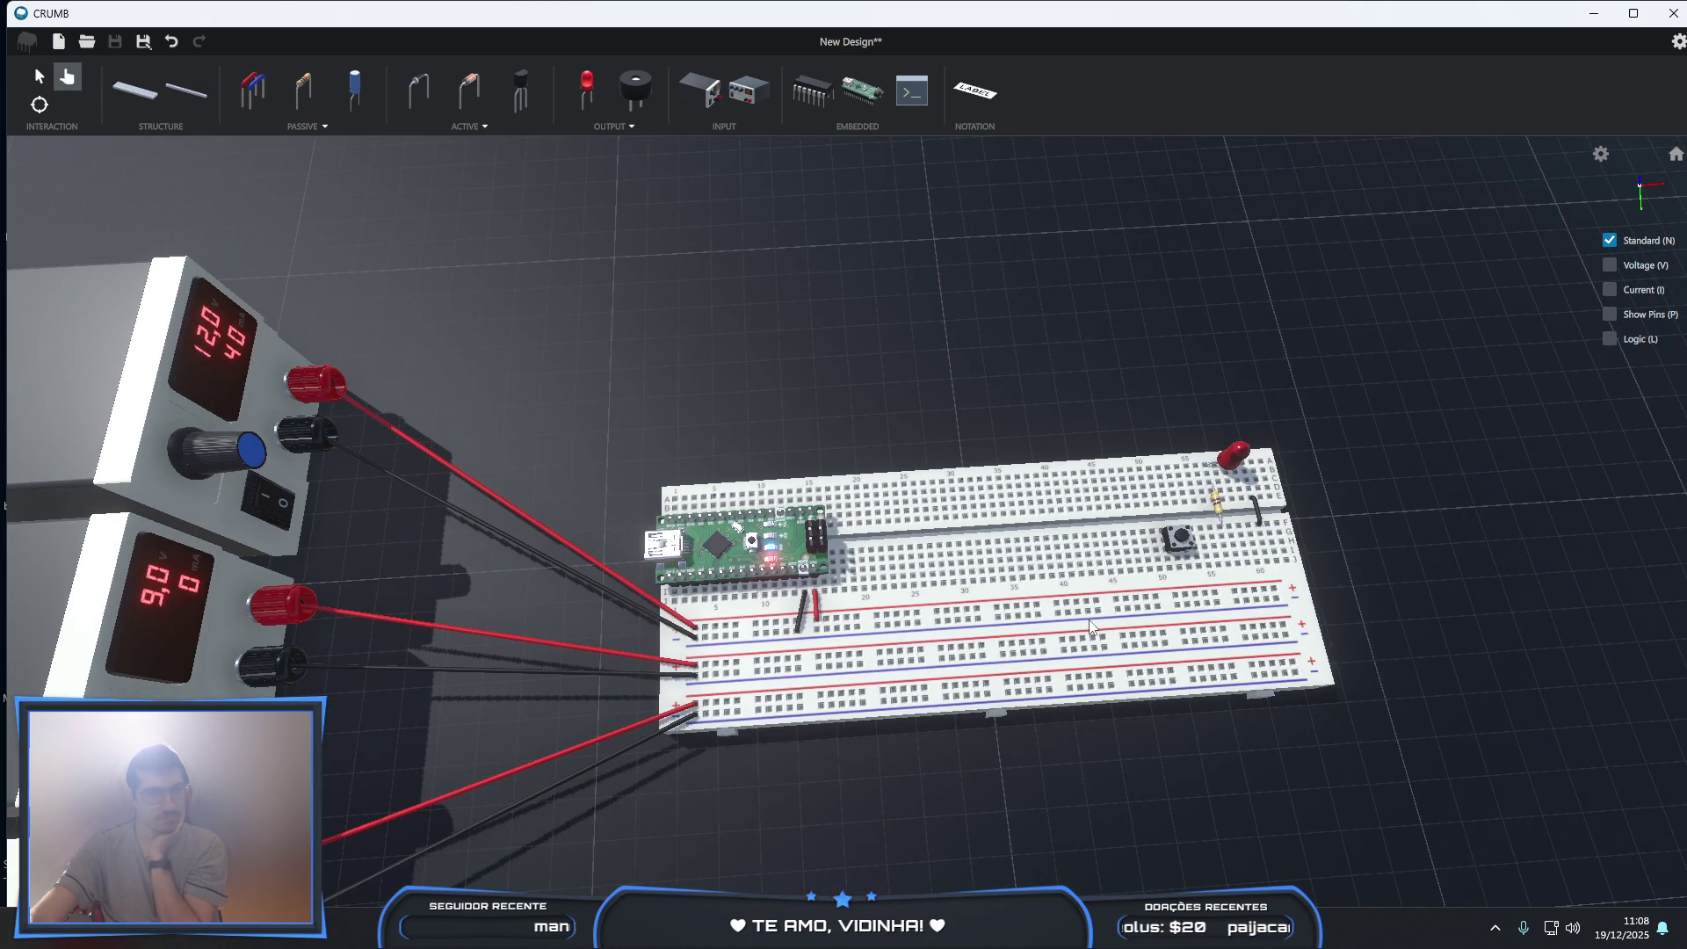
{"action": "scroll", "coordinate": [1090, 626], "scroll_direction": "up", "scroll_amount": 1}
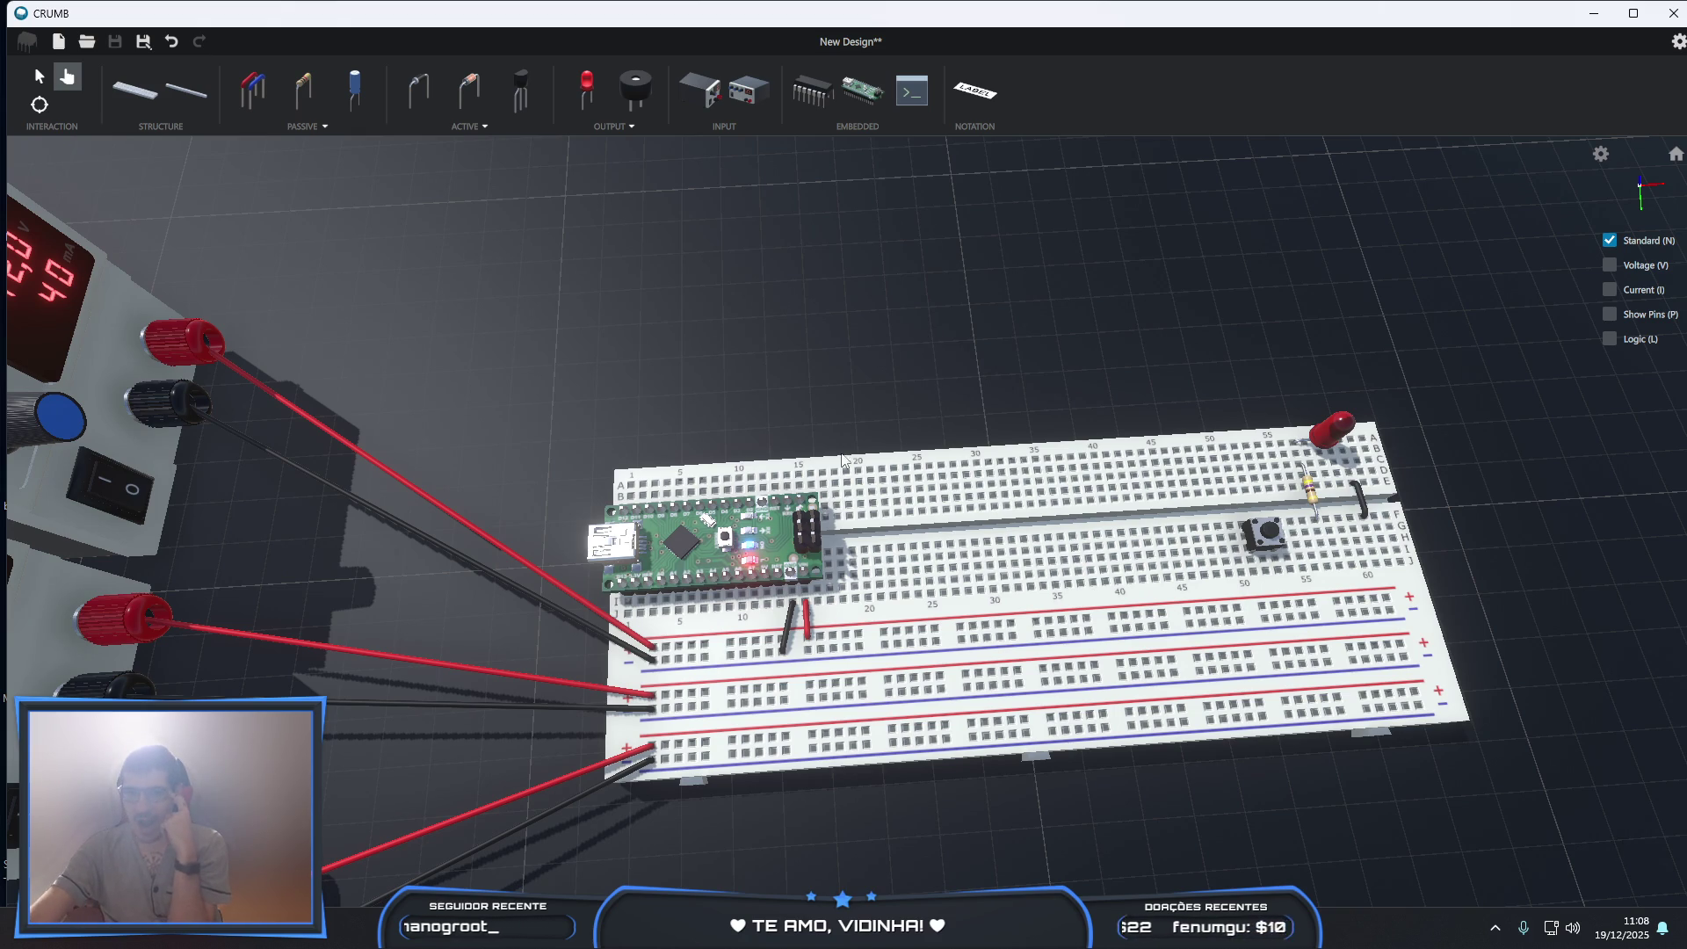
{"action": "scroll", "coordinate": [805, 522], "scroll_direction": "down", "scroll_amount": 2}
{"action": "scroll", "coordinate": [806, 522], "scroll_direction": "up", "scroll_amount": 3}
{"action": "scroll", "coordinate": [805, 522], "scroll_direction": "up", "scroll_amount": 2}
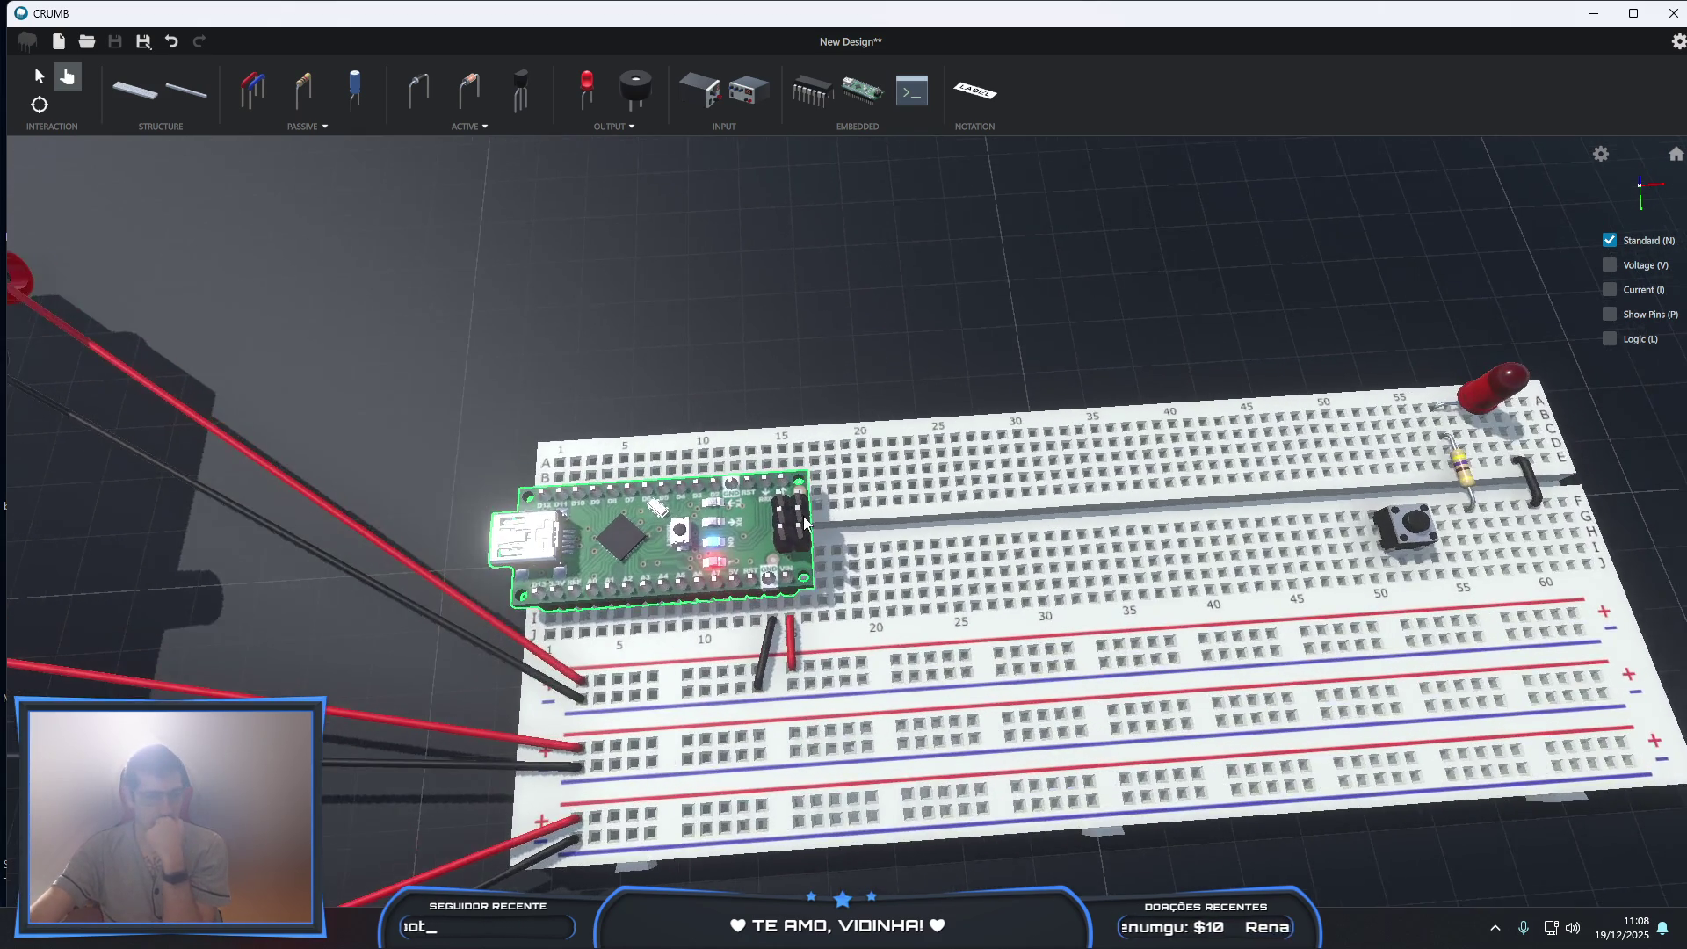
{"action": "scroll", "coordinate": [805, 522], "scroll_direction": "up", "scroll_amount": 1}
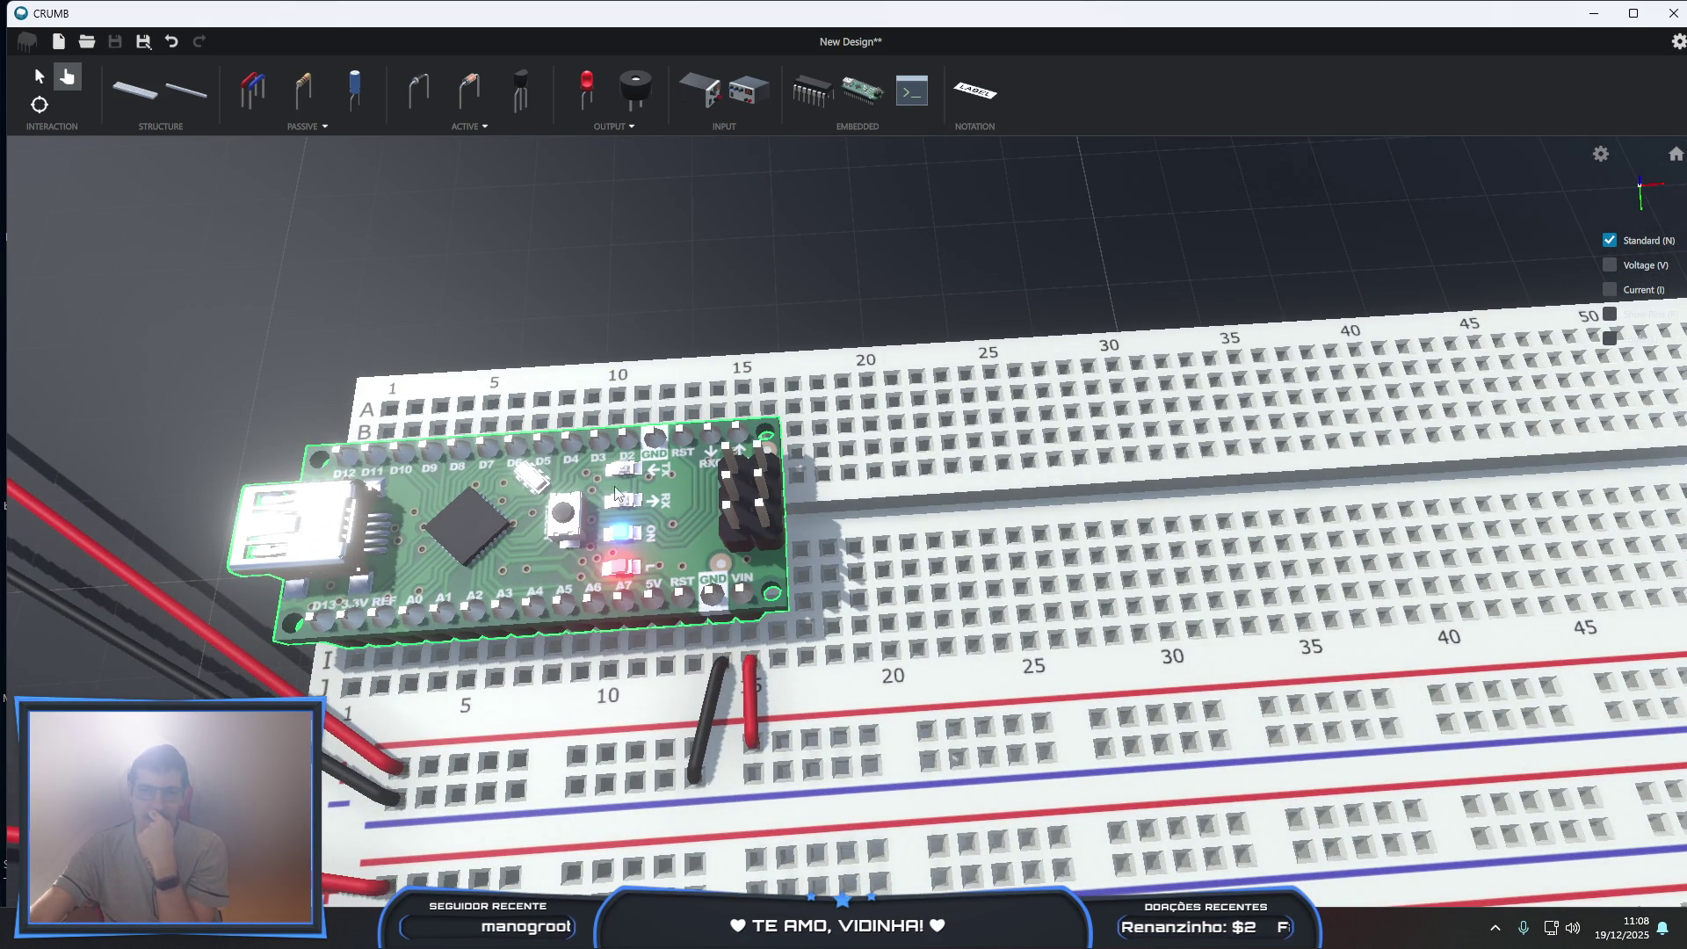
{"action": "scroll", "coordinate": [746, 668], "scroll_direction": "down", "scroll_amount": 1}
{"action": "scroll", "coordinate": [746, 667], "scroll_direction": "down", "scroll_amount": 1}
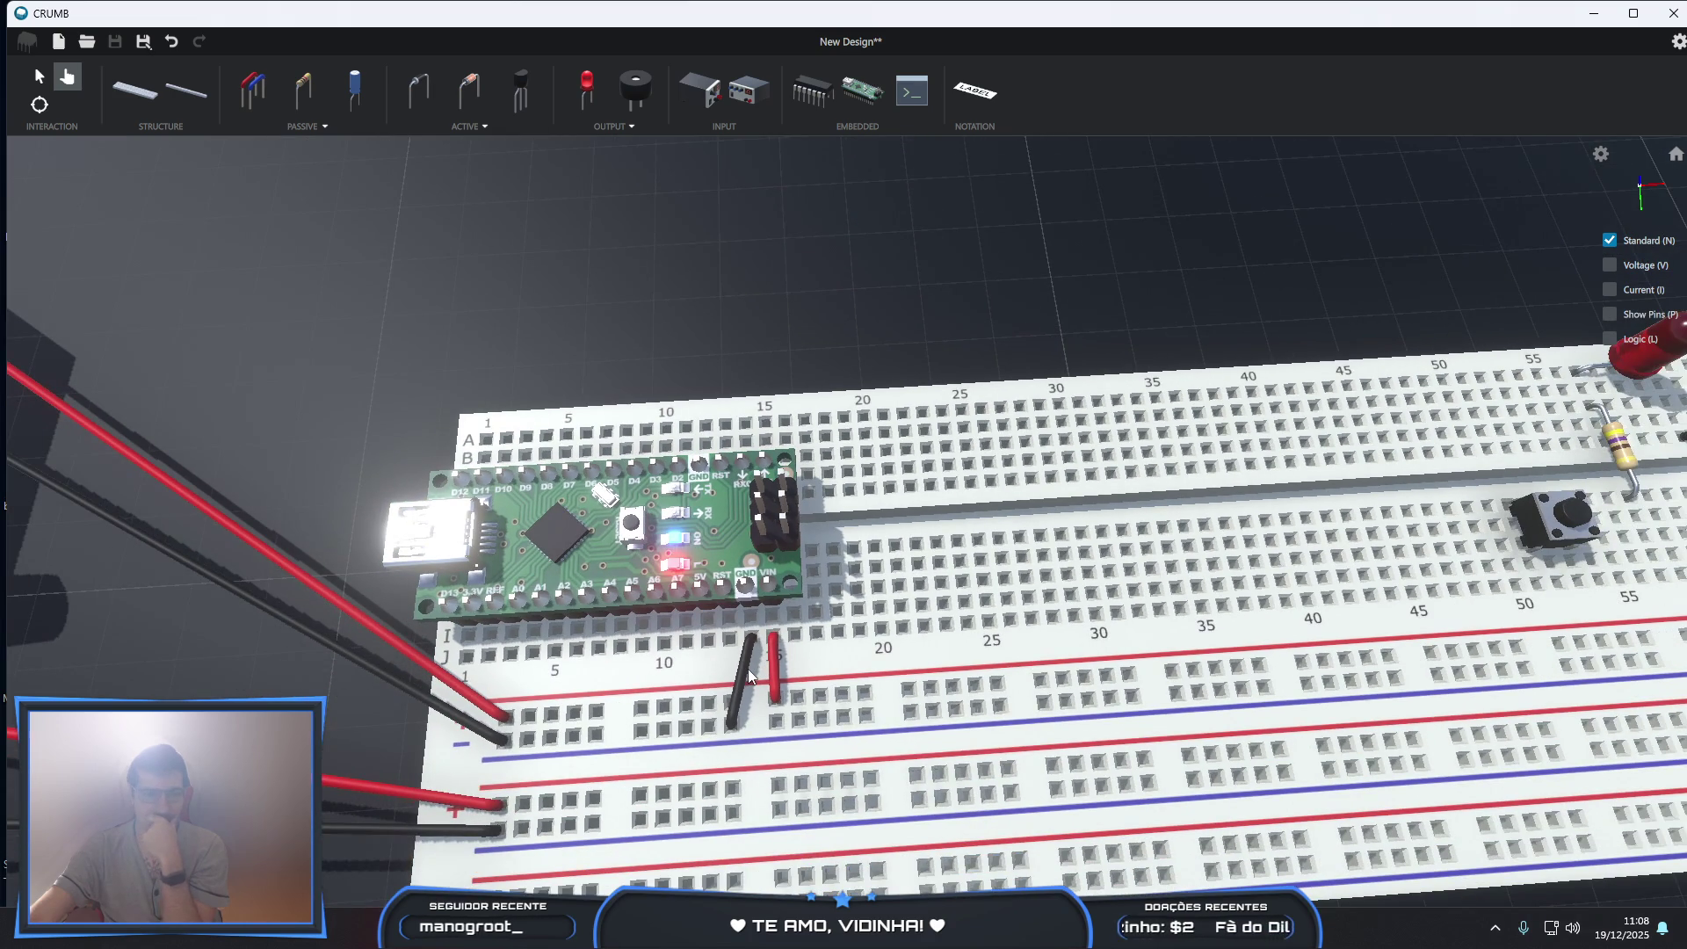
{"action": "scroll", "coordinate": [749, 674], "scroll_direction": "down", "scroll_amount": 1}
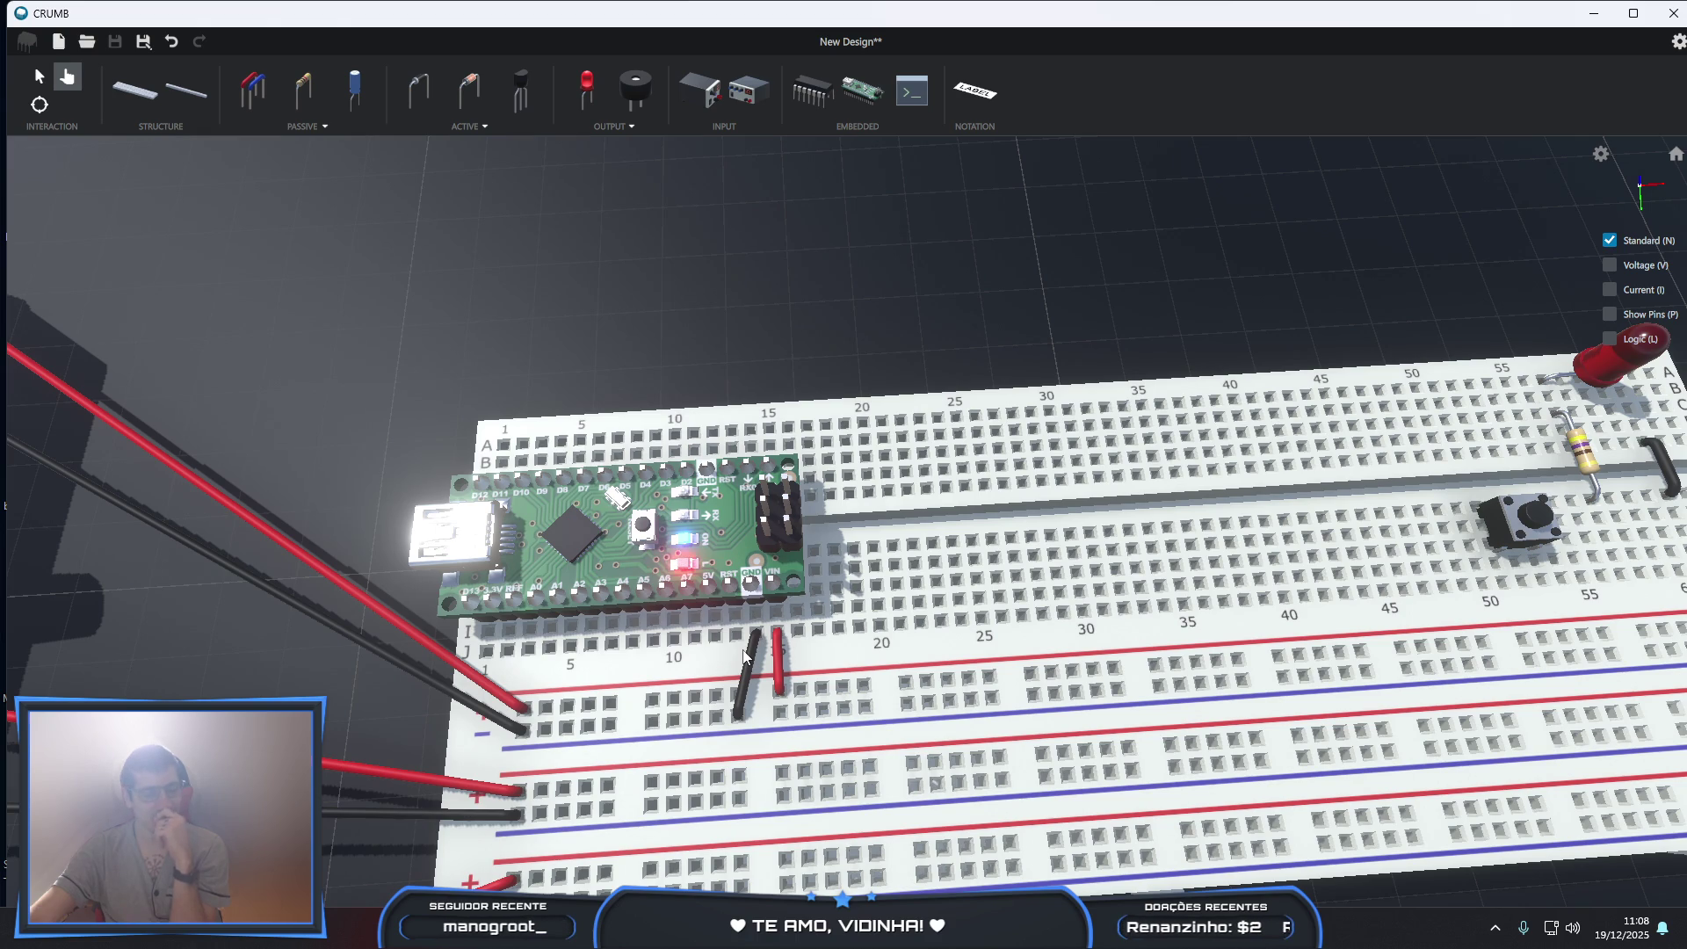
{"action": "scroll", "coordinate": [744, 655], "scroll_direction": "down", "scroll_amount": 3}
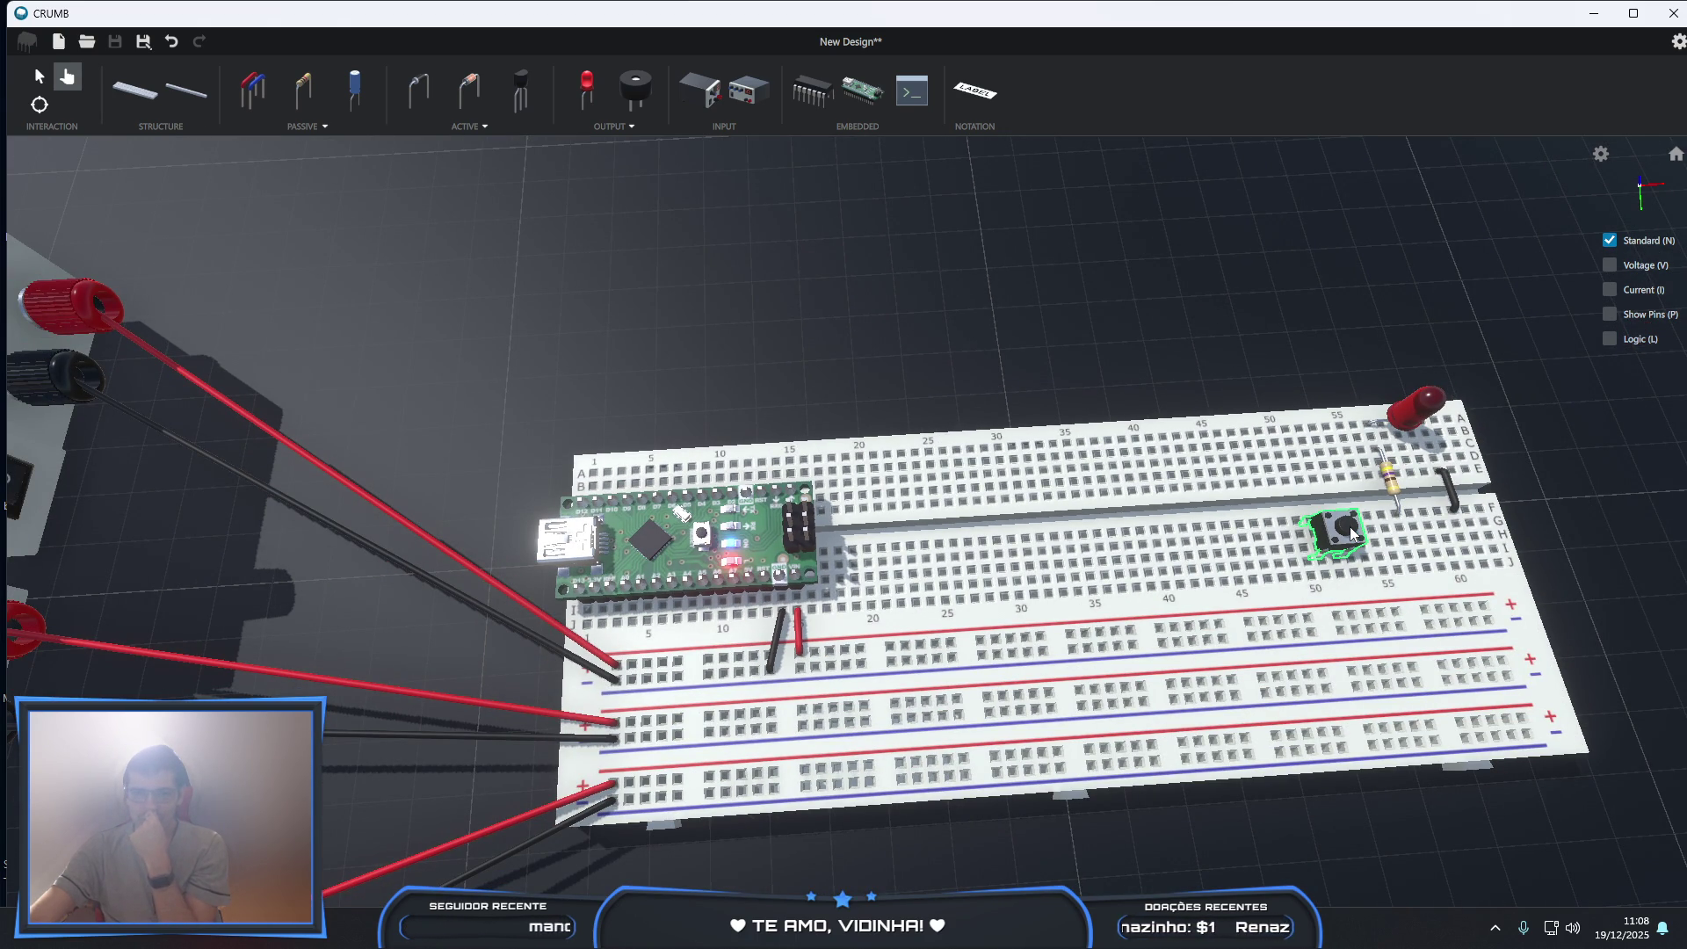
{"action": "left_click", "coordinate": [623, 125]}
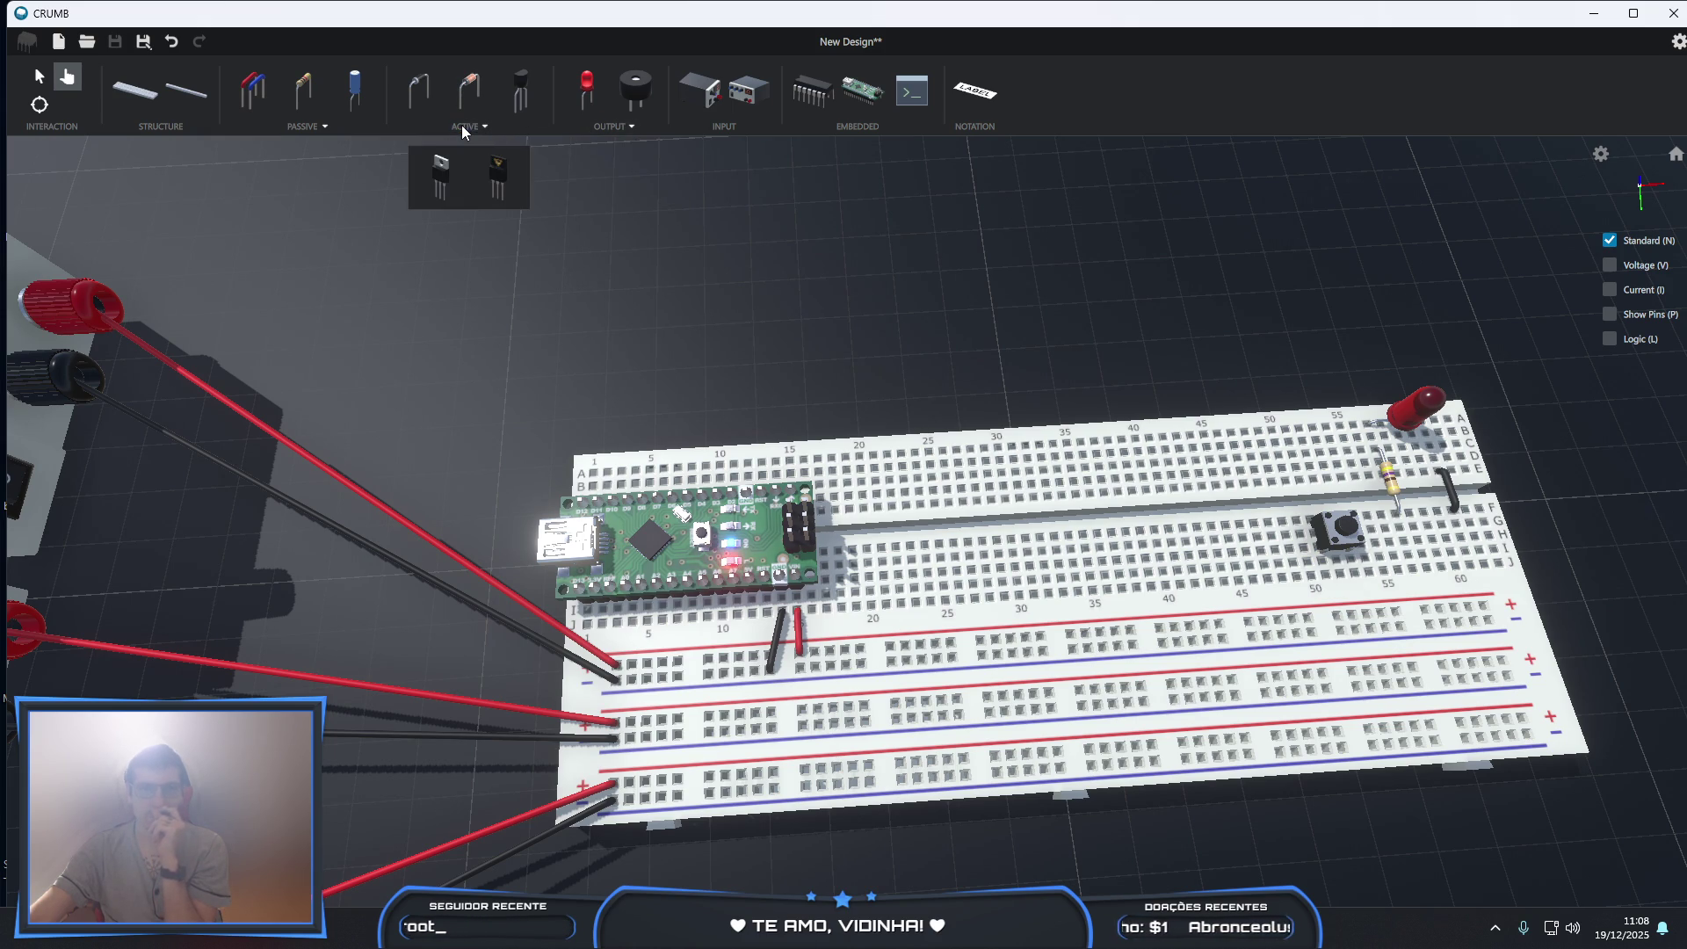
{"action": "mouse_move", "coordinate": [309, 126]}
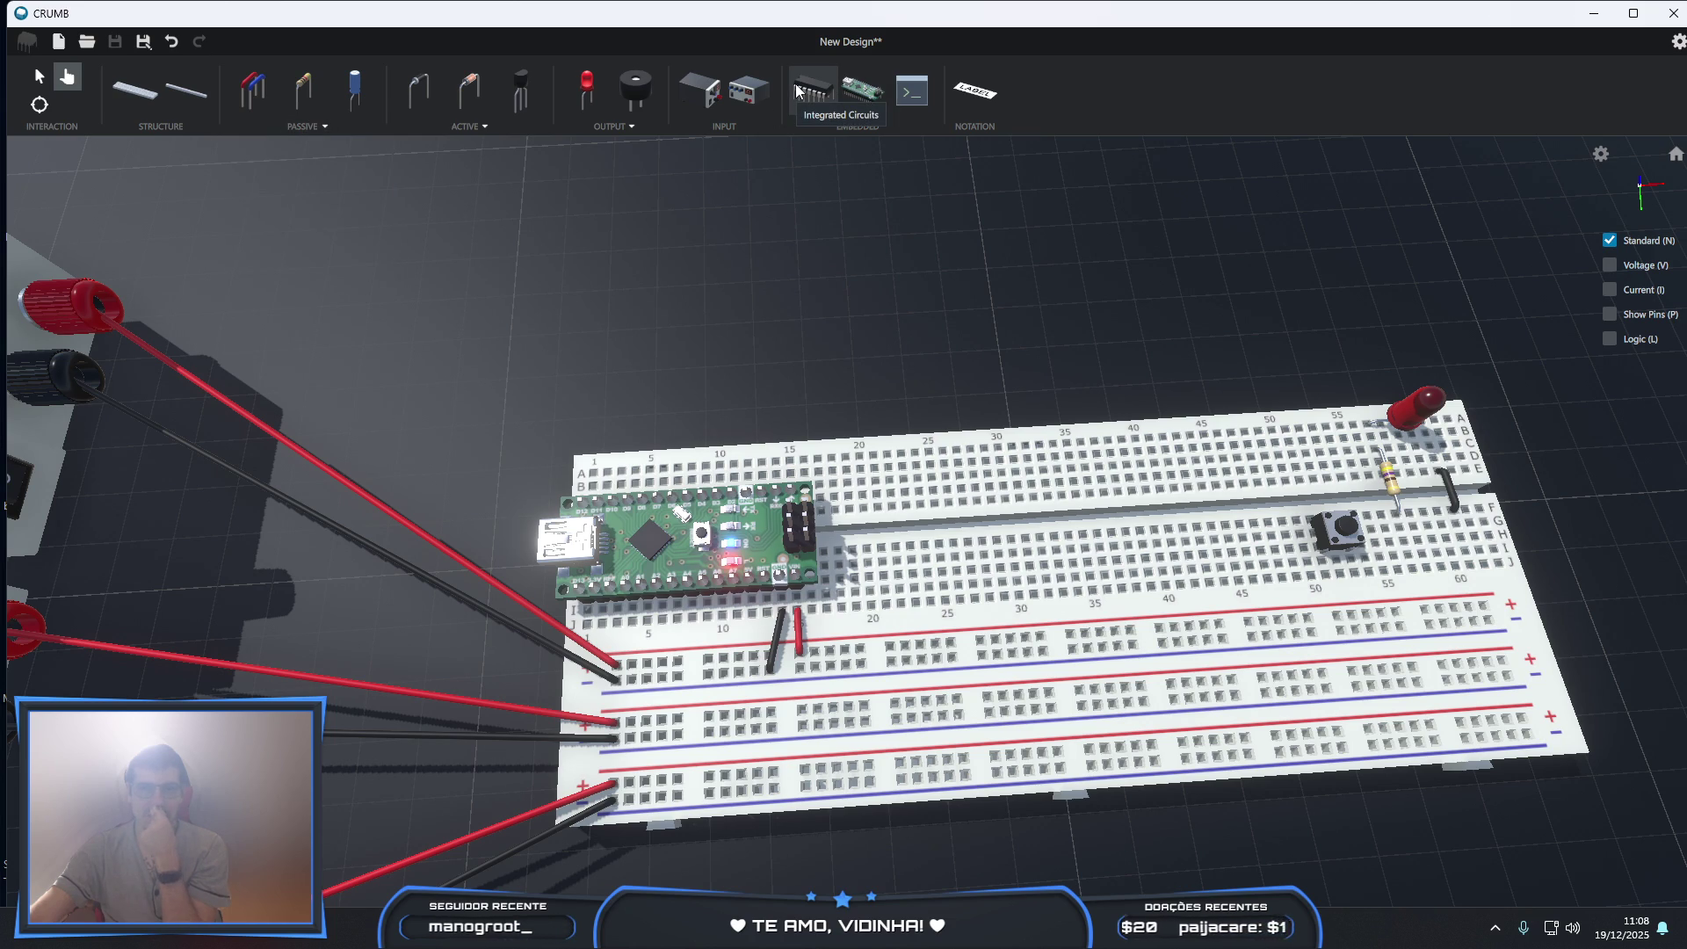
{"action": "left_click", "coordinate": [961, 104]}
{"action": "left_click", "coordinate": [77, 406]}
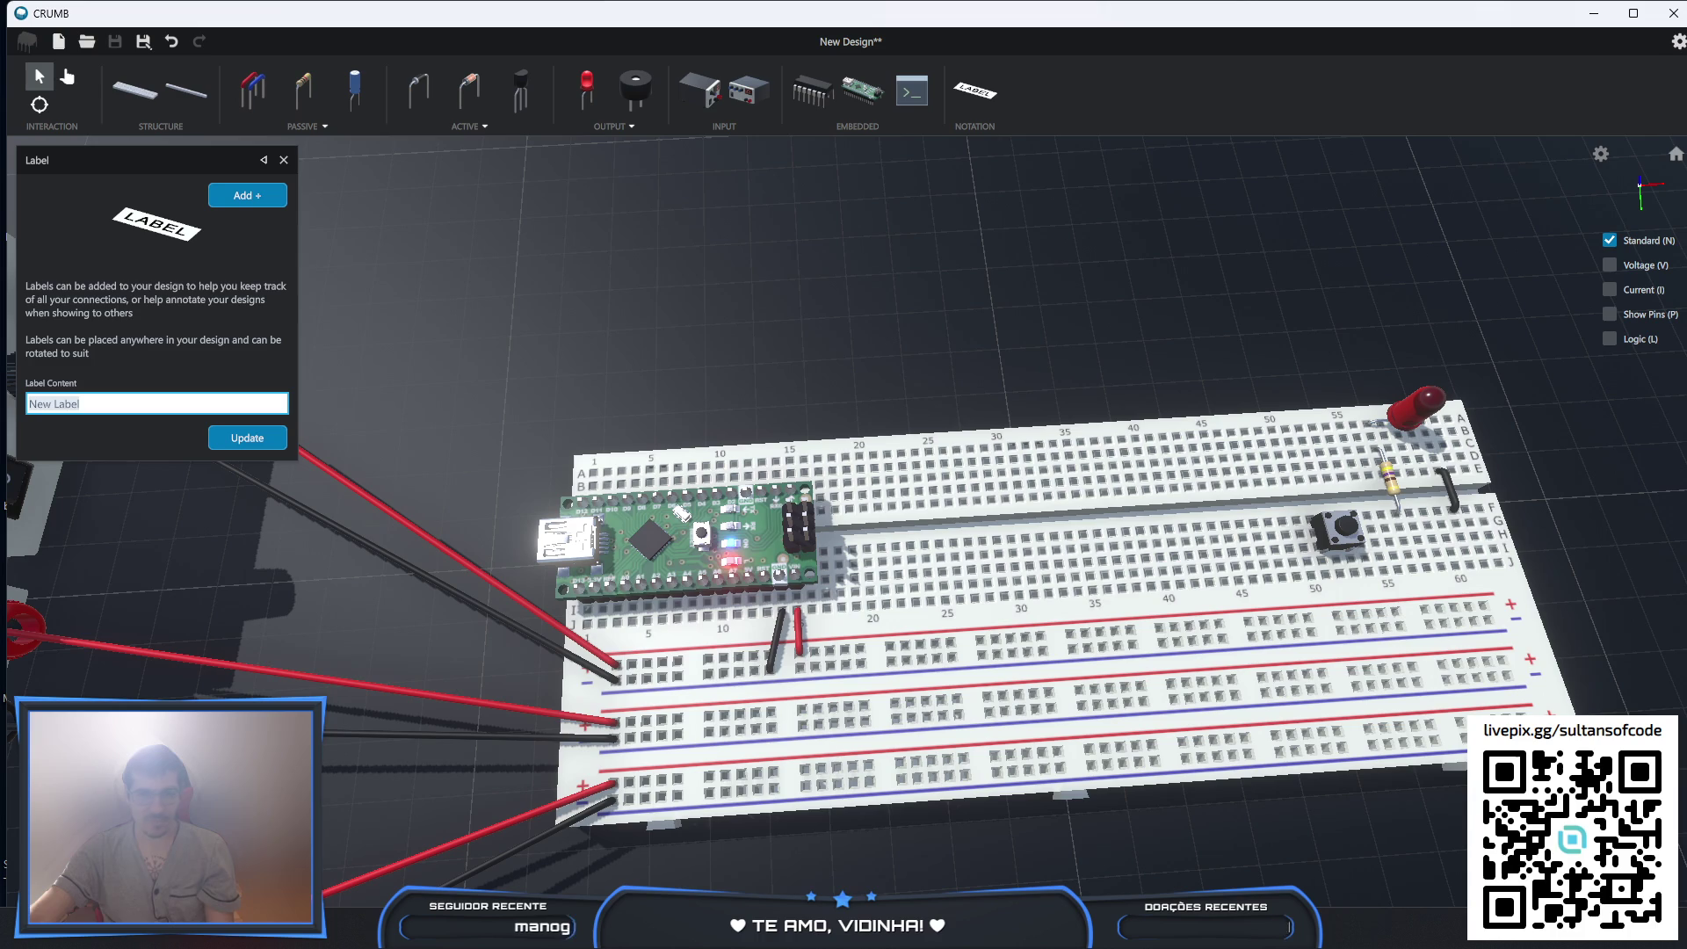
{"action": "type", "text": "12V"}
{"action": "left_click", "coordinate": [270, 439]}
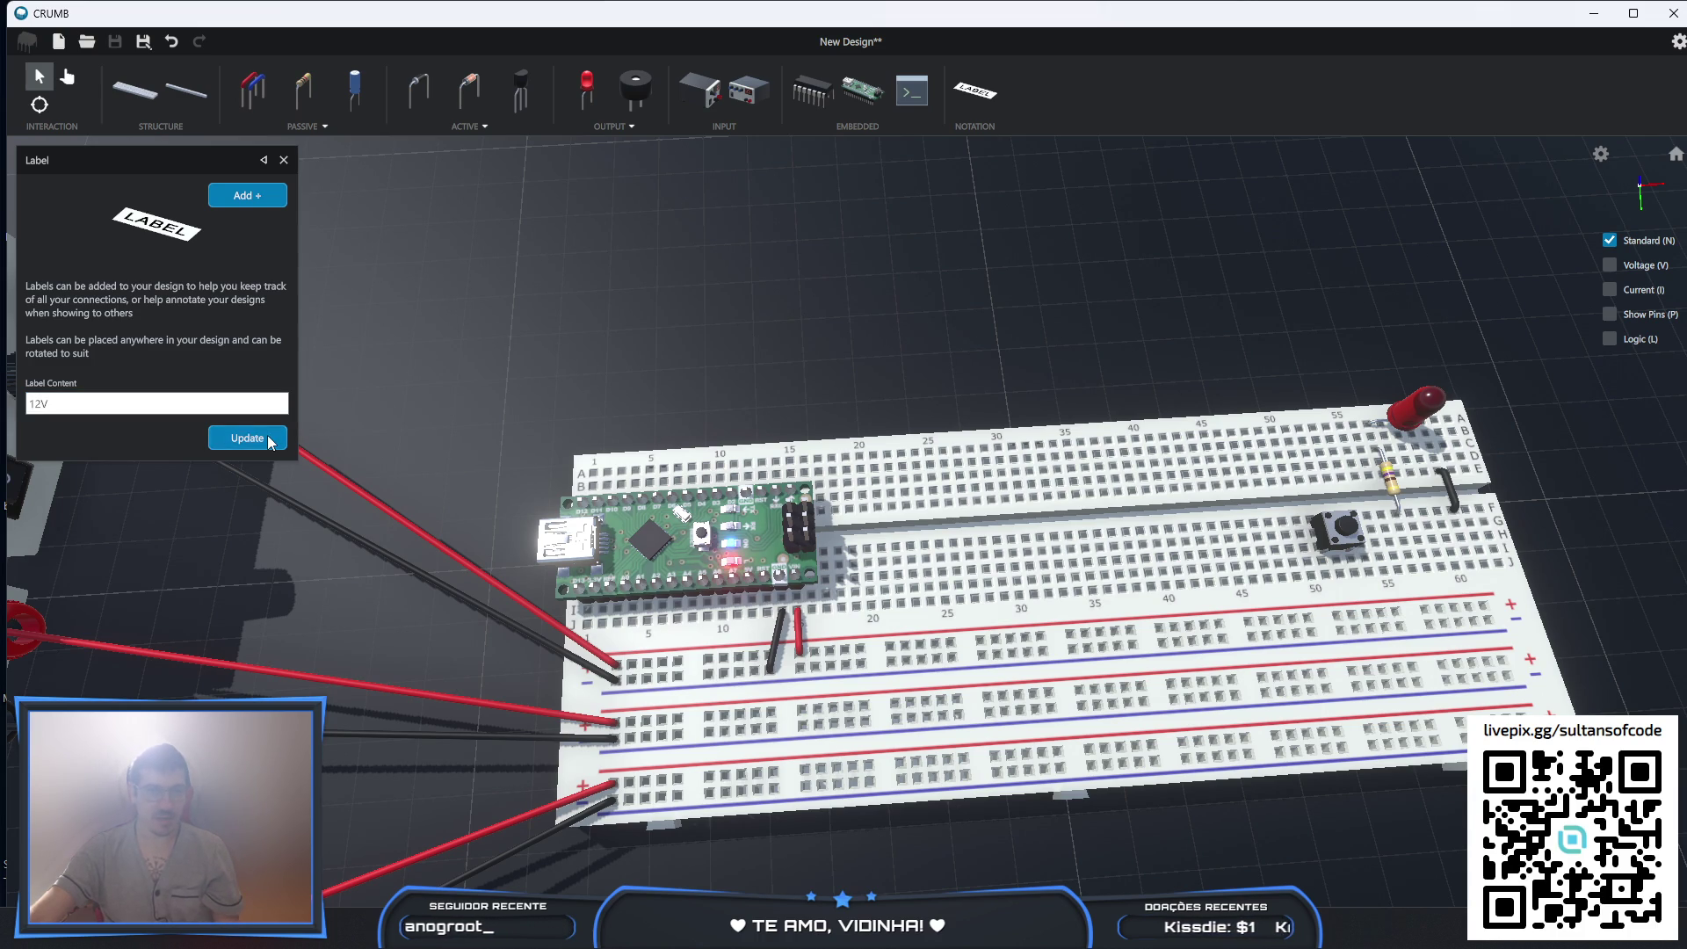
{"action": "left_click", "coordinate": [266, 197]}
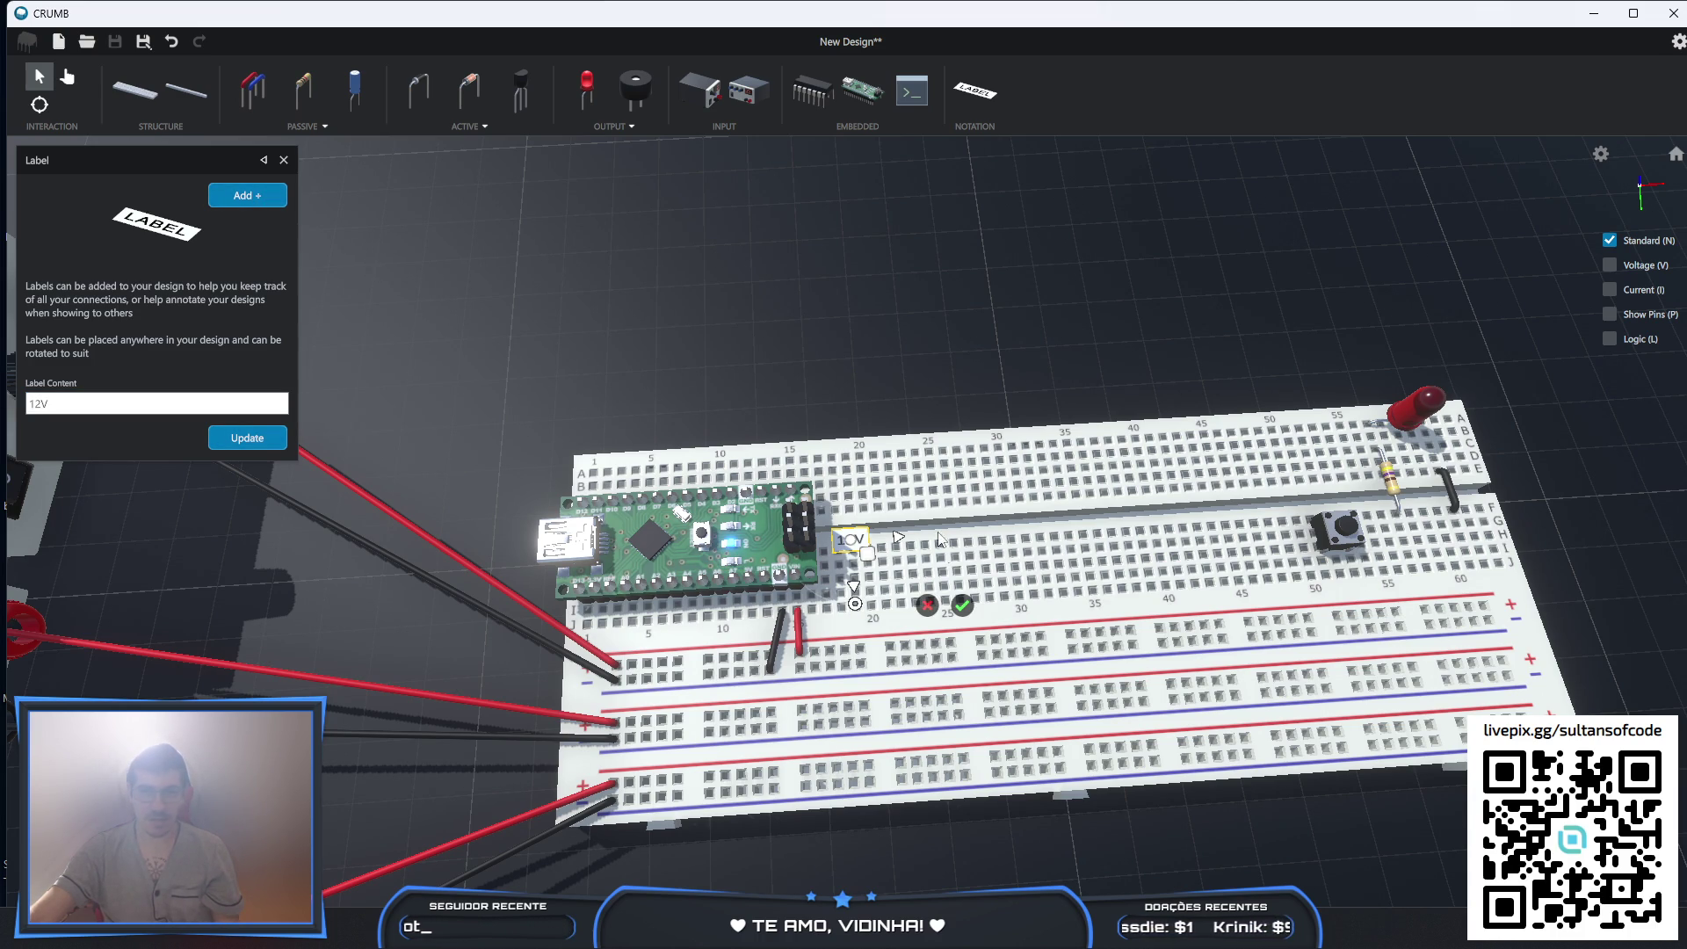
{"action": "mouse_move", "coordinate": [871, 563]}
{"action": "left_mouse_down"}
{"action": "mouse_move", "coordinate": [846, 666]}
{"action": "mouse_move", "coordinate": [678, 696]}
{"action": "left_mouse_up"}
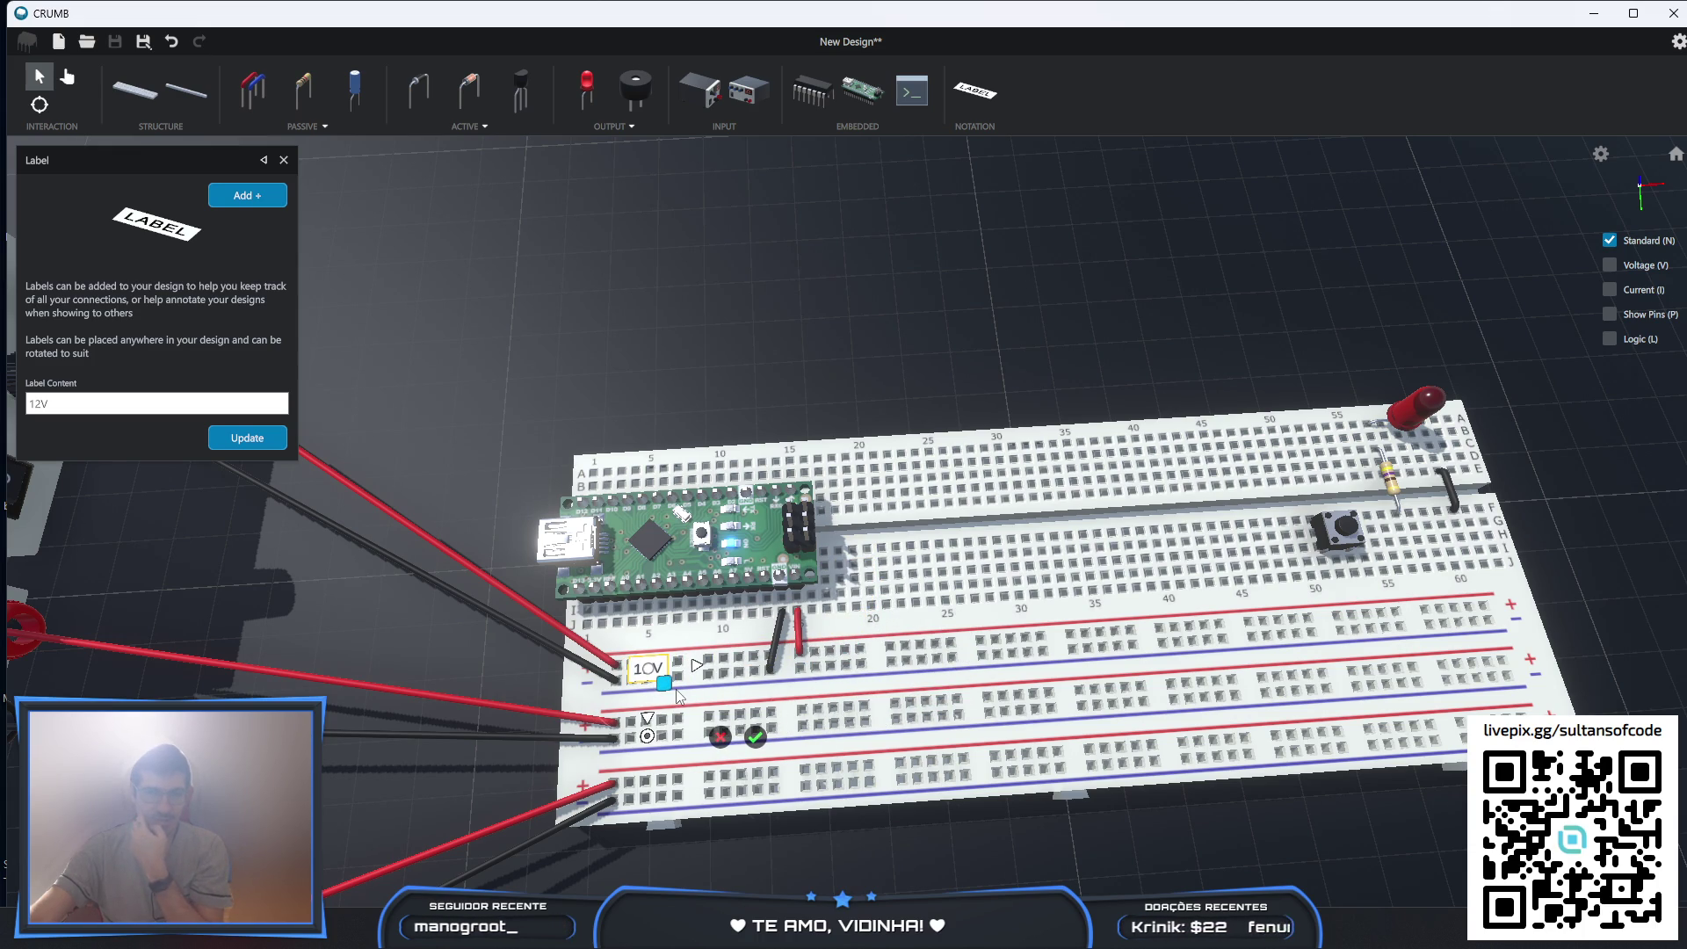
{"action": "left_click", "coordinate": [755, 736]}
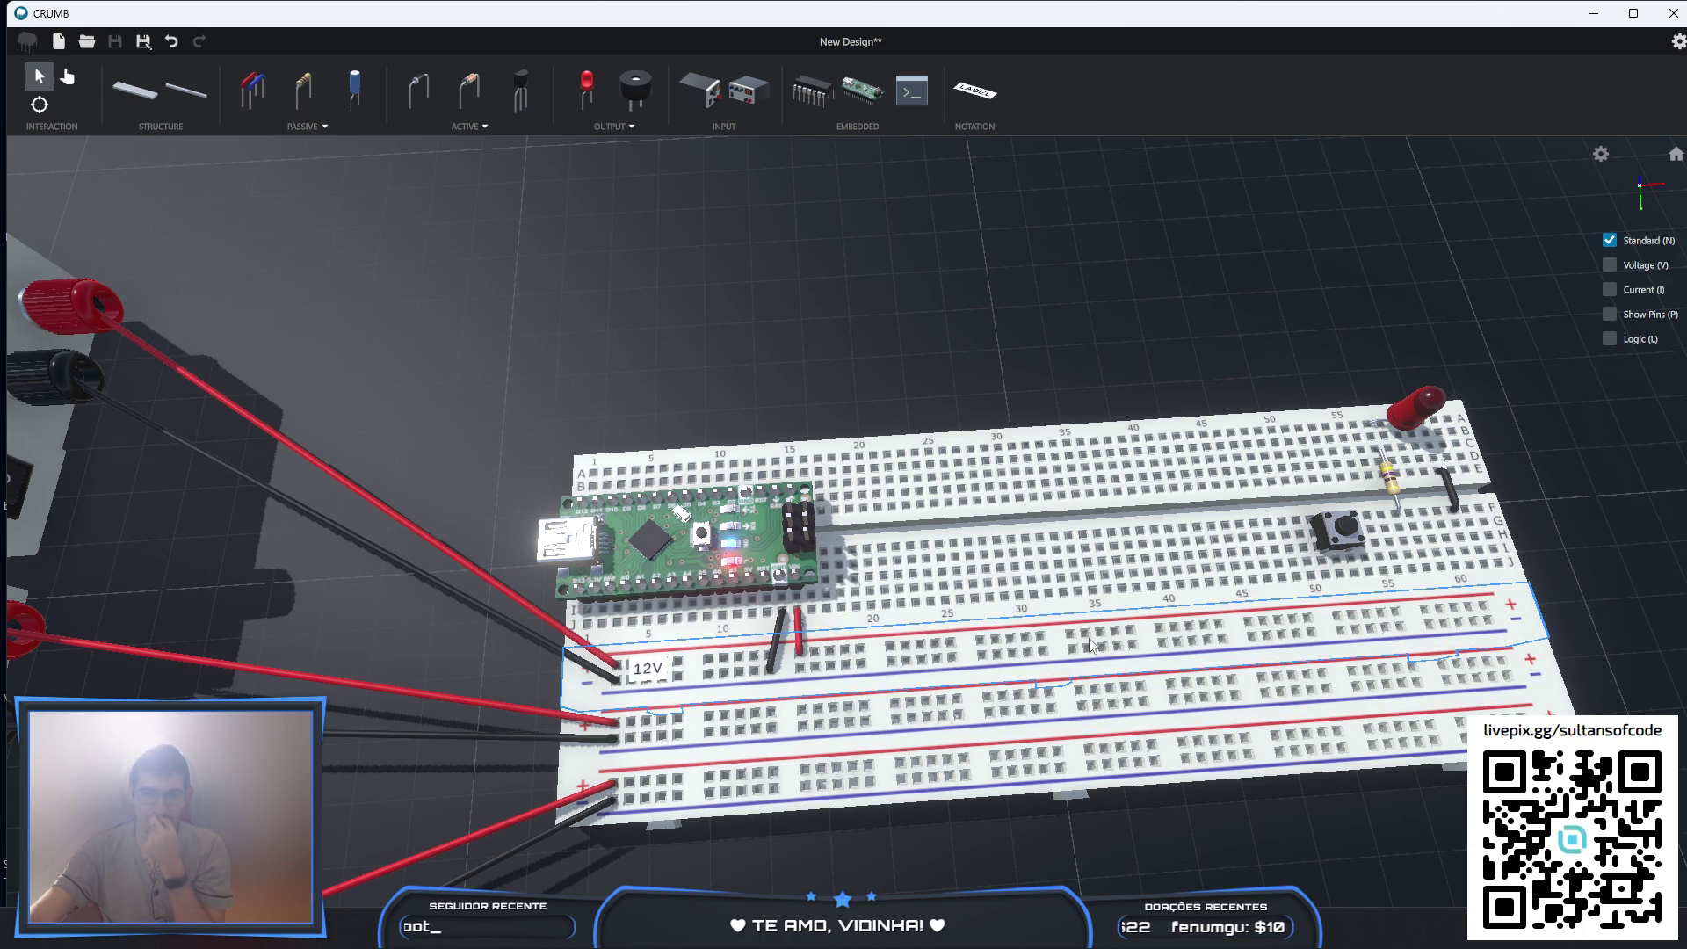
{"action": "left_click", "coordinate": [625, 668]}
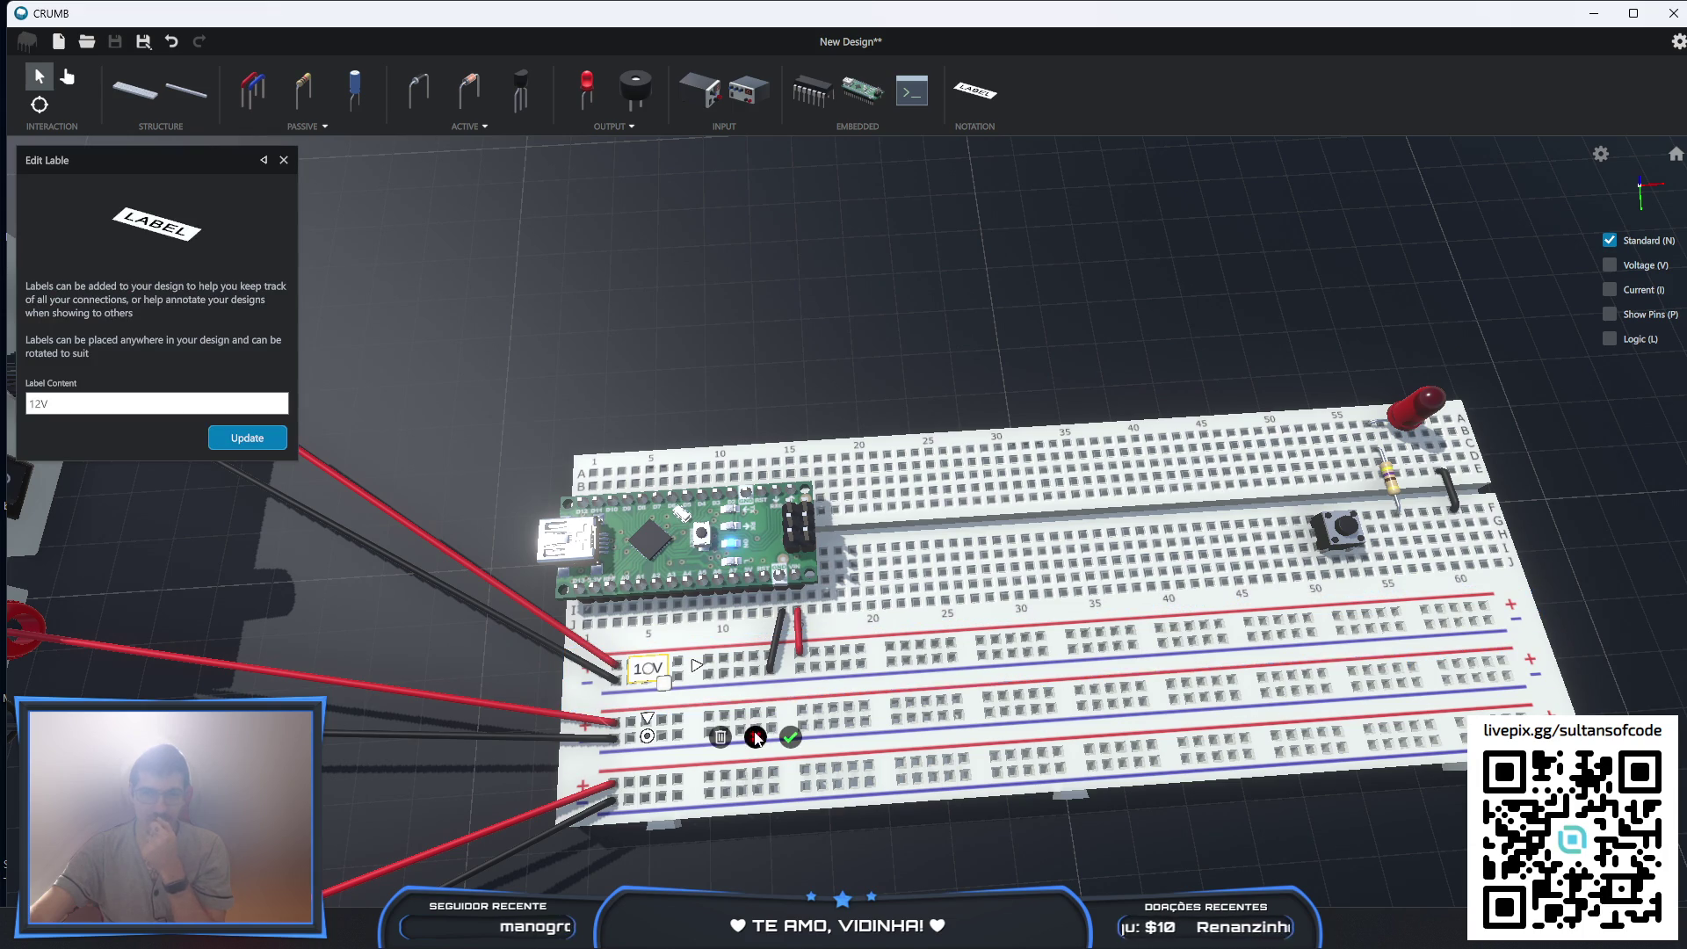
{"action": "key", "text": "Delete"}
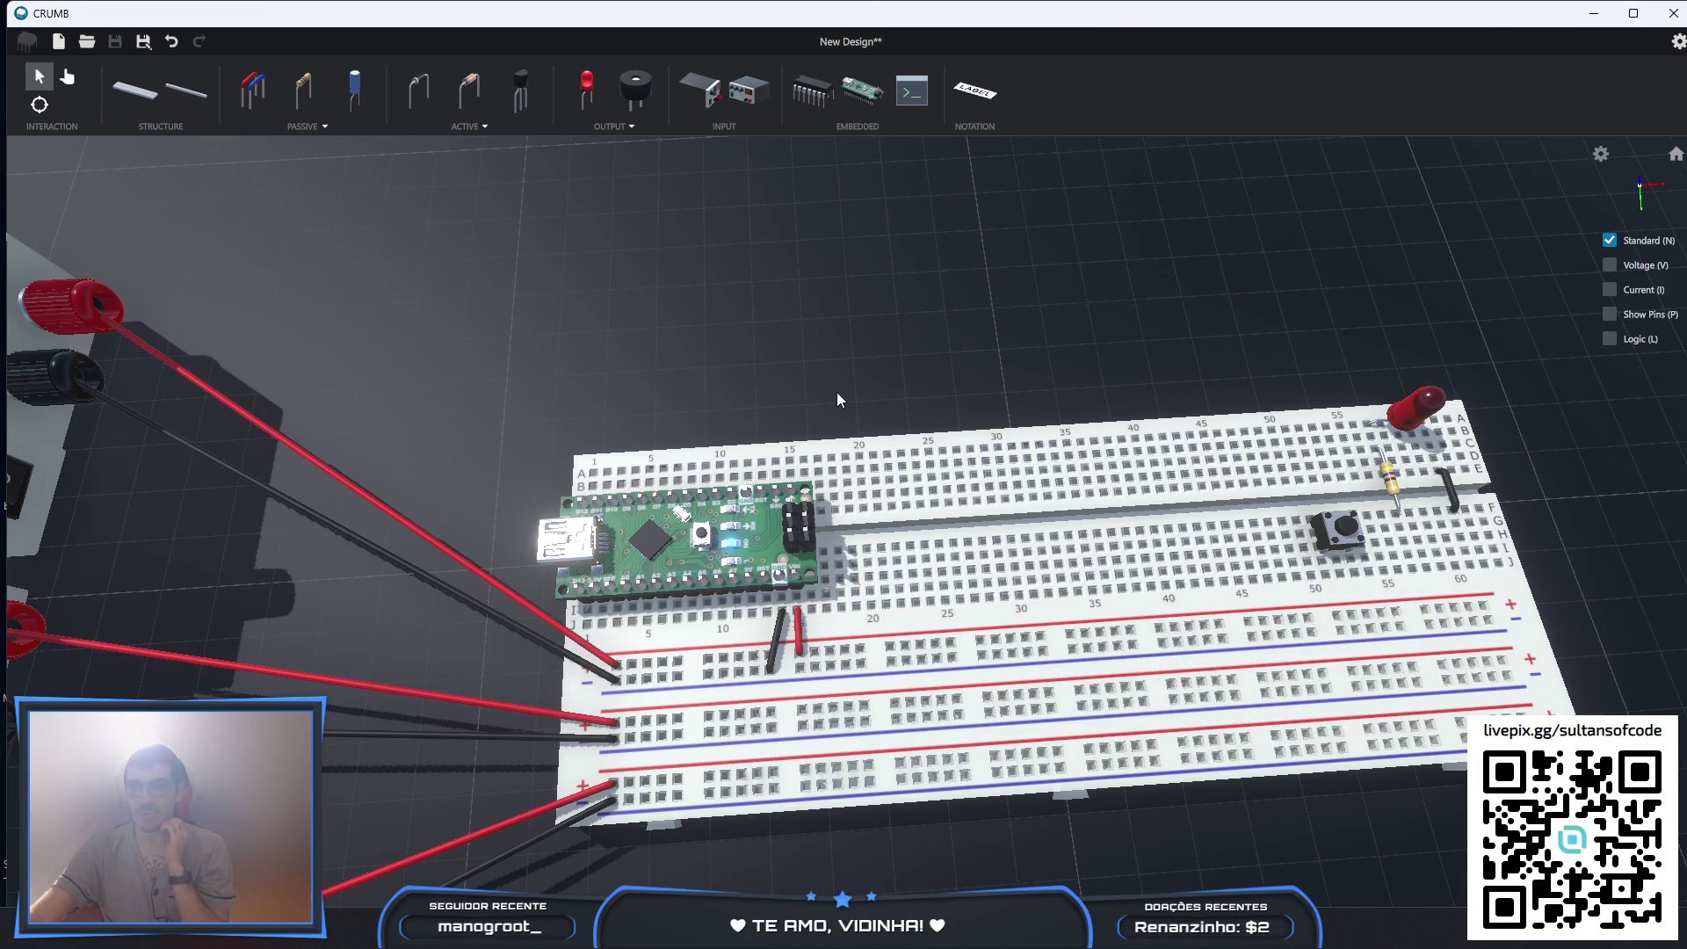
{"action": "left_click", "coordinate": [632, 126]}
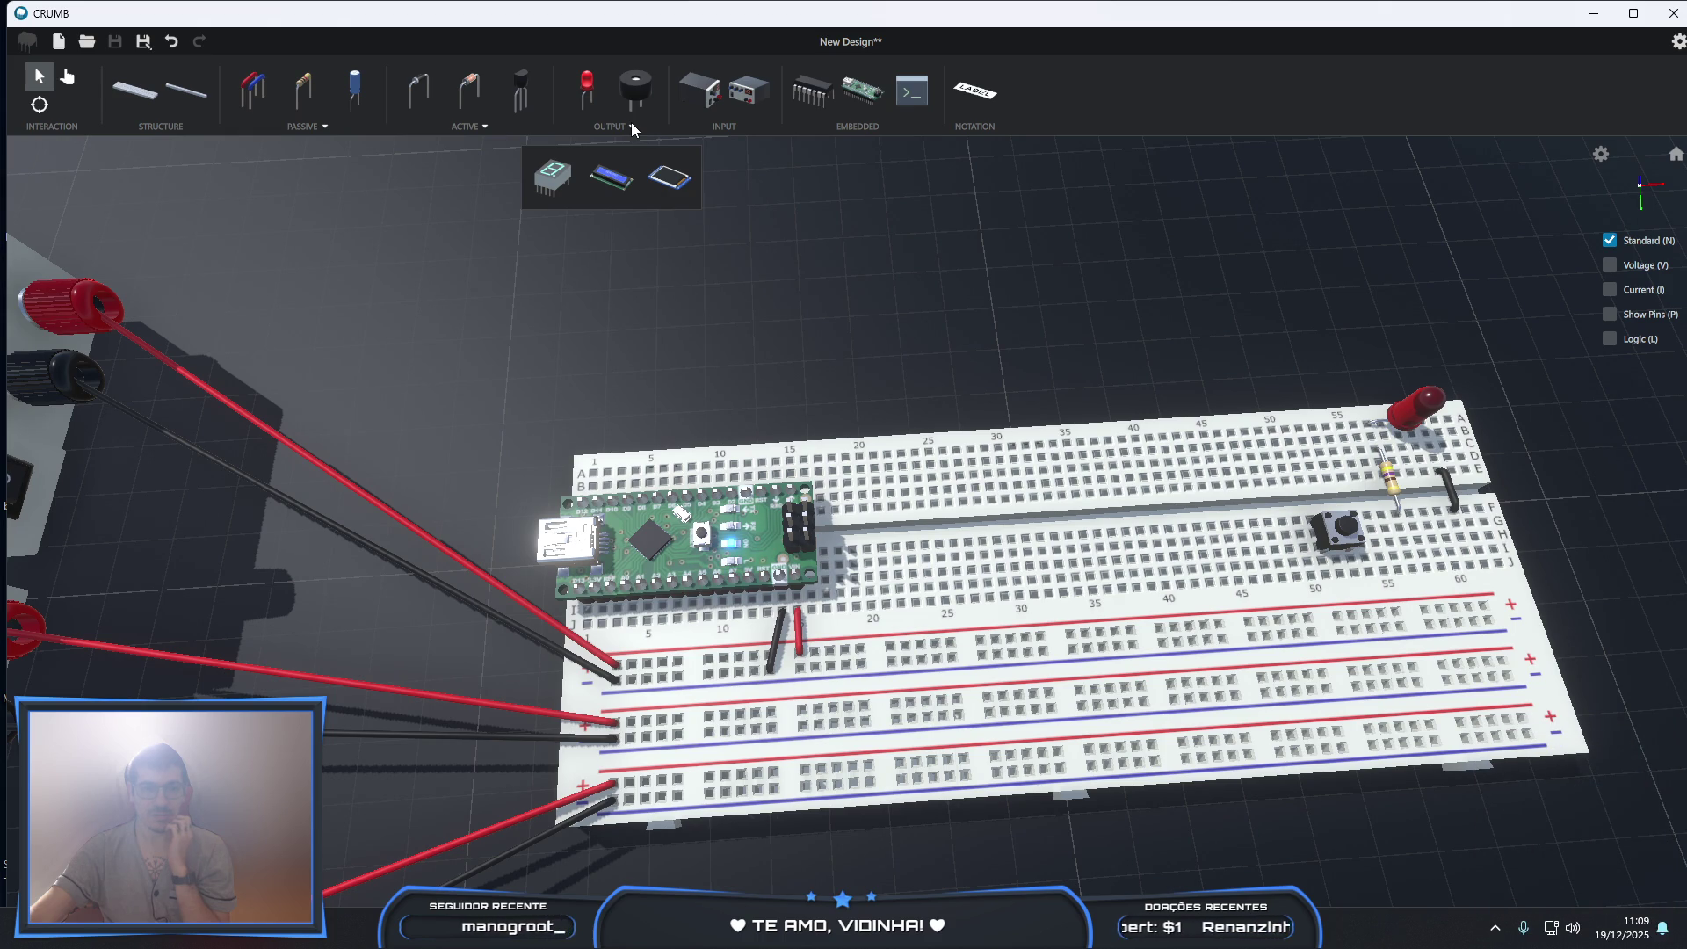
{"action": "left_click", "coordinate": [632, 126]}
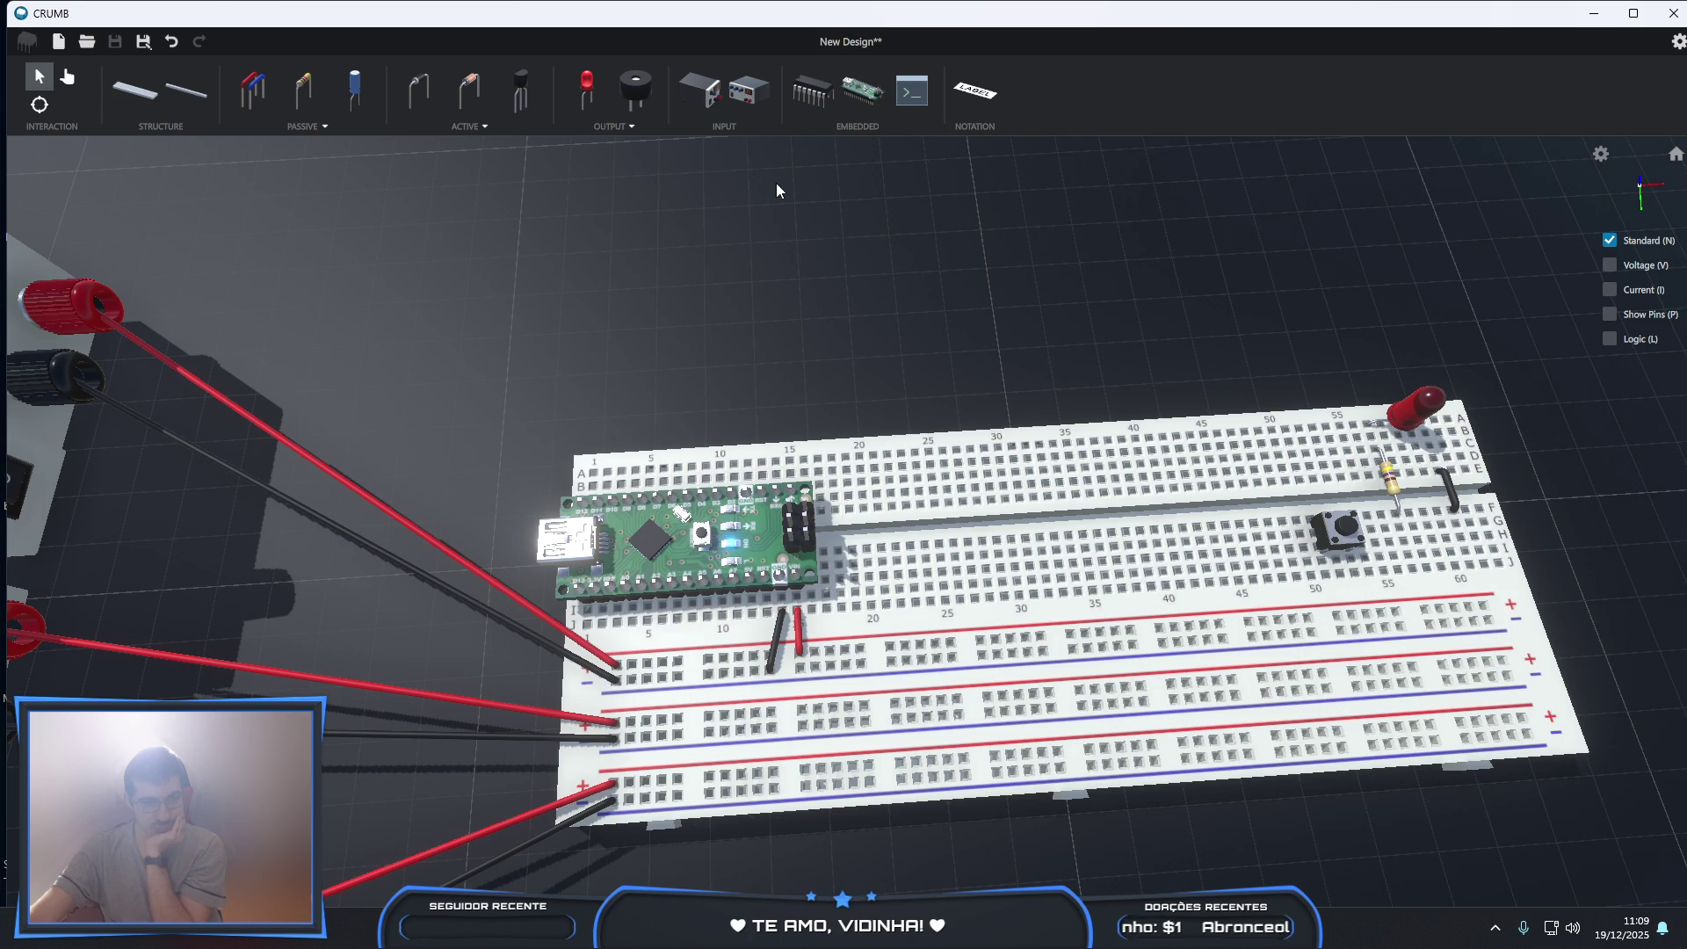
{"action": "scroll", "coordinate": [776, 183], "scroll_direction": "down", "scroll_amount": 2}
{"action": "scroll", "coordinate": [776, 183], "scroll_direction": "down", "scroll_amount": 1}
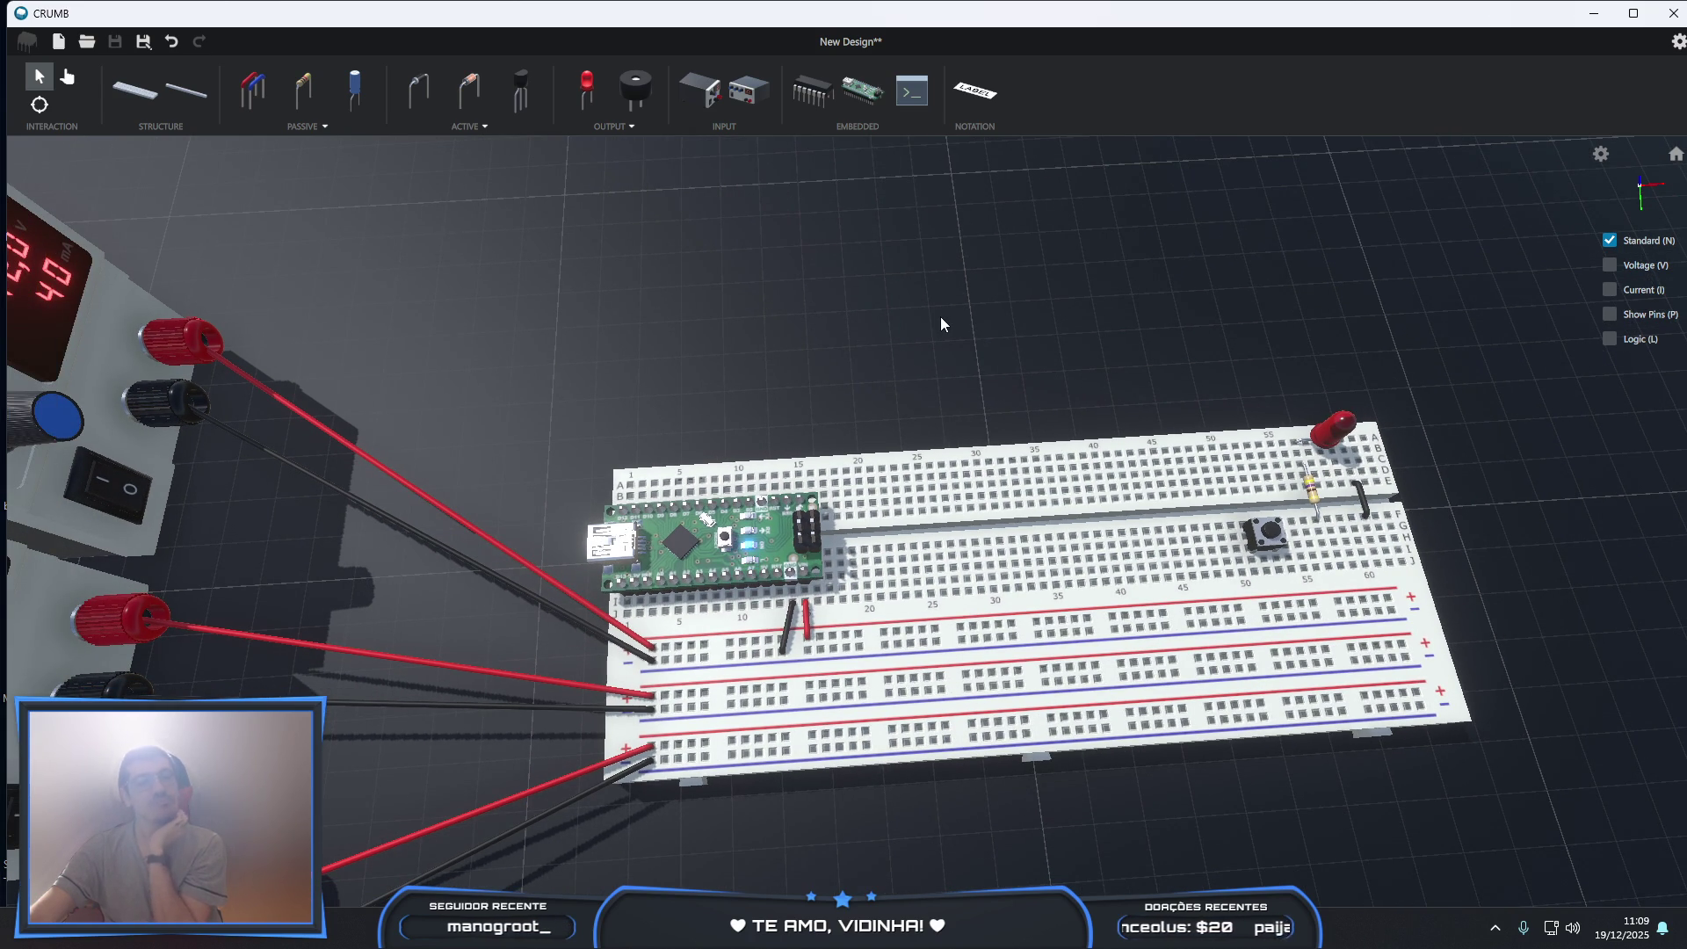
{"action": "scroll", "coordinate": [941, 318], "scroll_direction": "down", "scroll_amount": 2}
{"action": "scroll", "coordinate": [940, 323], "scroll_direction": "down", "scroll_amount": 1}
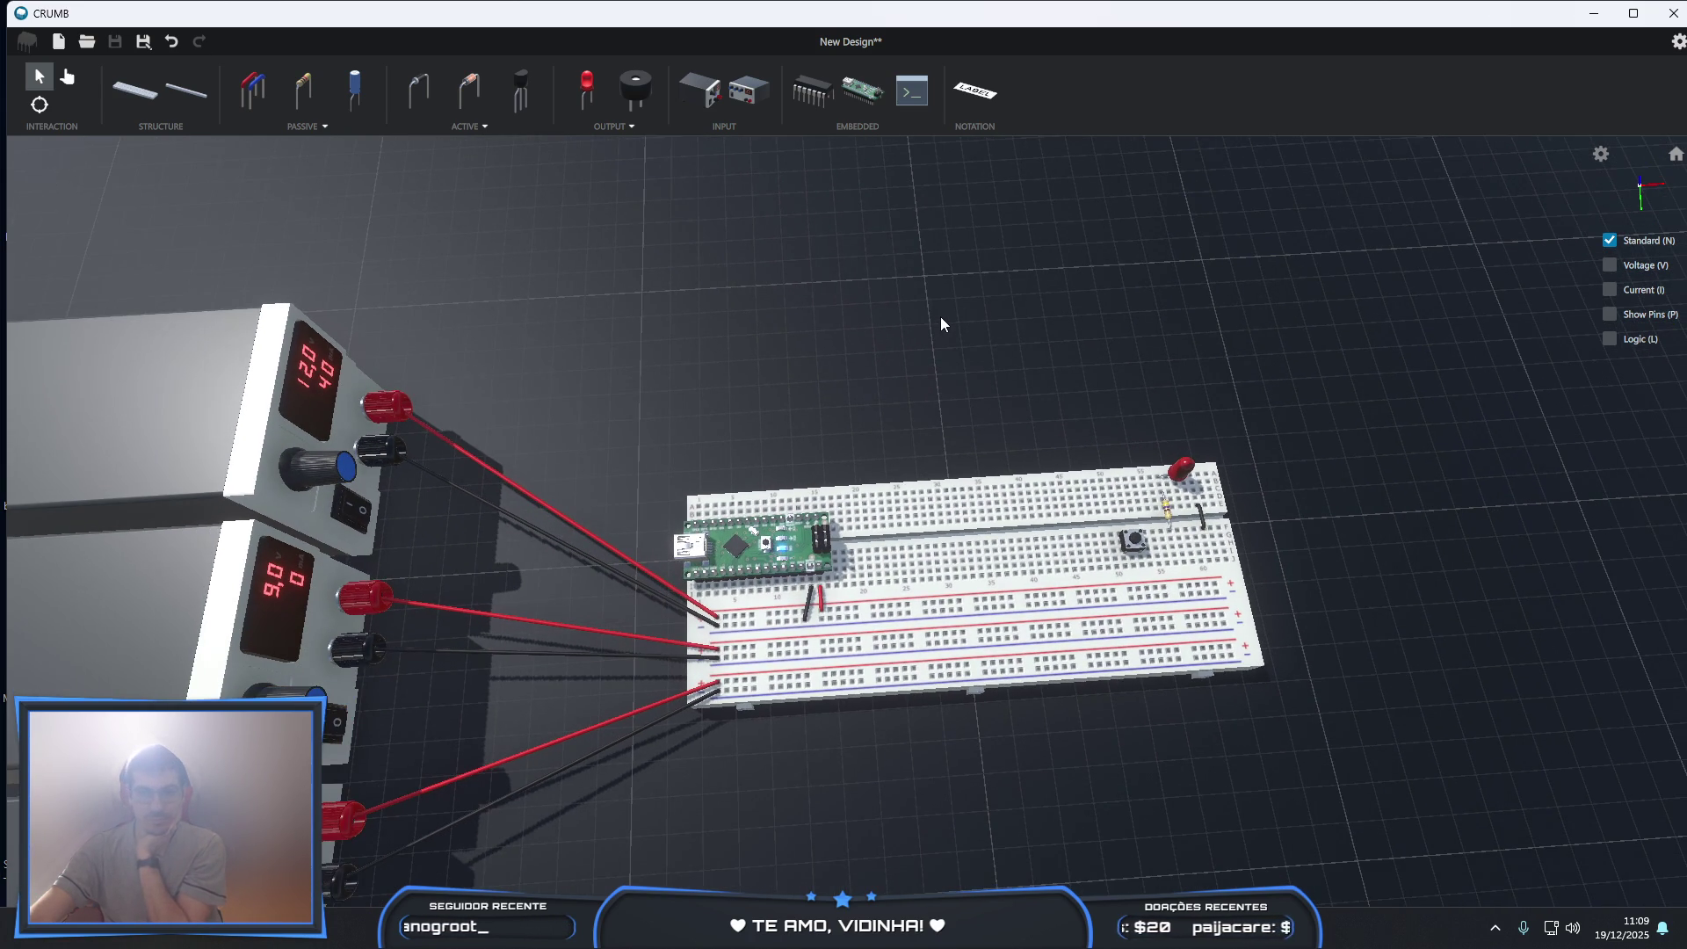
{"action": "scroll", "coordinate": [940, 324], "scroll_direction": "up", "scroll_amount": 2}
{"action": "scroll", "coordinate": [940, 323], "scroll_direction": "up", "scroll_amount": 1}
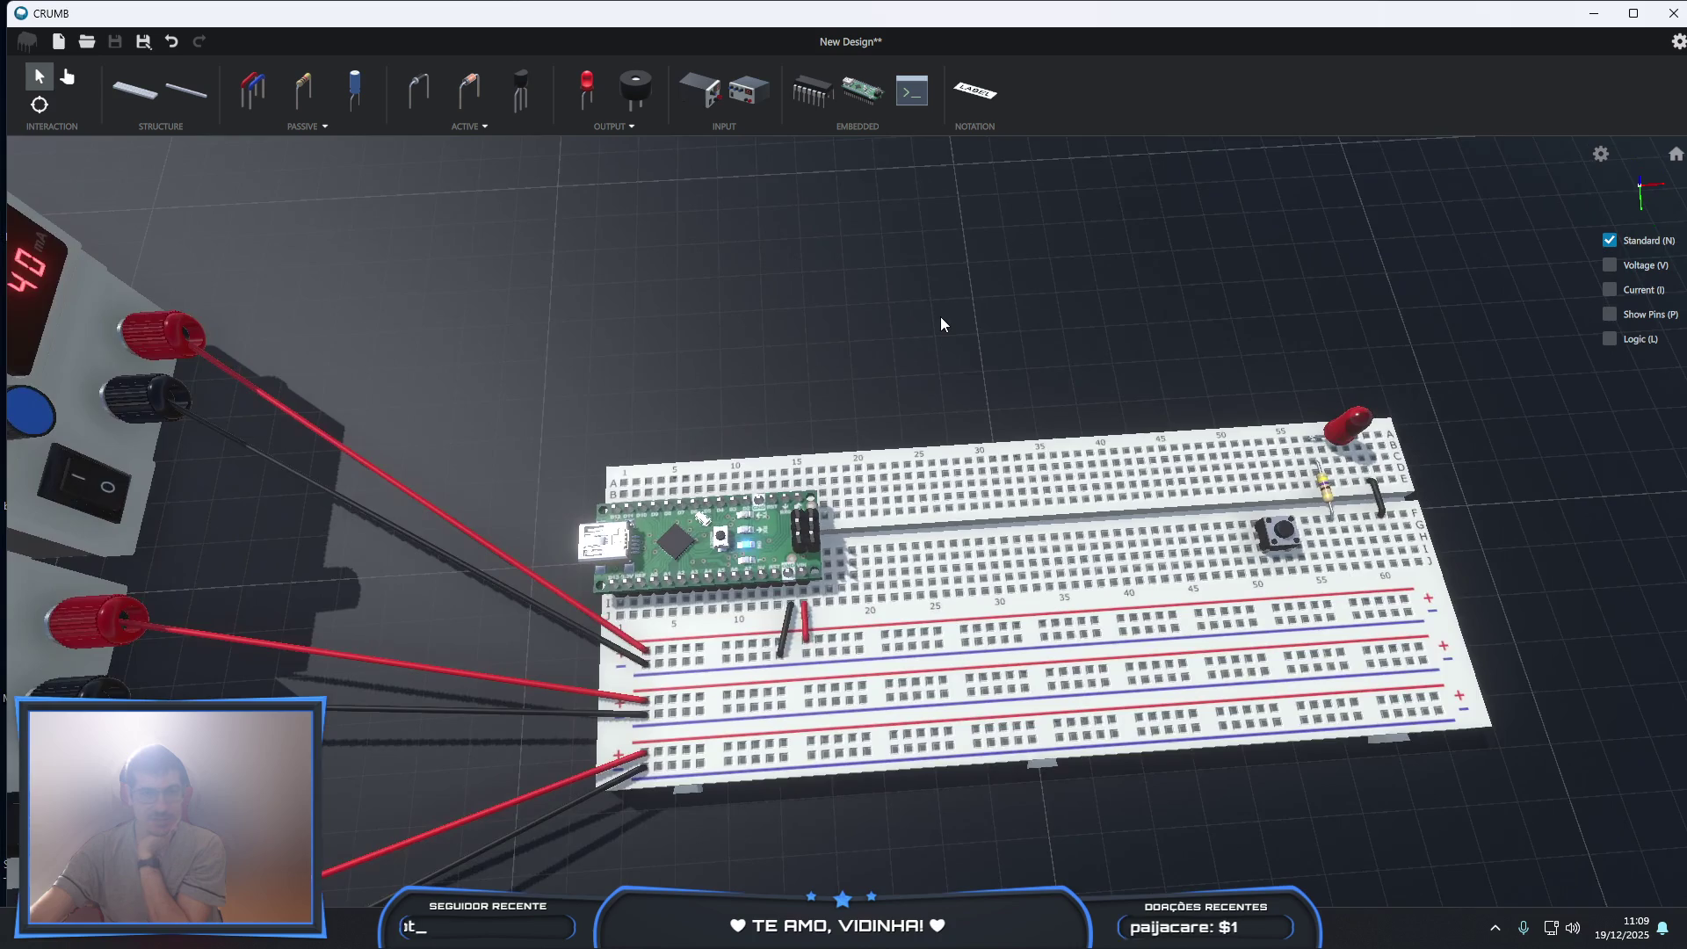
{"action": "scroll", "coordinate": [940, 323], "scroll_direction": "down", "scroll_amount": 2}
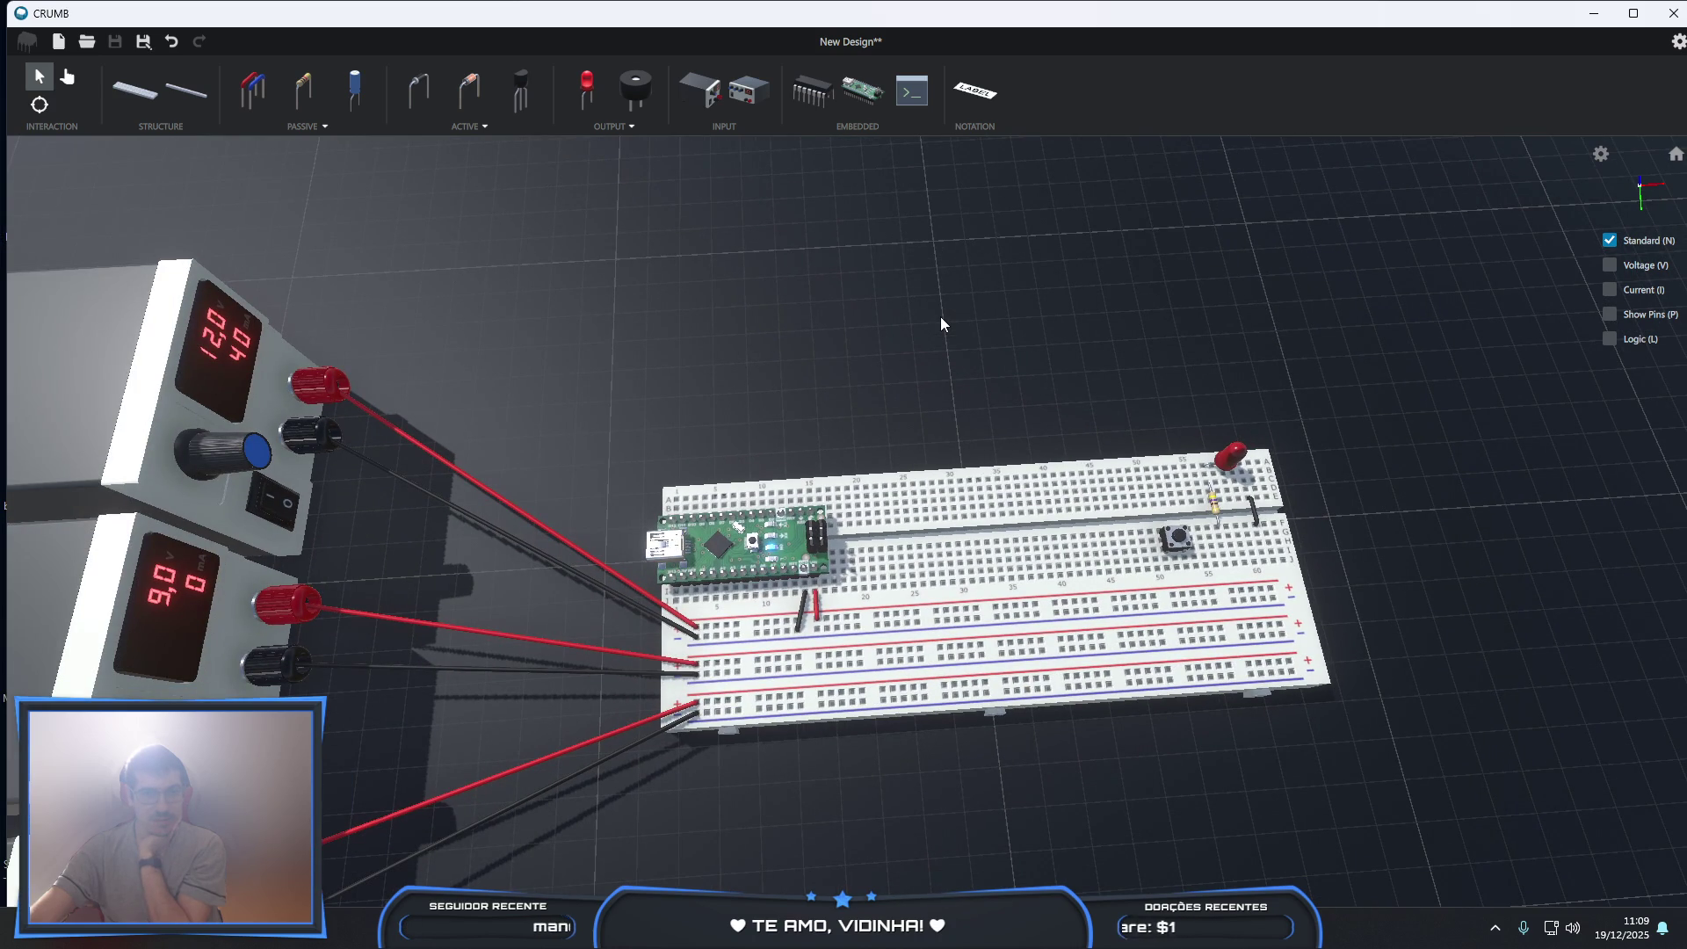
{"action": "scroll", "coordinate": [940, 323], "scroll_direction": "up", "scroll_amount": 1}
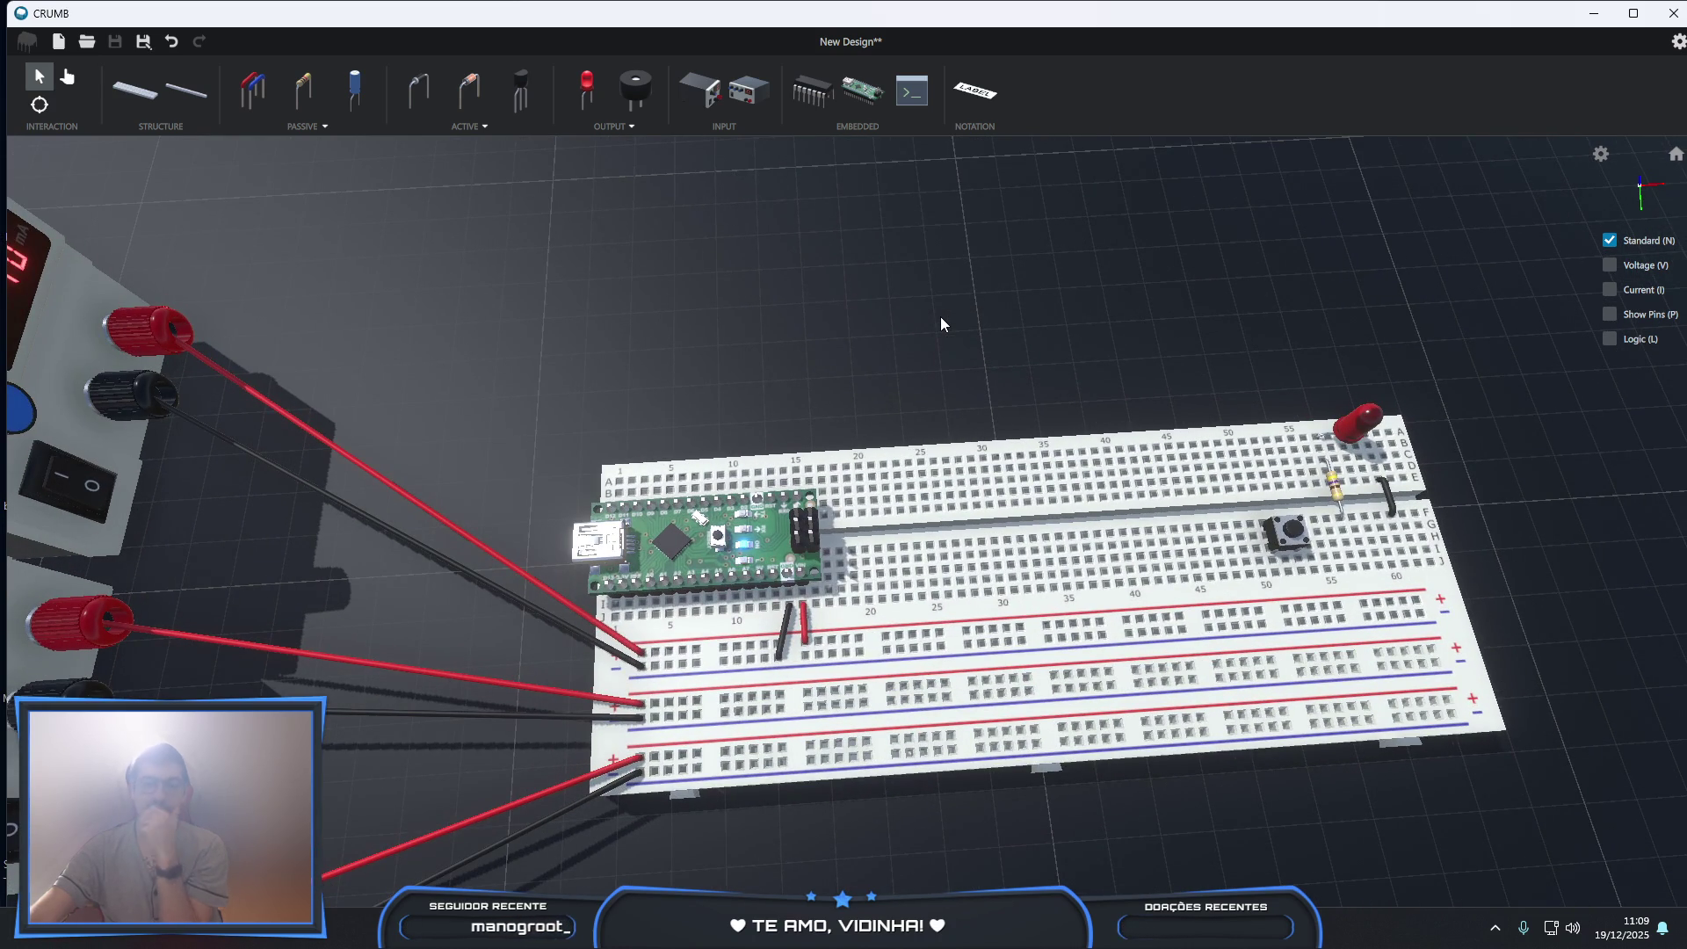
{"action": "scroll", "coordinate": [940, 323], "scroll_direction": "down", "scroll_amount": 1}
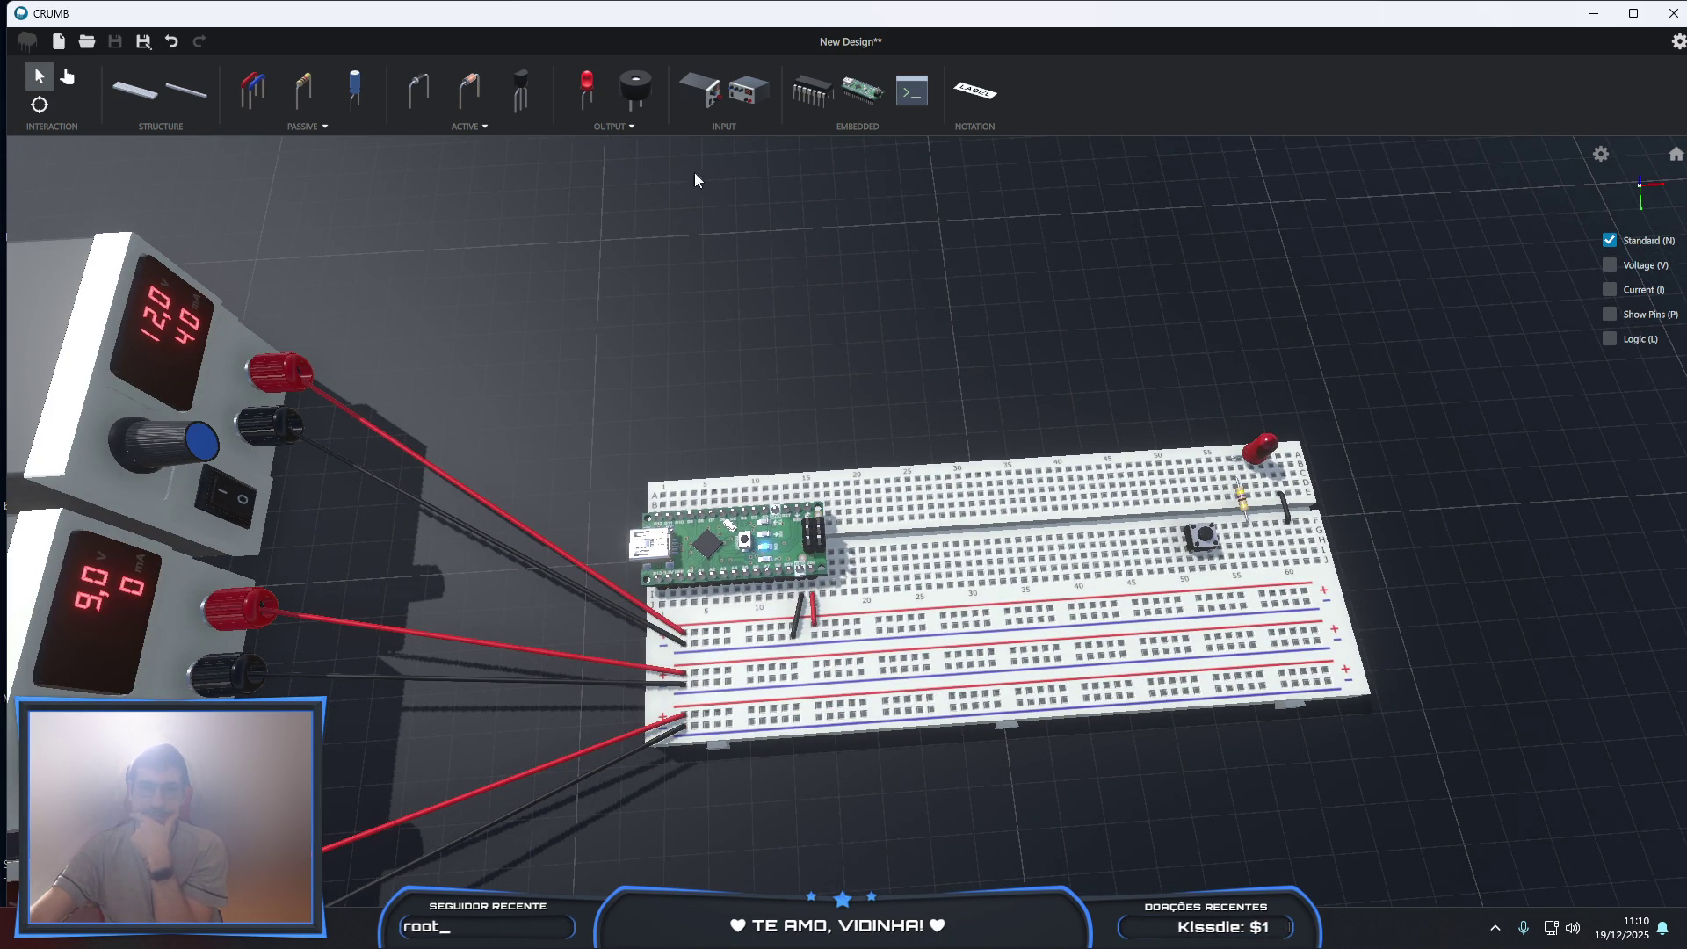
{"action": "left_click", "coordinate": [623, 121]}
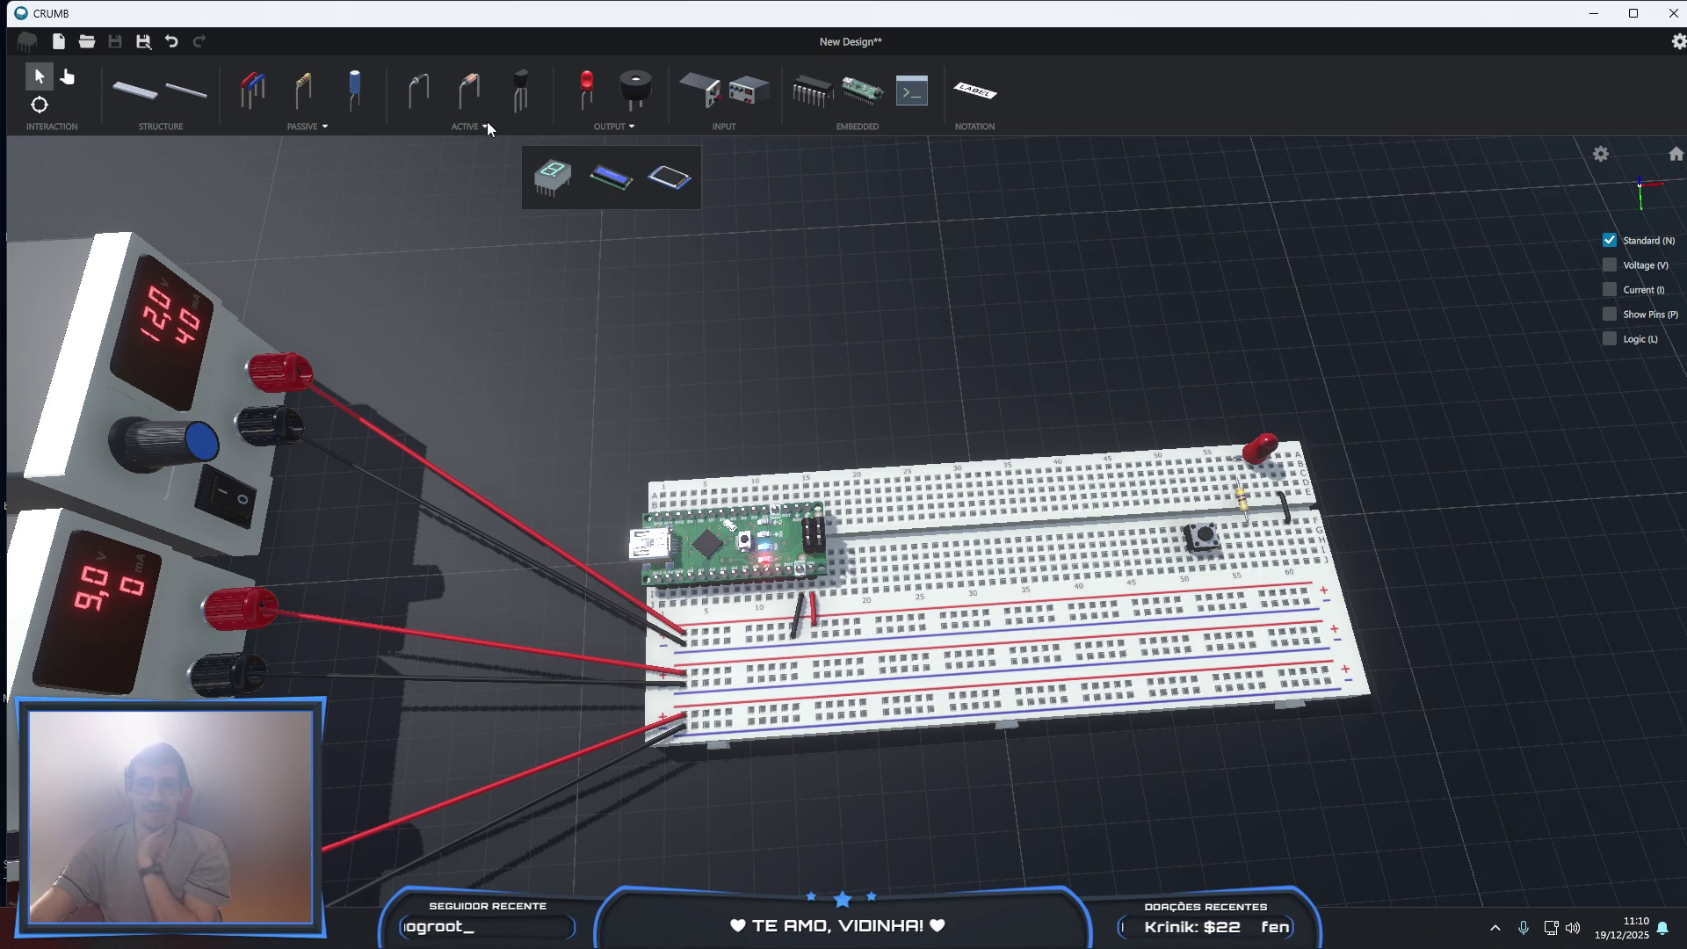
- Pick the buzzer part and set its Type to Passive (after briefly trying Active), then apply it with Update
{"action": "left_click", "coordinate": [631, 85]}
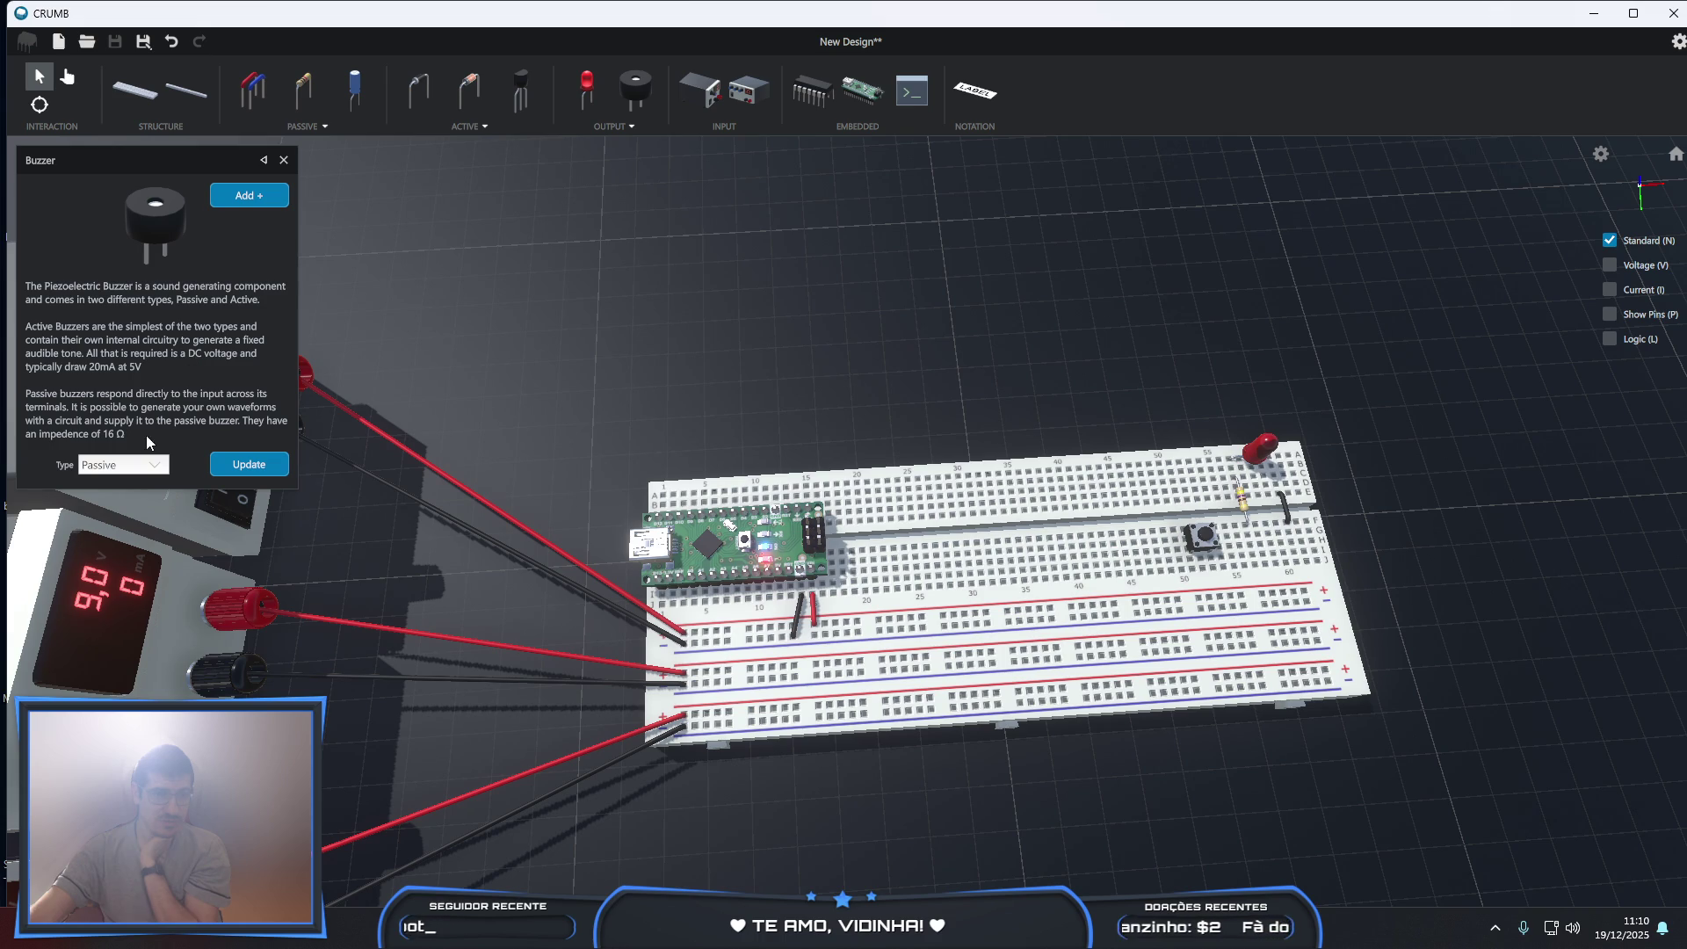
{"action": "left_click", "coordinate": [137, 468]}
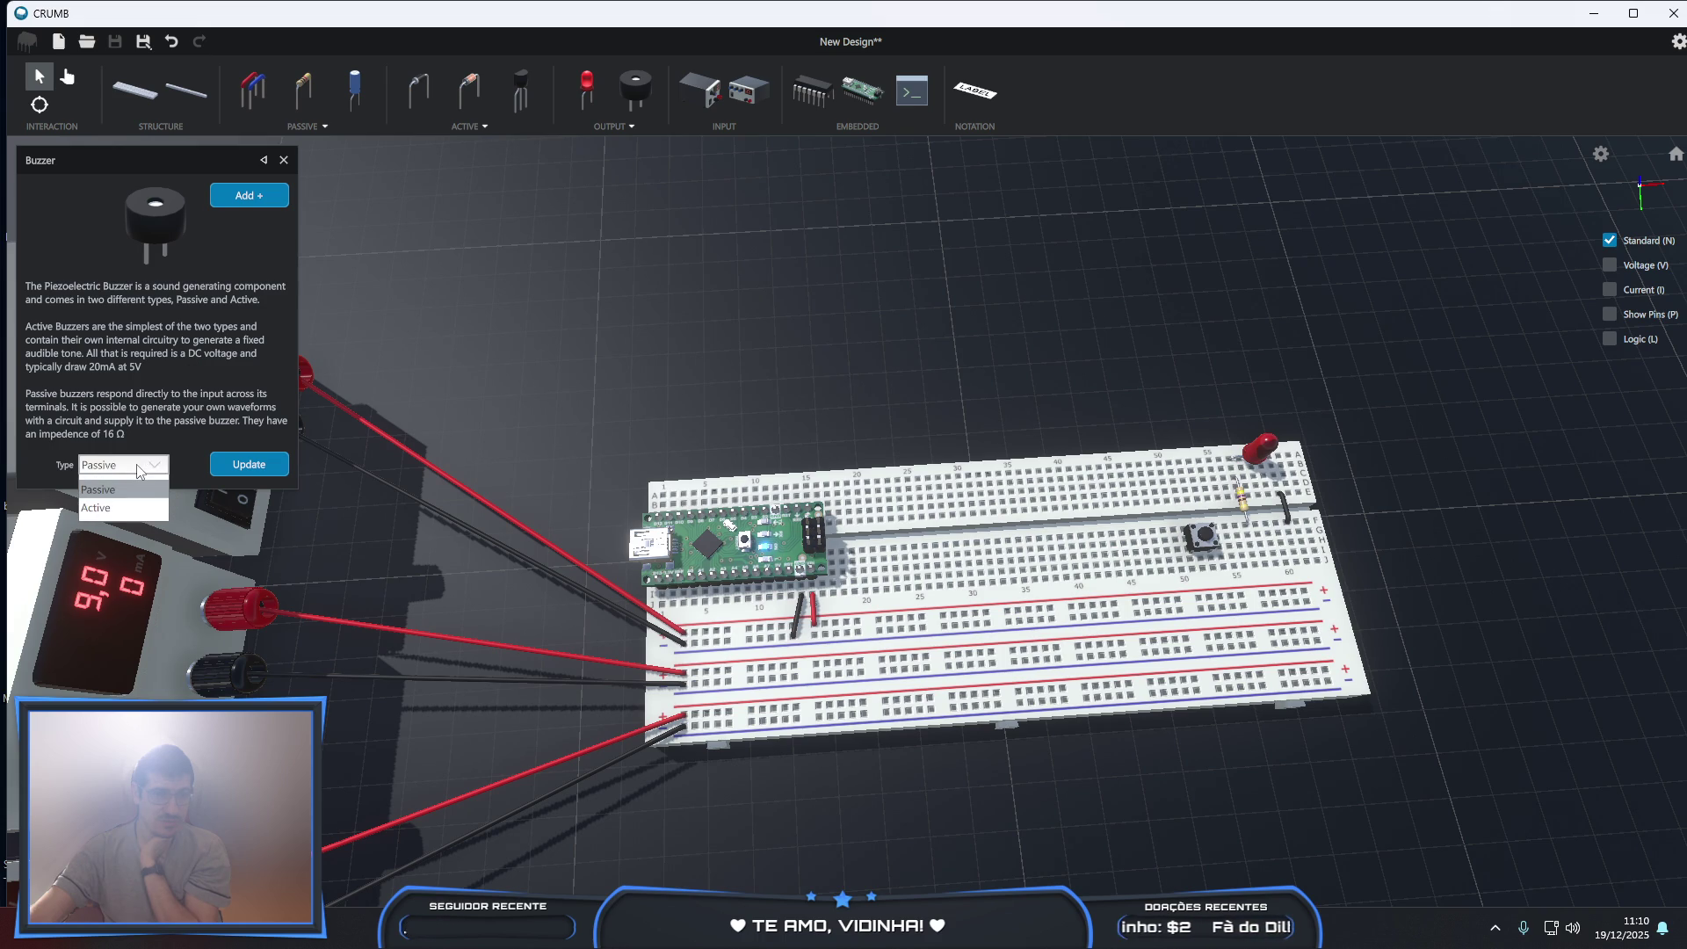
{"action": "left_click", "coordinate": [113, 505]}
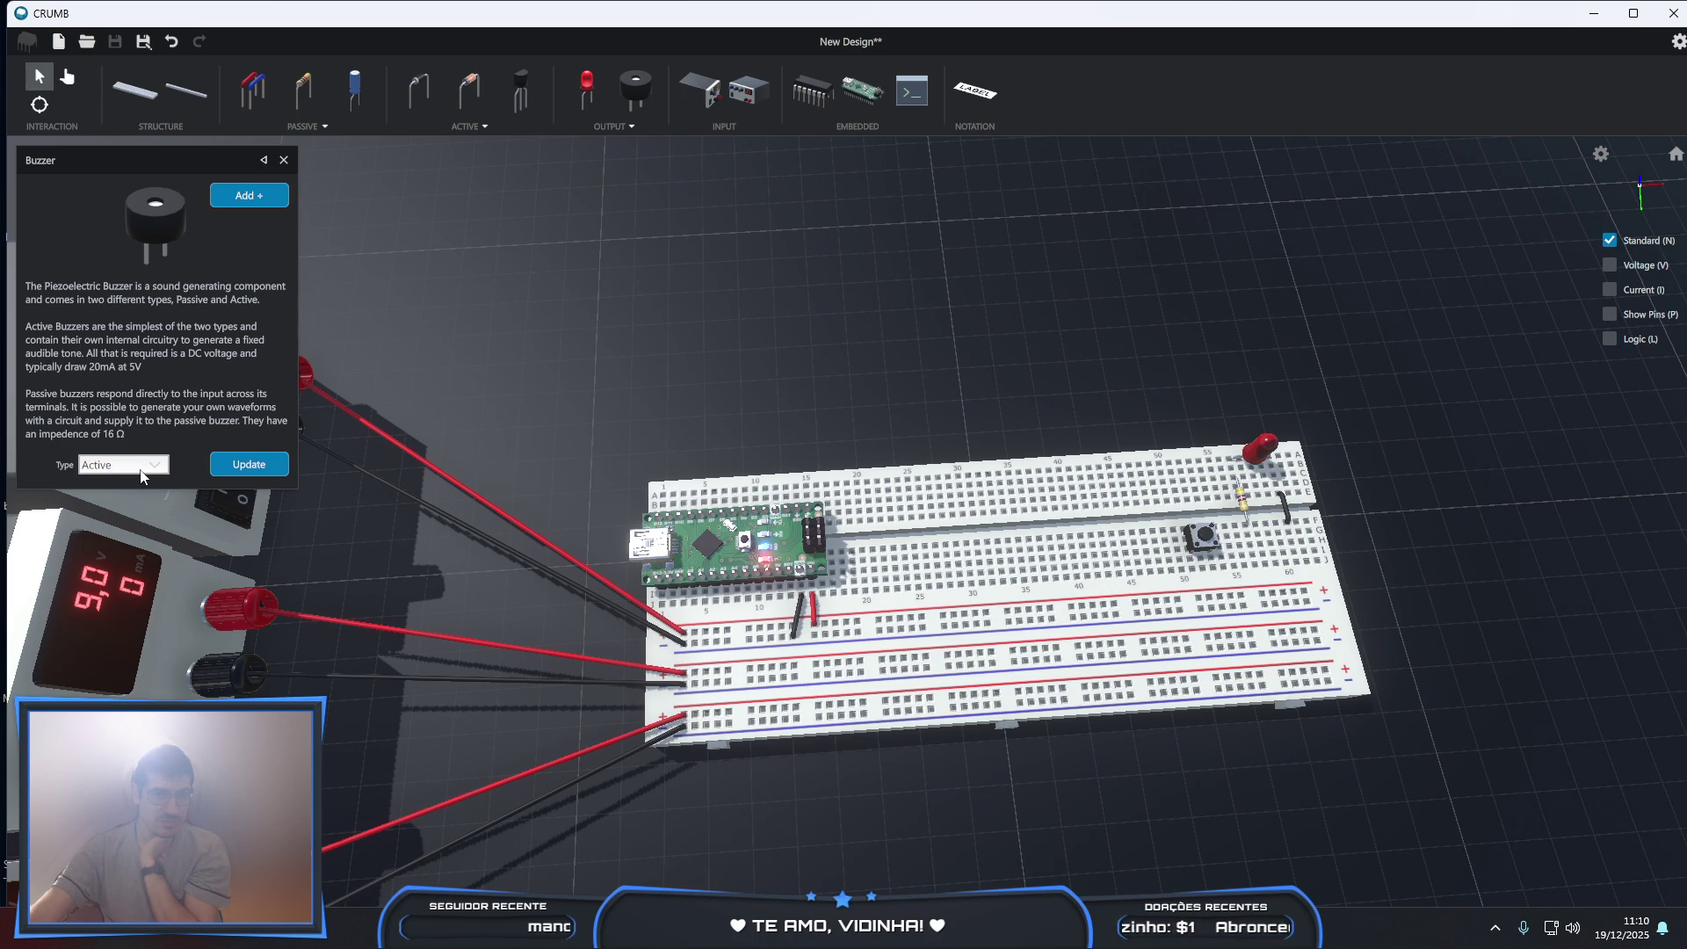
{"action": "left_click", "coordinate": [140, 468]}
{"action": "left_click", "coordinate": [111, 488]}
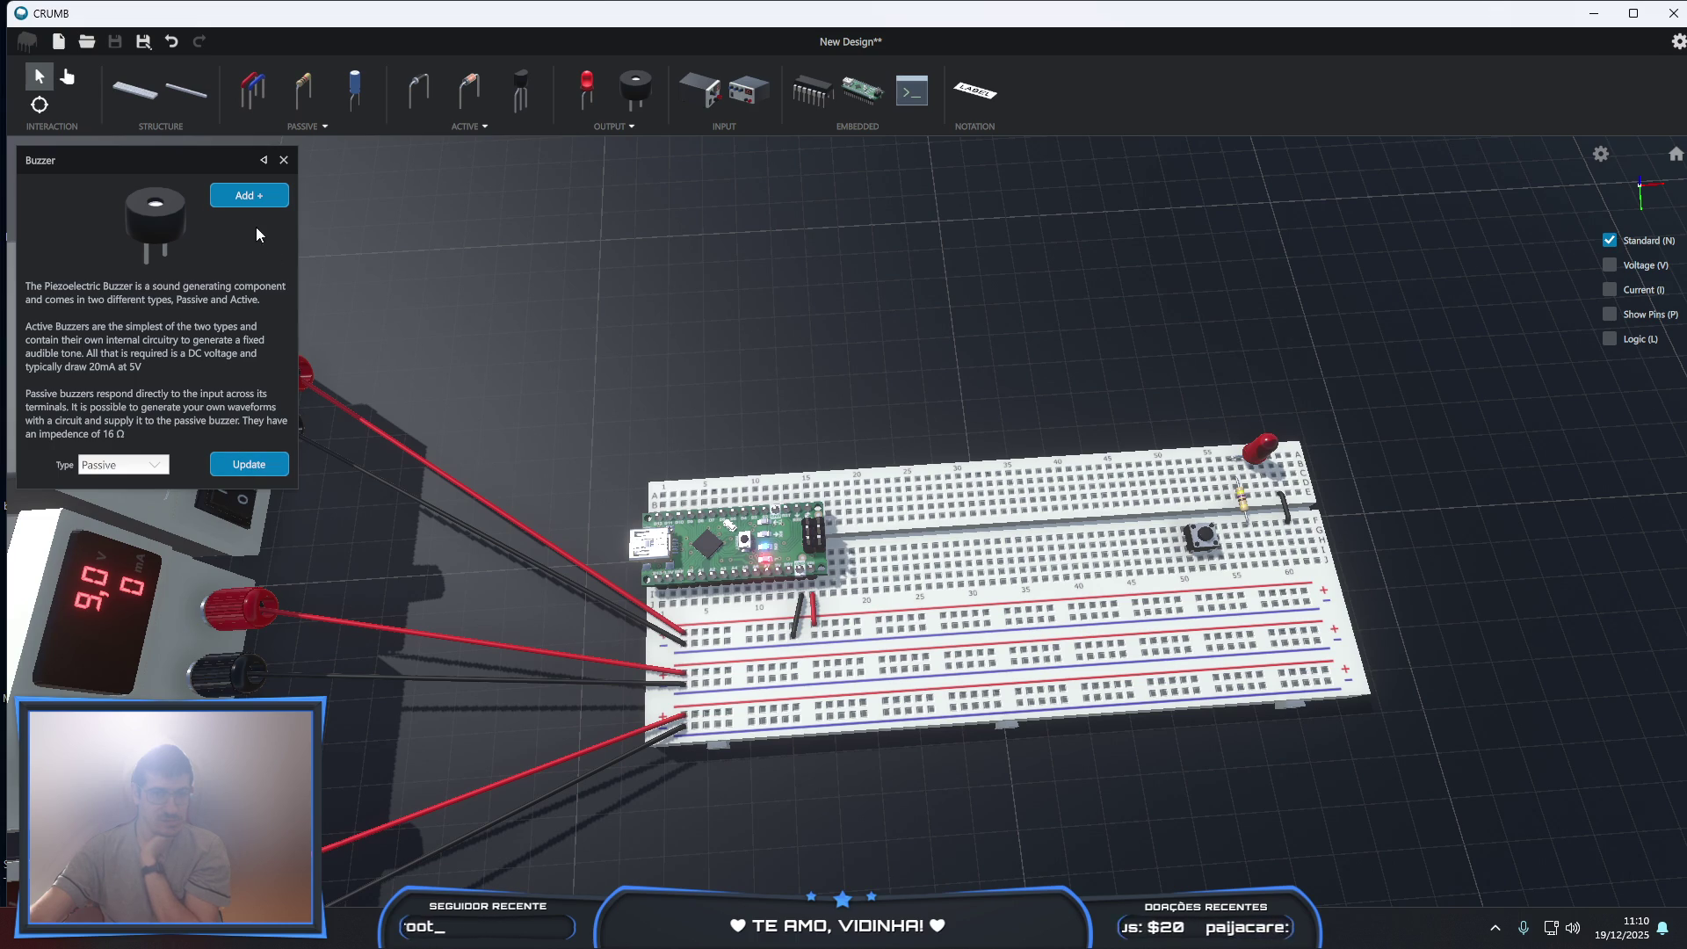
- Add a passive buzzer and seat it on the breadboard near column 22, beside the Nano
{"action": "left_click", "coordinate": [249, 197]}
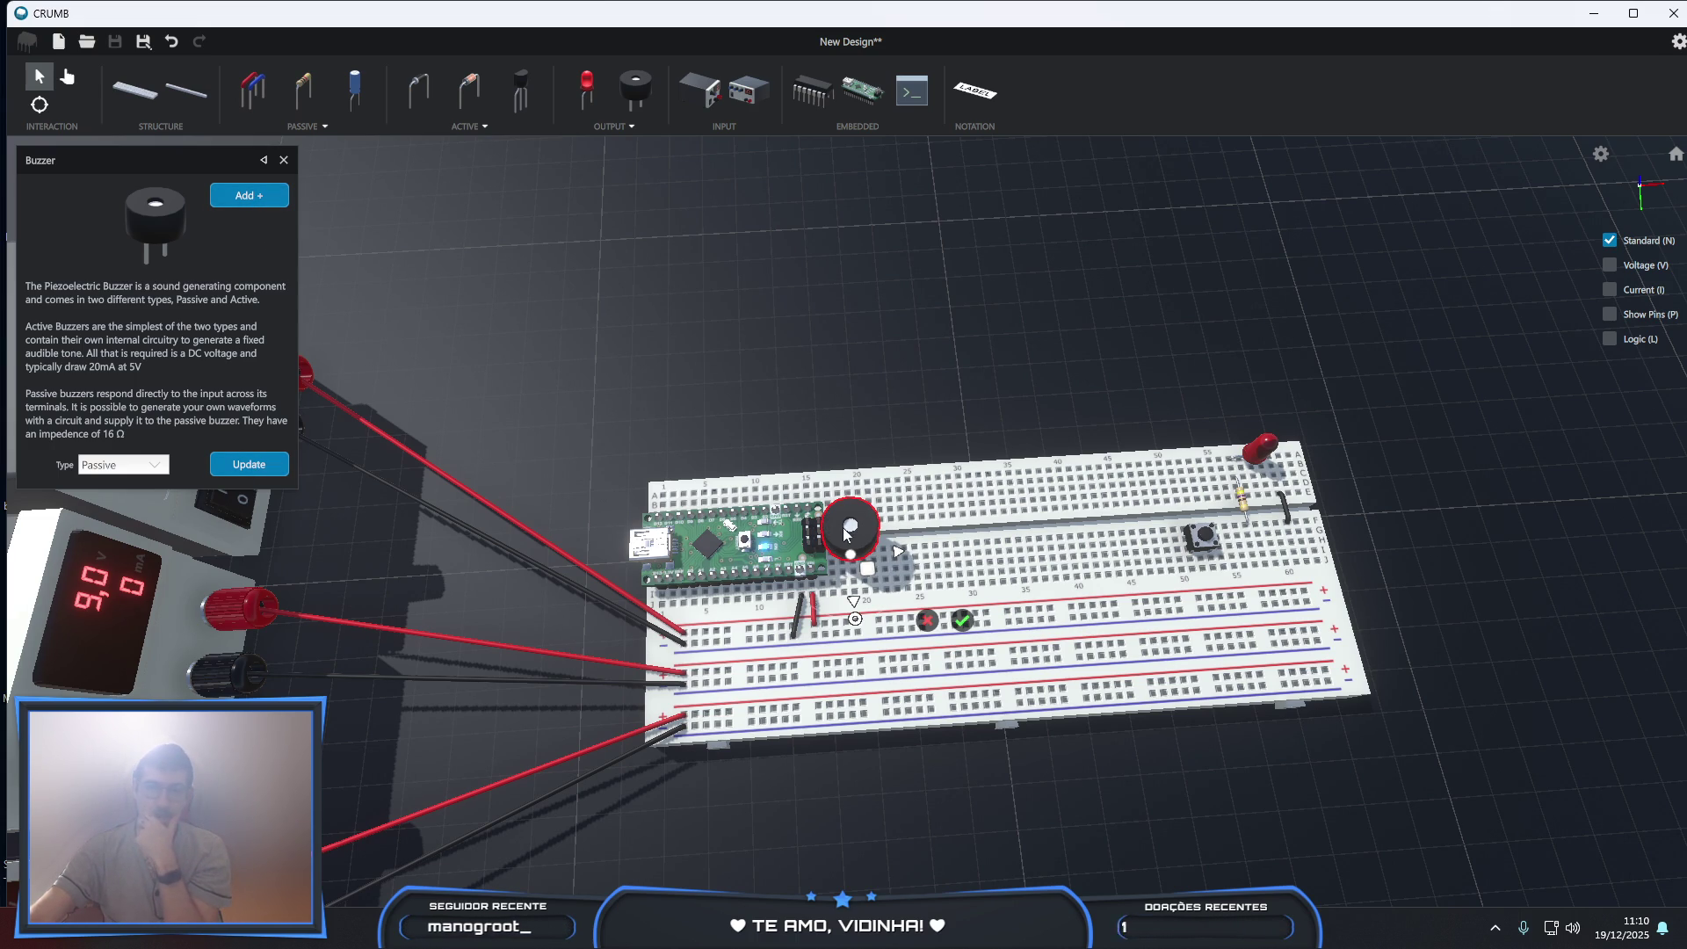
{"action": "mouse_move", "coordinate": [866, 572]}
{"action": "left_mouse_down"}
{"action": "mouse_move", "coordinate": [951, 541]}
{"action": "mouse_move", "coordinate": [957, 558]}
{"action": "left_mouse_up"}
{"action": "scroll", "coordinate": [850, 557], "scroll_direction": "up", "scroll_amount": 3}
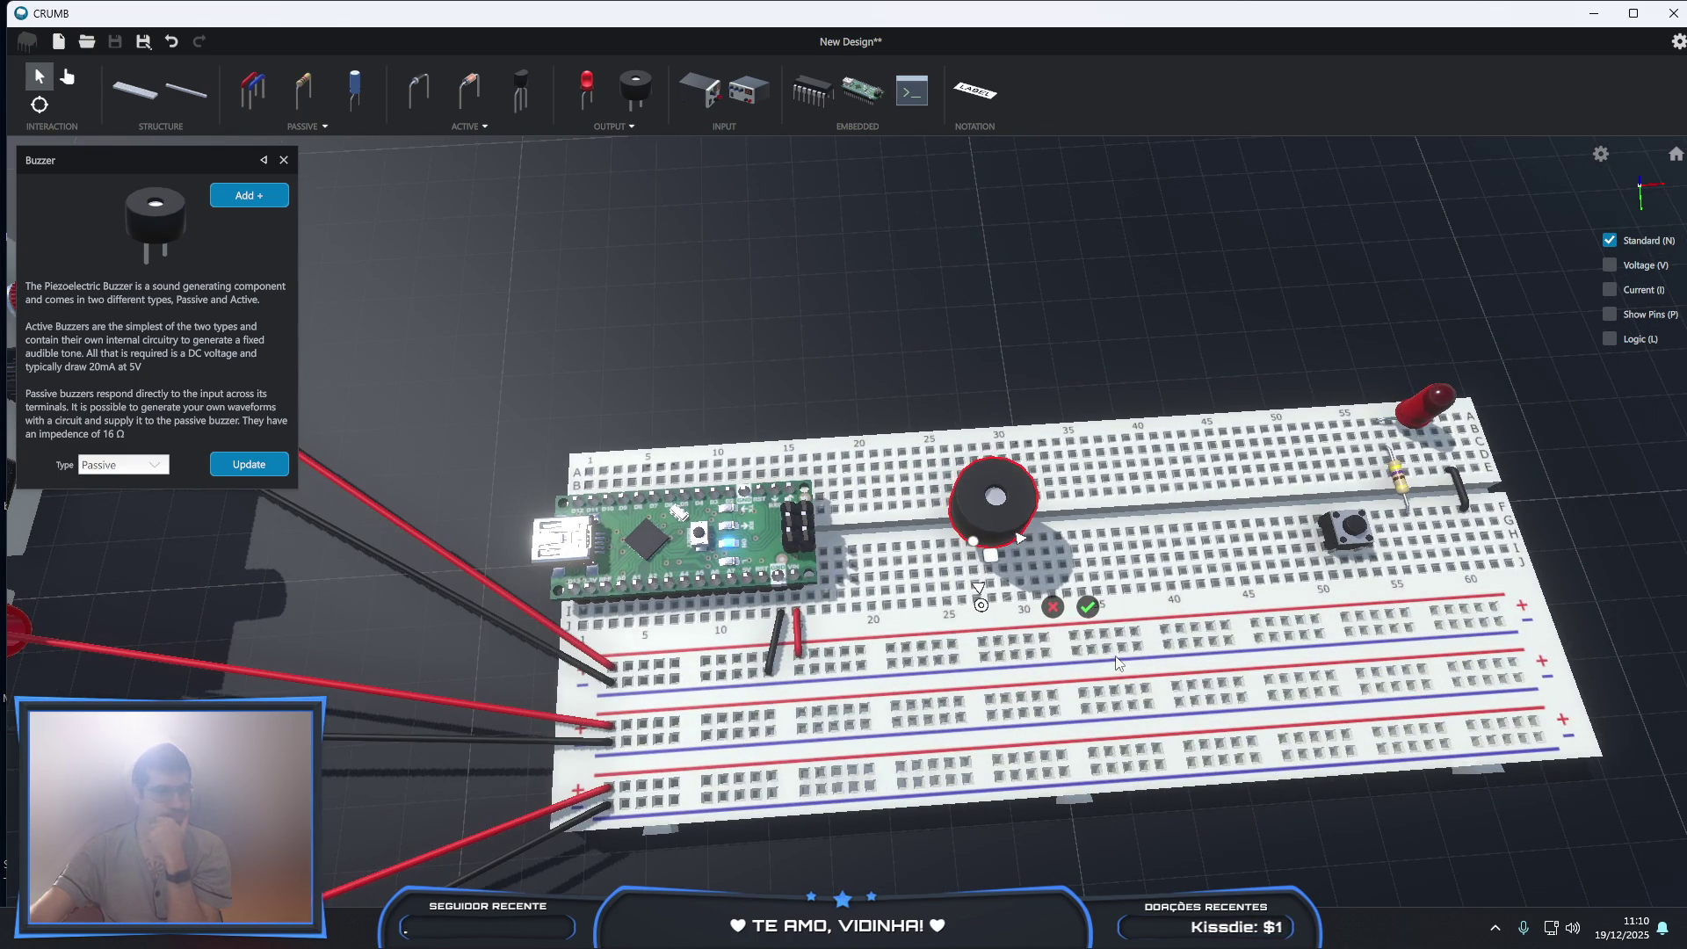
{"action": "mouse_move", "coordinate": [1096, 673]}
{"action": "right_mouse_down"}
{"action": "mouse_move", "coordinate": [1063, 526]}
{"action": "mouse_move", "coordinate": [1026, 532]}
{"action": "mouse_move", "coordinate": [1078, 562]}
{"action": "mouse_move", "coordinate": [1020, 499]}
{"action": "right_mouse_up"}
{"action": "mouse_move", "coordinate": [990, 564]}
{"action": "left_mouse_down"}
{"action": "mouse_move", "coordinate": [884, 576]}
{"action": "mouse_move", "coordinate": [926, 587]}
{"action": "mouse_move", "coordinate": [935, 515]}
{"action": "left_mouse_up"}
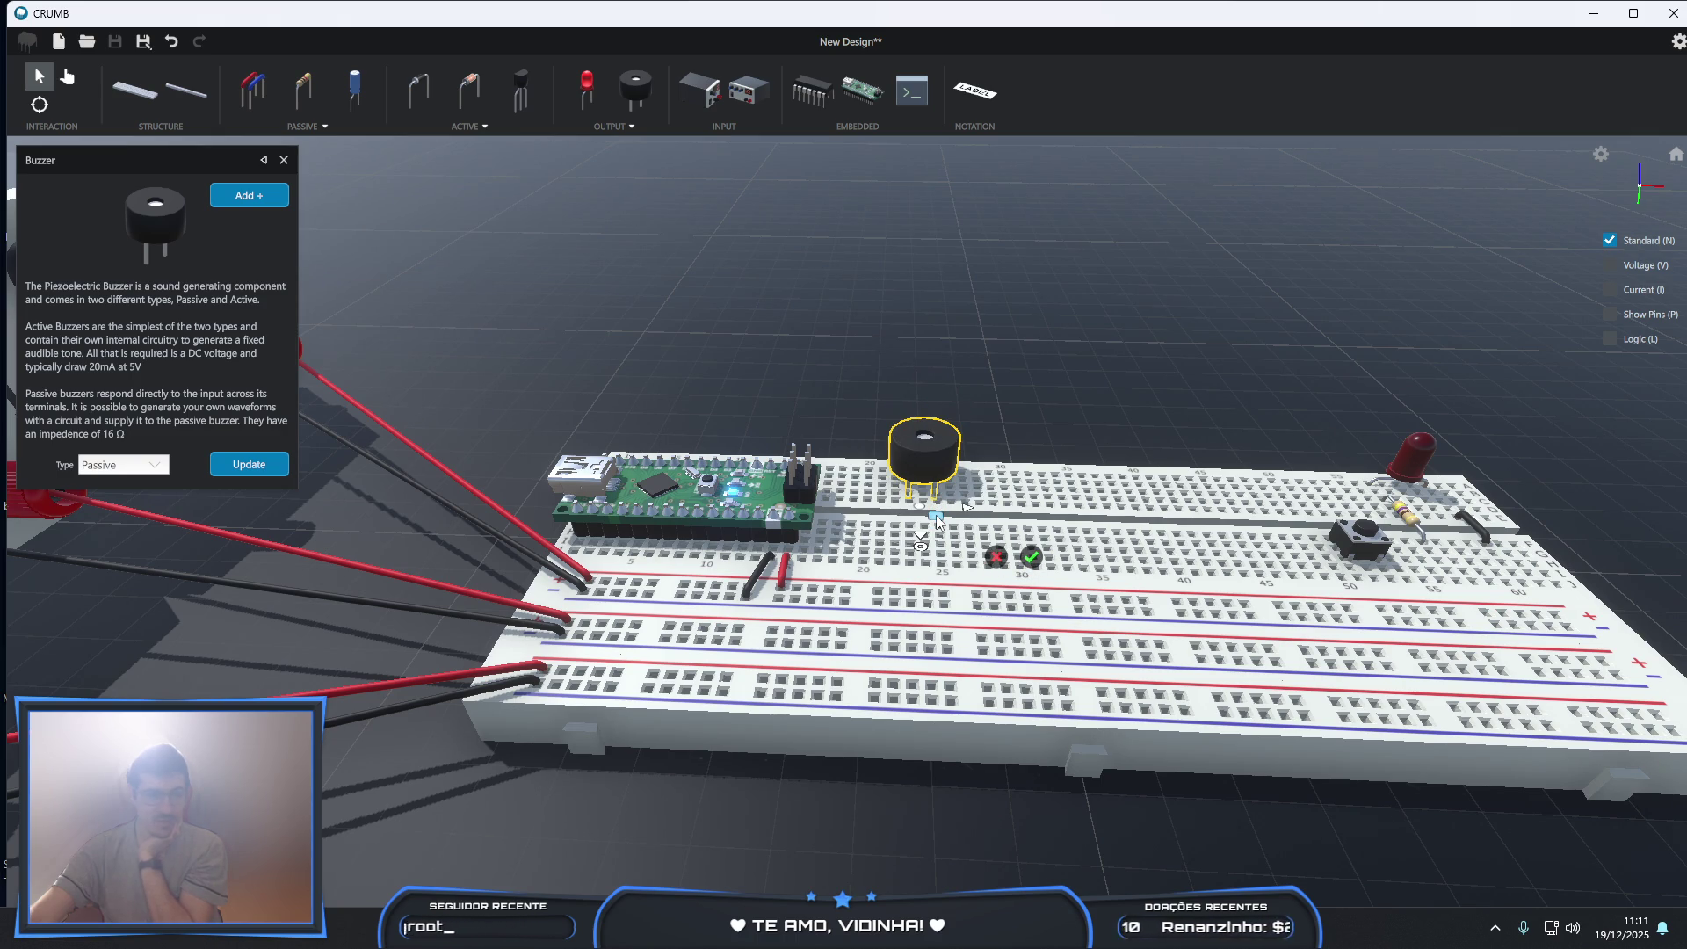
{"action": "scroll", "coordinate": [935, 515], "scroll_direction": "up", "scroll_amount": 3}
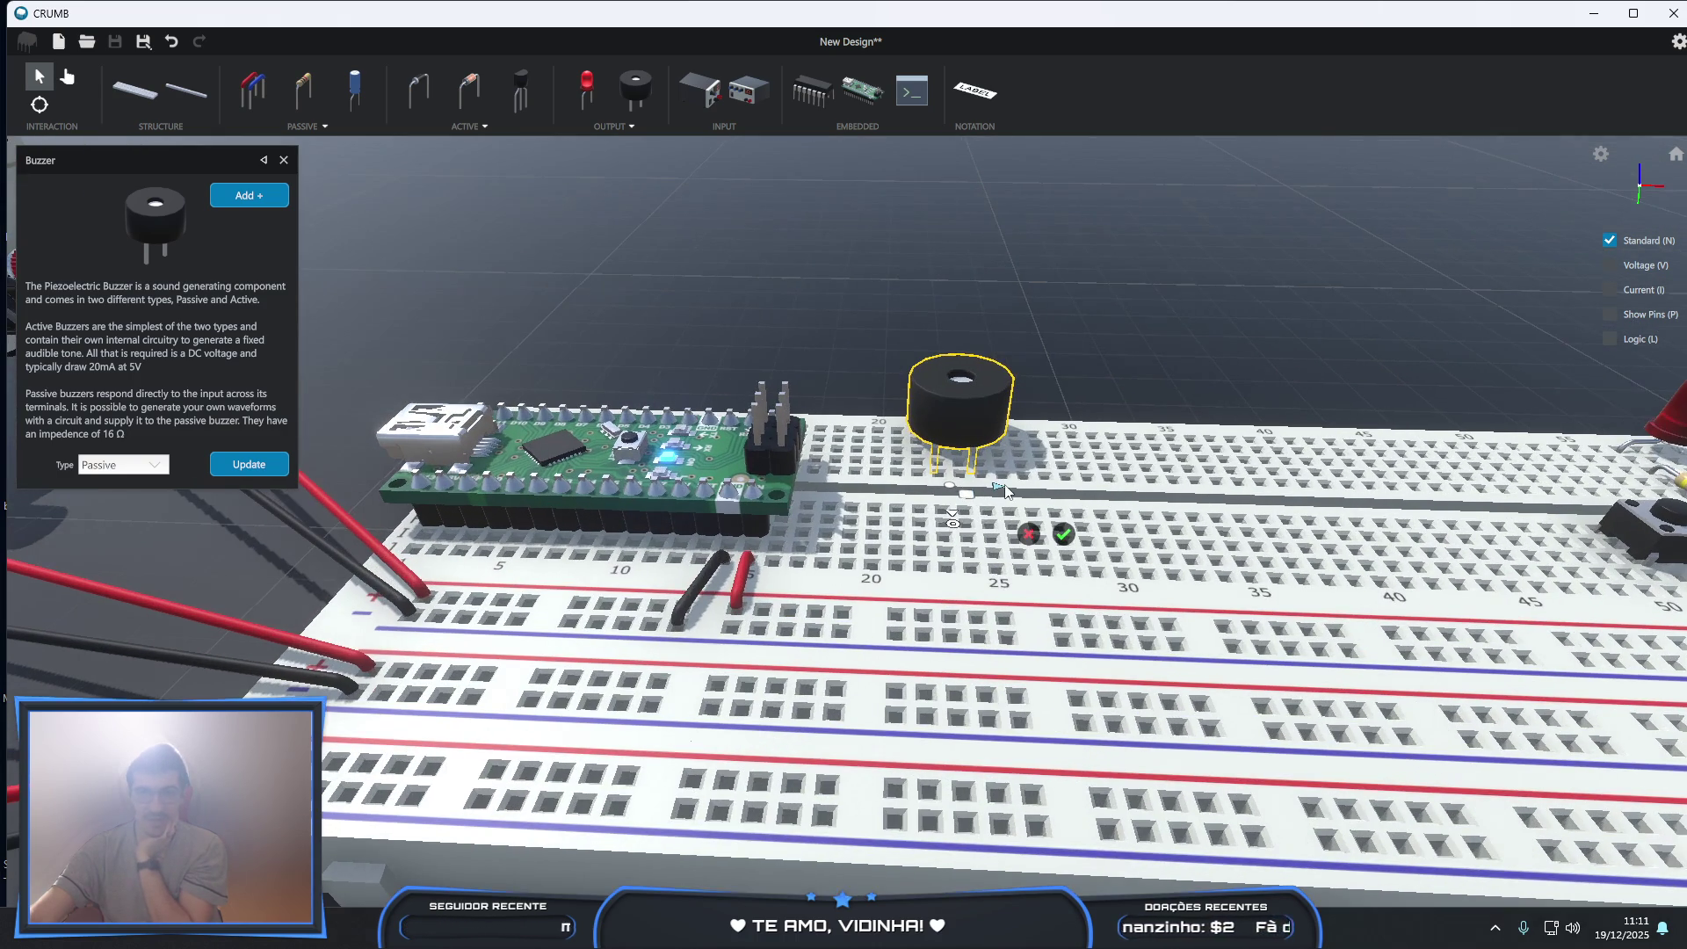
{"action": "right_click_drag", "start_coordinate": [1073, 463], "coordinate": [1077, 627]}
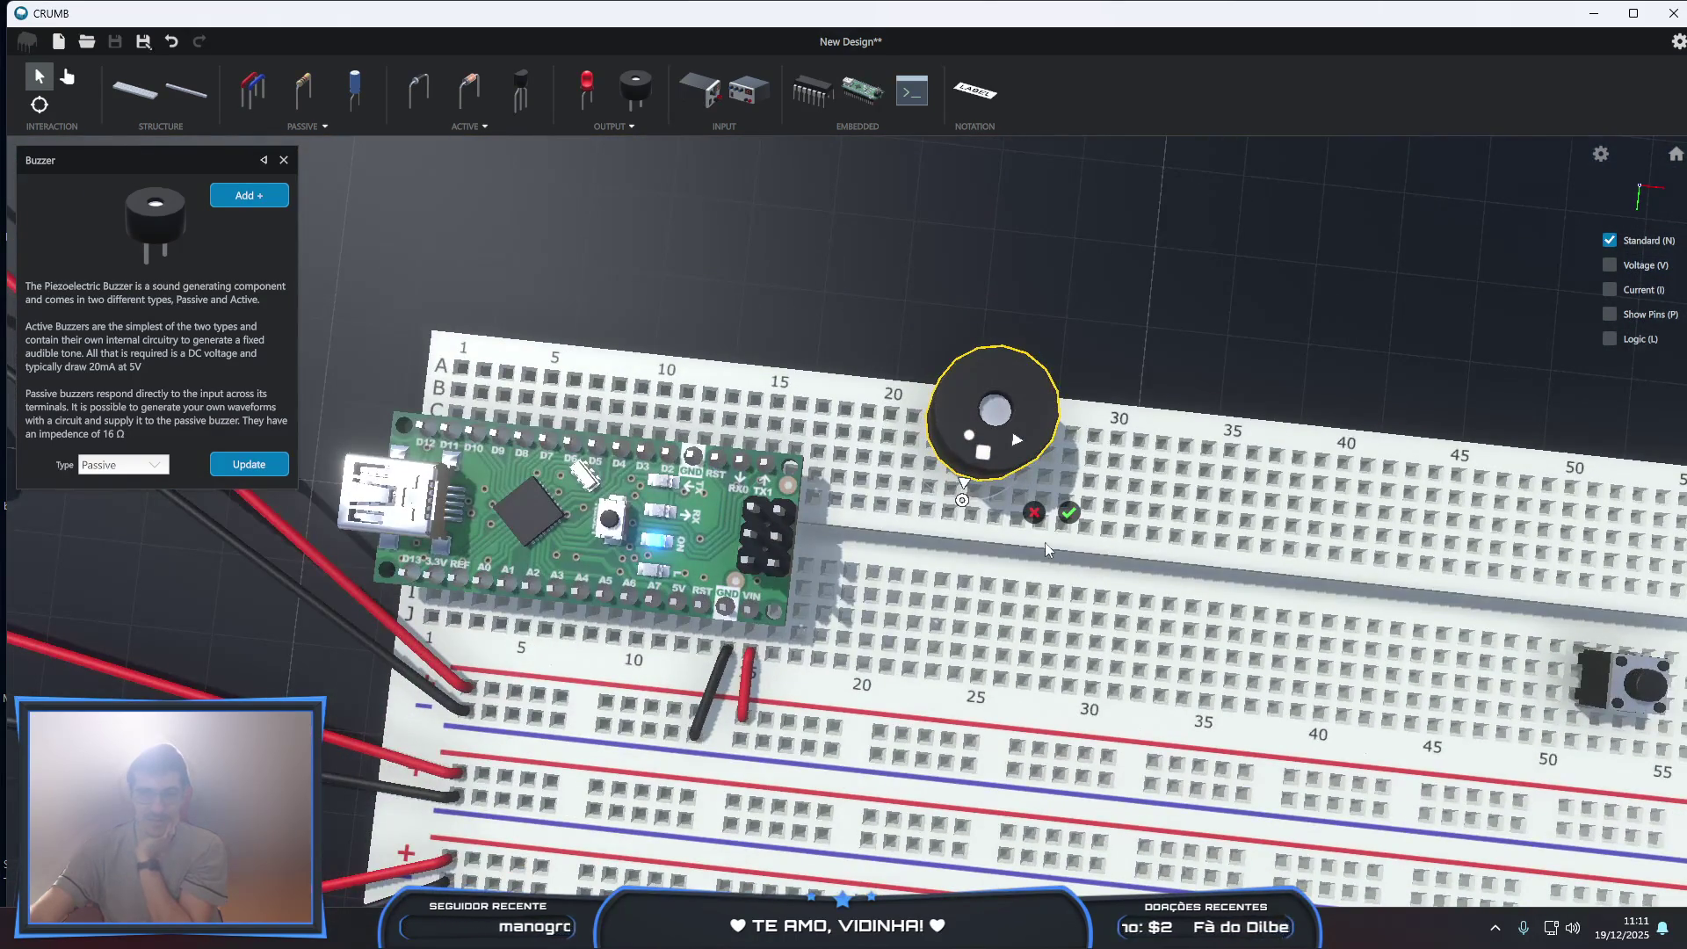
{"action": "left_click_drag", "start_coordinate": [979, 451], "coordinate": [975, 490]}
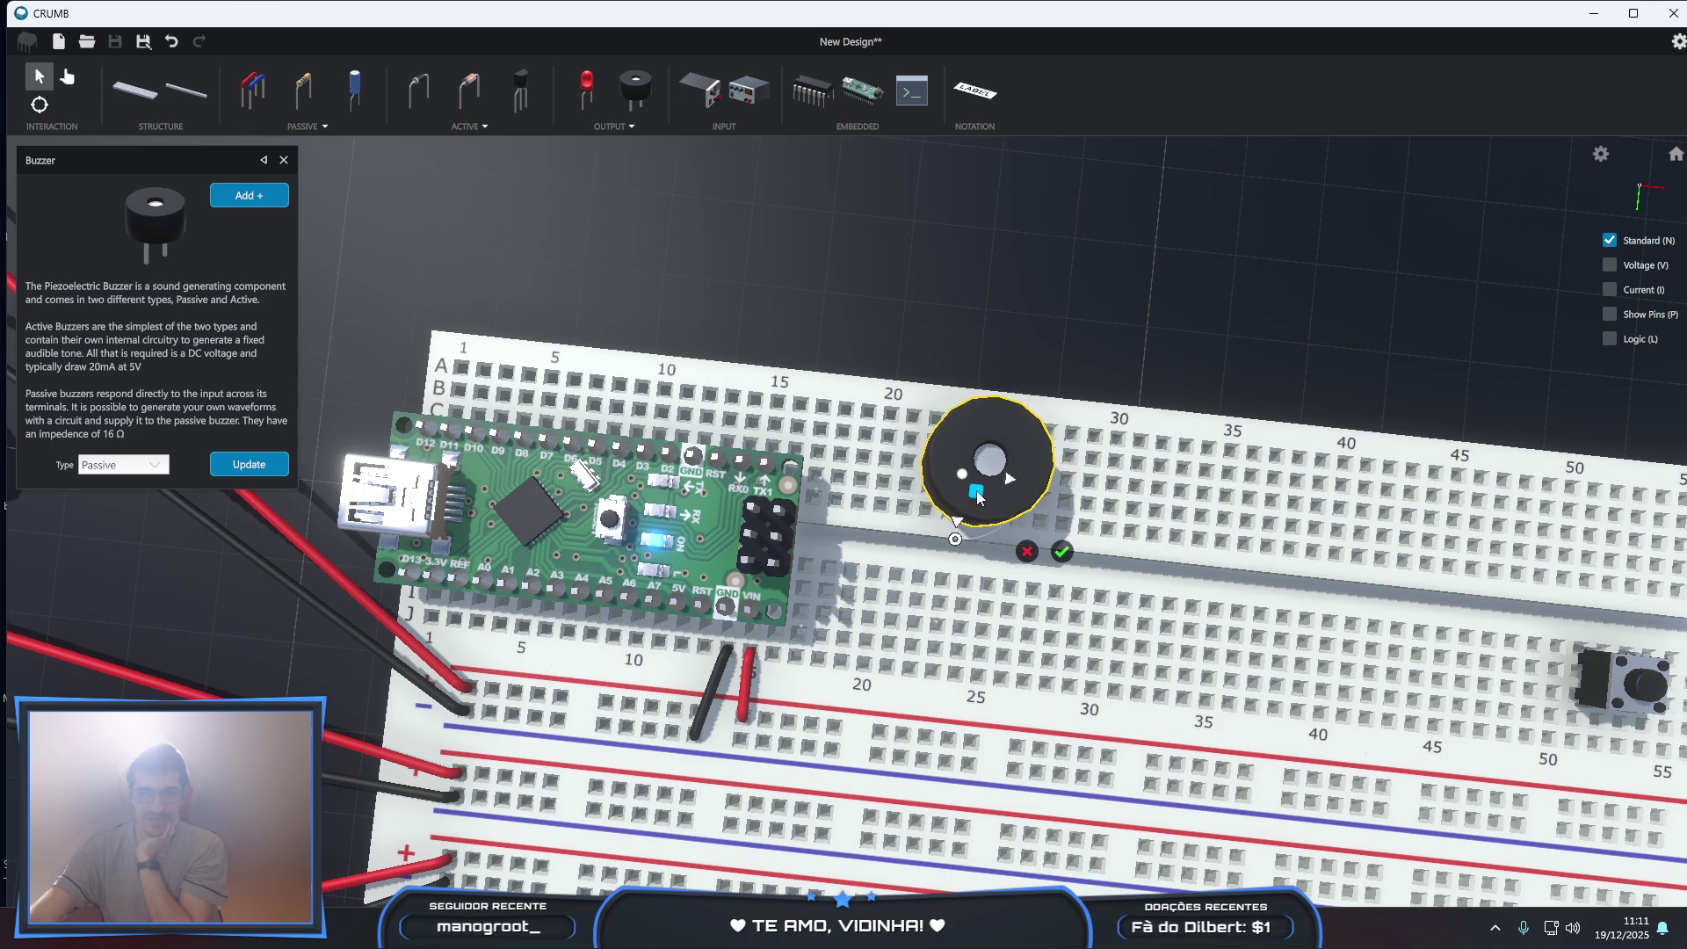
{"action": "mouse_move", "coordinate": [1006, 605]}
{"action": "right_mouse_down"}
{"action": "mouse_move", "coordinate": [1028, 467]}
{"action": "mouse_move", "coordinate": [1072, 538]}
{"action": "mouse_move", "coordinate": [827, 627]}
{"action": "right_mouse_up"}
{"action": "left_click", "coordinate": [1062, 550]}
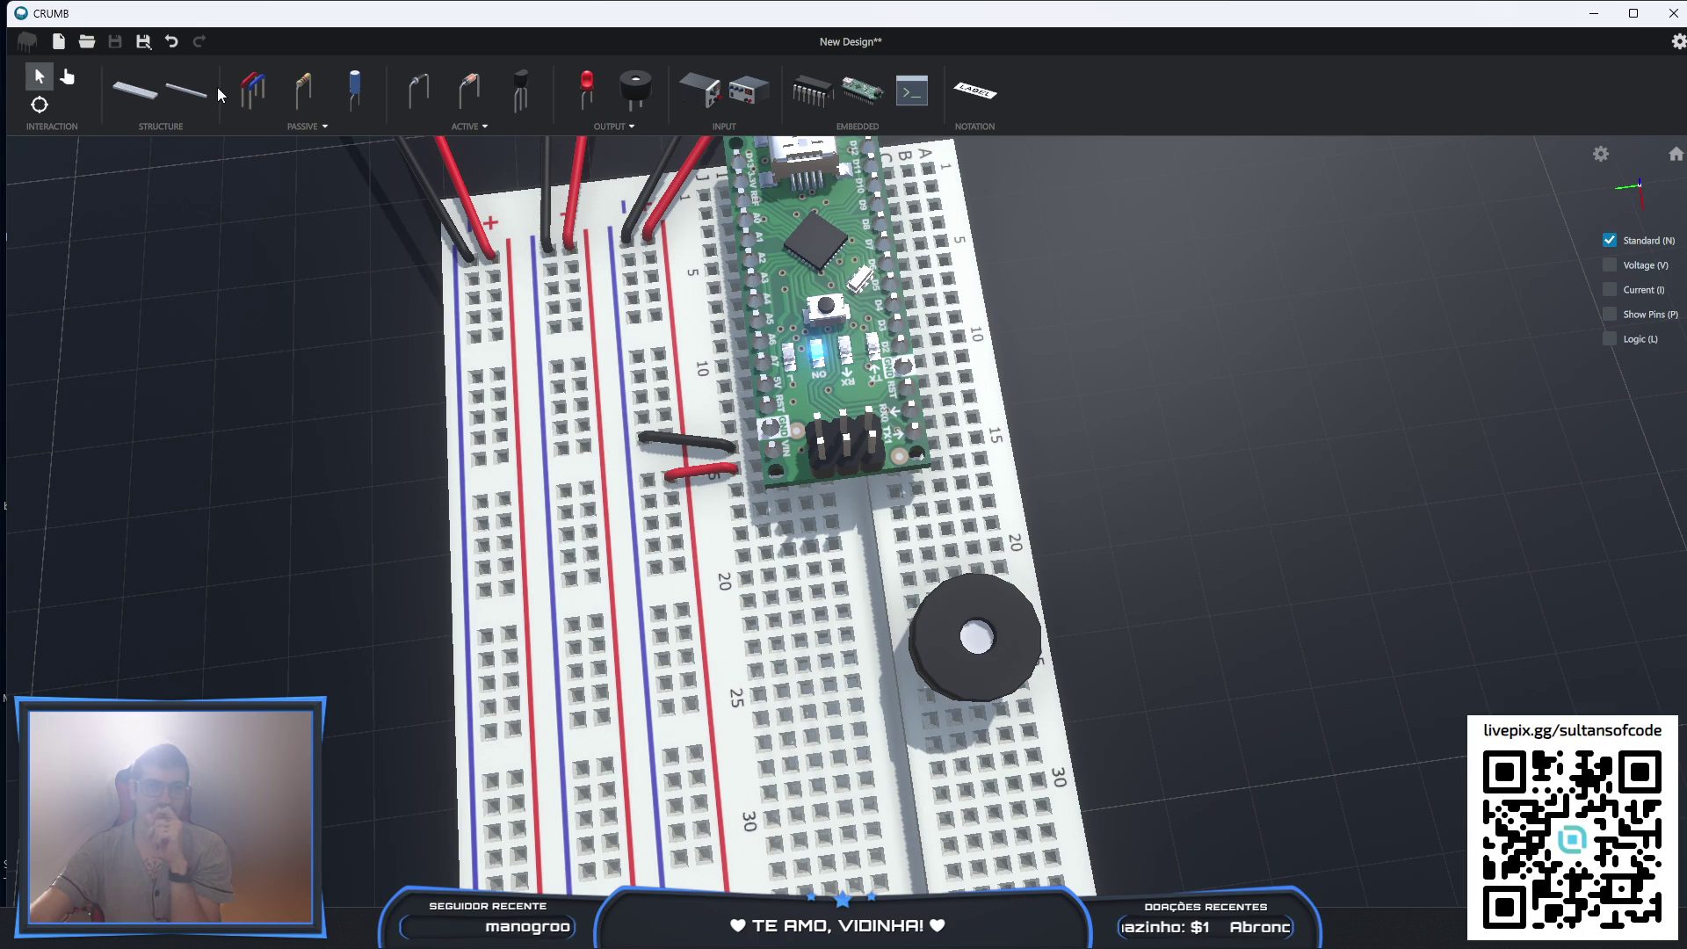
- Orbit and zoom around the supplies and breadboard, then focus the view on the breadboard
{"action": "mouse_move", "coordinate": [1080, 457]}
{"action": "right_mouse_down"}
{"action": "mouse_move", "coordinate": [1087, 528]}
{"action": "mouse_move", "coordinate": [942, 502]}
{"action": "mouse_move", "coordinate": [1016, 528]}
{"action": "mouse_move", "coordinate": [953, 475]}
{"action": "right_mouse_up"}
{"action": "scroll", "coordinate": [1016, 528], "scroll_direction": "up", "scroll_amount": 1}
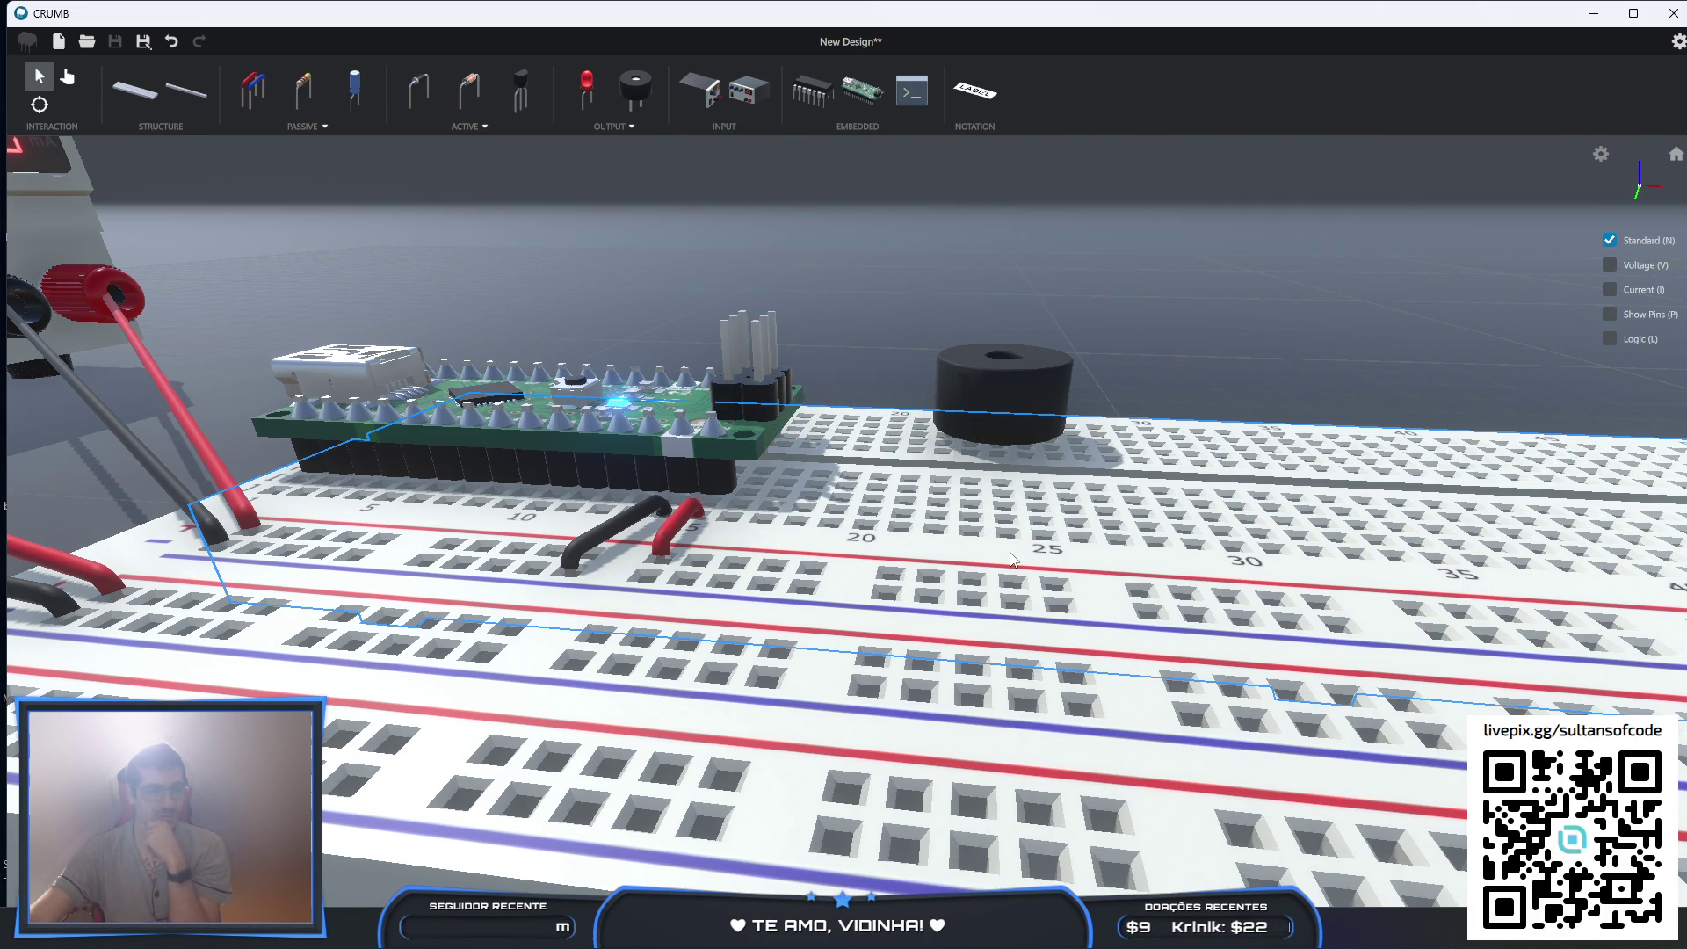
{"action": "scroll", "coordinate": [1010, 559], "scroll_direction": "down", "scroll_amount": 1}
{"action": "right_click_drag", "start_coordinate": [1008, 567], "coordinate": [1007, 650]}
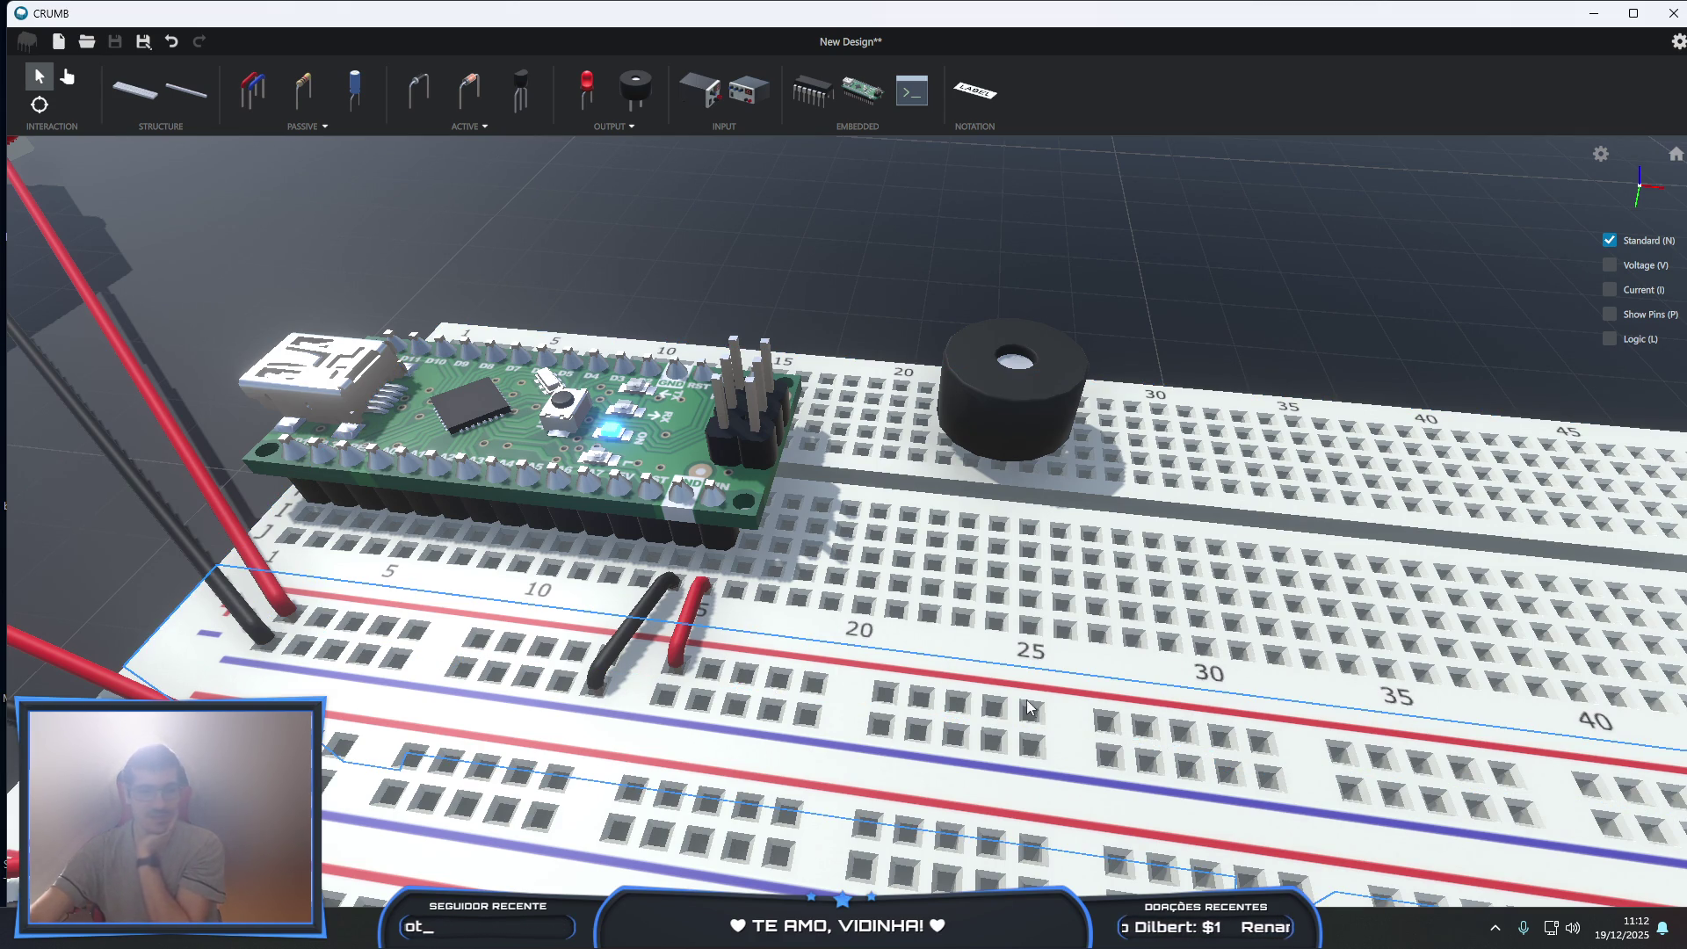
{"action": "mouse_move", "coordinate": [1086, 771]}
{"action": "right_mouse_down"}
{"action": "mouse_move", "coordinate": [1063, 747]}
{"action": "mouse_move", "coordinate": [1099, 673]}
{"action": "right_mouse_up"}
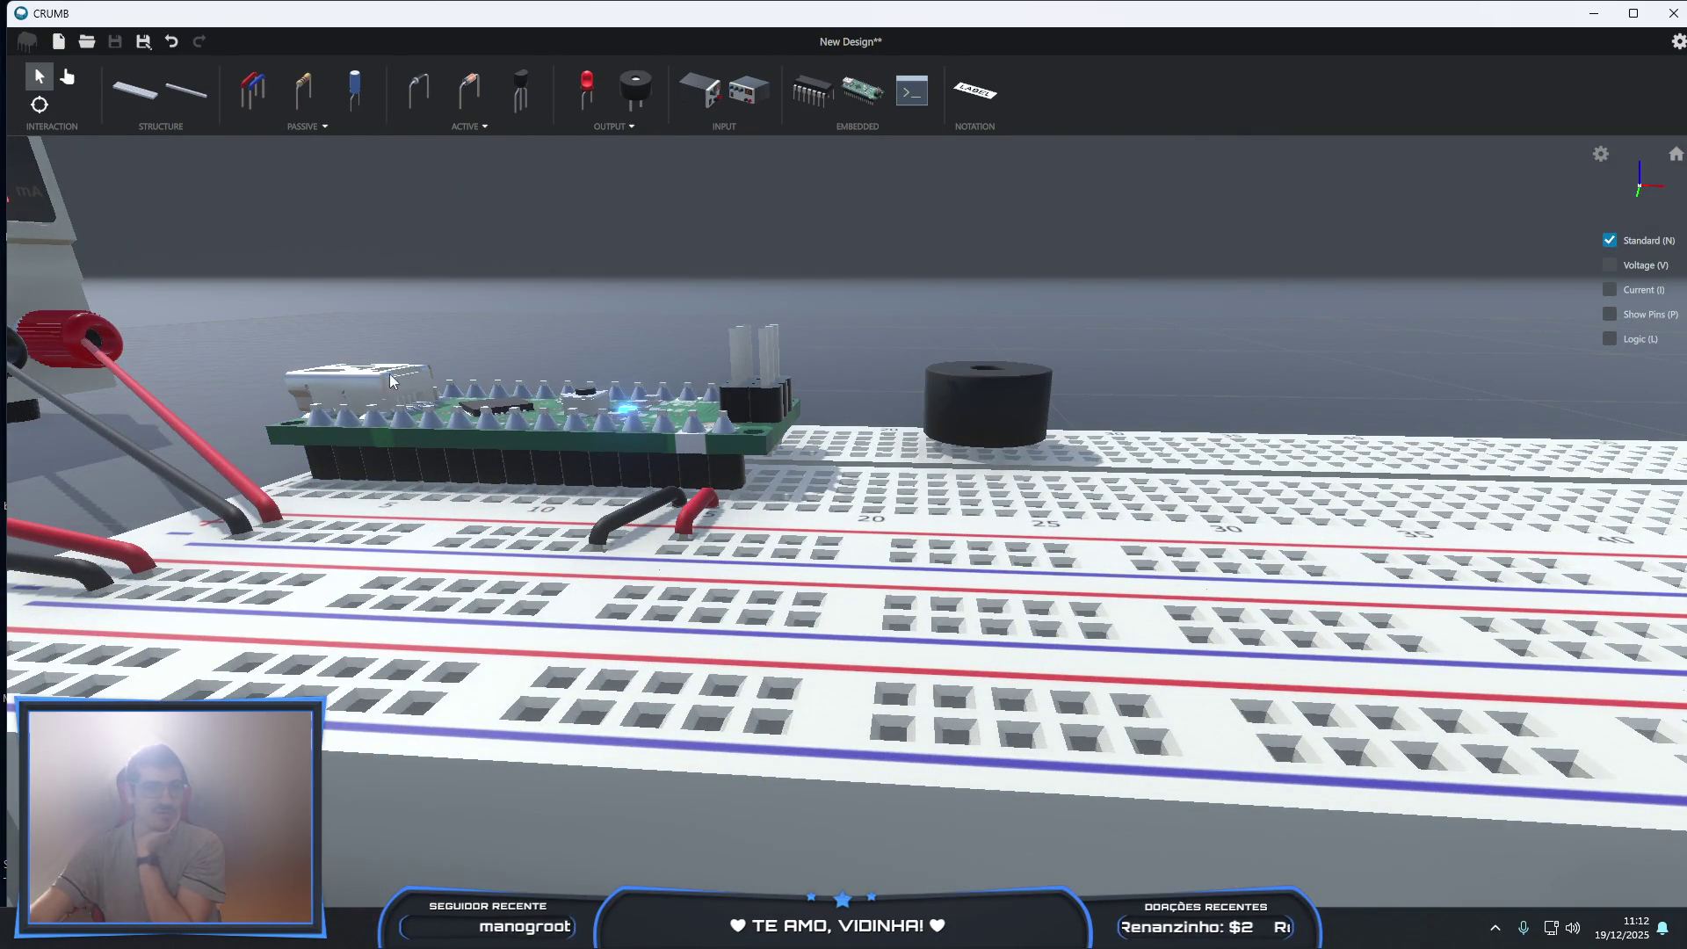
{"action": "double_click", "coordinate": [826, 534]}
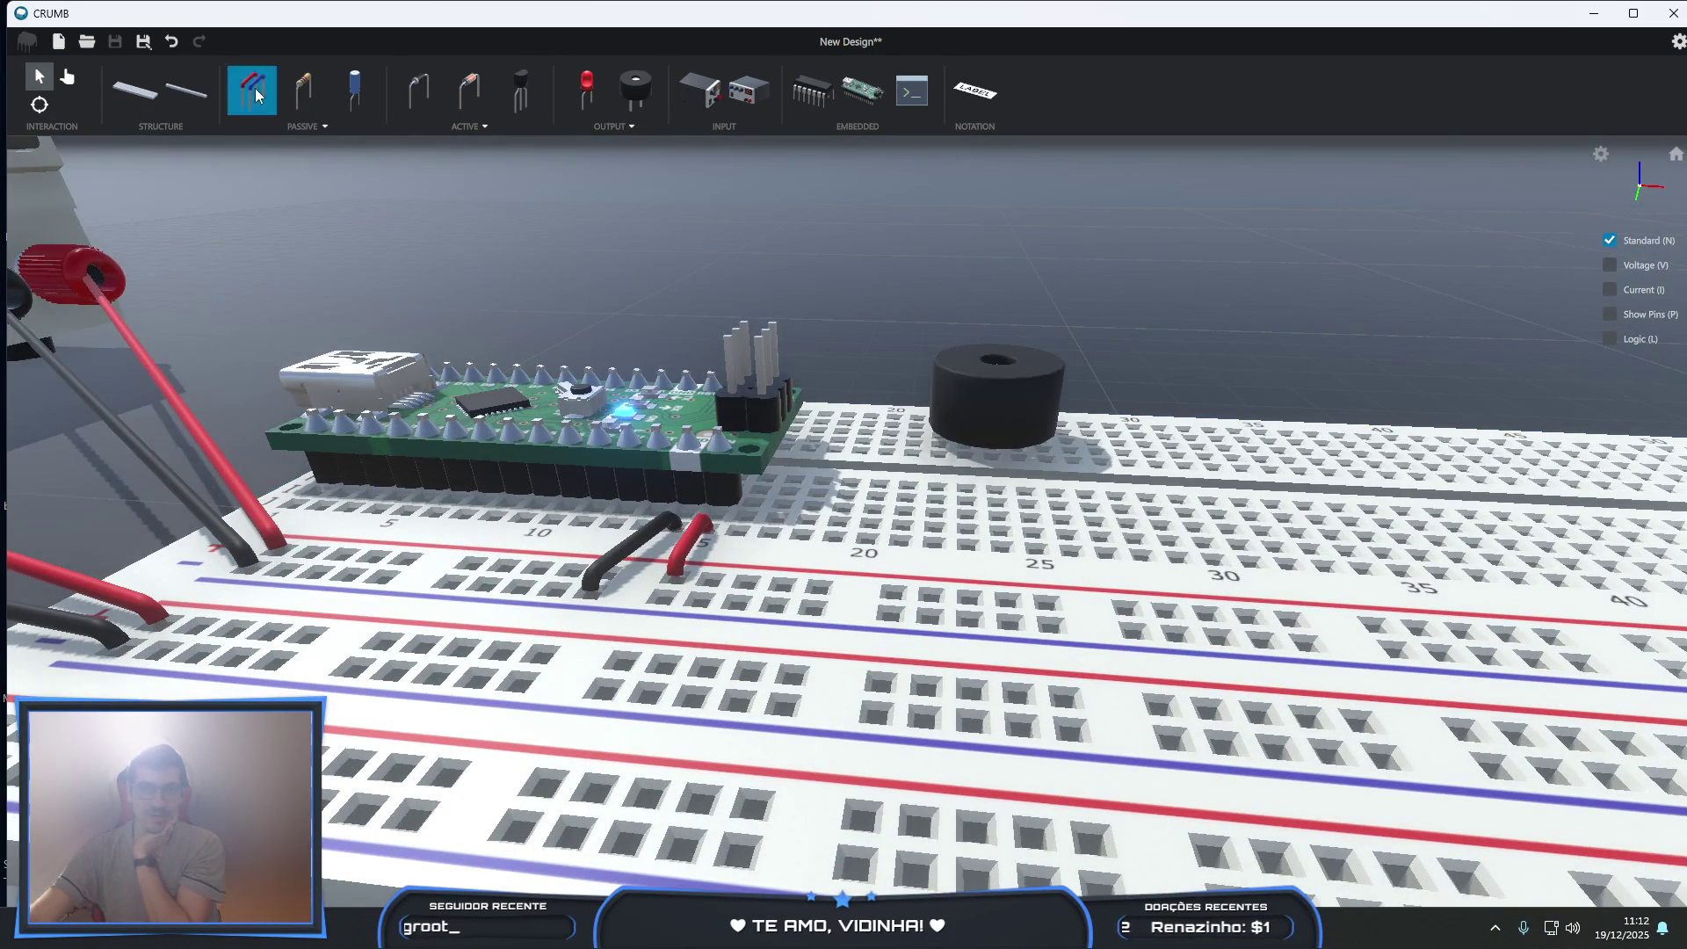
- Run a green jumper from an Arduino Nano pin to the buzzer's column
{"action": "left_click", "coordinate": [252, 91]}
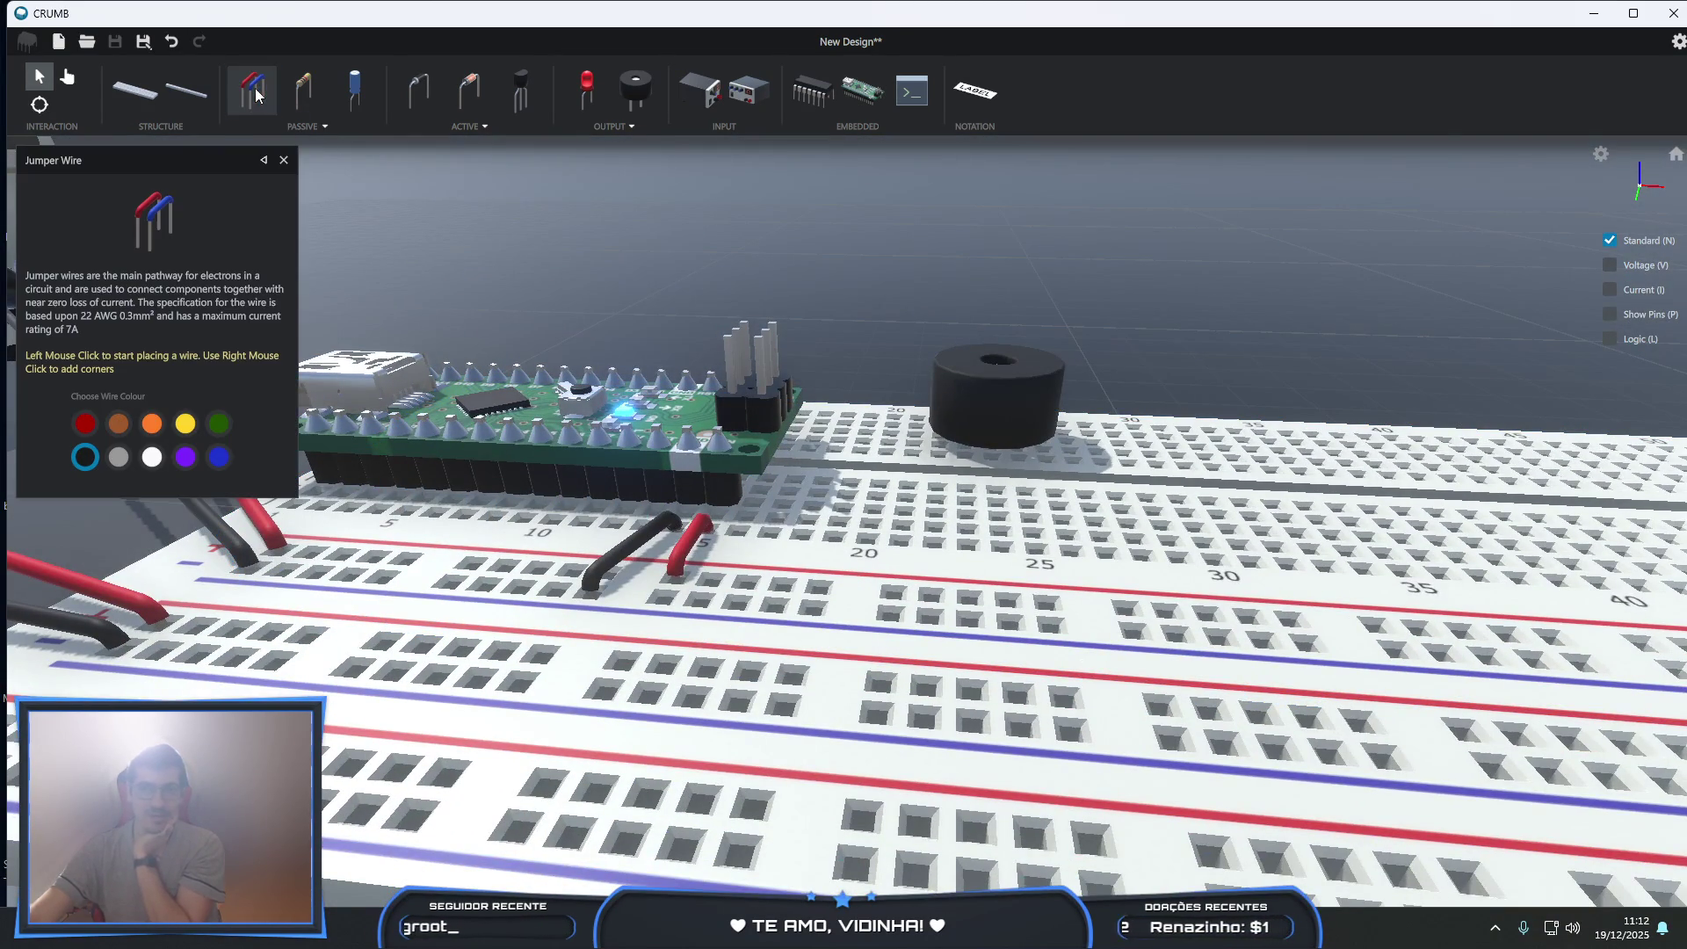
{"action": "left_click", "coordinate": [185, 424]}
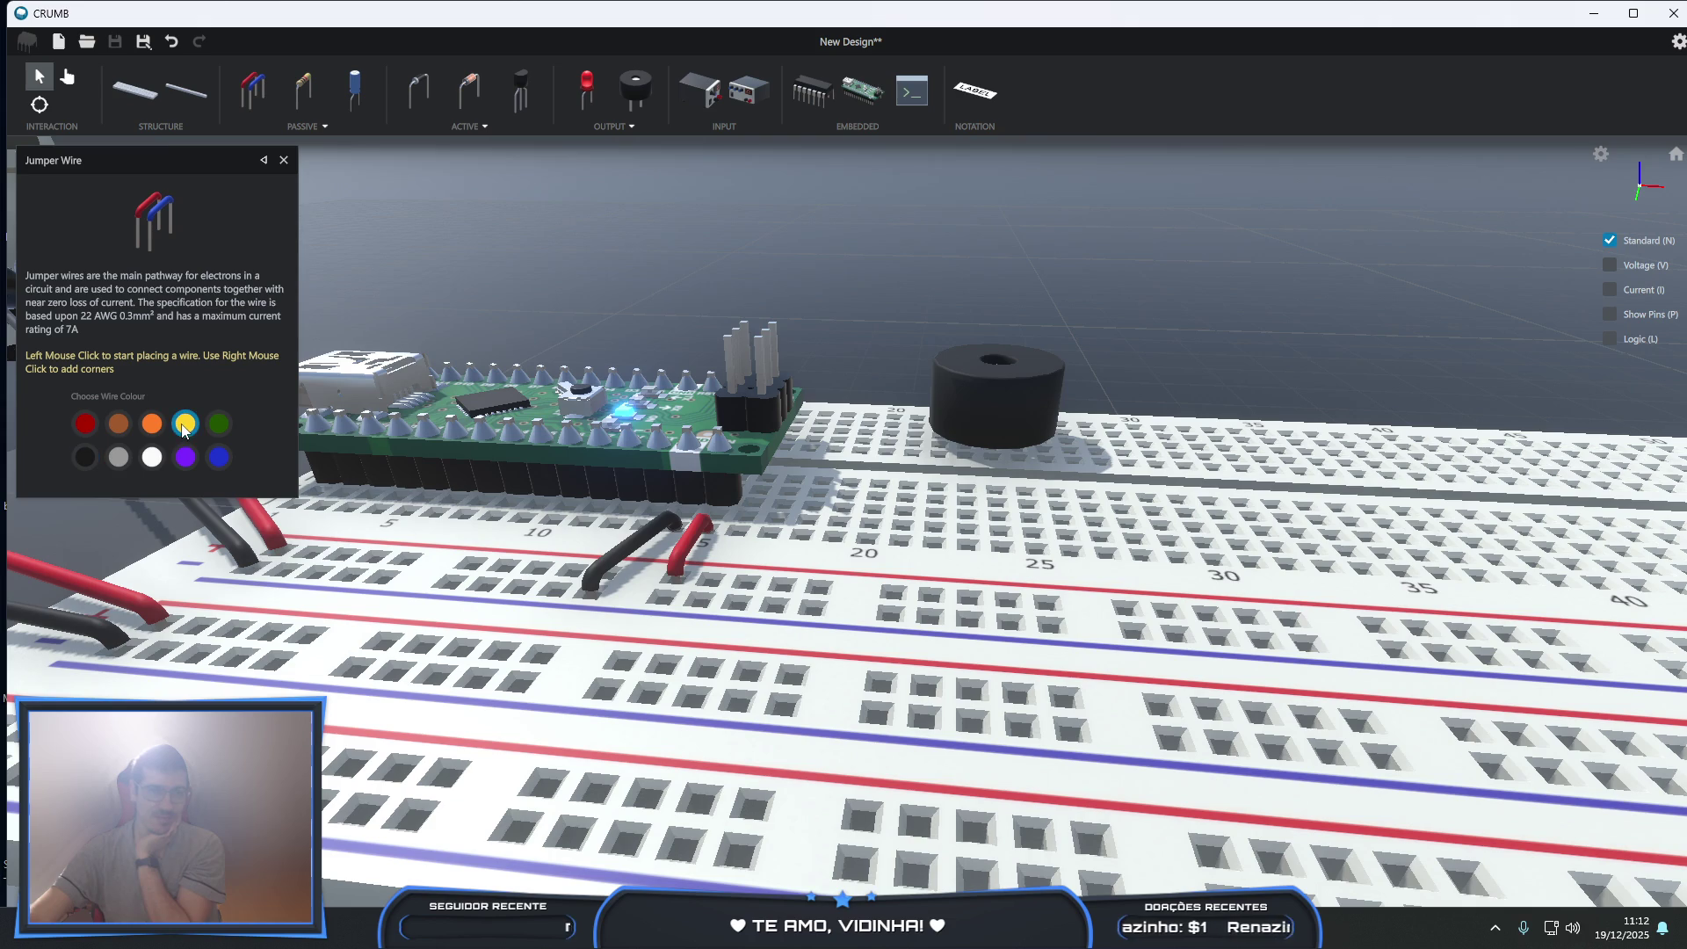
{"action": "left_click", "coordinate": [219, 423]}
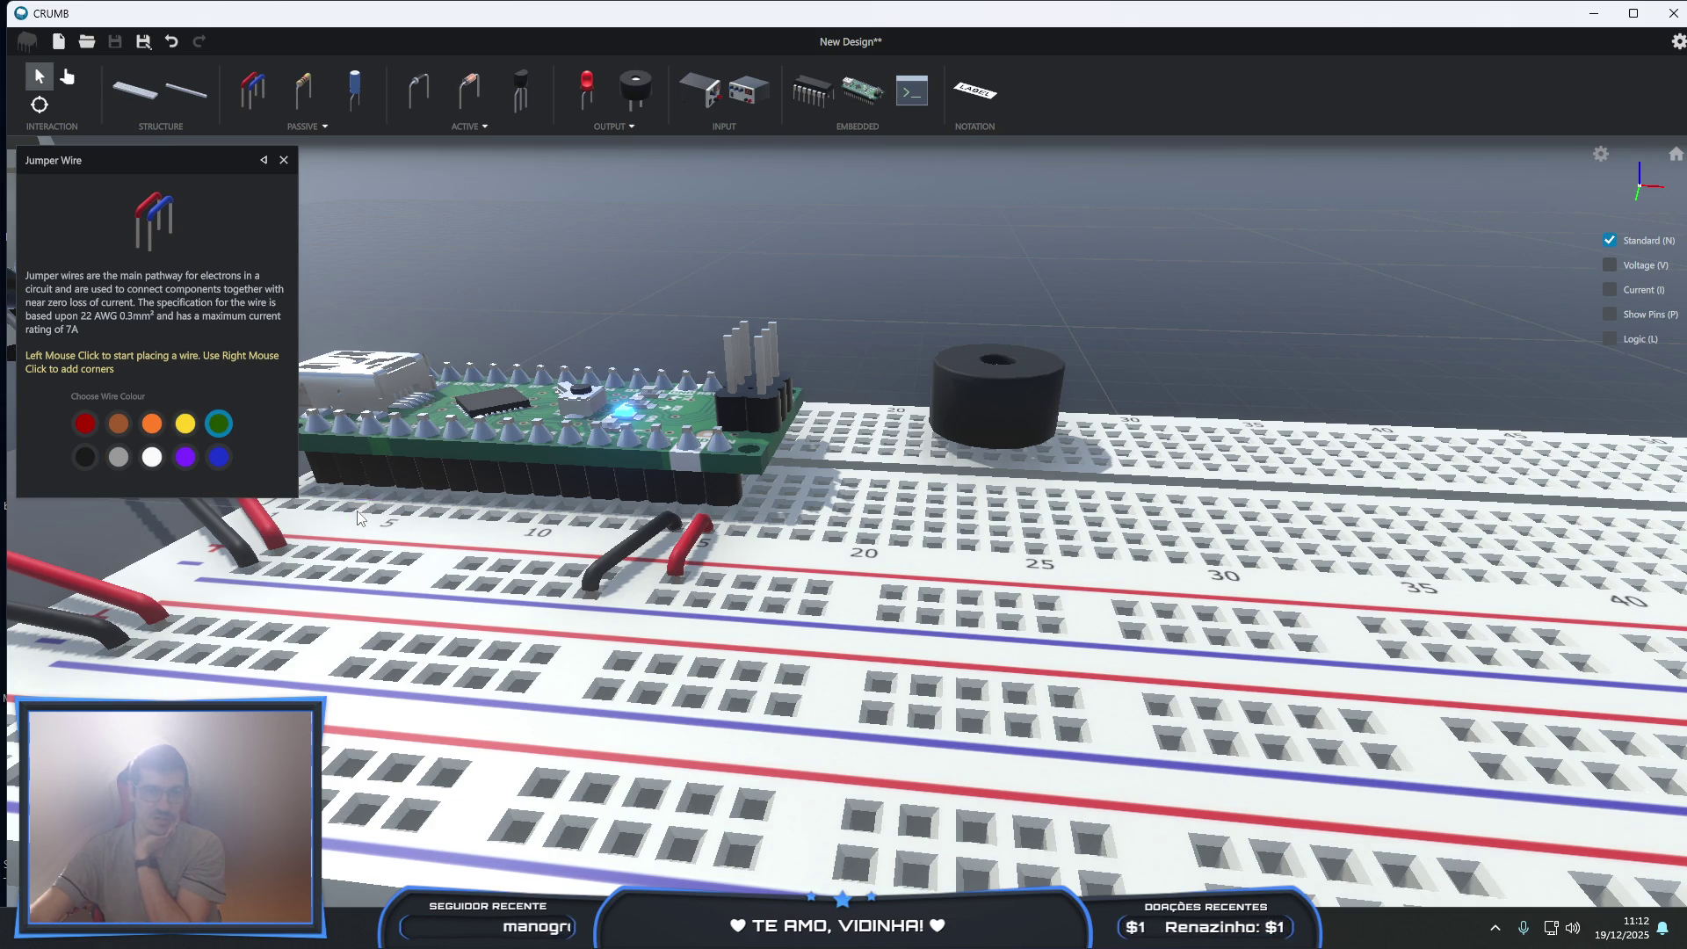
{"action": "right_click_drag", "start_coordinate": [339, 514], "coordinate": [385, 598]}
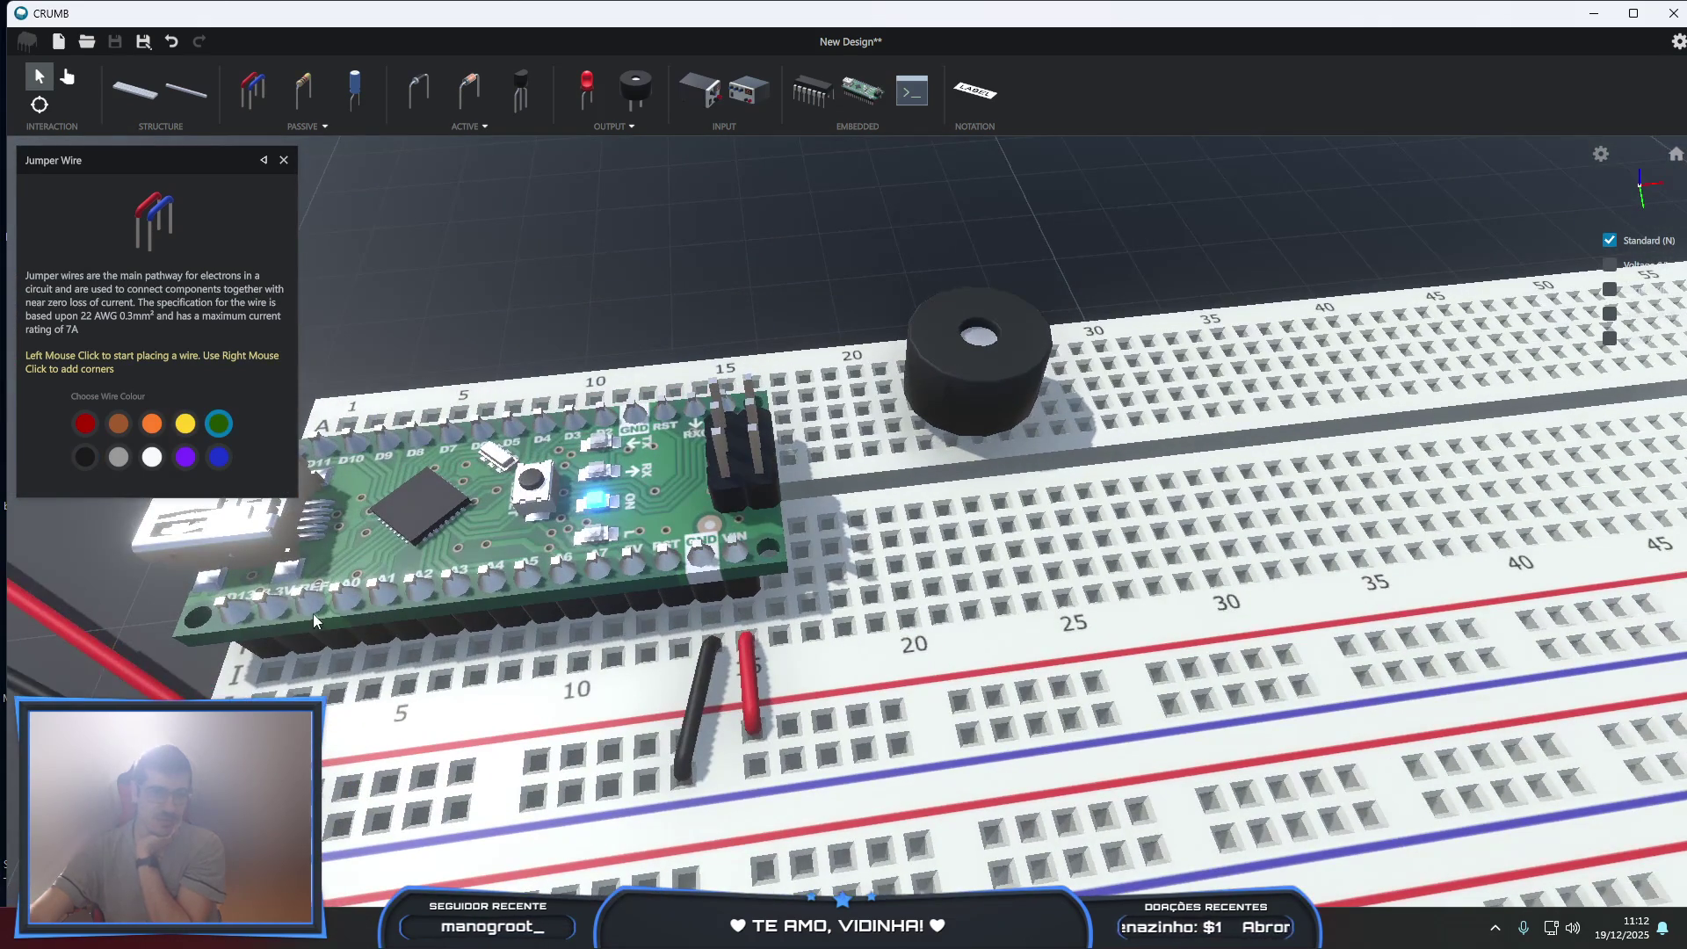
{"action": "left_click", "coordinate": [264, 692]}
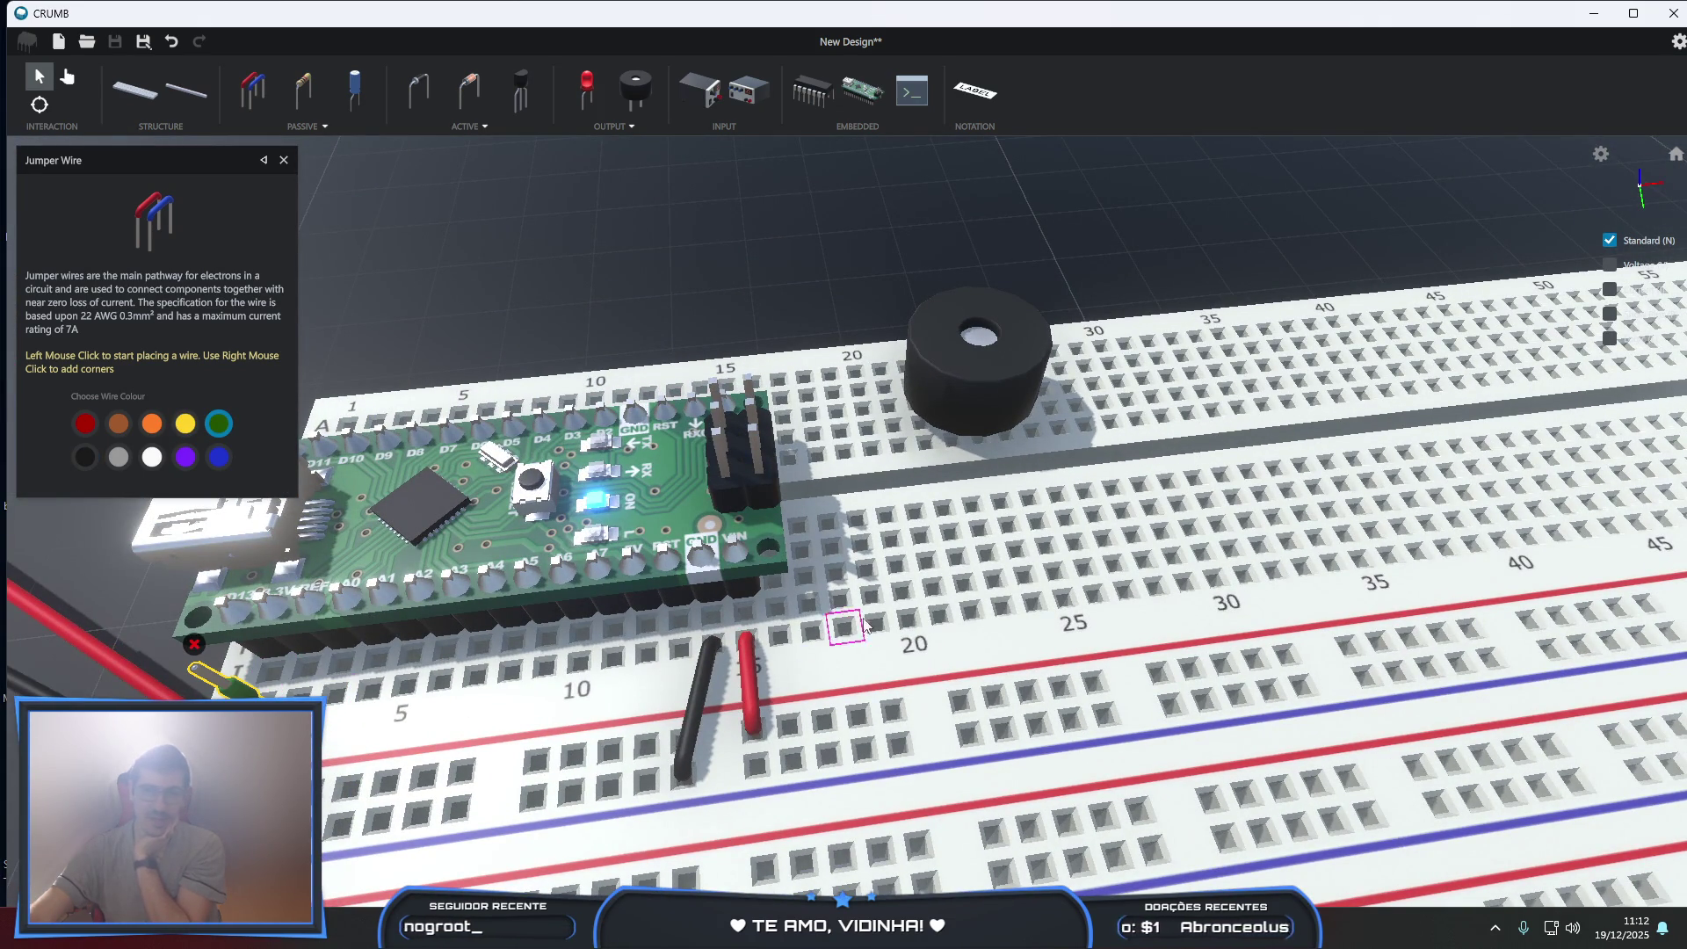
{"action": "right_click_drag", "start_coordinate": [1019, 609], "coordinate": [970, 452]}
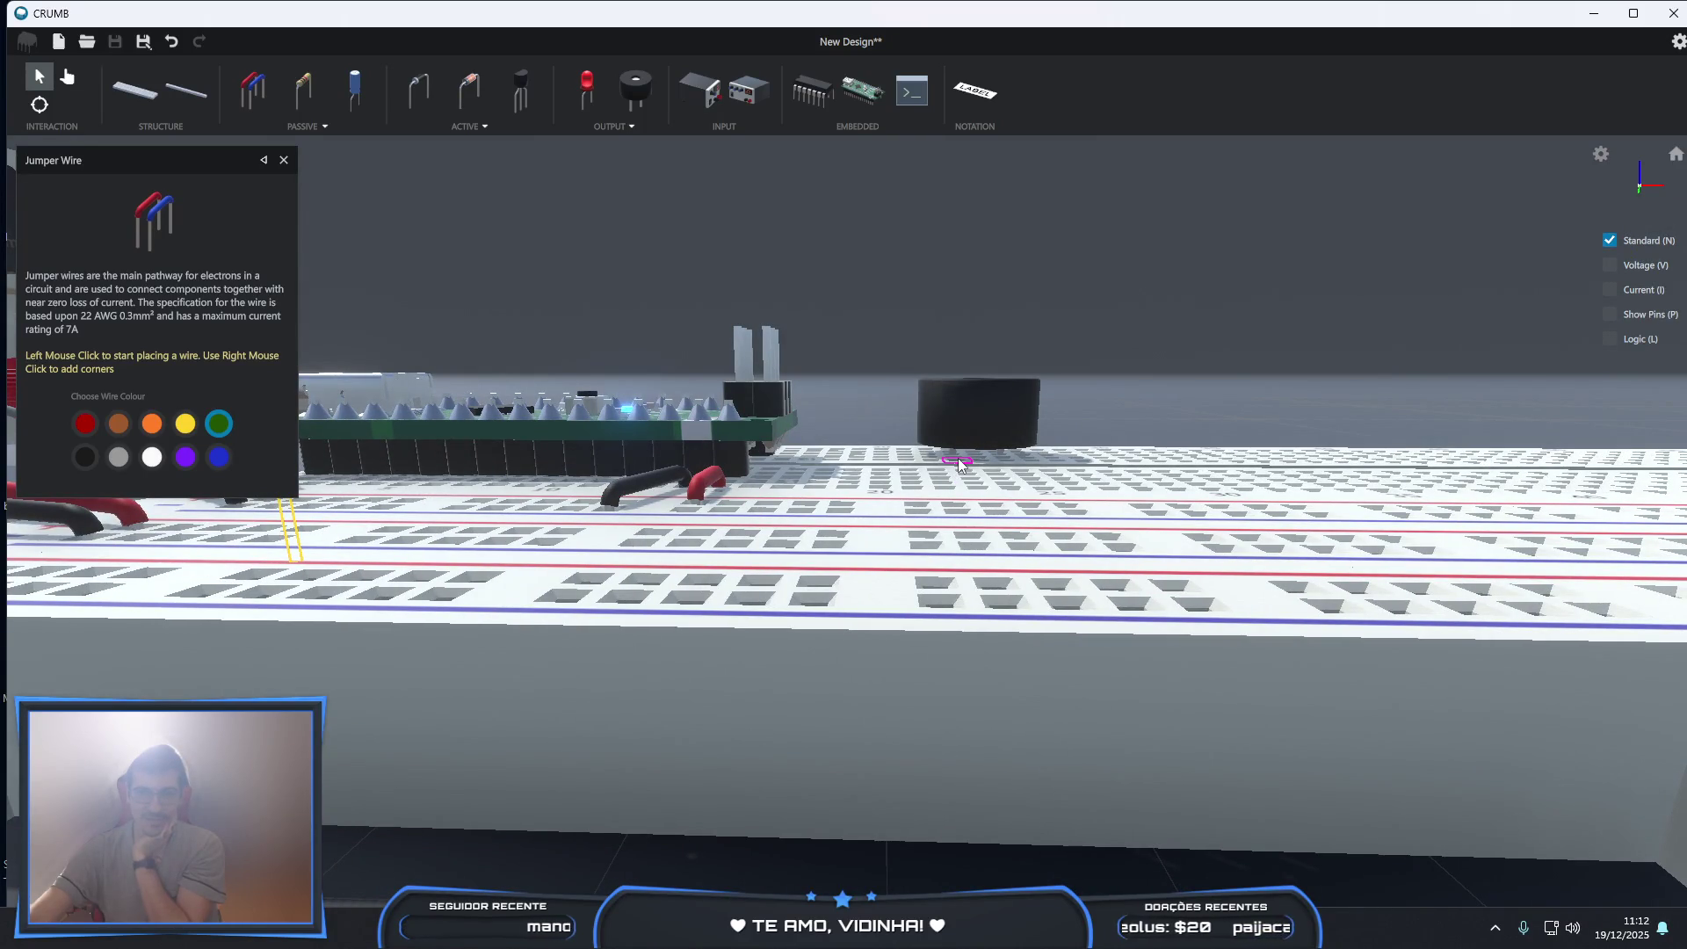
{"action": "left_click", "coordinate": [960, 464]}
- Run a black jumper from the buzzer's other pin down to the rail
{"action": "scroll", "coordinate": [1015, 475], "scroll_direction": "up", "scroll_amount": 3}
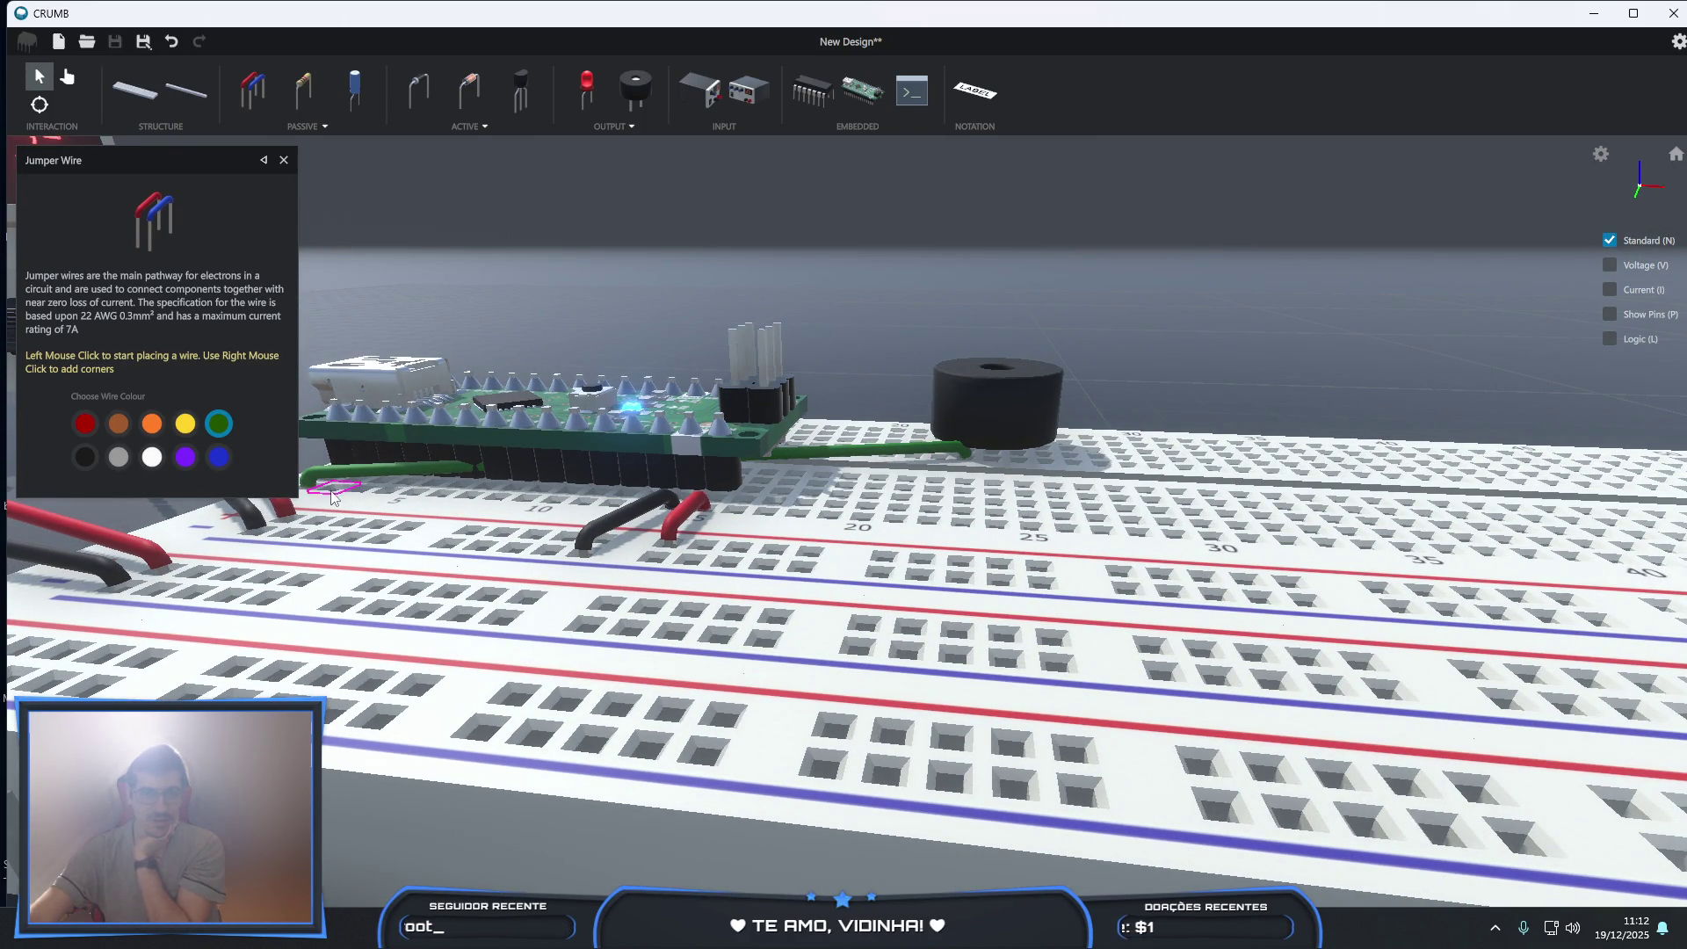
{"action": "left_click", "coordinate": [91, 459]}
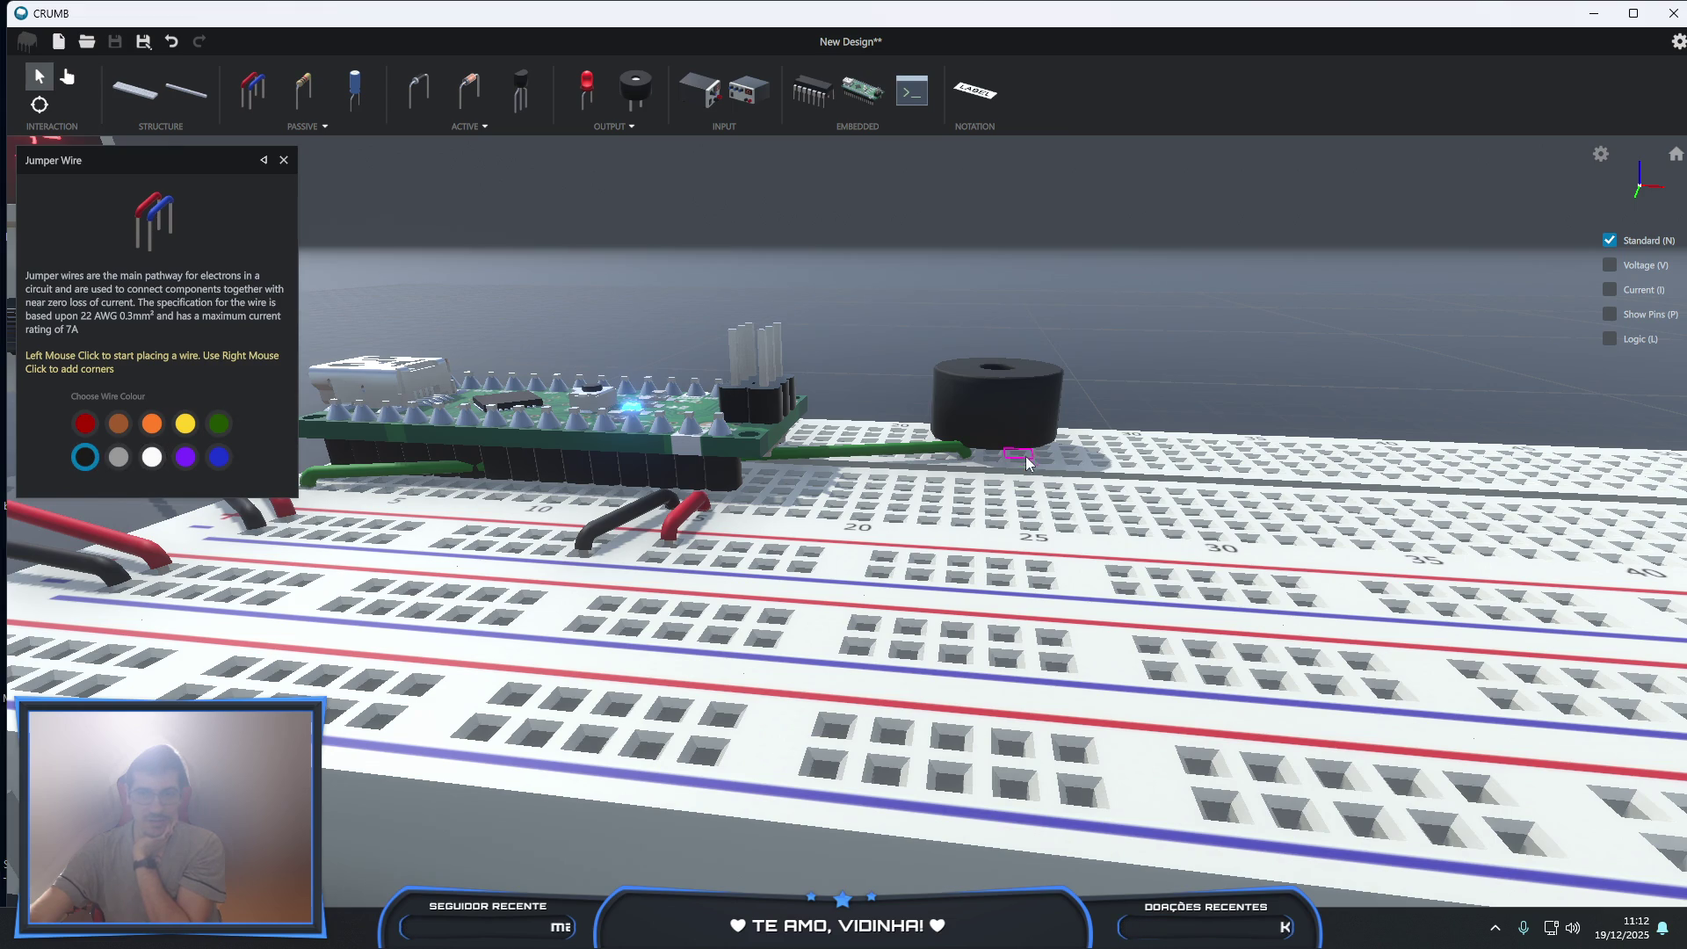
{"action": "scroll", "coordinate": [1019, 465], "scroll_direction": "down", "scroll_amount": 2}
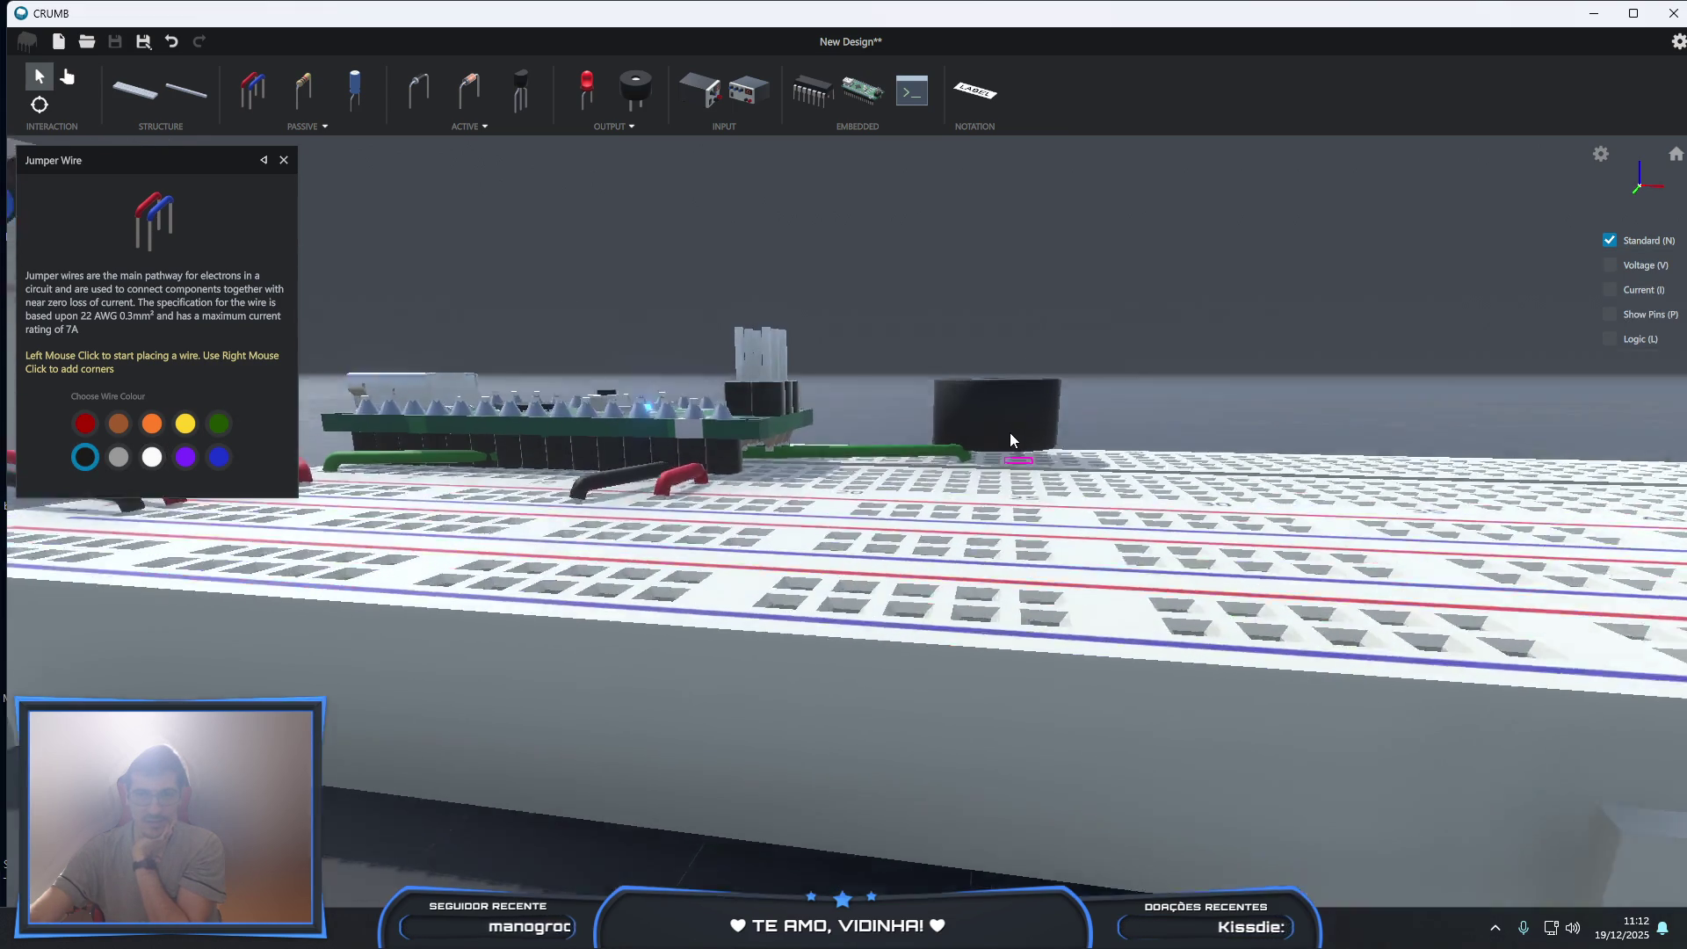
{"action": "scroll", "coordinate": [1019, 466], "scroll_direction": "up", "scroll_amount": 2}
{"action": "left_click", "coordinate": [1019, 462]}
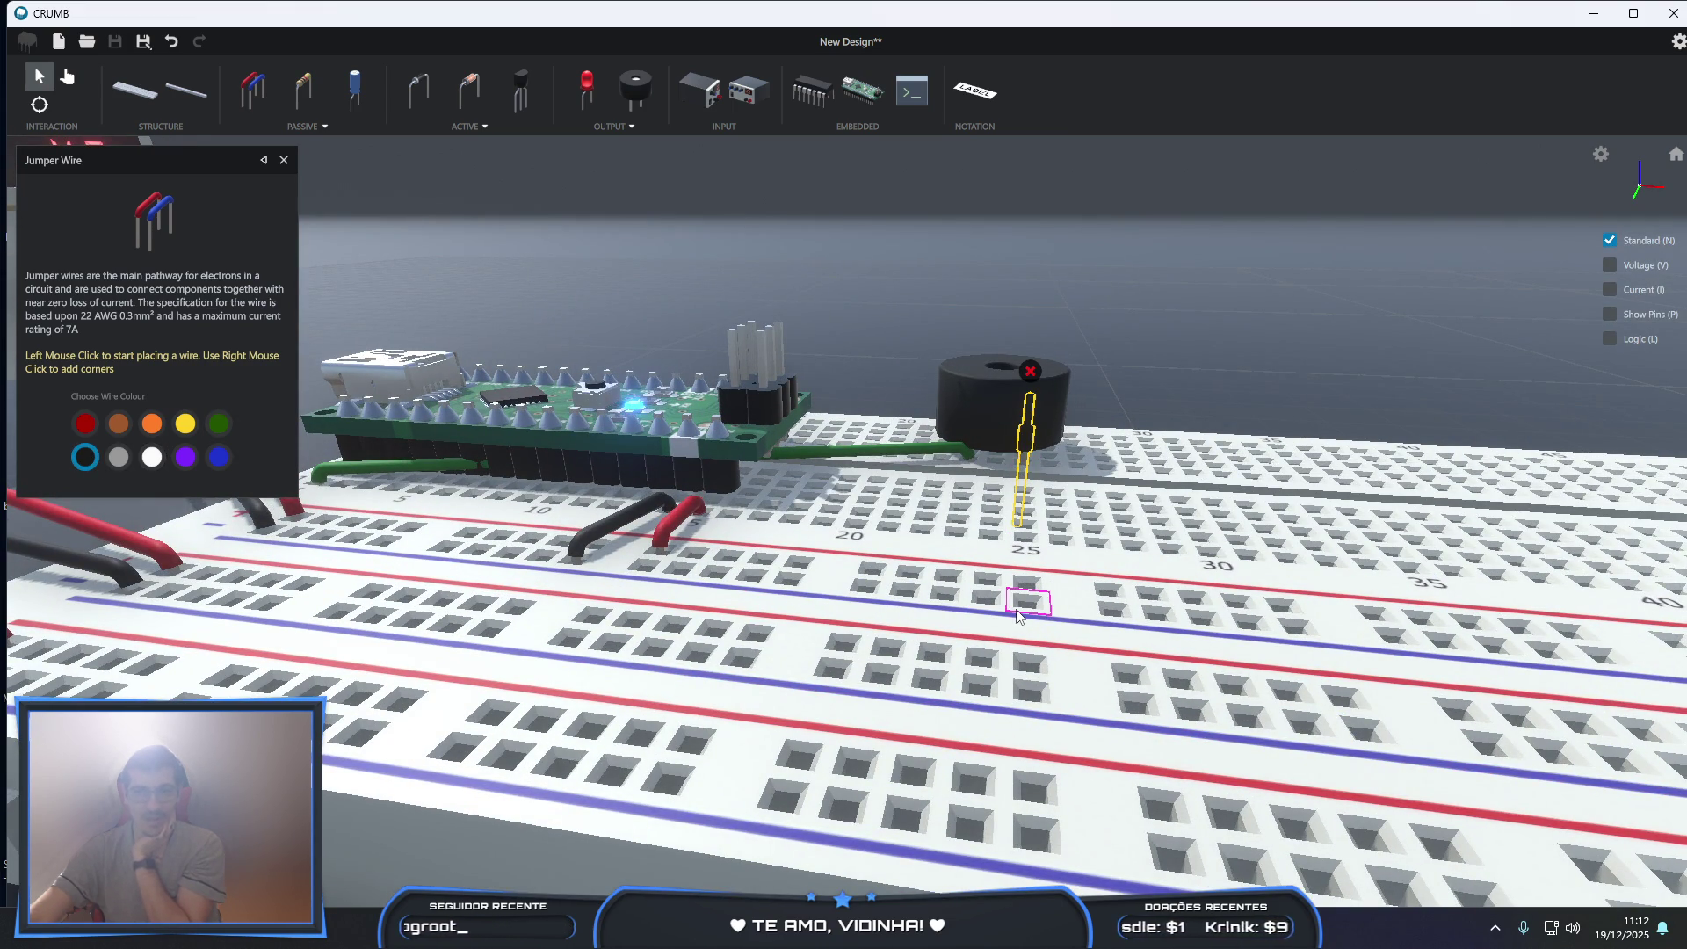
{"action": "left_click", "coordinate": [1017, 613]}
{"action": "scroll", "coordinate": [967, 632], "scroll_direction": "up", "scroll_amount": 2}
{"action": "scroll", "coordinate": [926, 650], "scroll_direction": "down", "scroll_amount": 5}
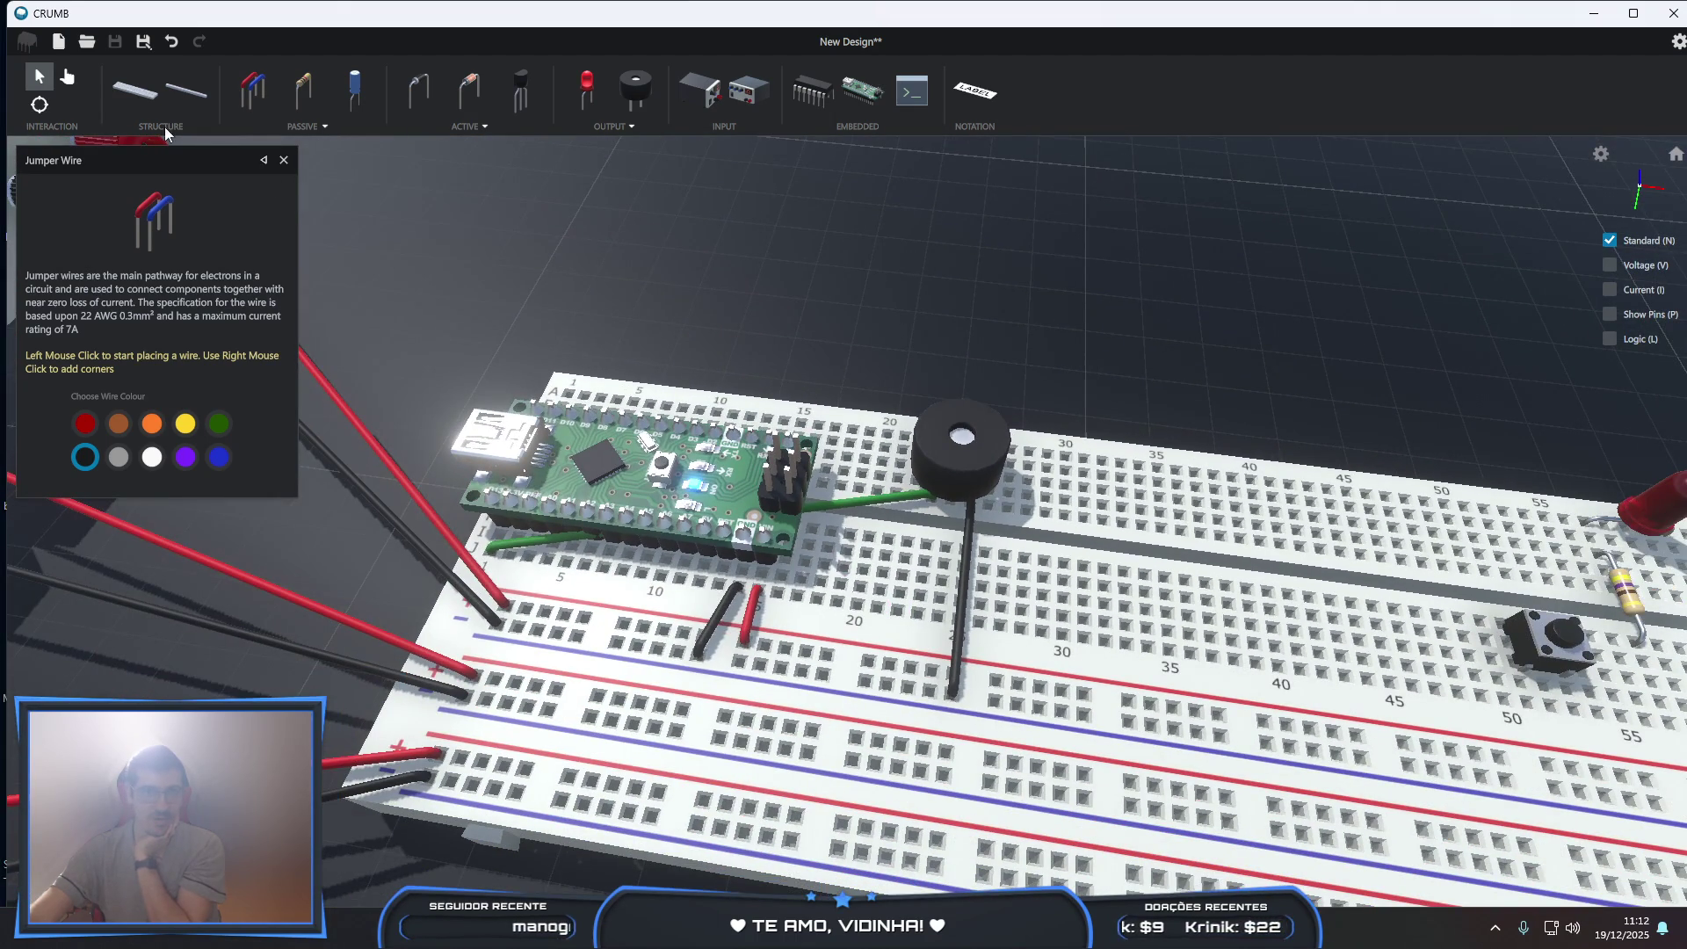
{"action": "left_click", "coordinate": [67, 76]}
{"action": "left_click", "coordinate": [661, 466]}
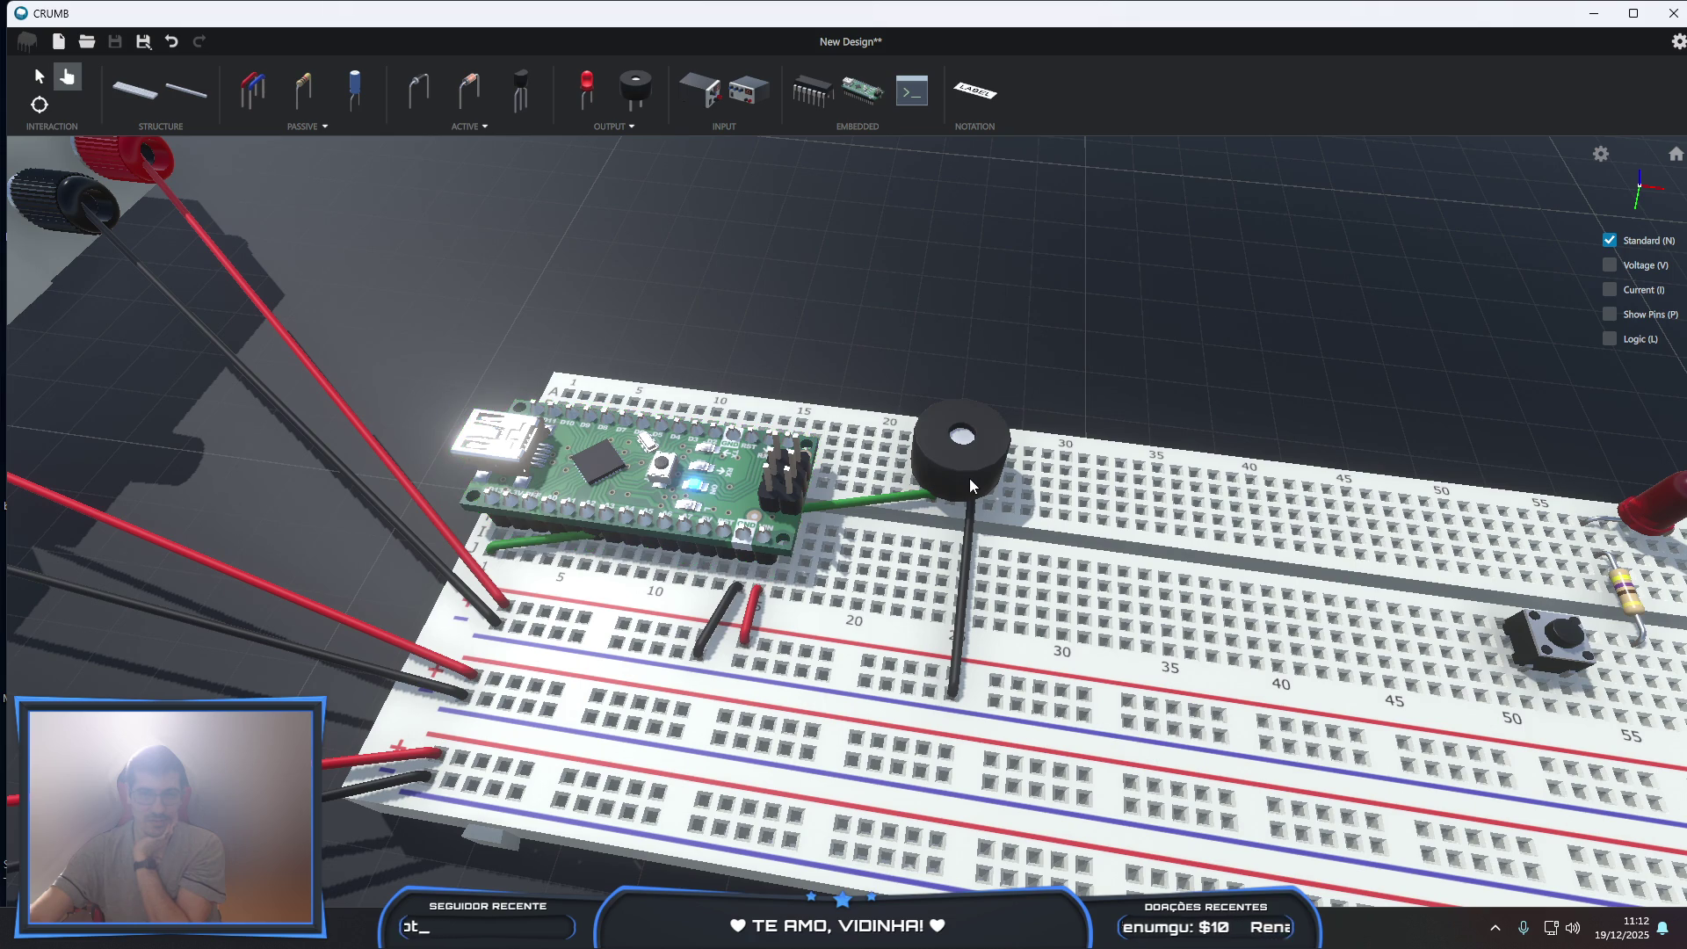
{"action": "scroll", "coordinate": [968, 478], "scroll_direction": "up", "scroll_amount": 2}
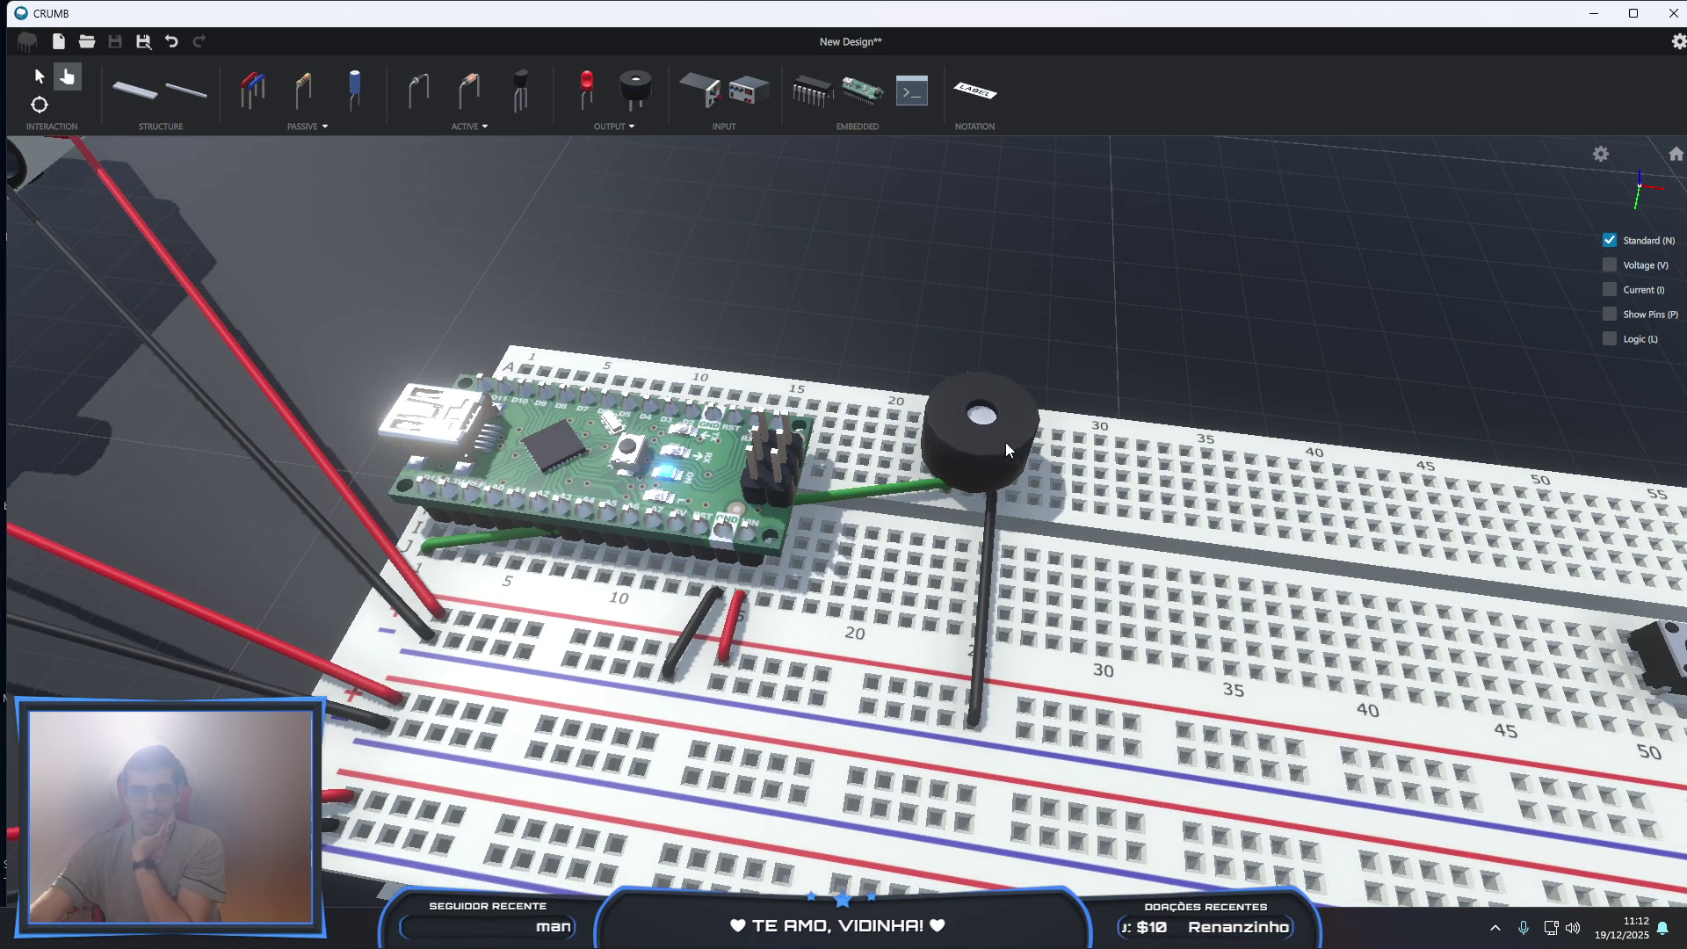
{"action": "scroll", "coordinate": [978, 428], "scroll_direction": "up", "scroll_amount": 1}
{"action": "mouse_move", "coordinate": [992, 587]}
{"action": "right_mouse_down"}
{"action": "mouse_move", "coordinate": [855, 435]}
{"action": "mouse_move", "coordinate": [697, 425]}
{"action": "mouse_move", "coordinate": [462, 457]}
{"action": "mouse_move", "coordinate": [430, 444]}
{"action": "right_mouse_up"}
{"action": "scroll", "coordinate": [698, 425], "scroll_direction": "down", "scroll_amount": 5}
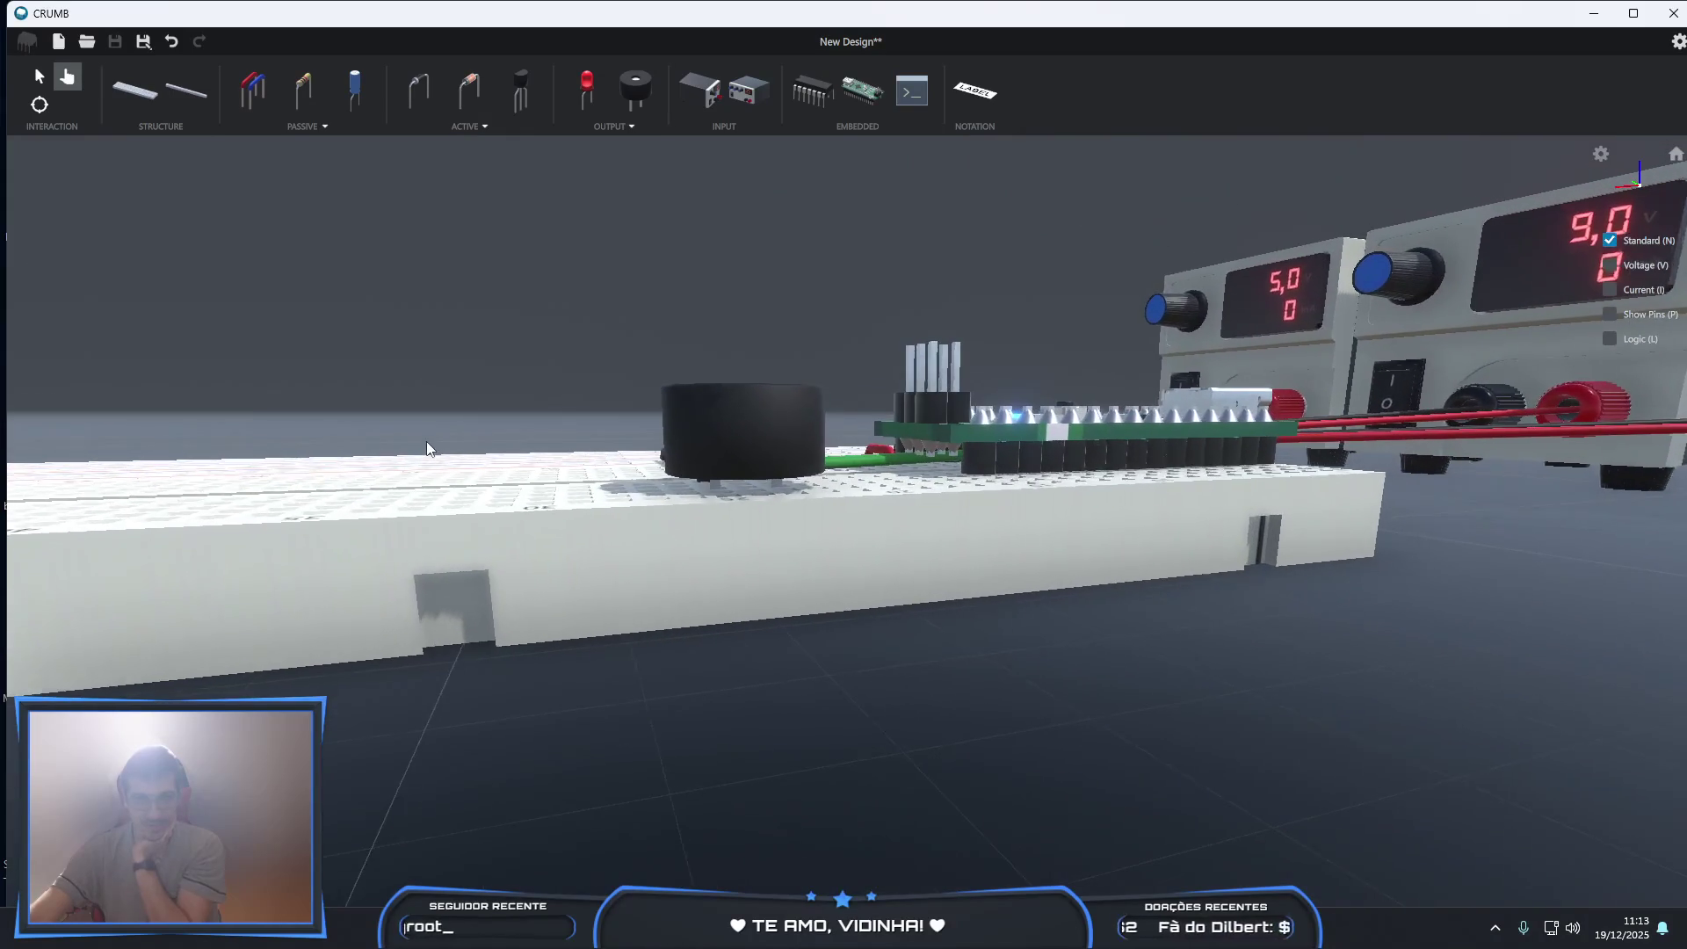
{"action": "scroll", "coordinate": [690, 476], "scroll_direction": "up", "scroll_amount": 1}
{"action": "scroll", "coordinate": [651, 439], "scroll_direction": "up", "scroll_amount": 3}
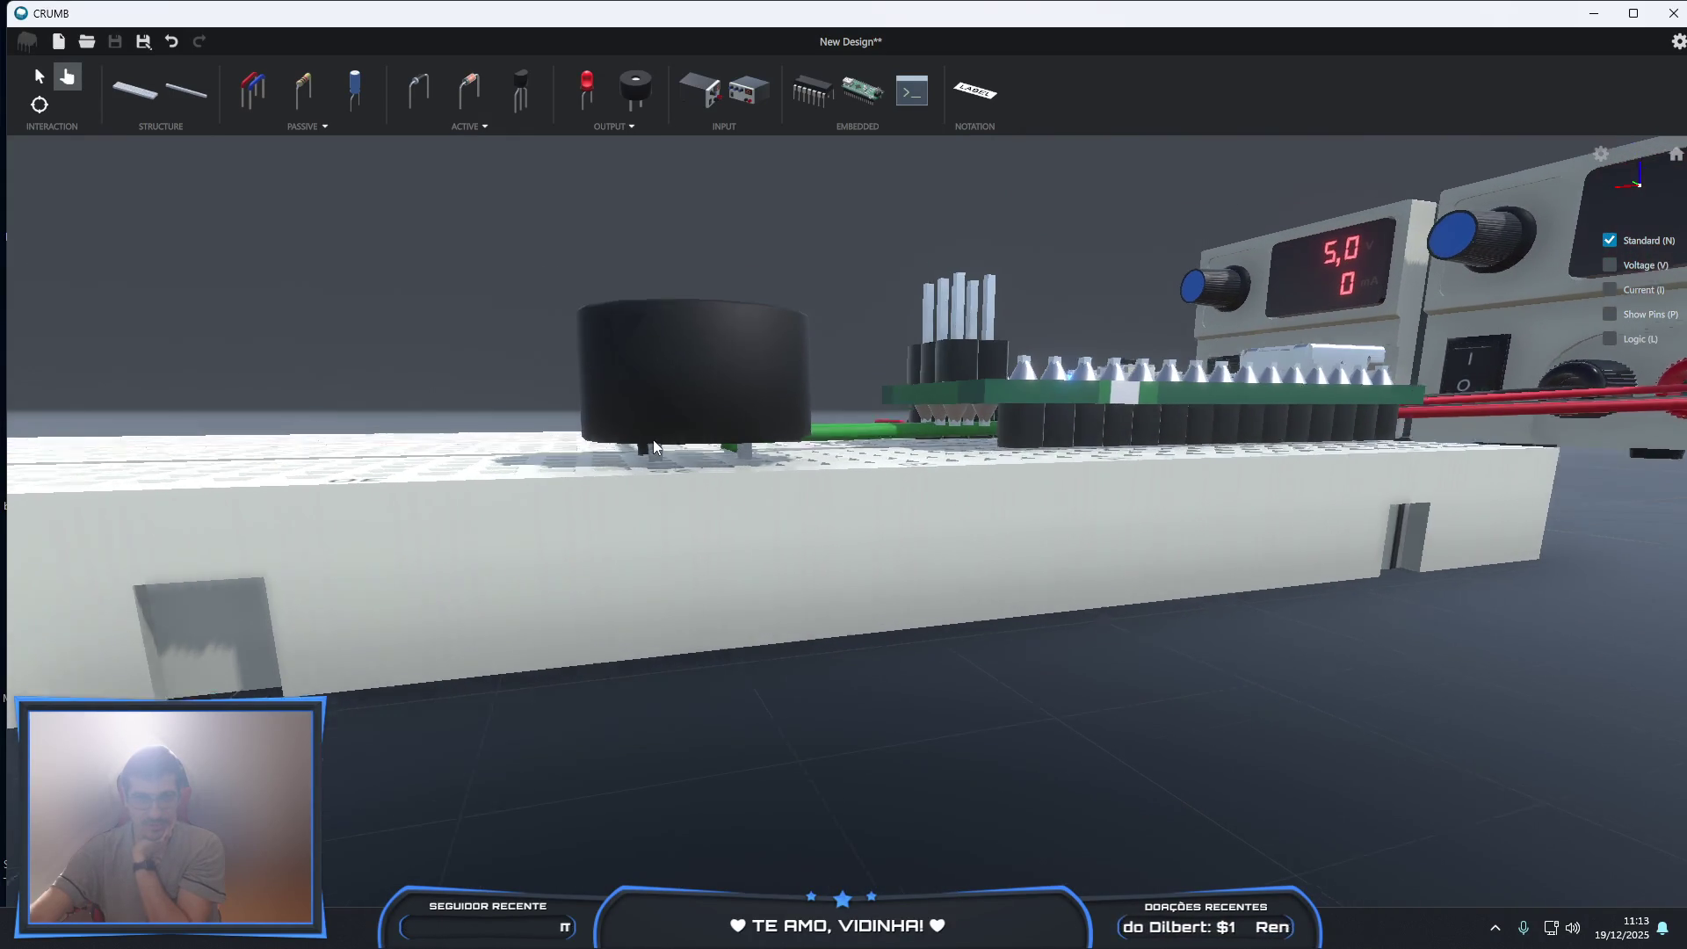
{"action": "mouse_move", "coordinate": [613, 435]}
{"action": "right_mouse_down"}
{"action": "mouse_move", "coordinate": [618, 451]}
{"action": "mouse_move", "coordinate": [1000, 483]}
{"action": "right_mouse_up"}
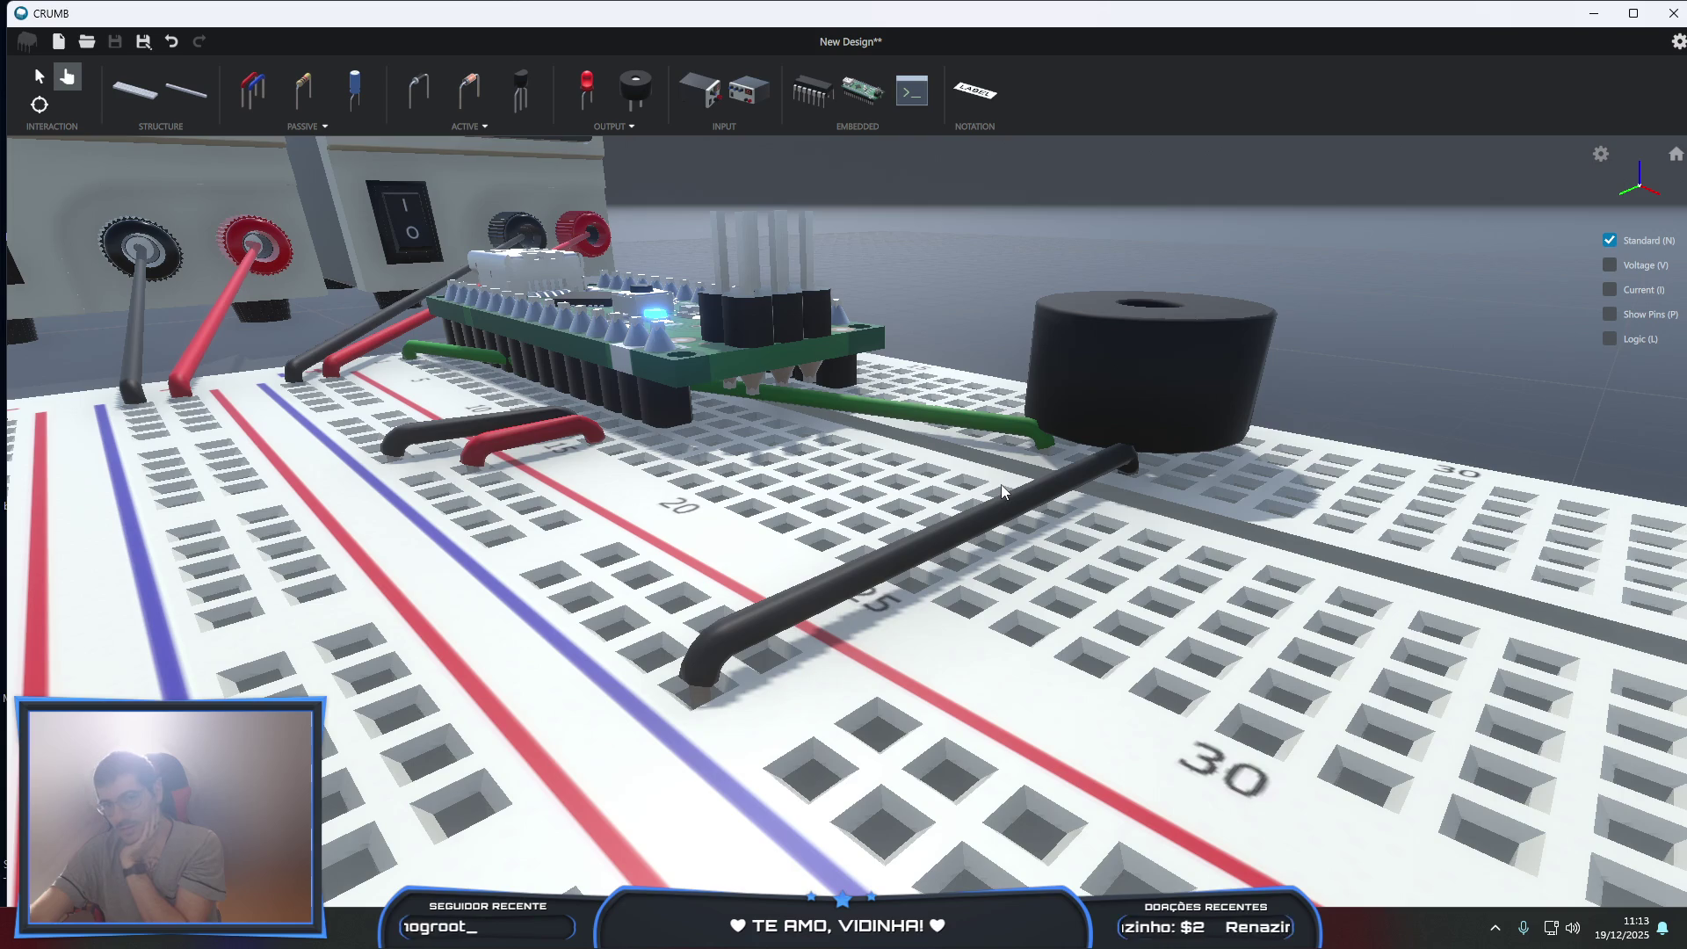
{"action": "mouse_move", "coordinate": [1003, 483]}
{"action": "right_mouse_down"}
{"action": "mouse_move", "coordinate": [1112, 599]}
{"action": "mouse_move", "coordinate": [1139, 663]}
{"action": "right_mouse_up"}
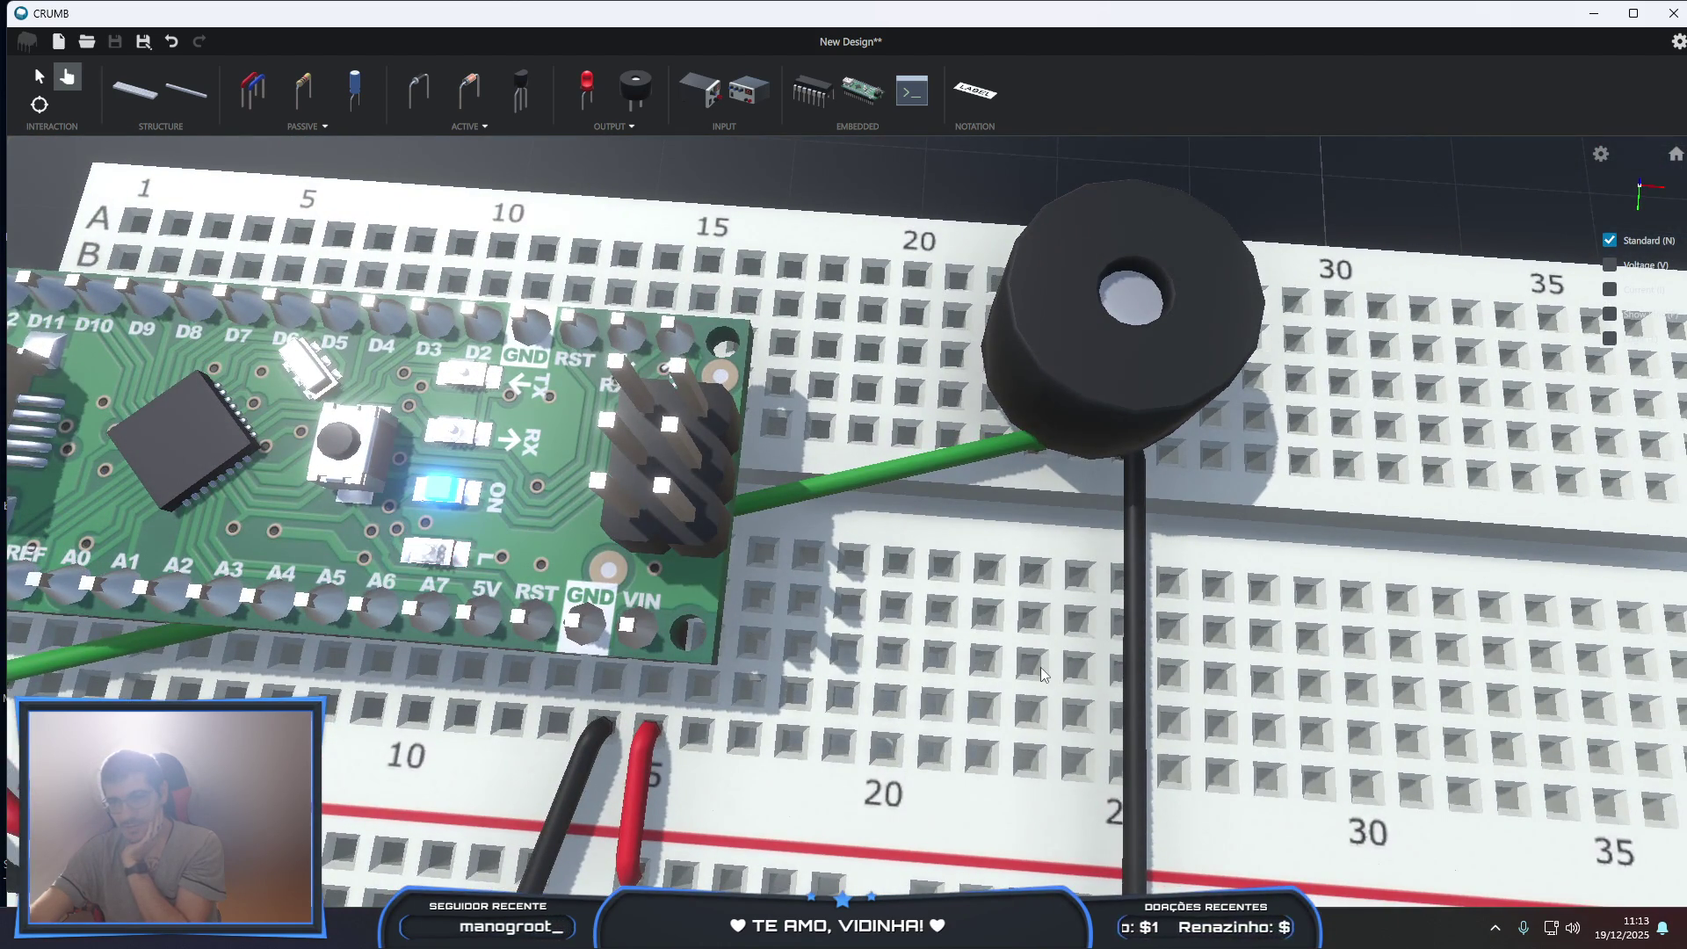
{"action": "scroll", "coordinate": [1045, 669], "scroll_direction": "down", "scroll_amount": 2}
{"action": "scroll", "coordinate": [1041, 674], "scroll_direction": "down", "scroll_amount": 3}
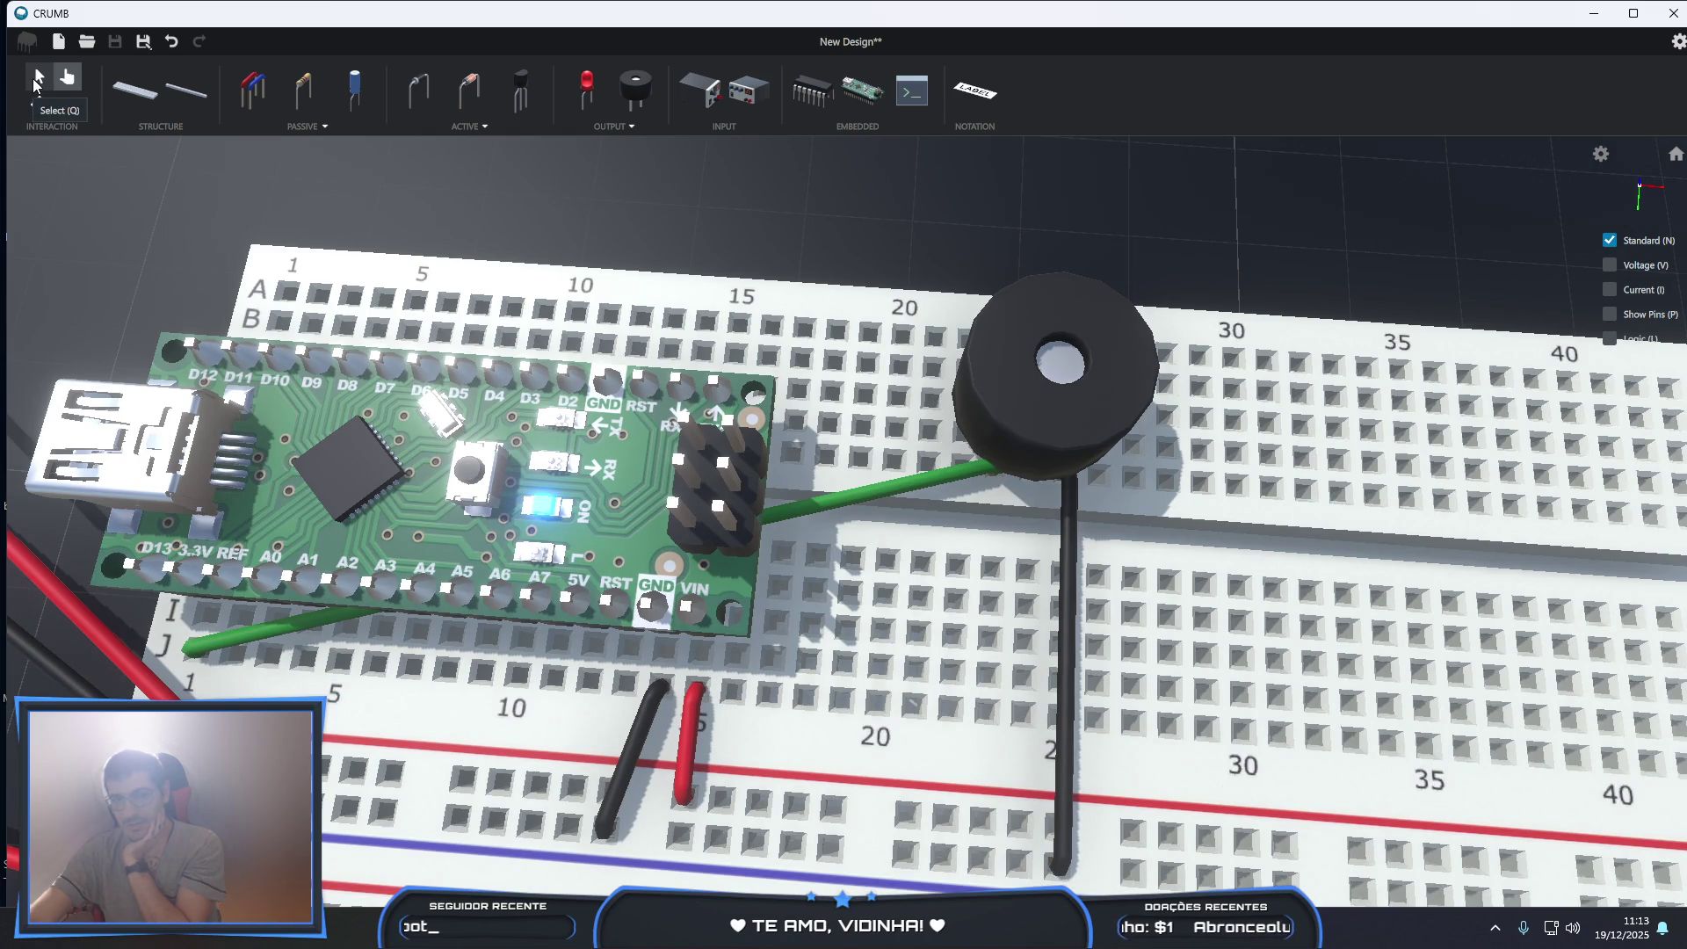
- Delete the green jumper between the Nano and the buzzer, then orbit to inspect the board
{"action": "left_click", "coordinate": [35, 83]}
{"action": "left_click", "coordinate": [195, 653]}
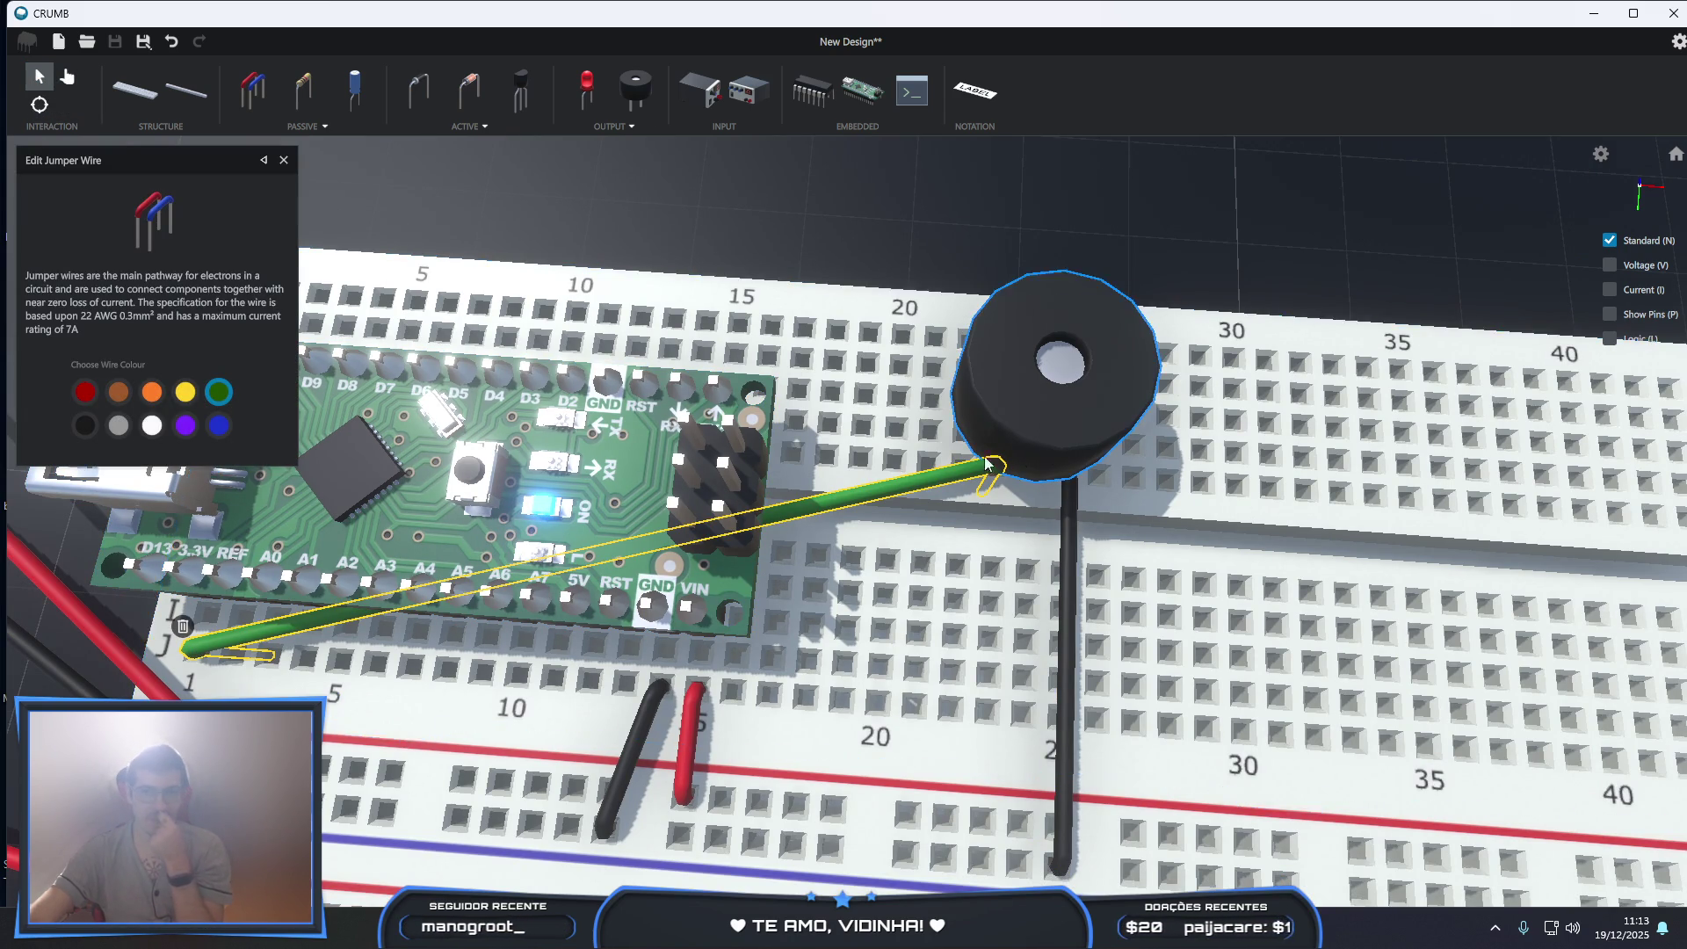
{"action": "left_click", "coordinate": [183, 624]}
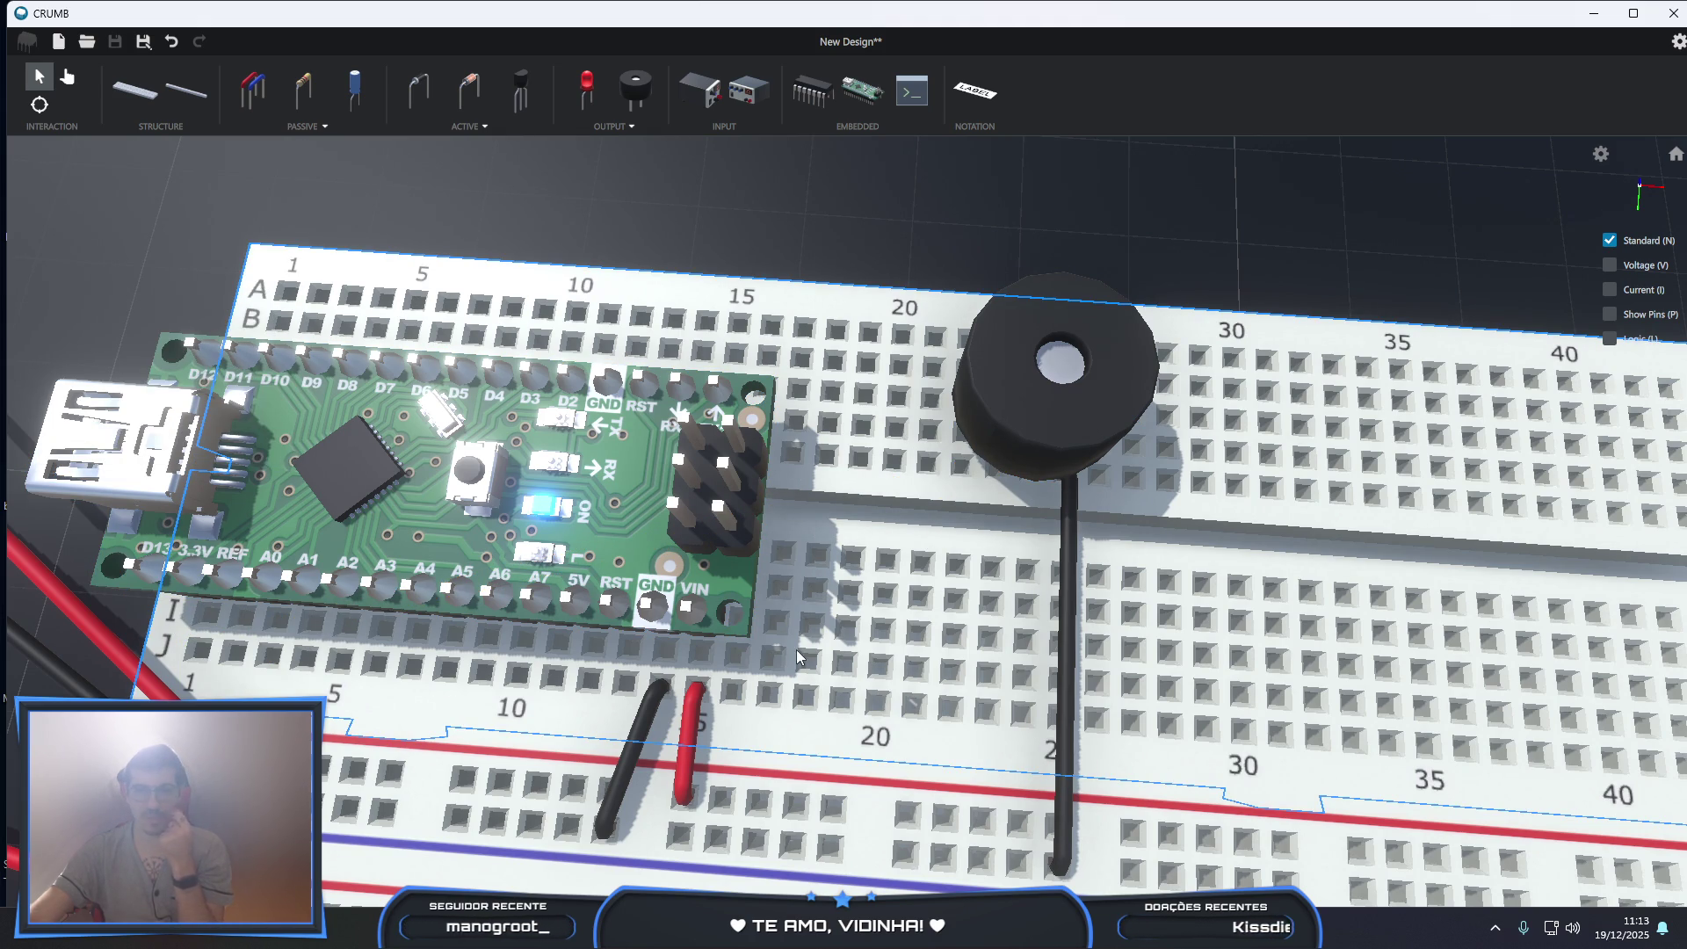
{"action": "right_click_drag", "start_coordinate": [940, 622], "coordinate": [1152, 522]}
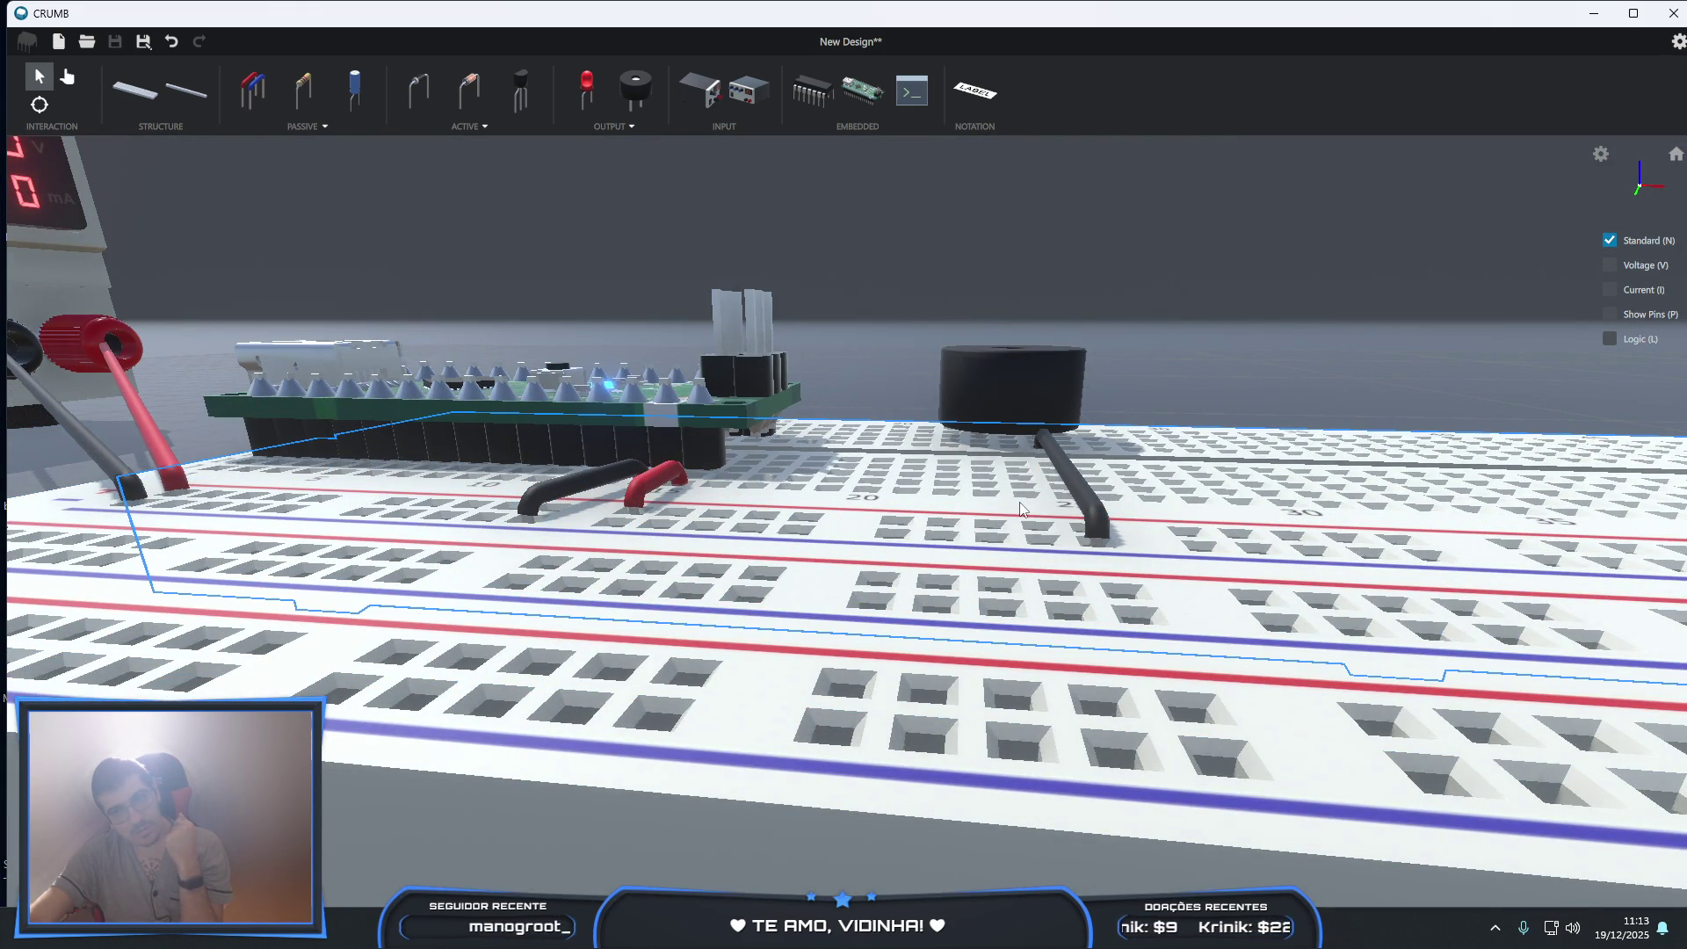
{"action": "right_click_drag", "start_coordinate": [390, 322], "coordinate": [1021, 584]}
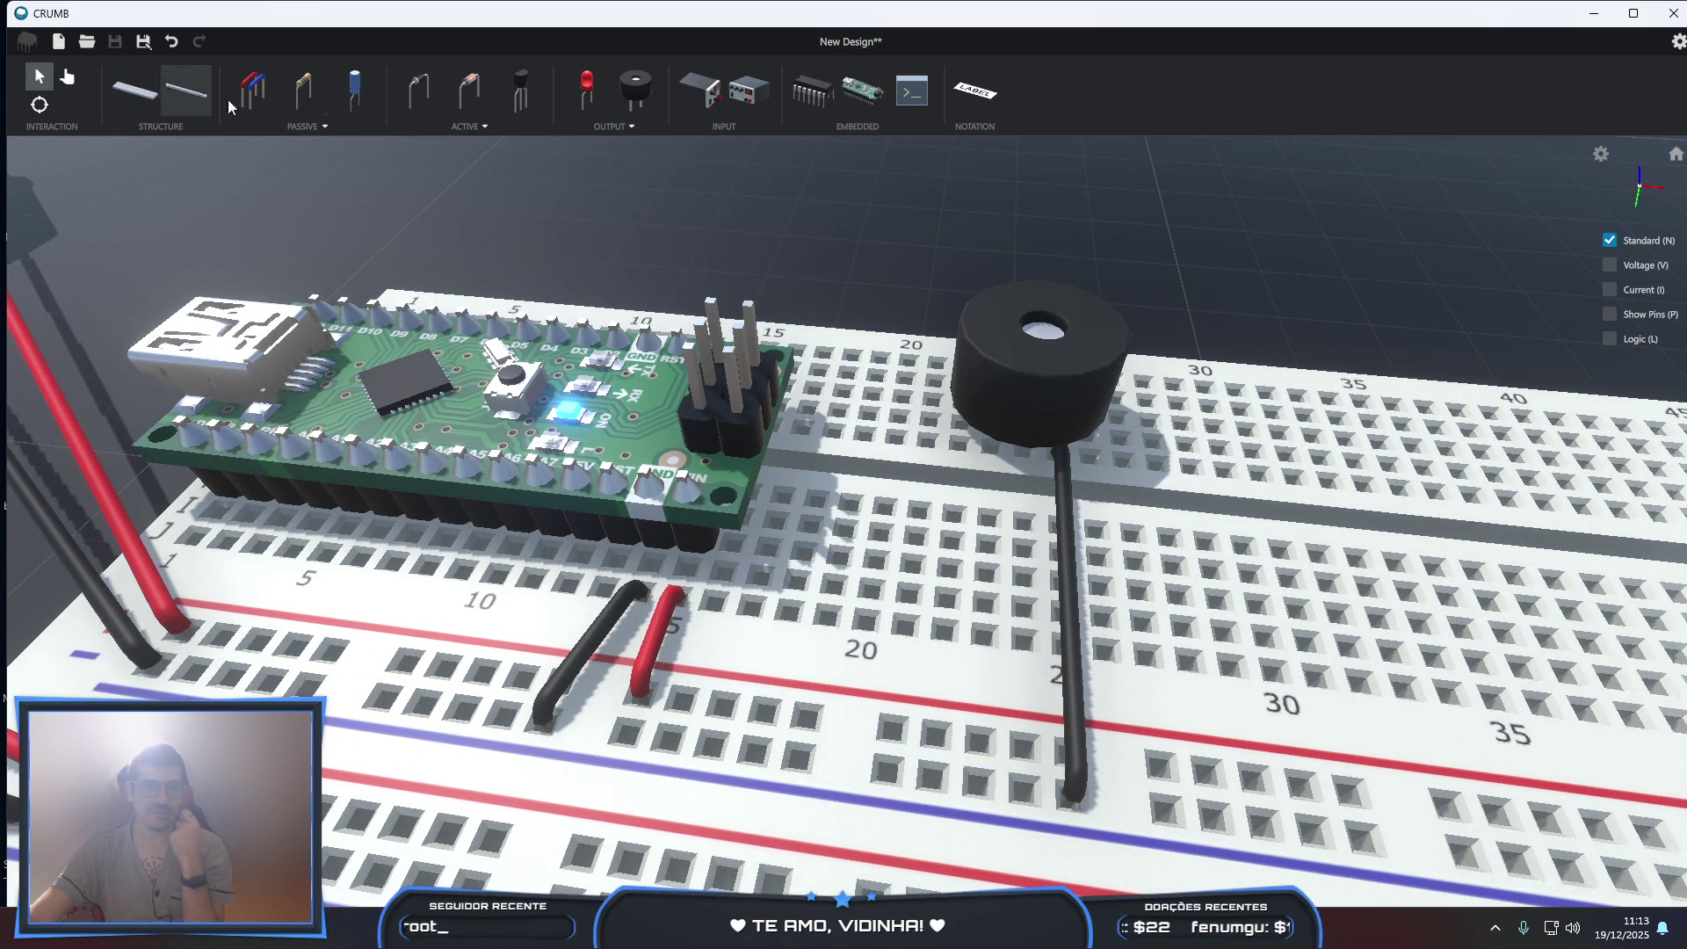
- Add a yellow jumper from the buzzer's left lead to the breadboard hole below
{"action": "left_click", "coordinate": [252, 90]}
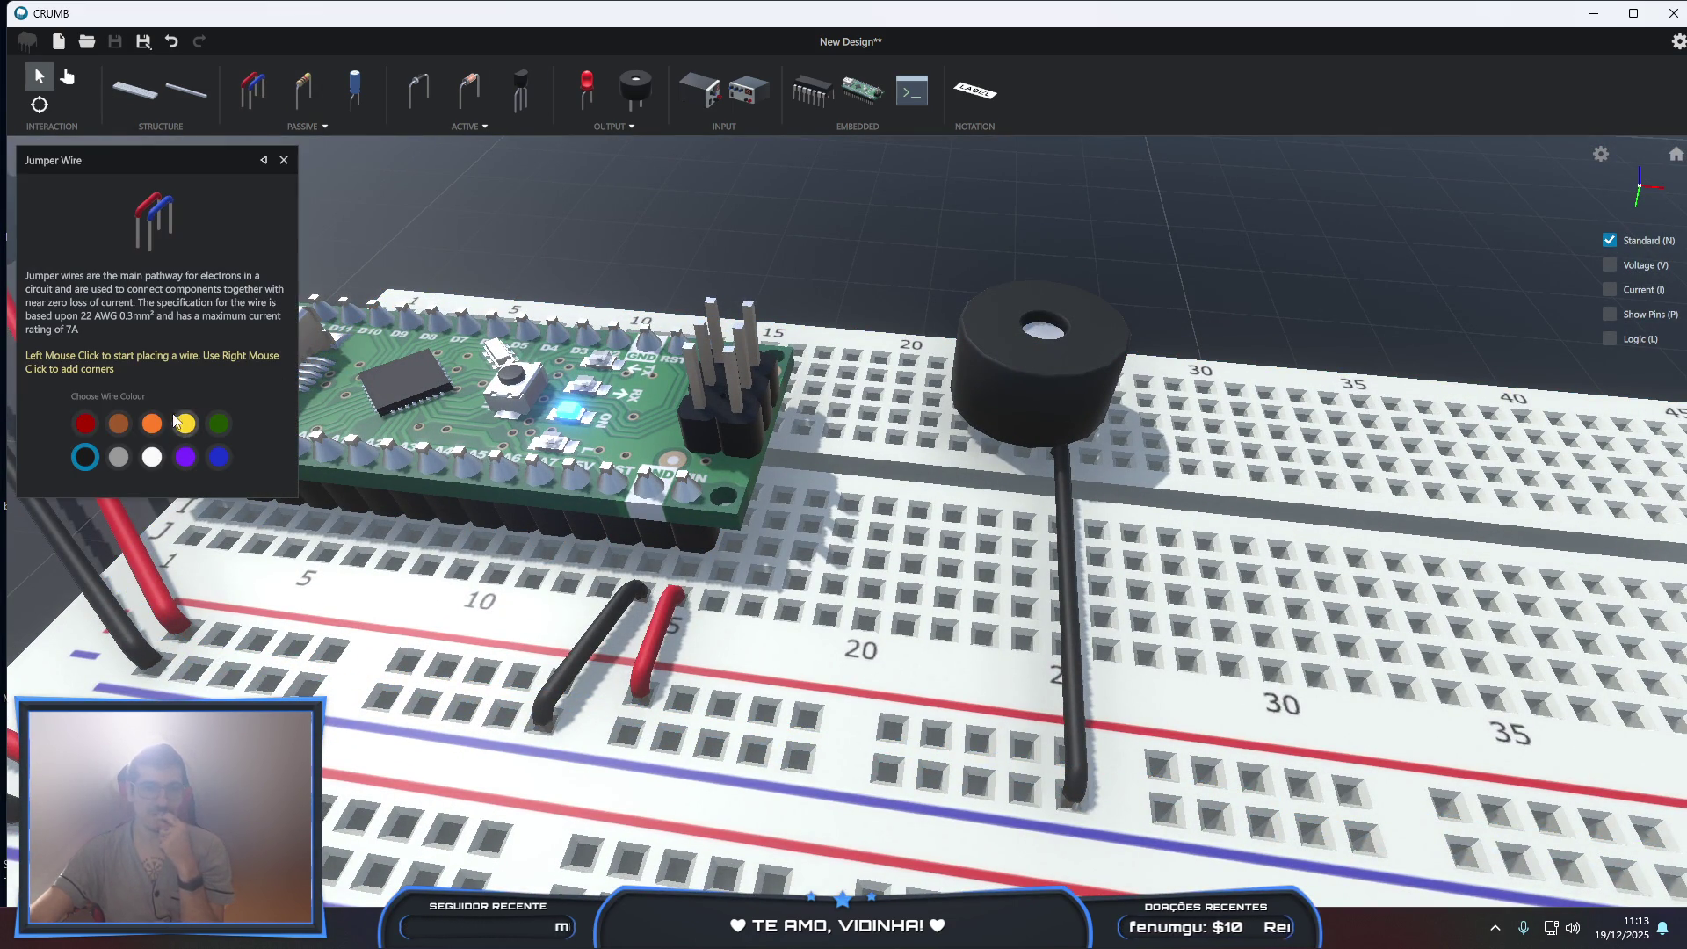
{"action": "right_click_drag", "start_coordinate": [754, 561], "coordinate": [971, 489]}
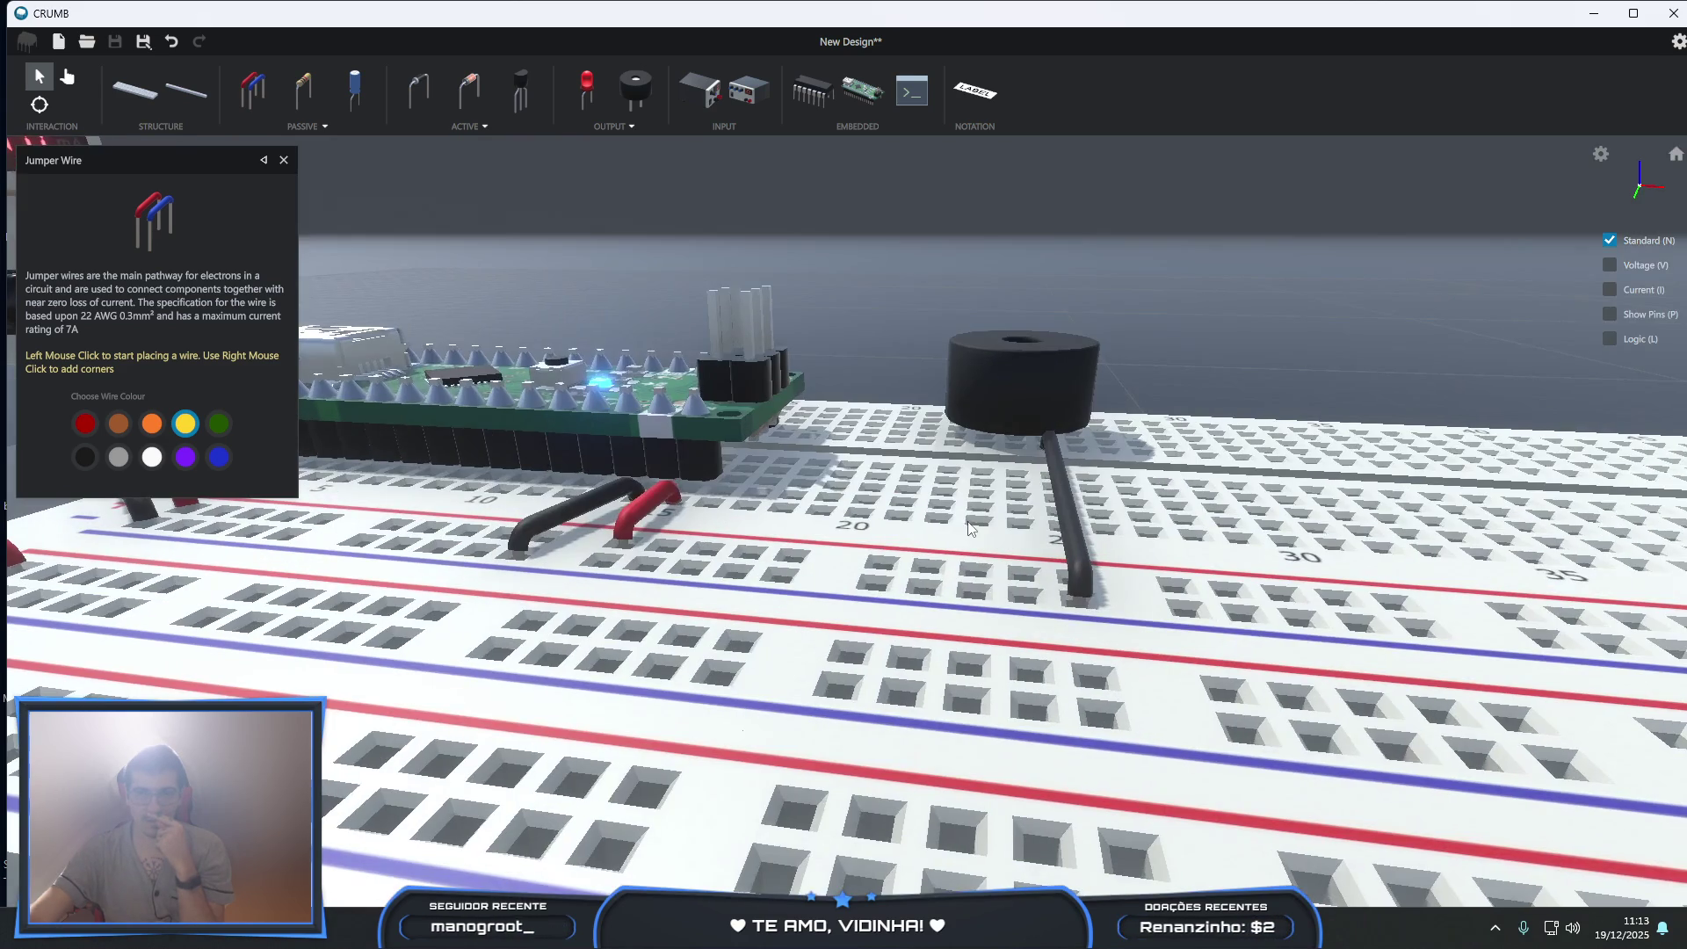
{"action": "left_click", "coordinate": [984, 469]}
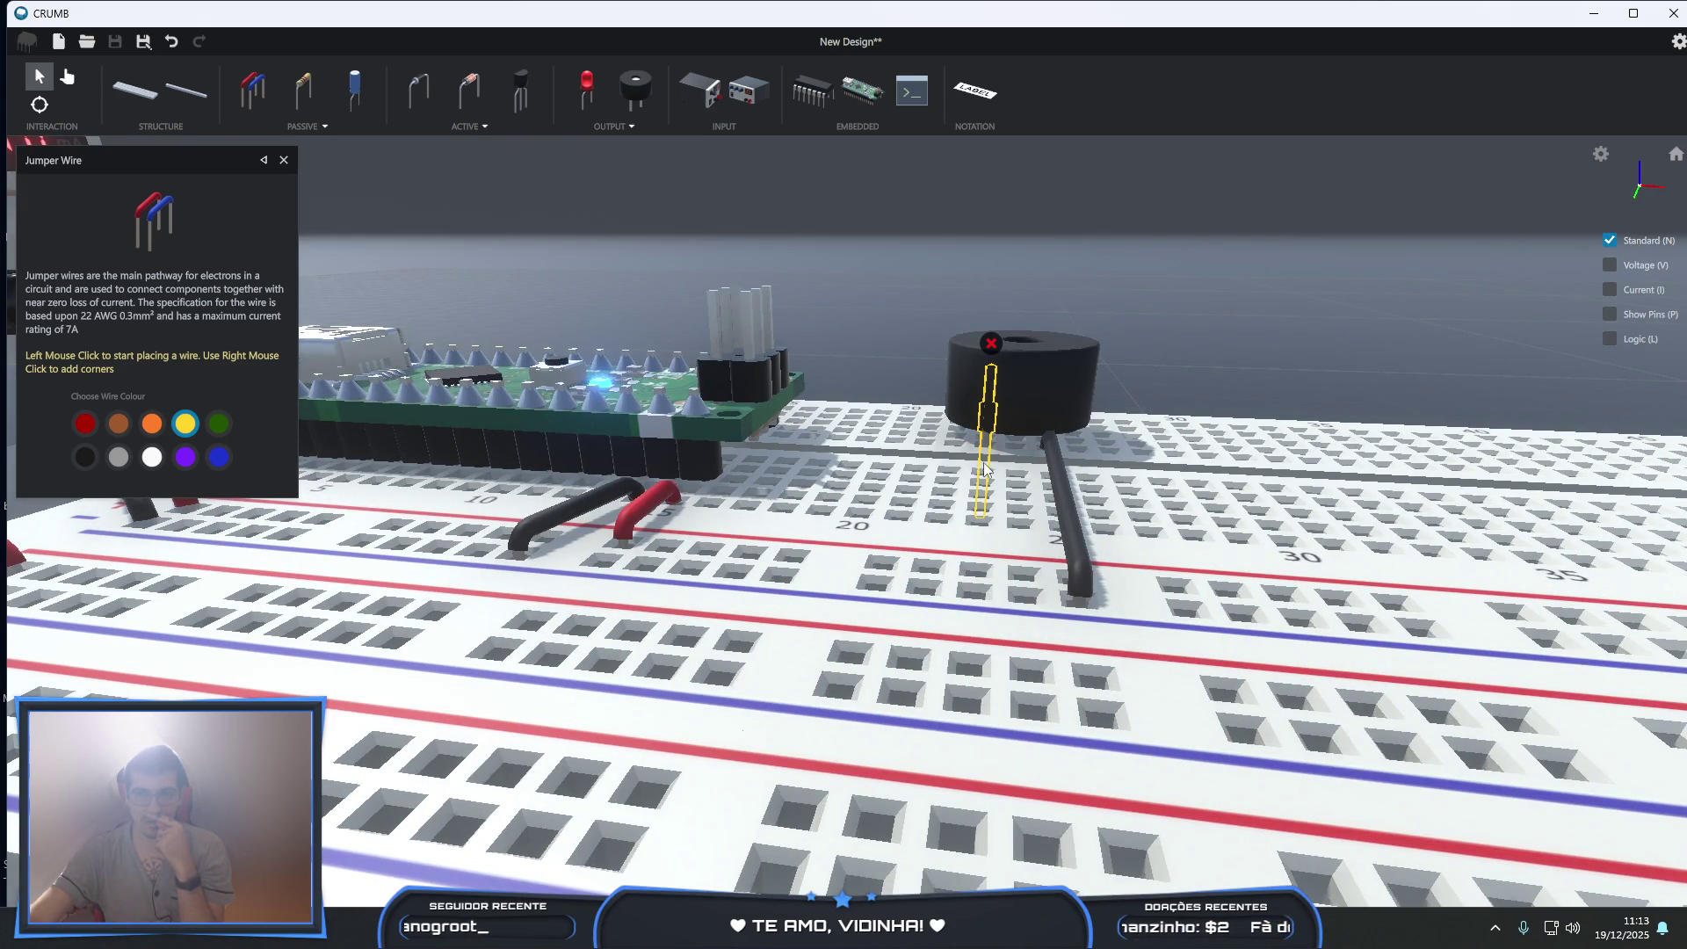
{"action": "left_click", "coordinate": [980, 575]}
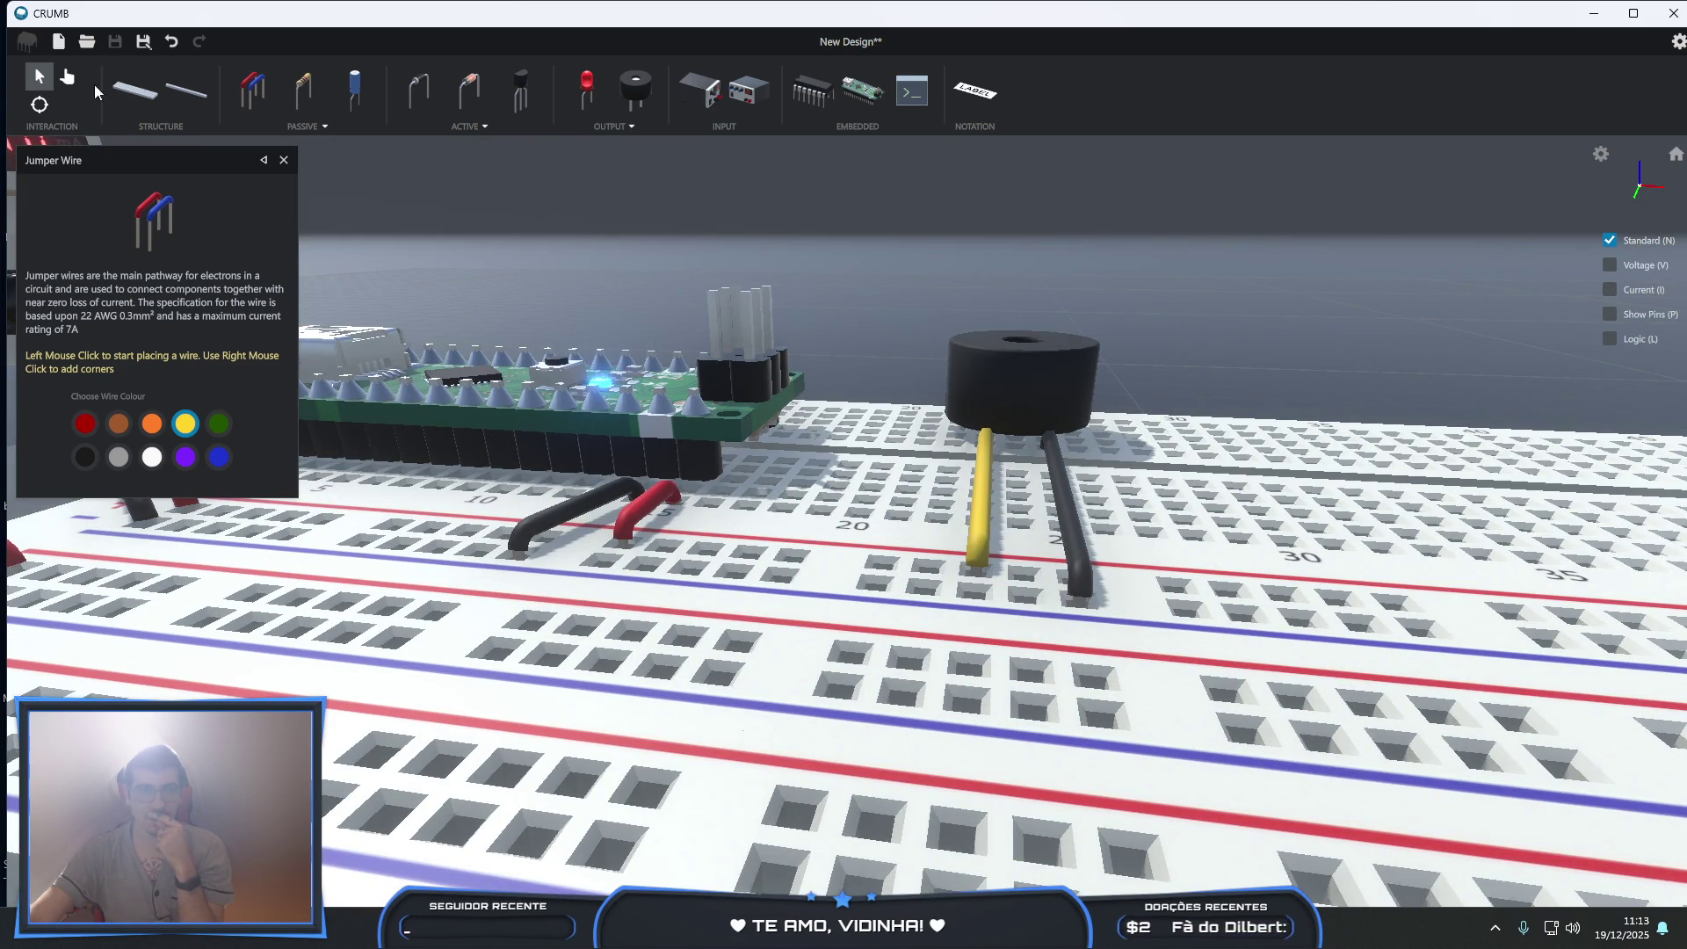
{"action": "left_click", "coordinate": [69, 79]}
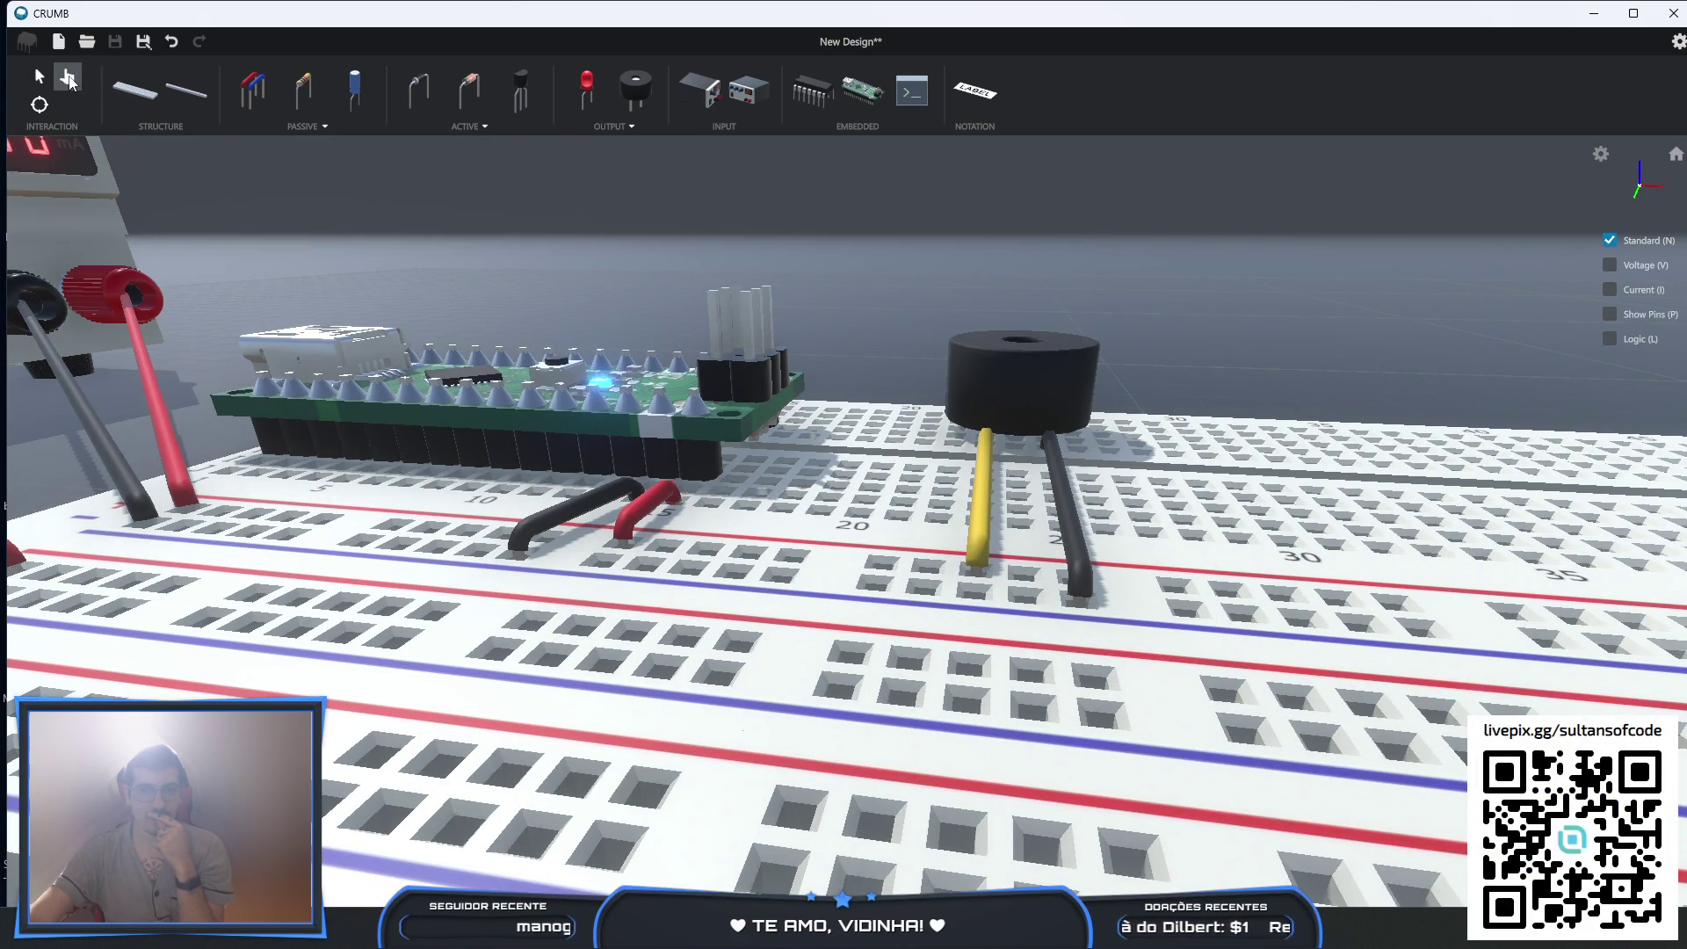
- Orbit and zoom around the board, then select the buzzer
{"action": "mouse_move", "coordinate": [492, 562]}
{"action": "right_mouse_down"}
{"action": "mouse_move", "coordinate": [492, 492]}
{"action": "mouse_move", "coordinate": [492, 532]}
{"action": "right_mouse_up"}
{"action": "scroll", "coordinate": [492, 532], "scroll_direction": "down", "scroll_amount": 3}
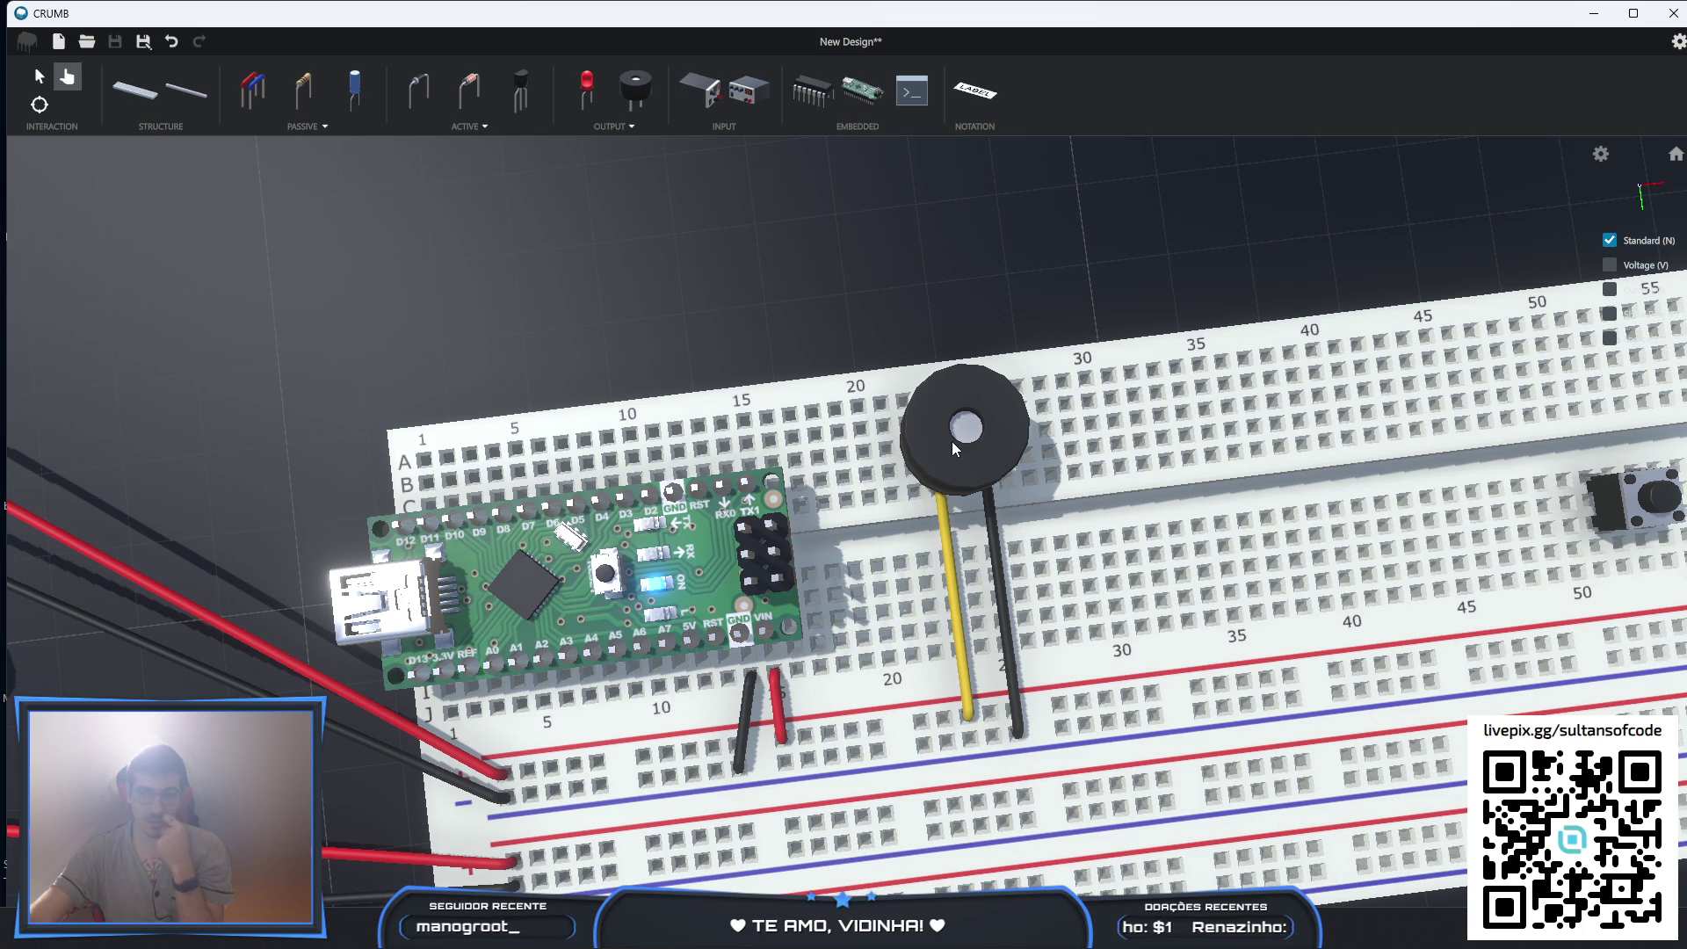
{"action": "scroll", "coordinate": [954, 446], "scroll_direction": "down", "scroll_amount": 2}
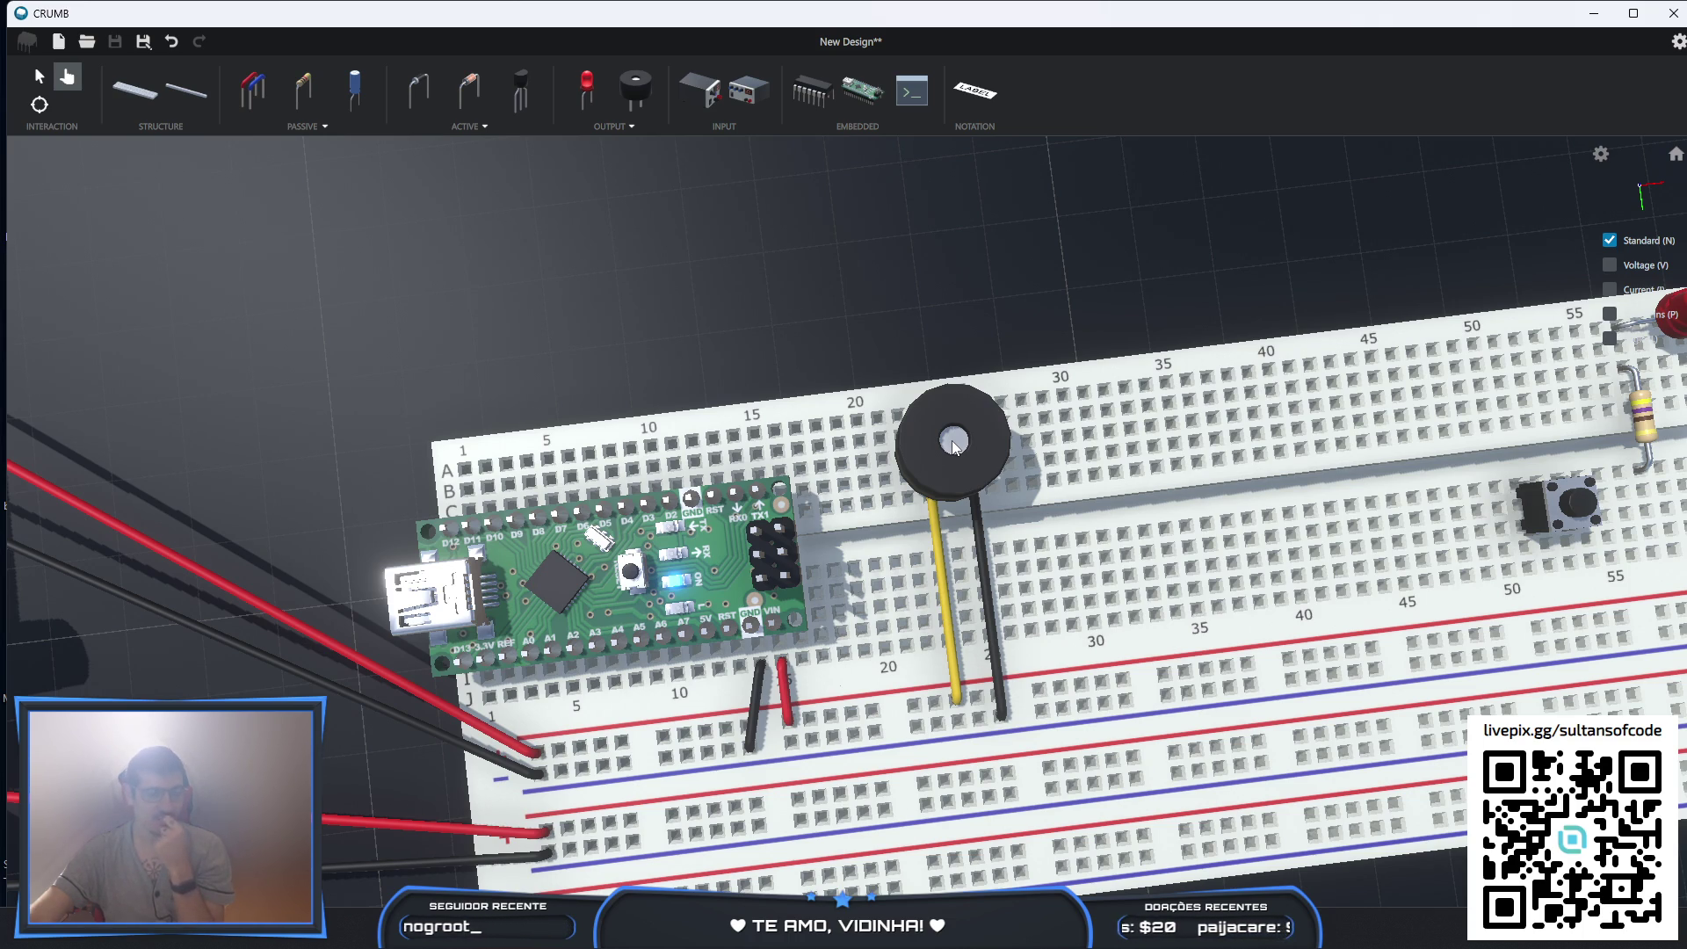
{"action": "mouse_move", "coordinate": [927, 493]}
{"action": "right_mouse_down"}
{"action": "mouse_move", "coordinate": [973, 587]}
{"action": "mouse_move", "coordinate": [961, 718]}
{"action": "right_mouse_up"}
{"action": "mouse_move", "coordinate": [868, 696]}
{"action": "right_mouse_down"}
{"action": "mouse_move", "coordinate": [834, 601]}
{"action": "mouse_move", "coordinate": [830, 451]}
{"action": "mouse_move", "coordinate": [790, 492]}
{"action": "mouse_move", "coordinate": [591, 603]}
{"action": "mouse_move", "coordinate": [893, 604]}
{"action": "mouse_move", "coordinate": [879, 636]}
{"action": "right_mouse_up"}
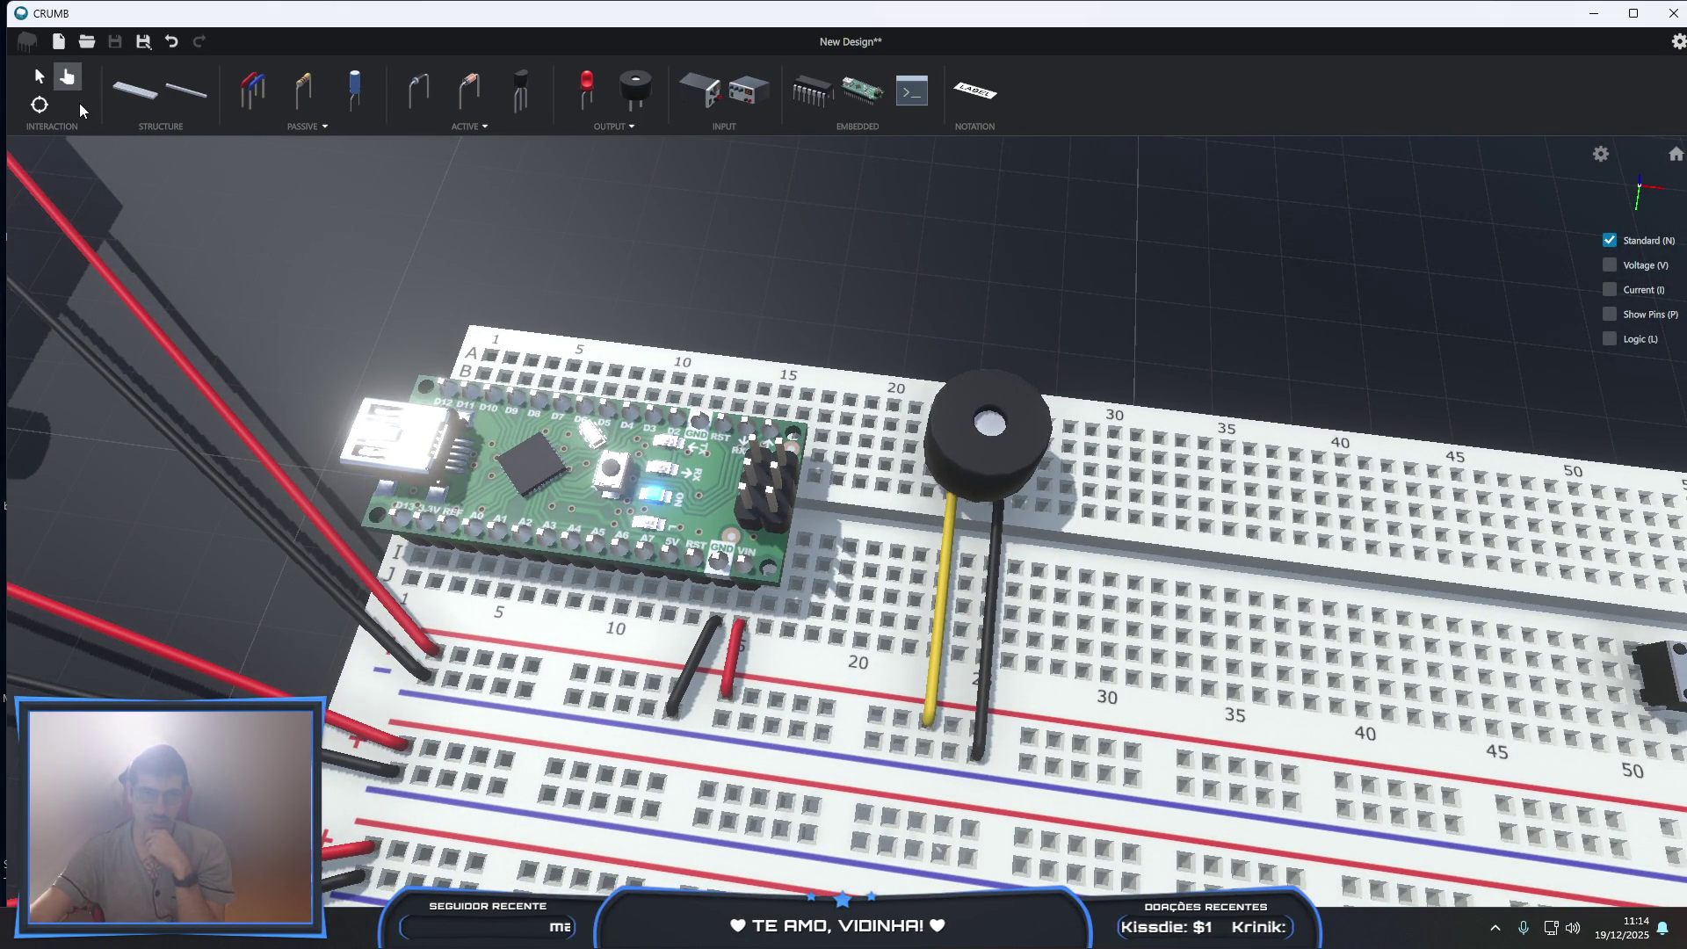
{"action": "left_click", "coordinate": [39, 76]}
- Delete the passive buzzer and add an Active-type buzzer over the yellow and black wires
{"action": "left_click", "coordinate": [1048, 431]}
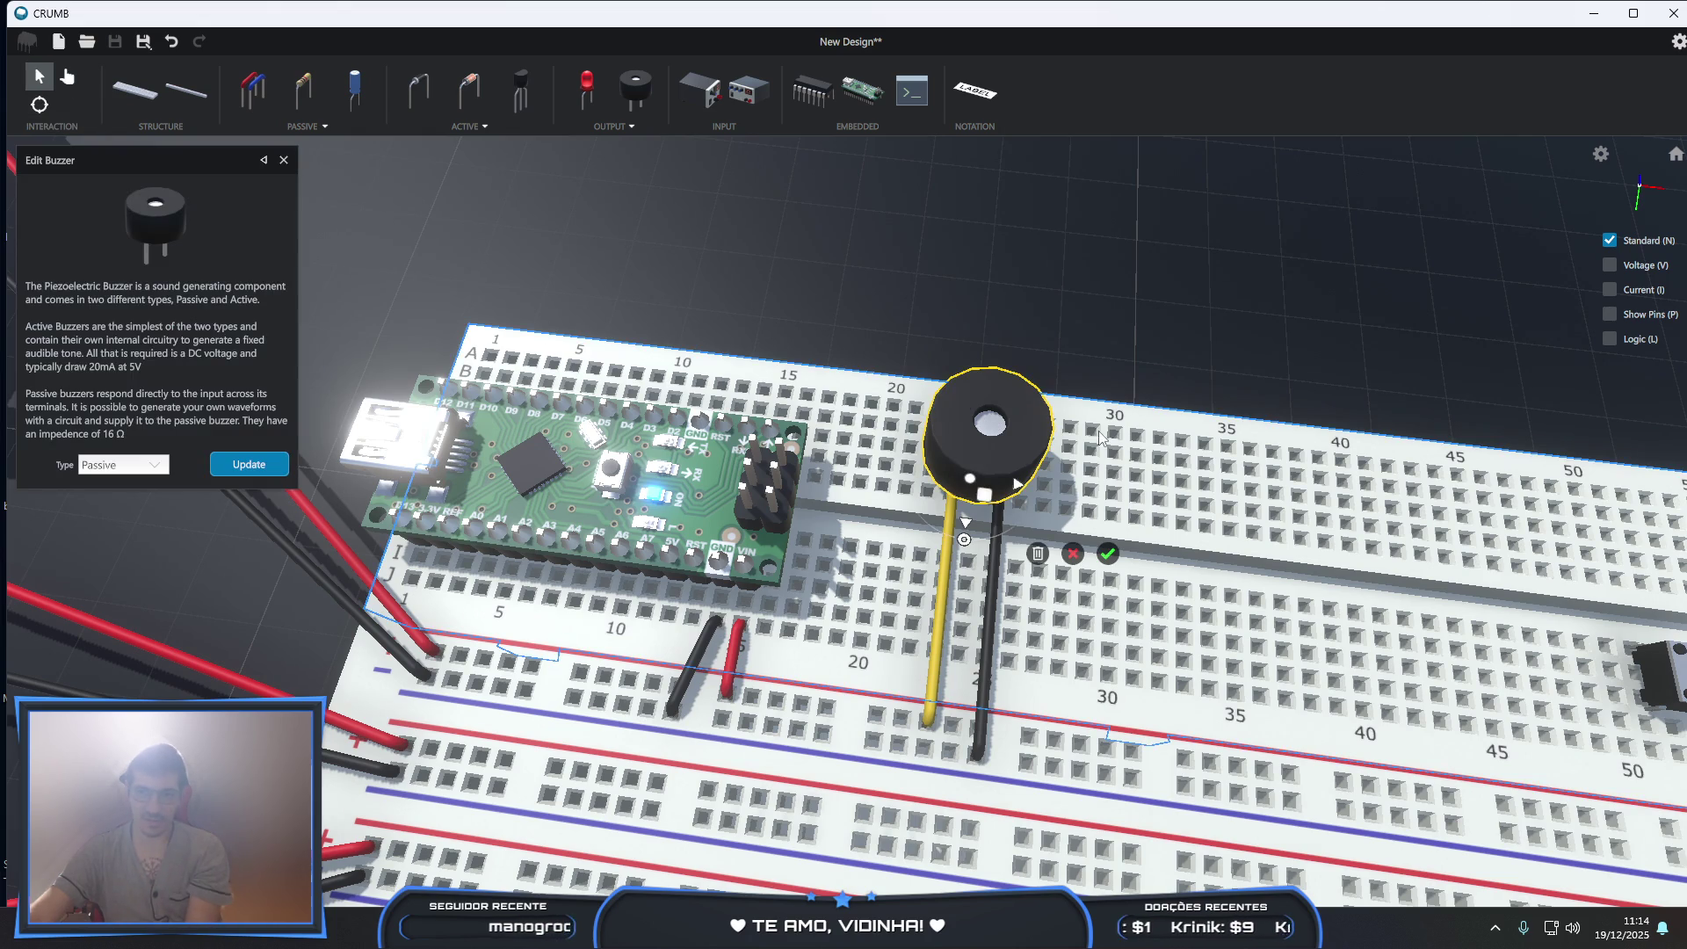
{"action": "left_click", "coordinate": [1037, 553]}
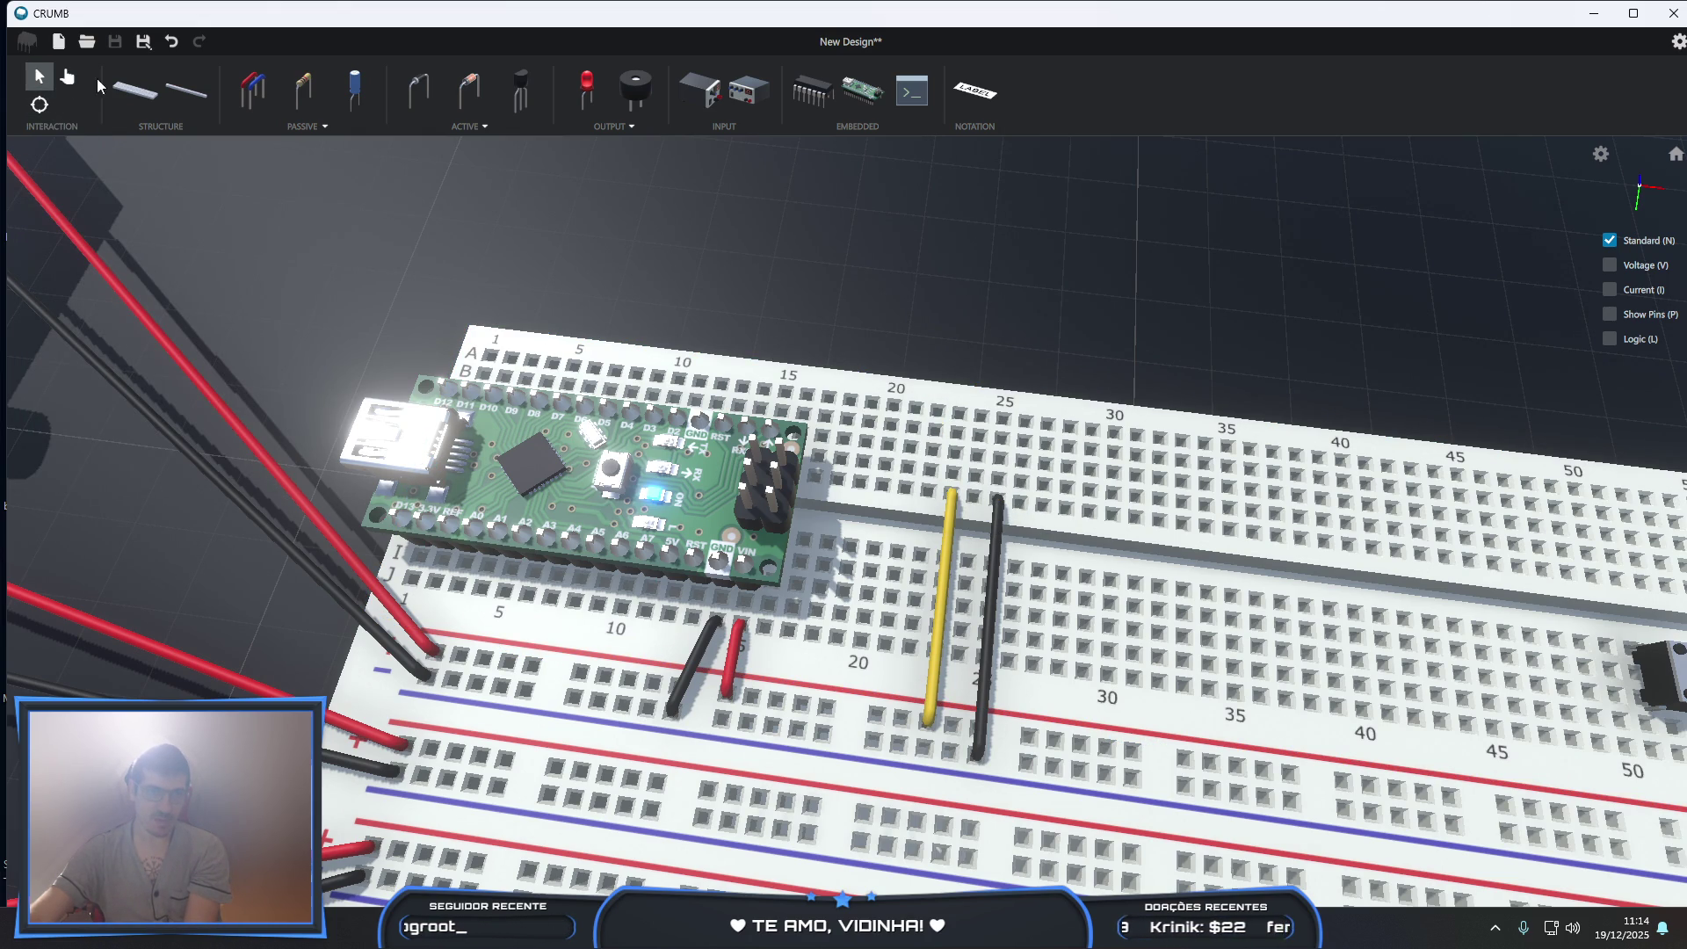
{"action": "left_click", "coordinate": [636, 89]}
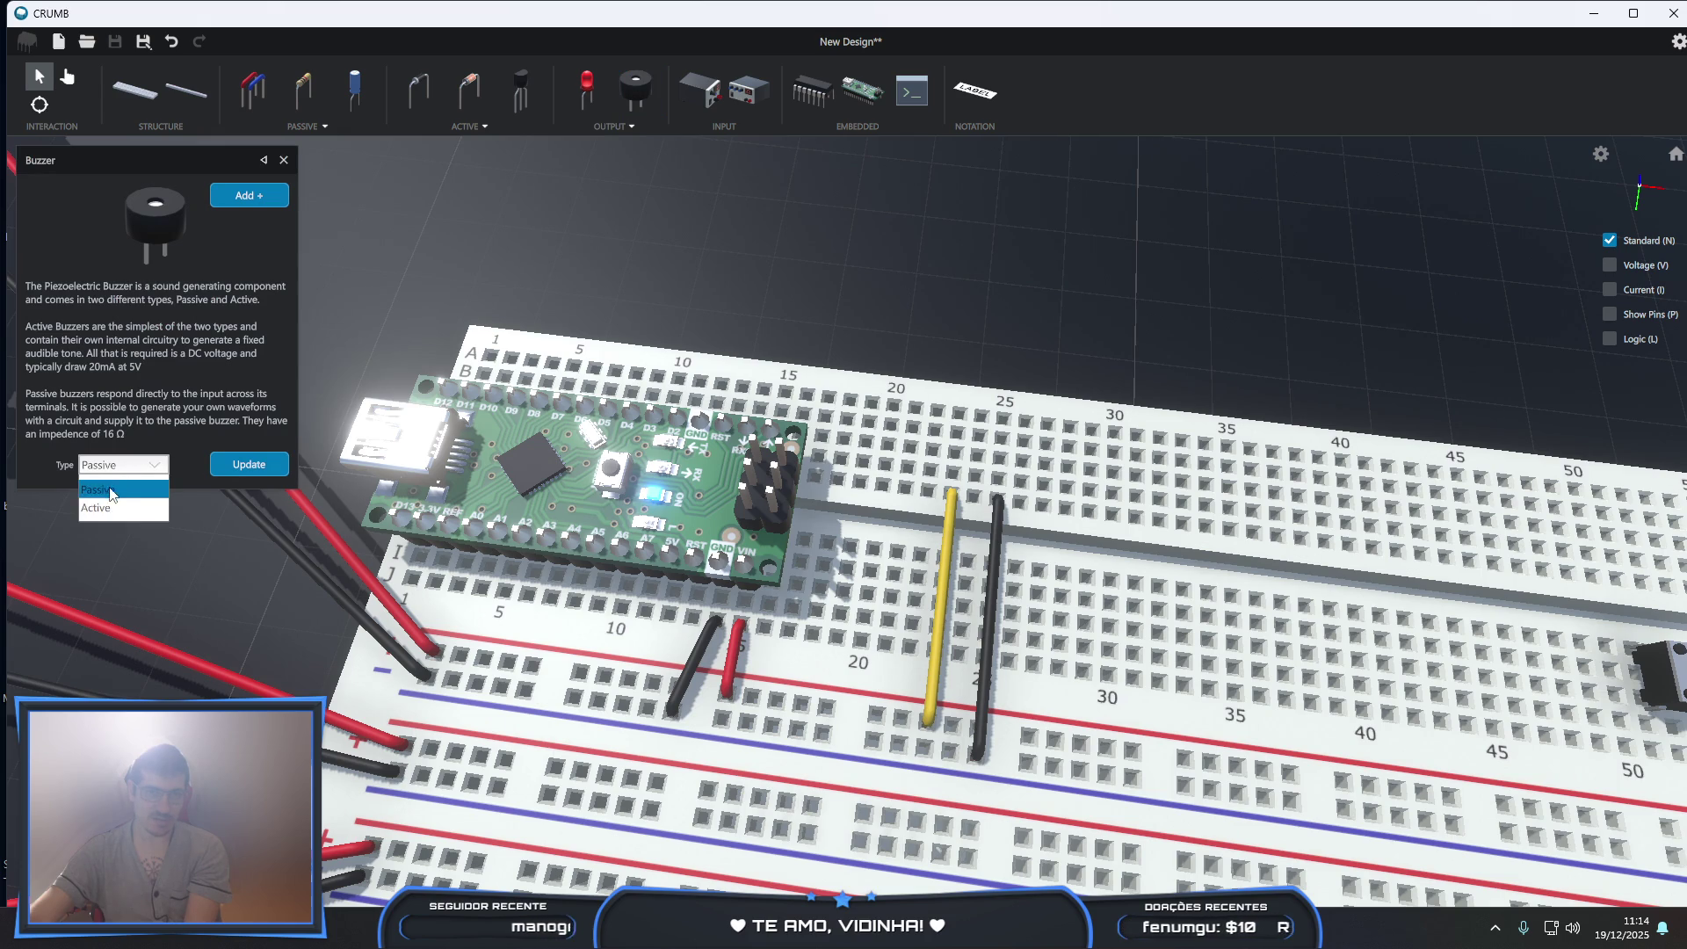
{"action": "left_click", "coordinate": [97, 507]}
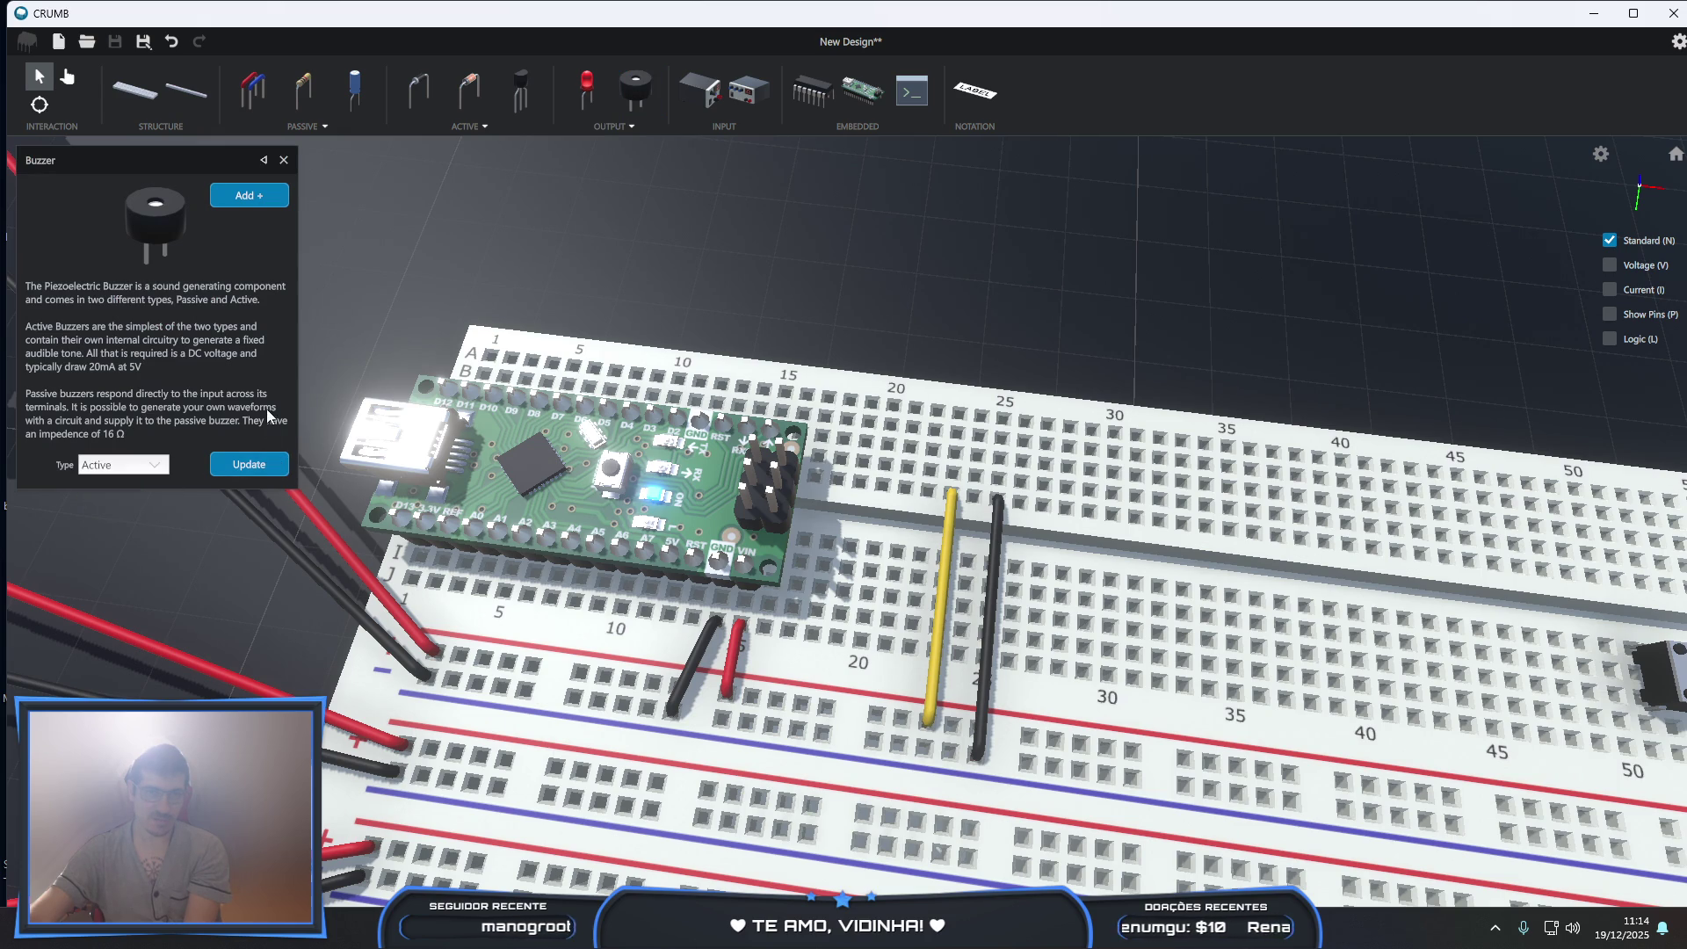
{"action": "left_click", "coordinate": [263, 194]}
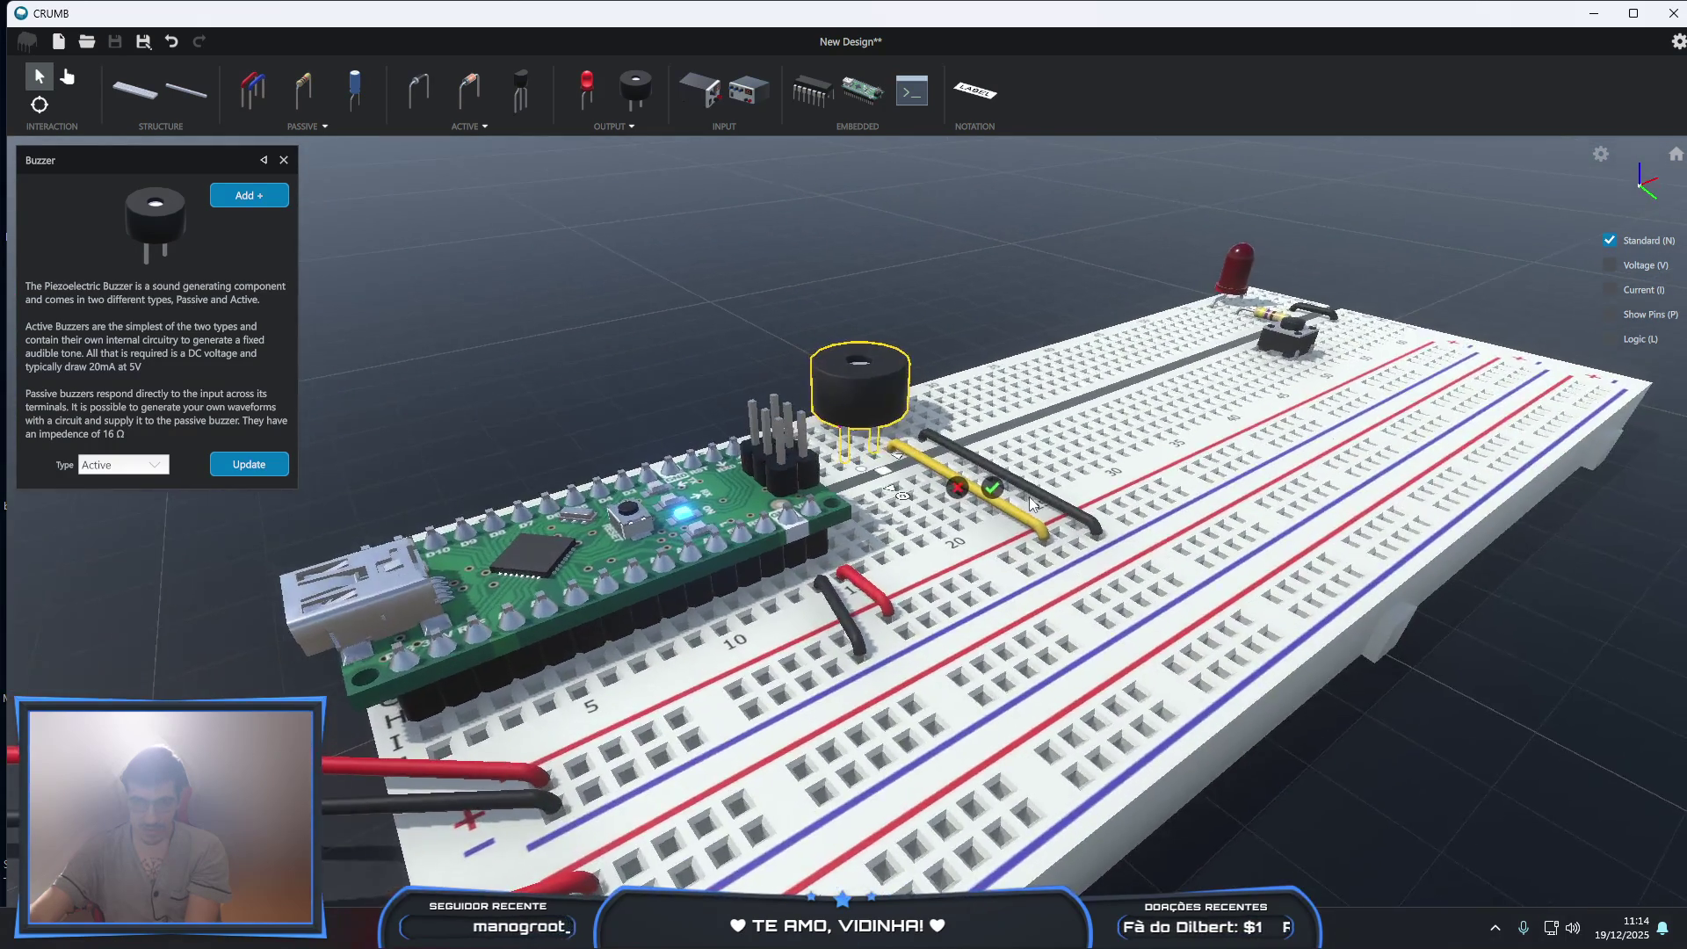
{"action": "scroll", "coordinate": [892, 517], "scroll_direction": "up", "scroll_amount": 5}
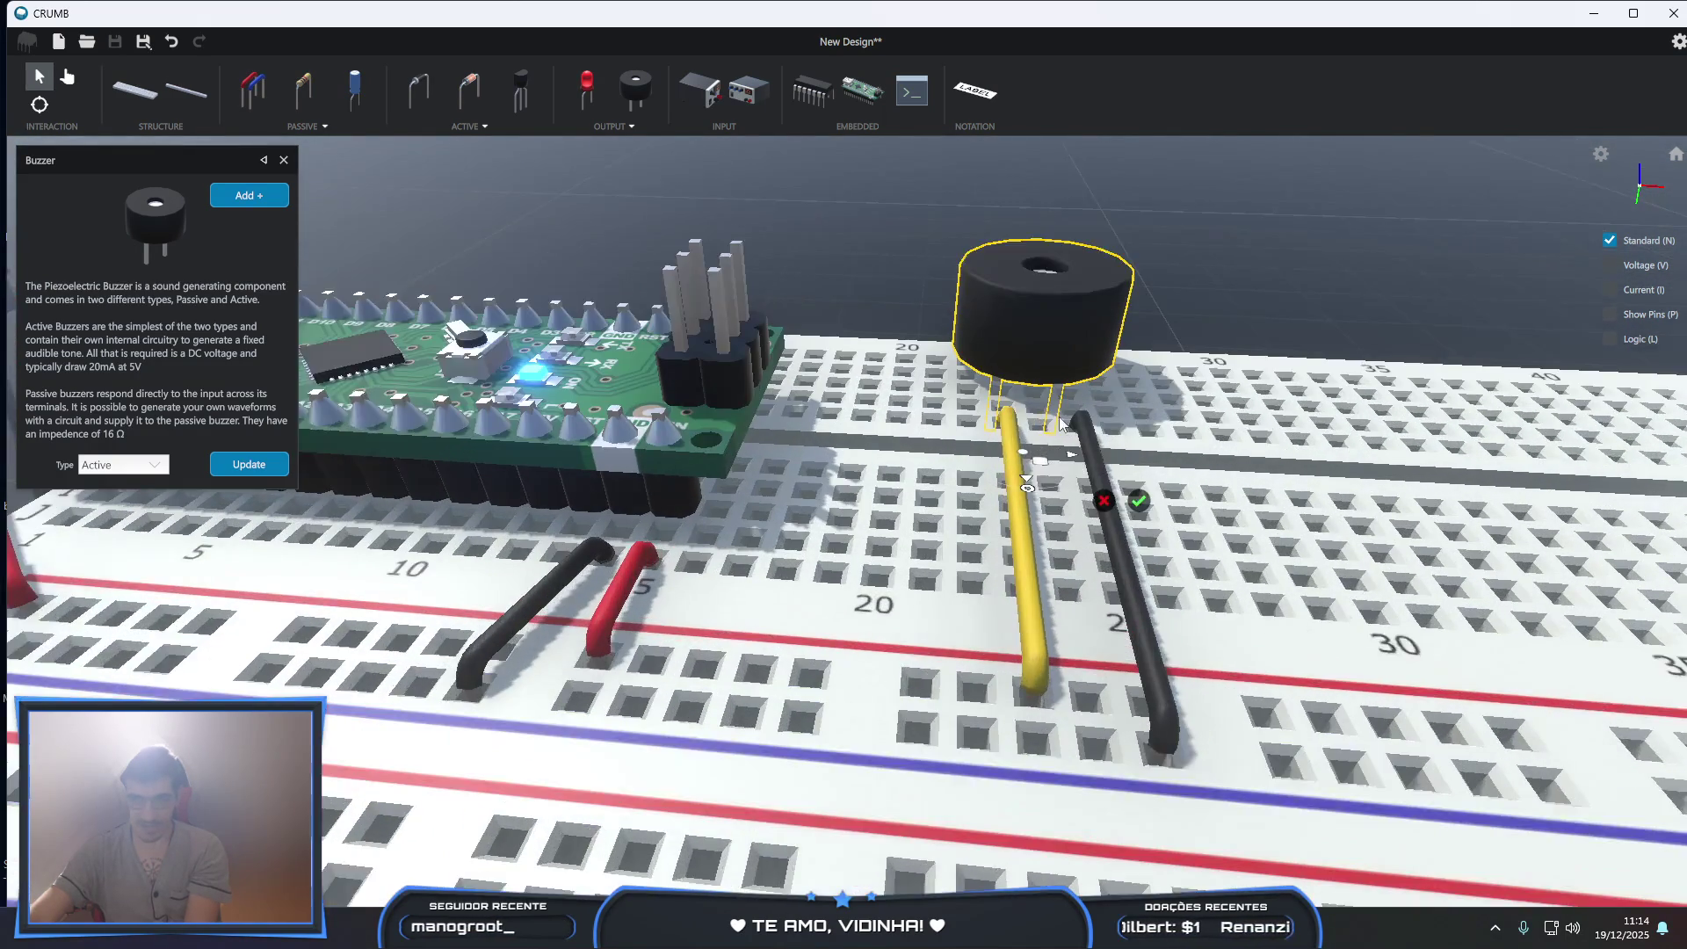
{"action": "scroll", "coordinate": [1095, 454], "scroll_direction": "down", "scroll_amount": 2}
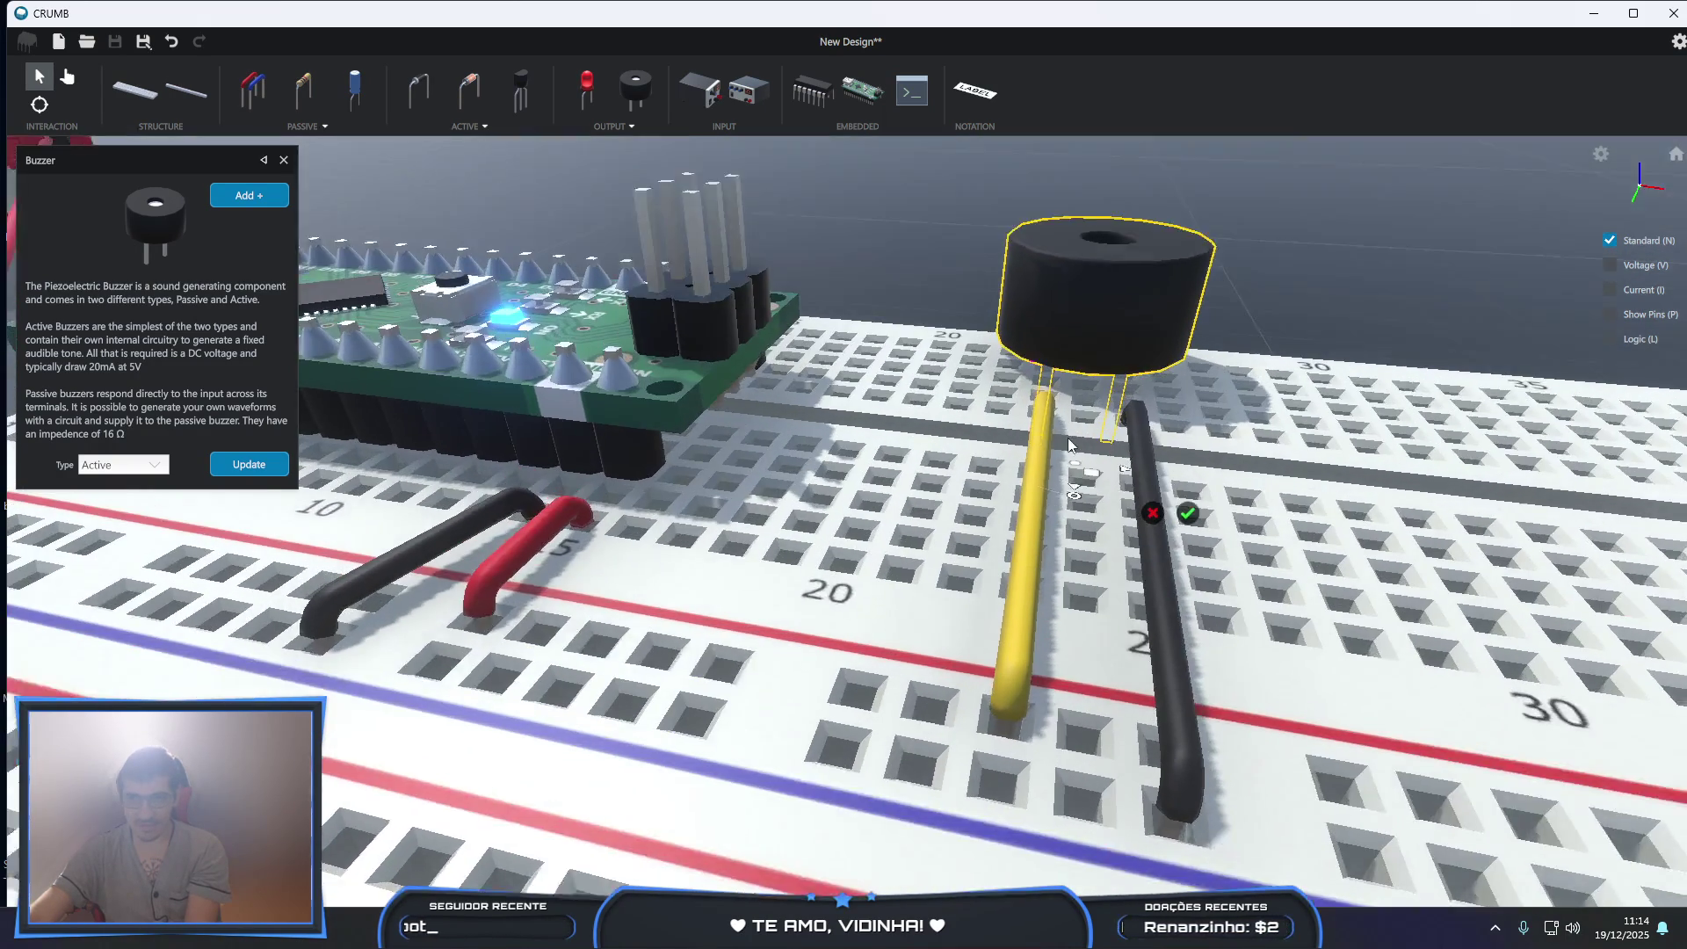
- Drop the active buzzer onto the yellow and black wire leads and confirm its placement
{"action": "scroll", "coordinate": [1069, 448], "scroll_direction": "up", "scroll_amount": 1}
{"action": "left_click", "coordinate": [1190, 507]}
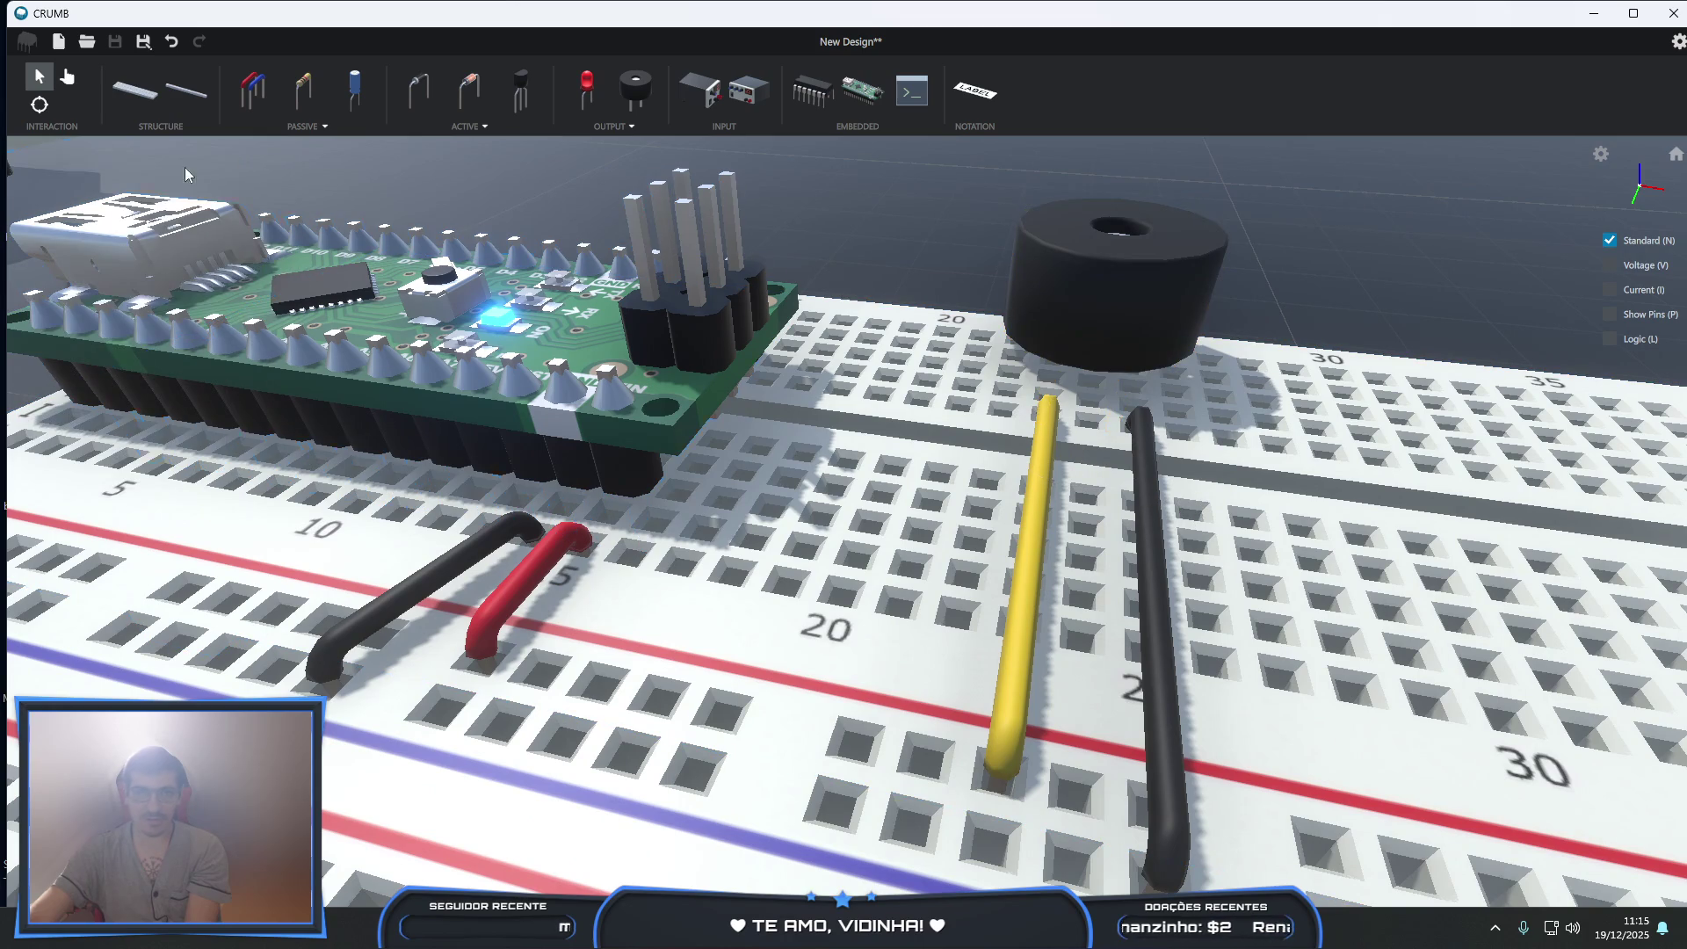
{"action": "left_click", "coordinate": [68, 79]}
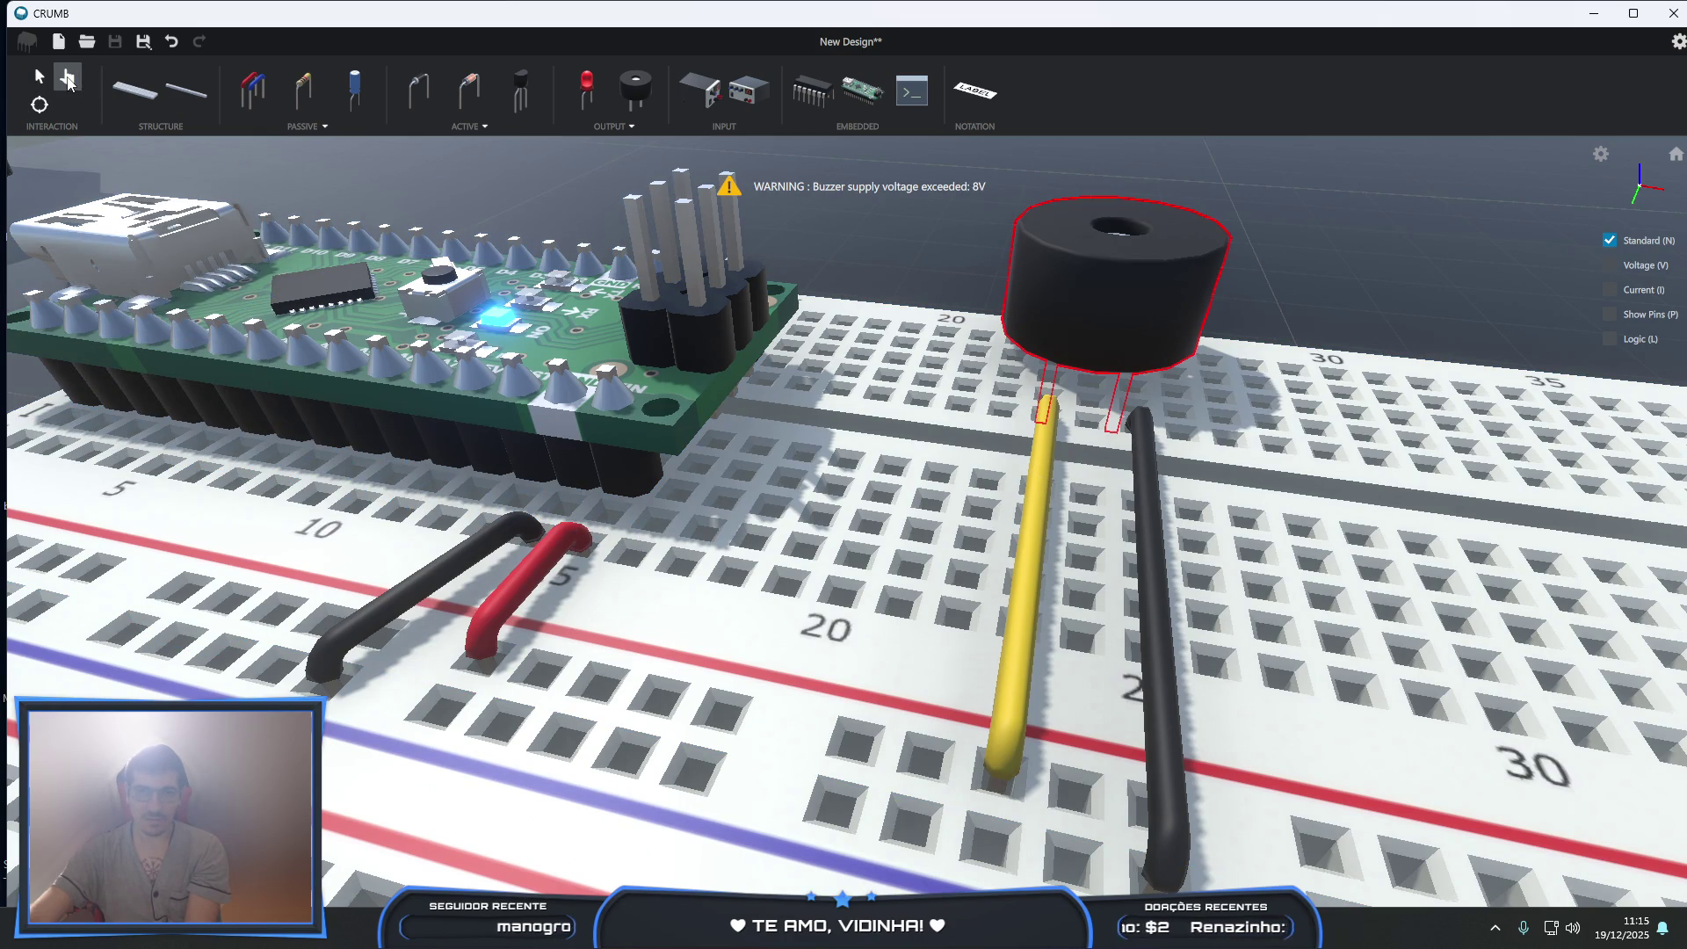
{"action": "scroll", "coordinate": [684, 362], "scroll_direction": "down", "scroll_amount": 3}
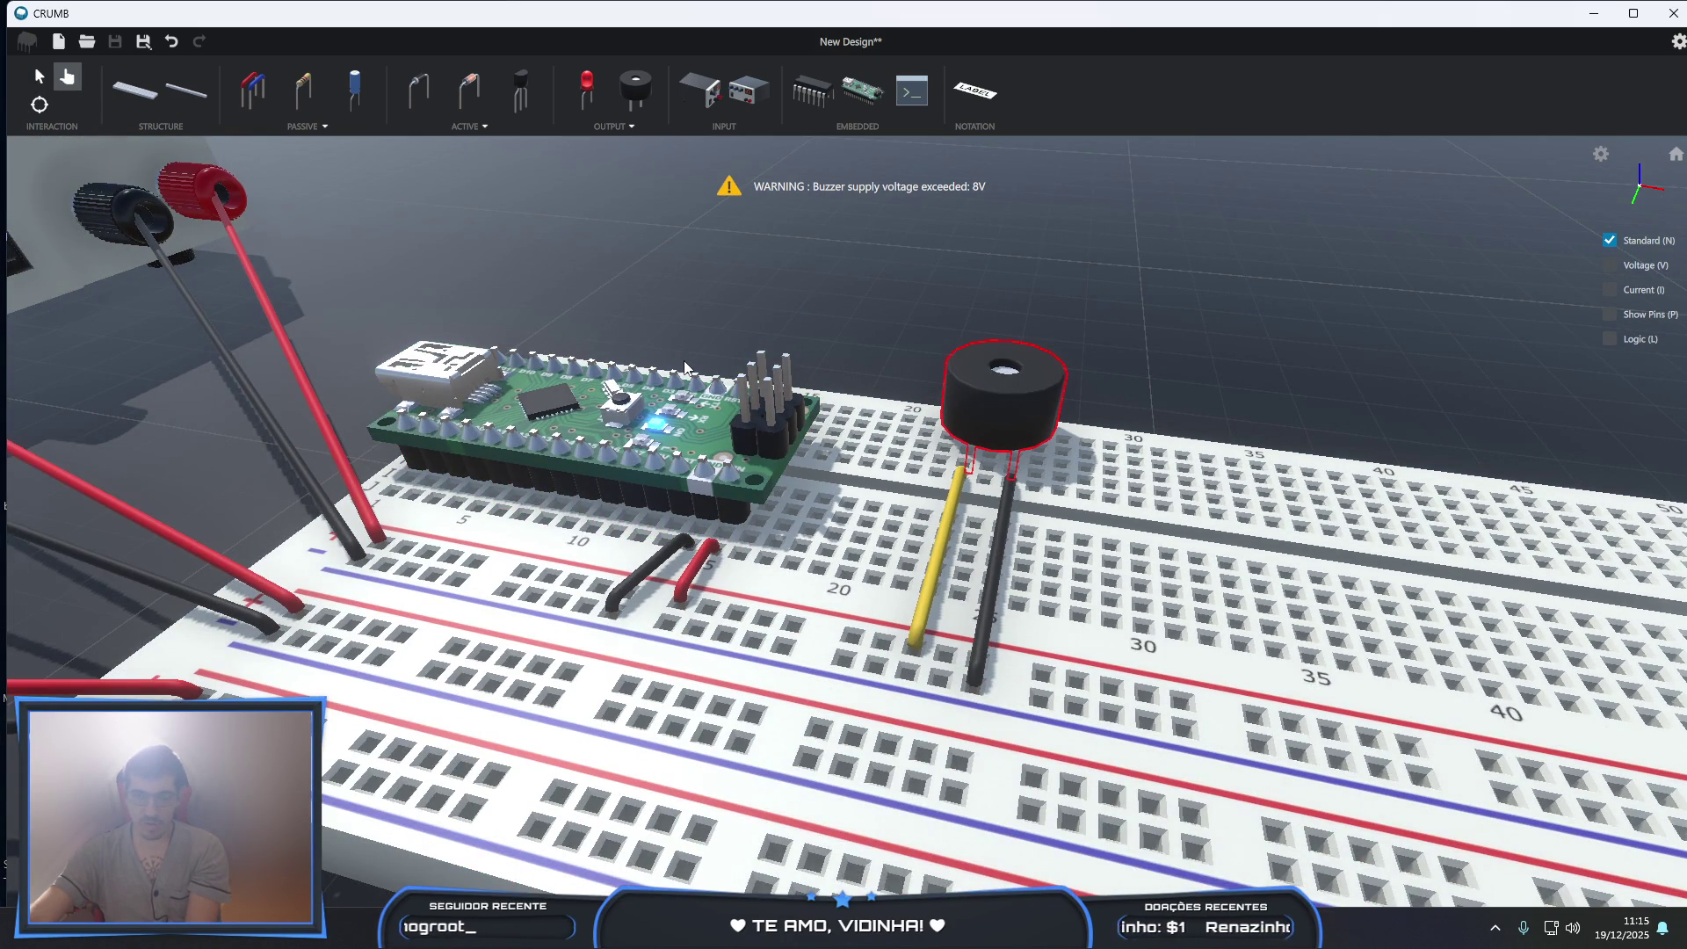
{"action": "scroll", "coordinate": [684, 362], "scroll_direction": "down", "scroll_amount": 2}
{"action": "scroll", "coordinate": [985, 439], "scroll_direction": "down", "scroll_amount": 1}
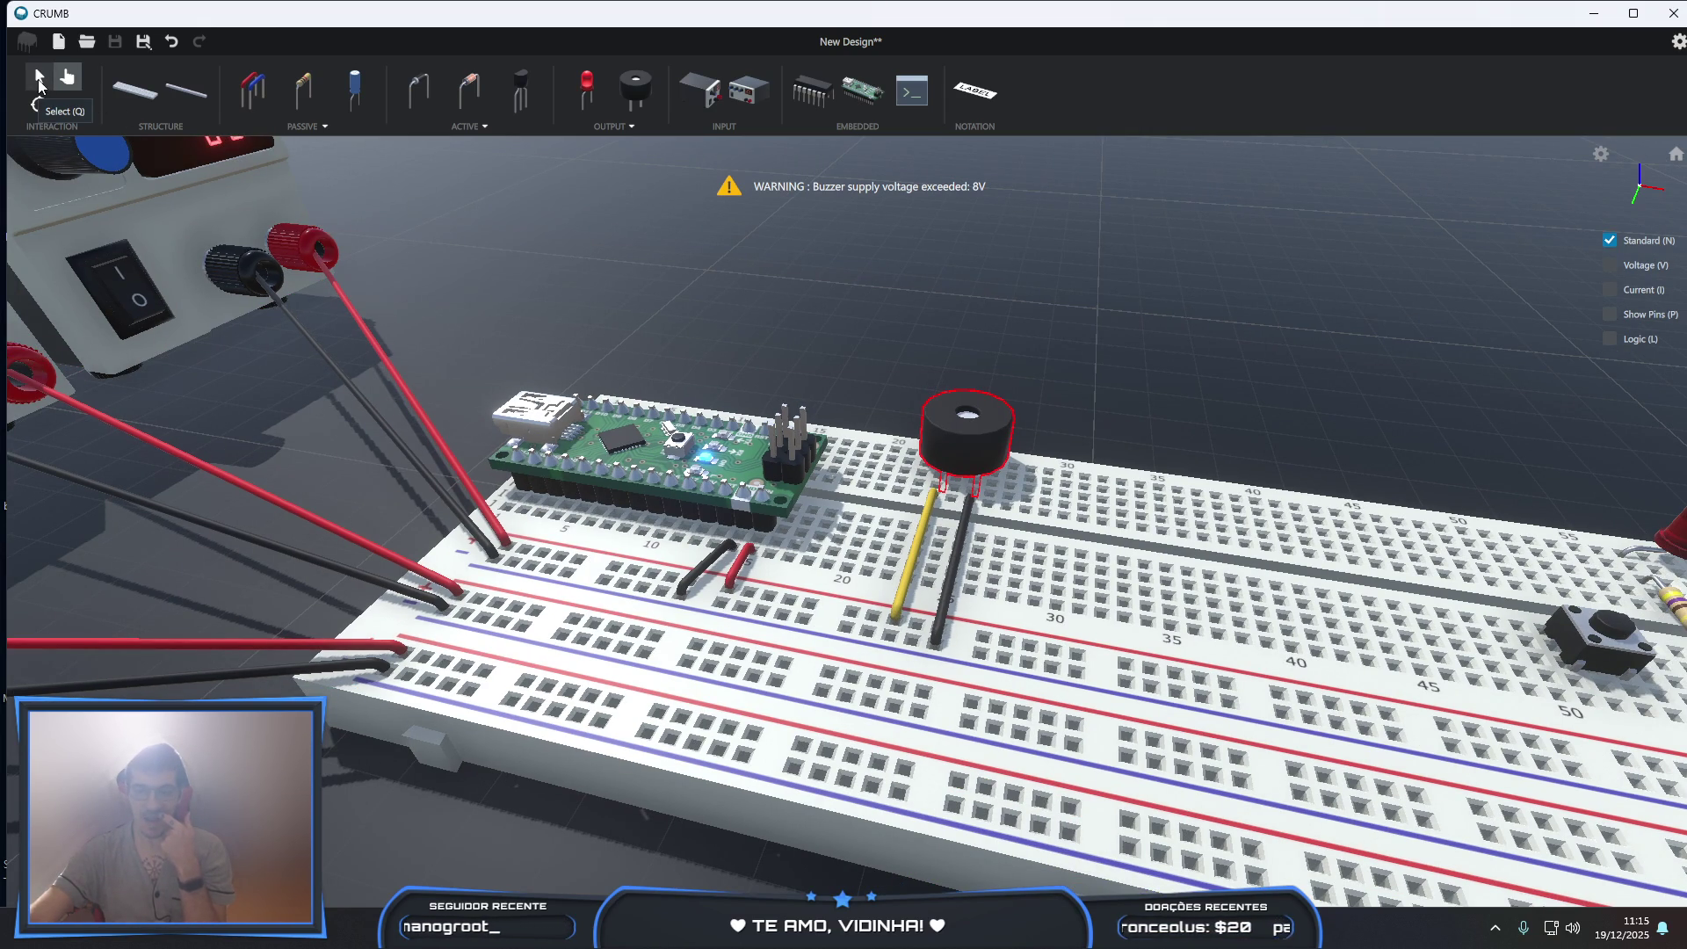
{"action": "scroll", "coordinate": [139, 264], "scroll_direction": "down", "scroll_amount": 5}
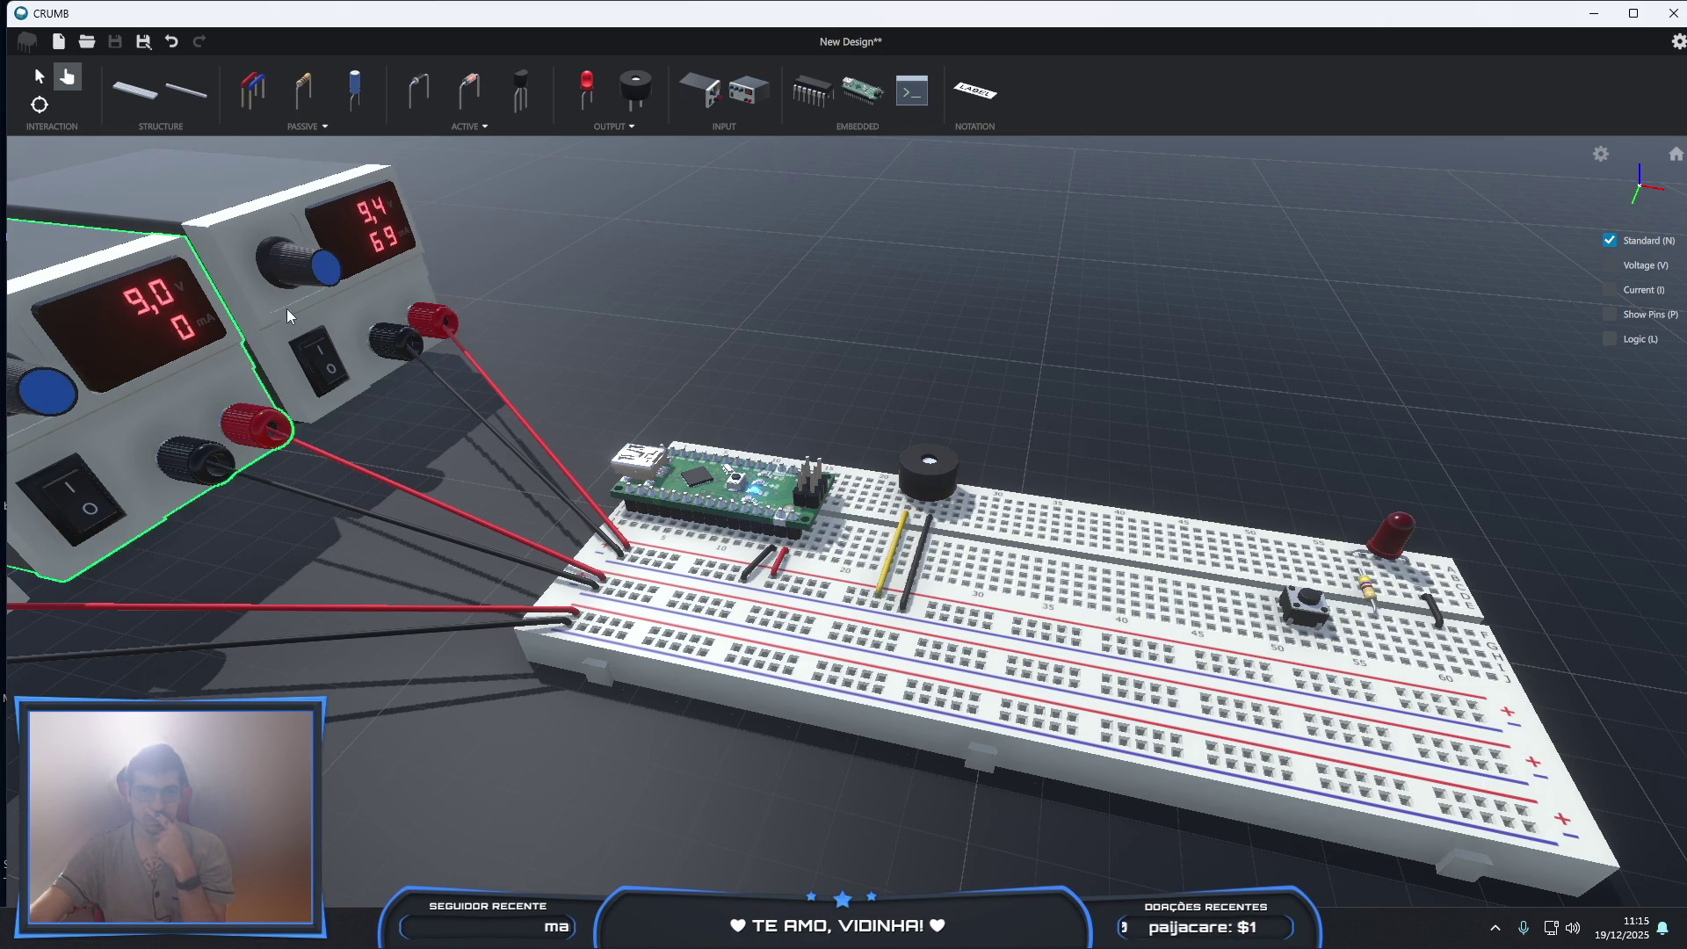
{"action": "scroll", "coordinate": [290, 273], "scroll_direction": "down", "scroll_amount": 2}
{"action": "scroll", "coordinate": [281, 299], "scroll_direction": "down", "scroll_amount": 3}
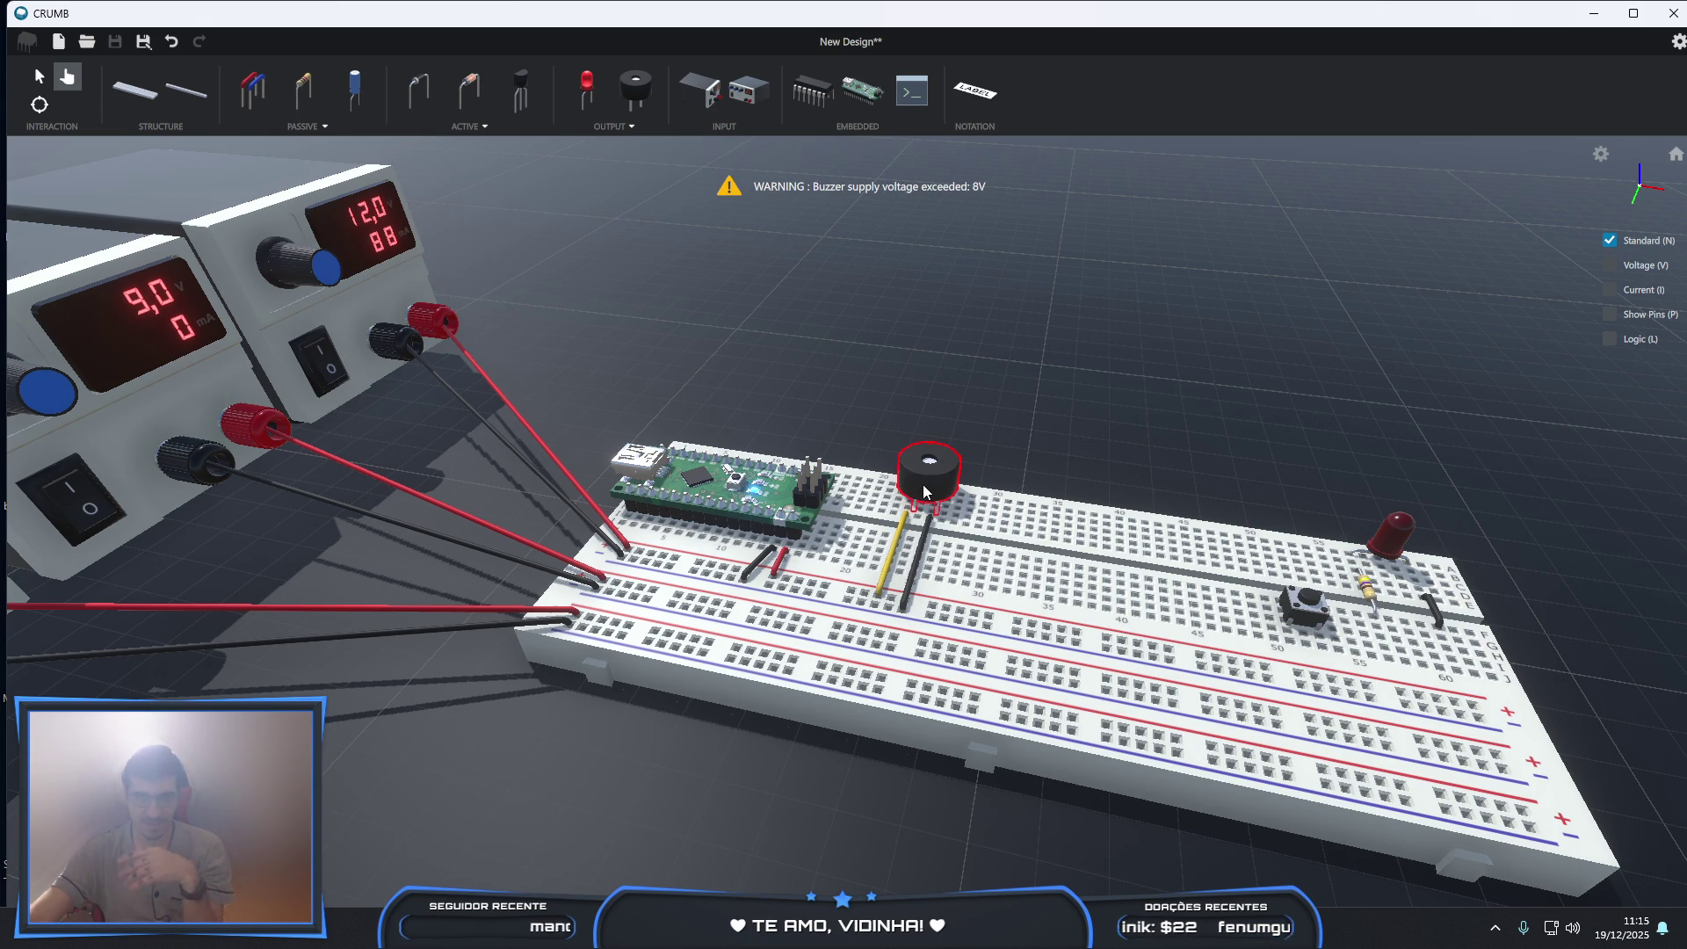
{"action": "scroll", "coordinate": [950, 390], "scroll_direction": "down", "scroll_amount": 3}
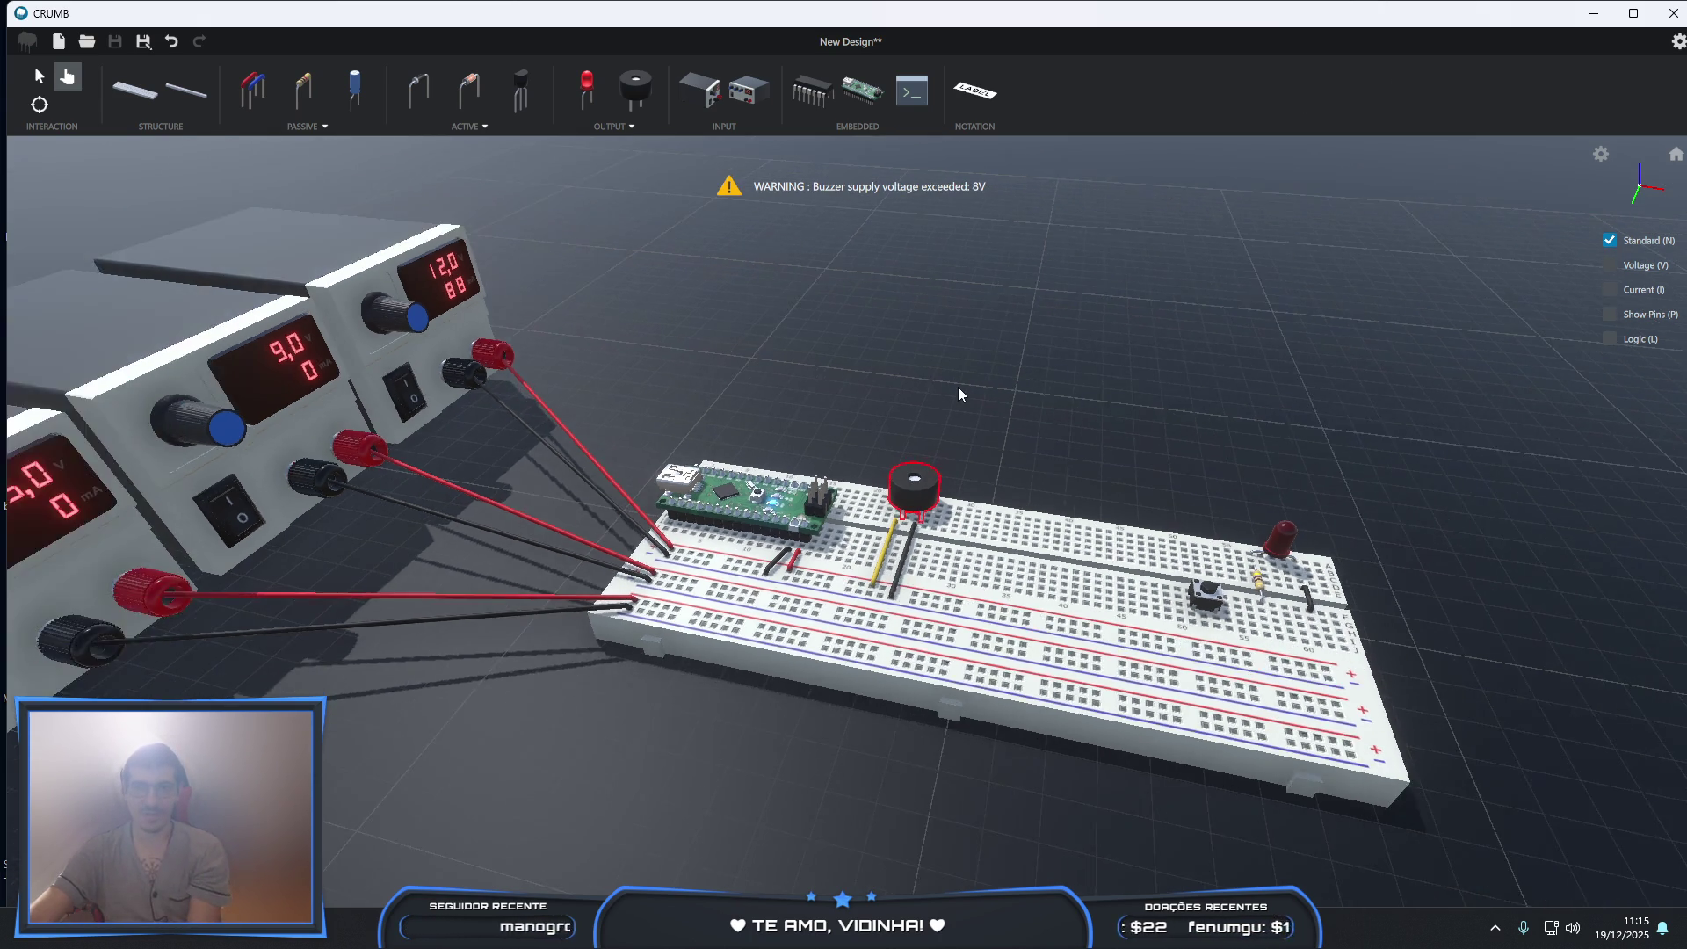
- Select the buzzer and delete it
{"action": "scroll", "coordinate": [958, 387], "scroll_direction": "up", "scroll_amount": 5}
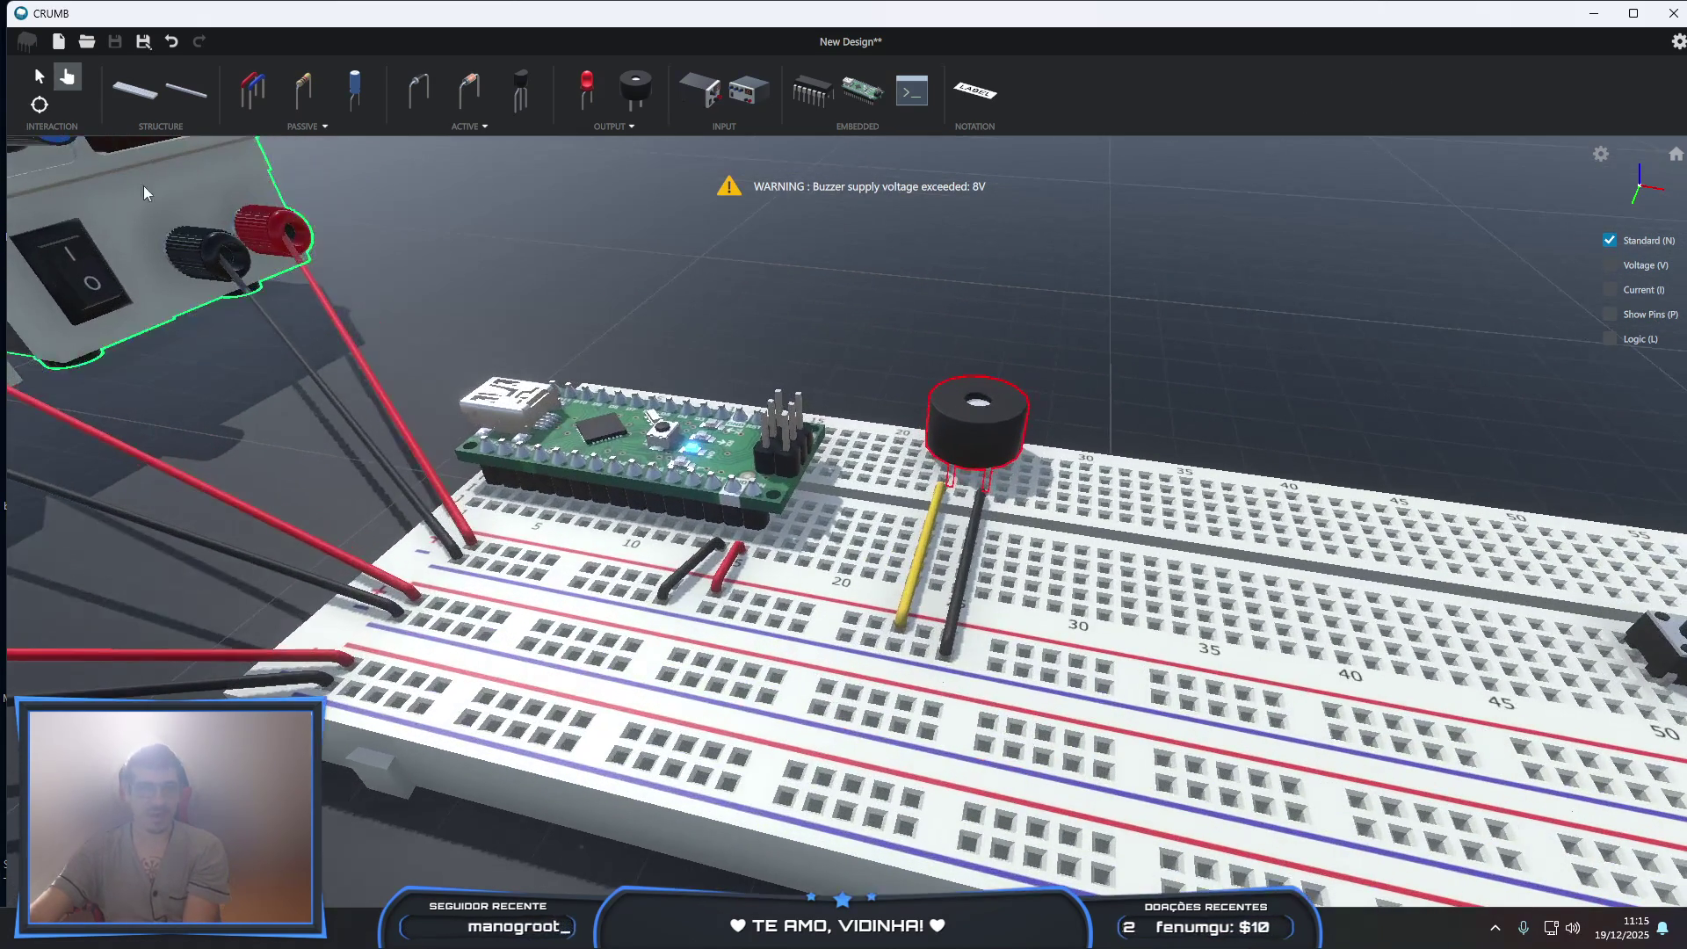
{"action": "left_click", "coordinate": [964, 411]}
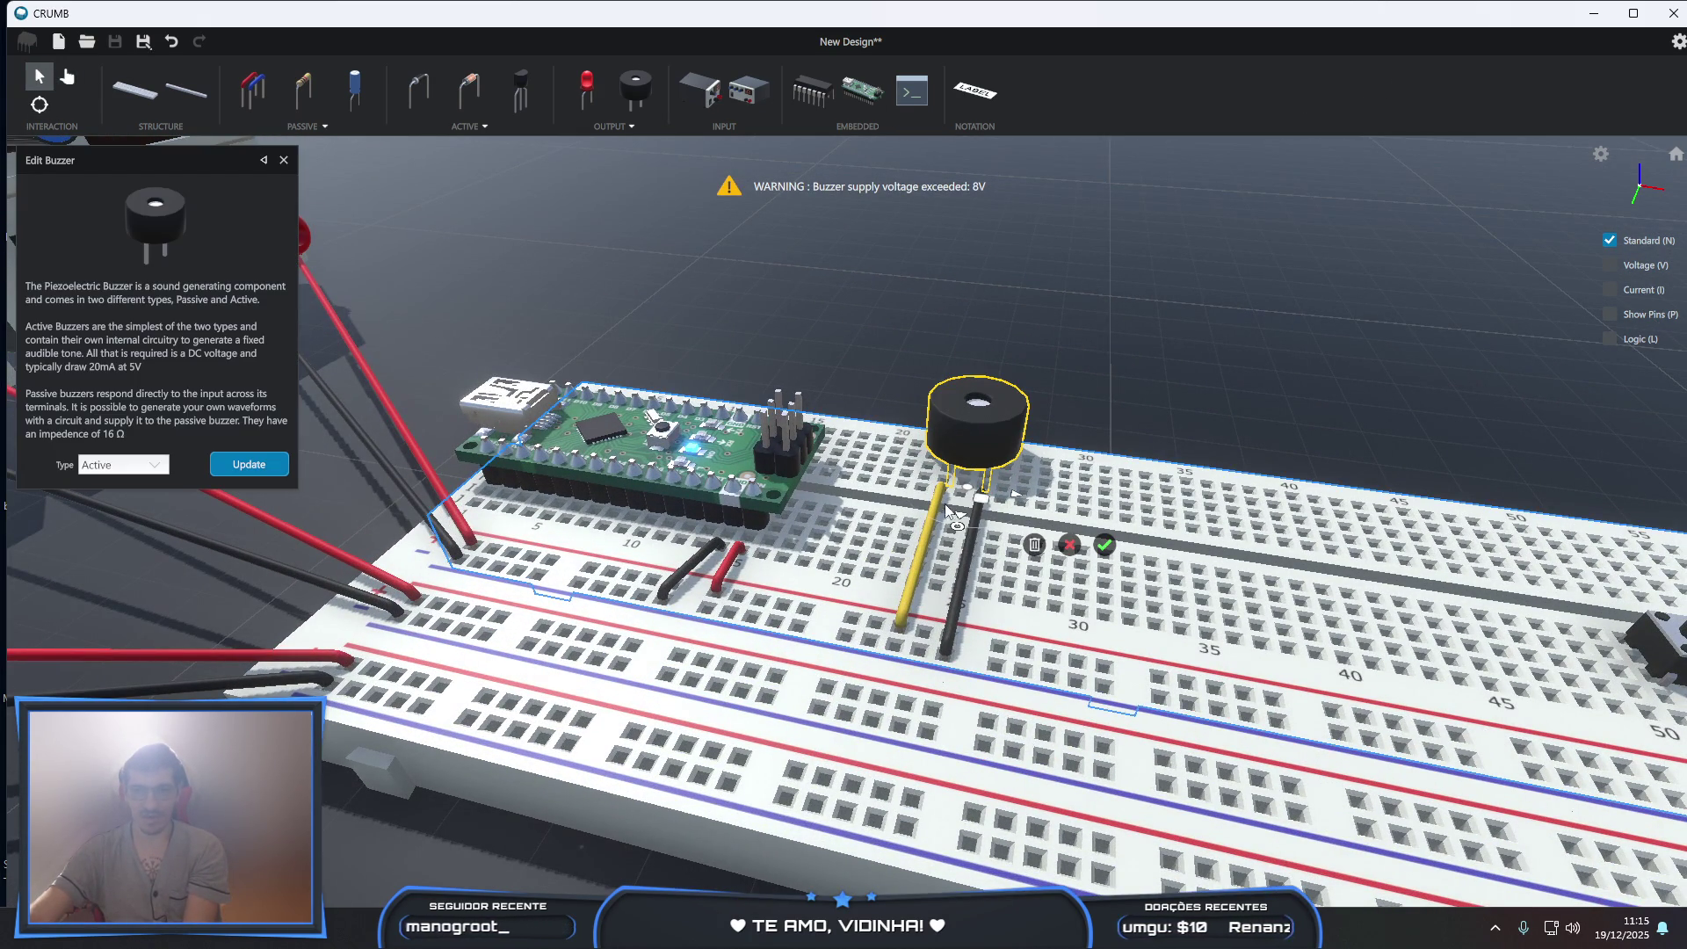
{"action": "left_click", "coordinate": [1034, 545]}
- Delete the buzzer's yellow and black jumper wires
{"action": "left_click", "coordinate": [918, 562]}
{"action": "key", "text": "Delete"}
{"action": "left_click", "coordinate": [970, 552]}
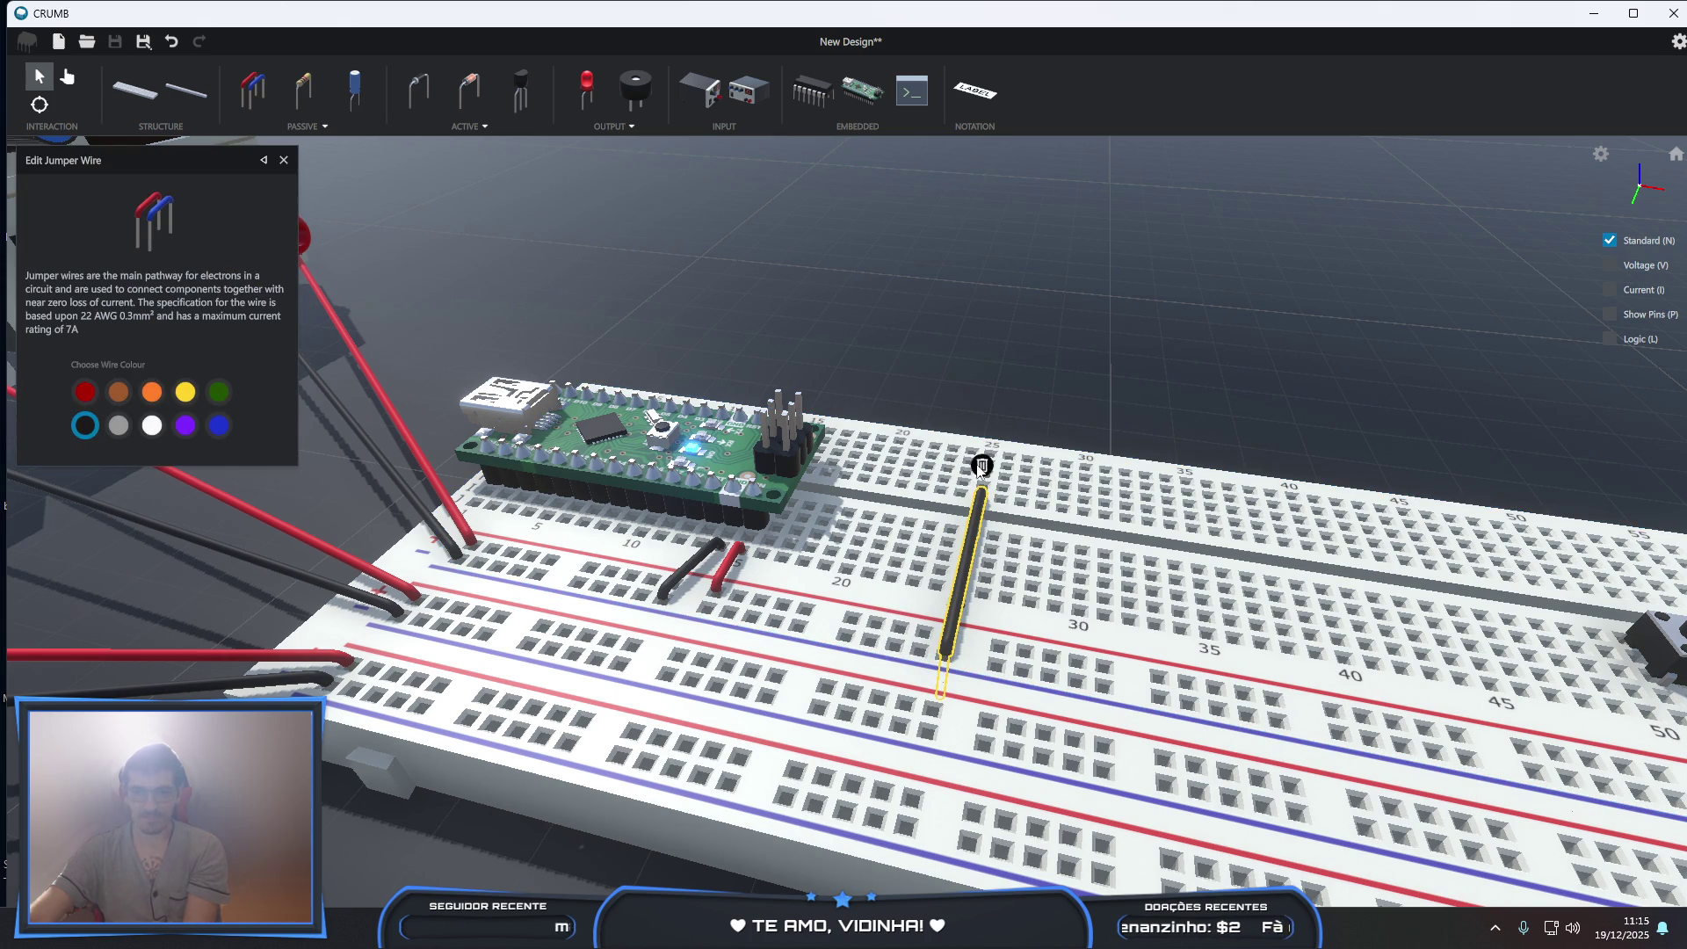
{"action": "key", "text": "Delete"}
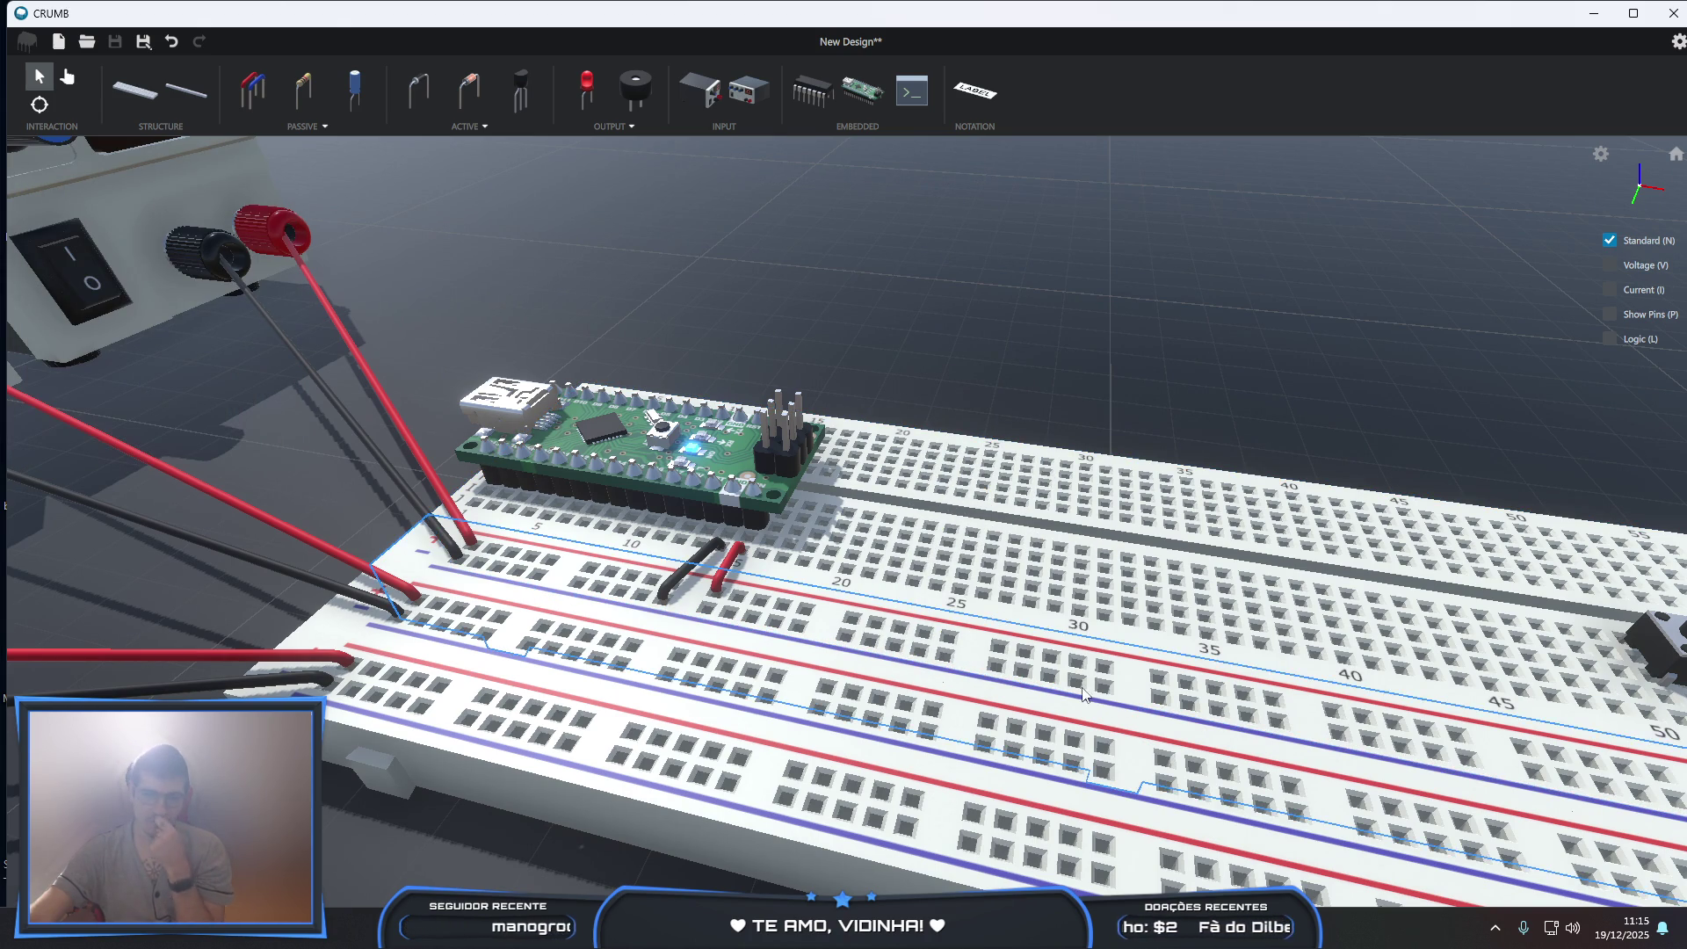
{"action": "left_click", "coordinate": [685, 927]}
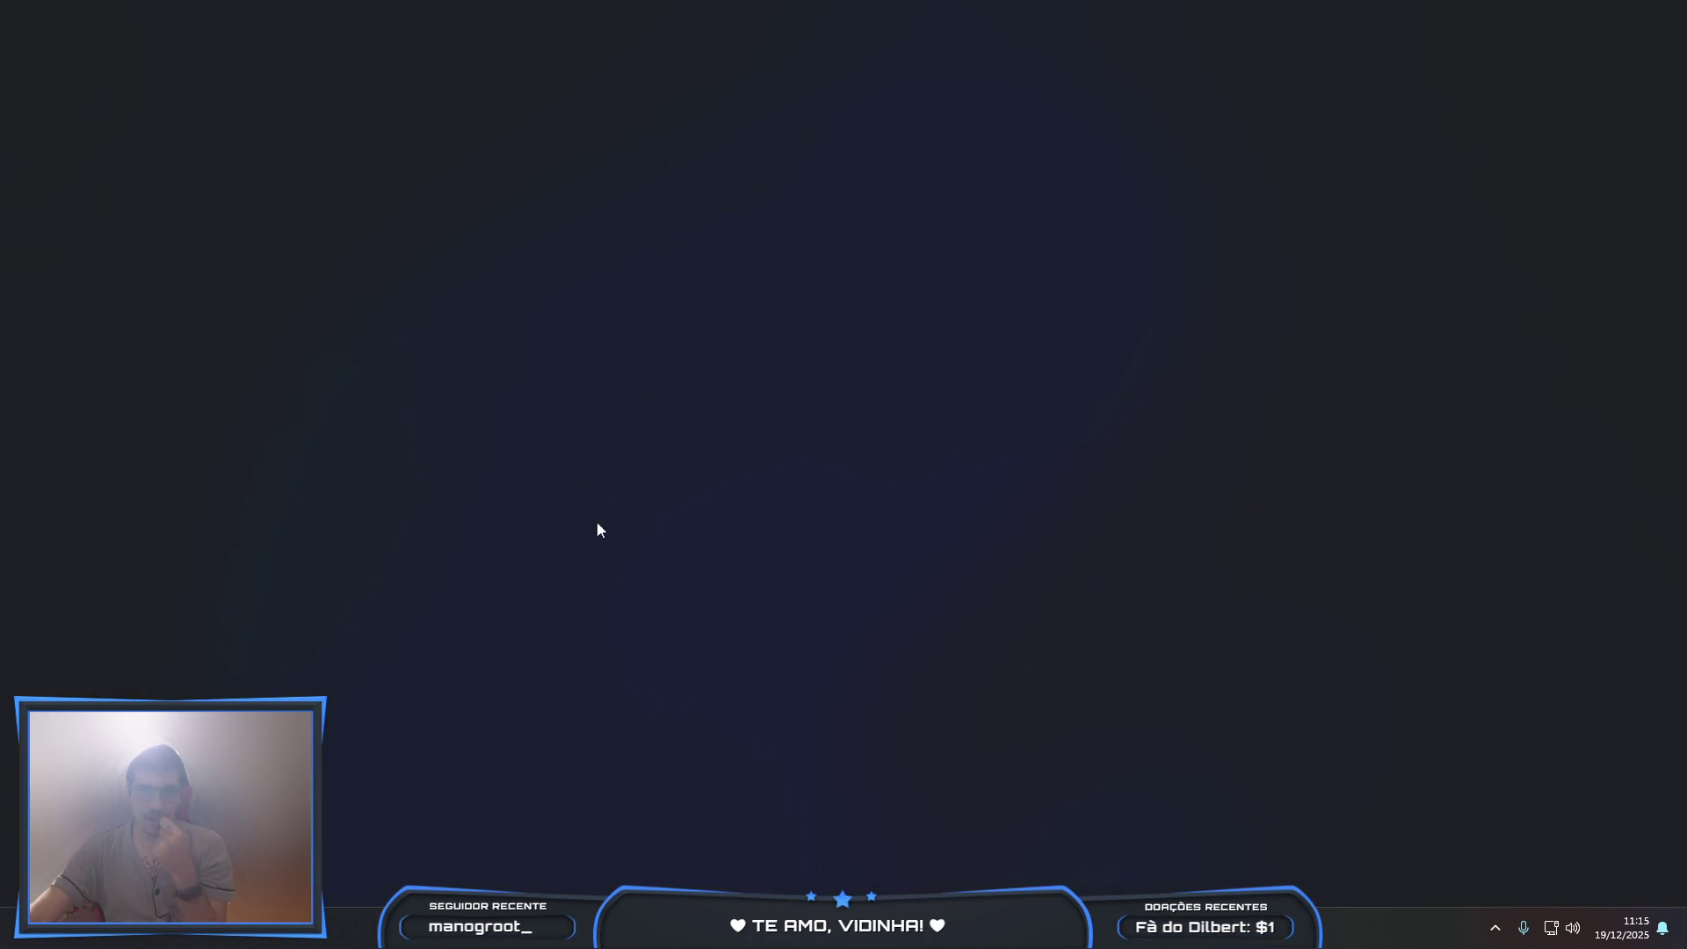
- Google 'how to use zener to drop voltage', view the zener regulator diagram, then return to CRUMB
{"action": "type", "text": "h"}
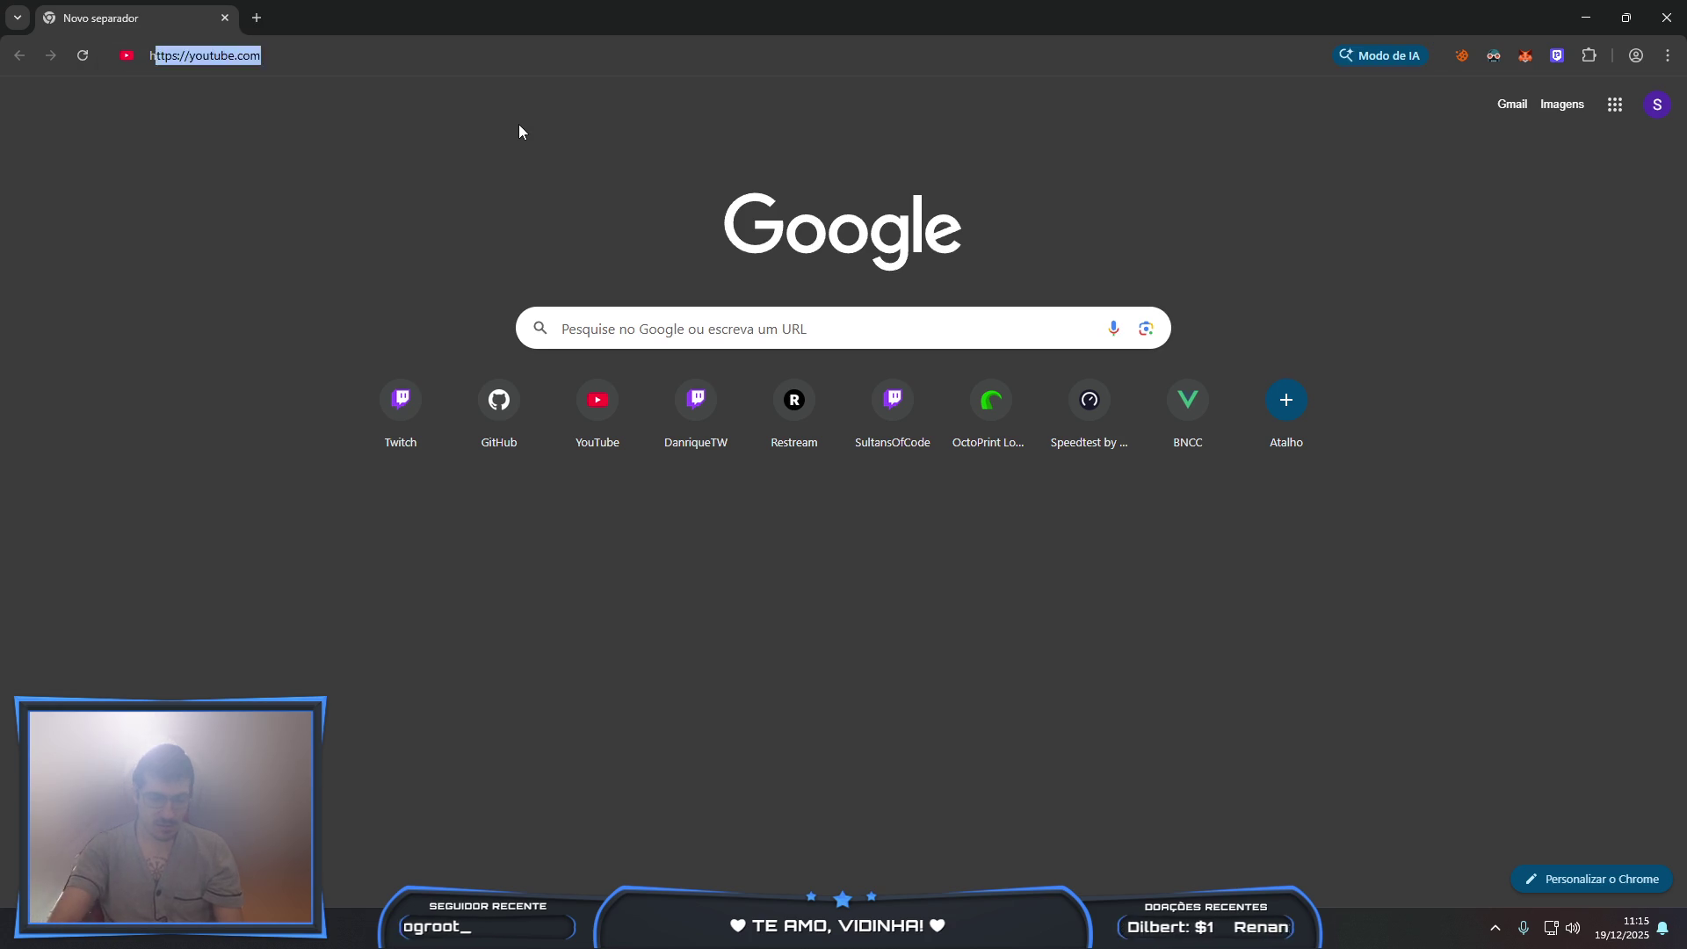
{"action": "type", "text": "ow to use ze"}
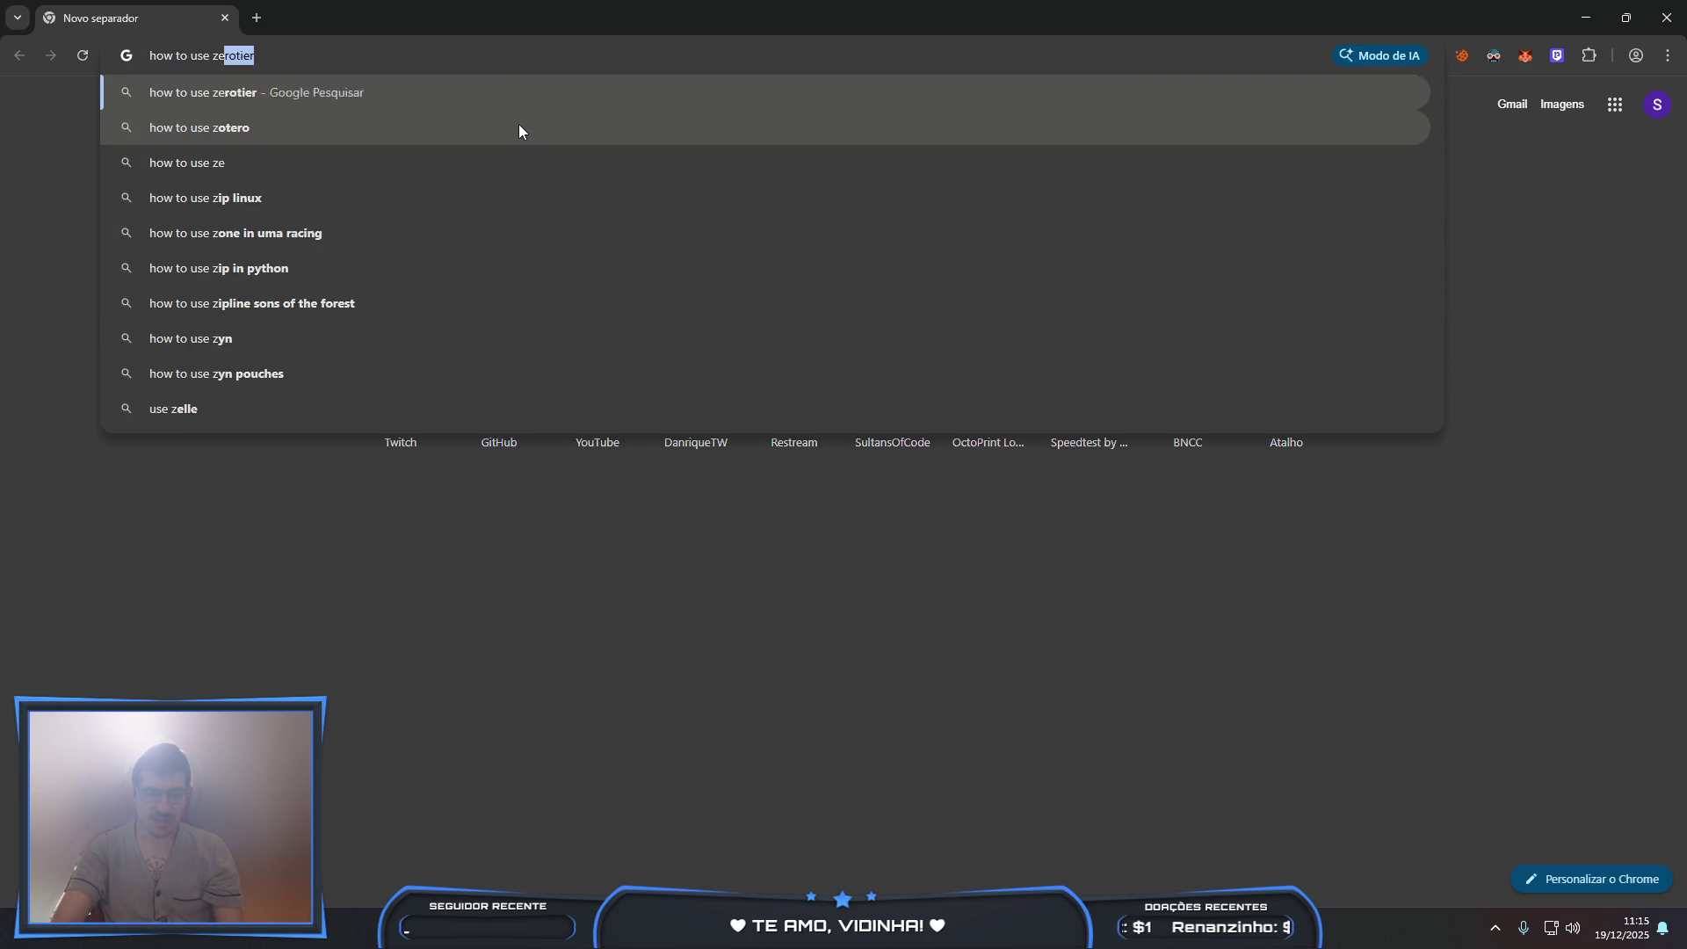
{"action": "type", "text": "ner to drop voltage"}
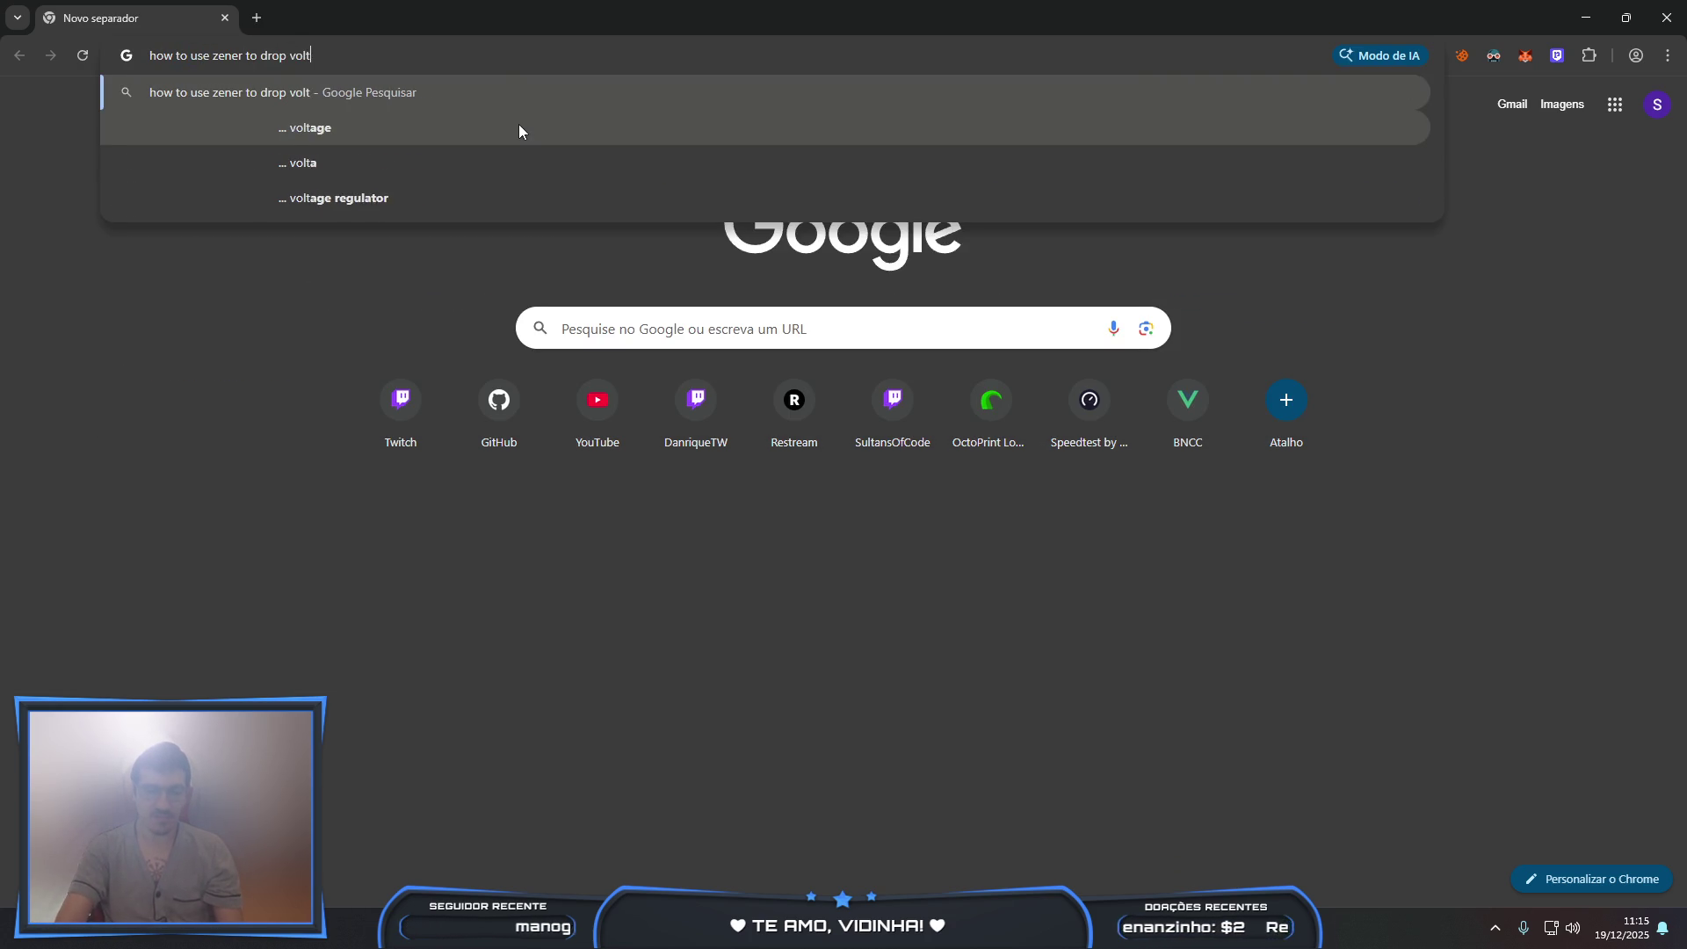
{"action": "key", "text": "Return"}
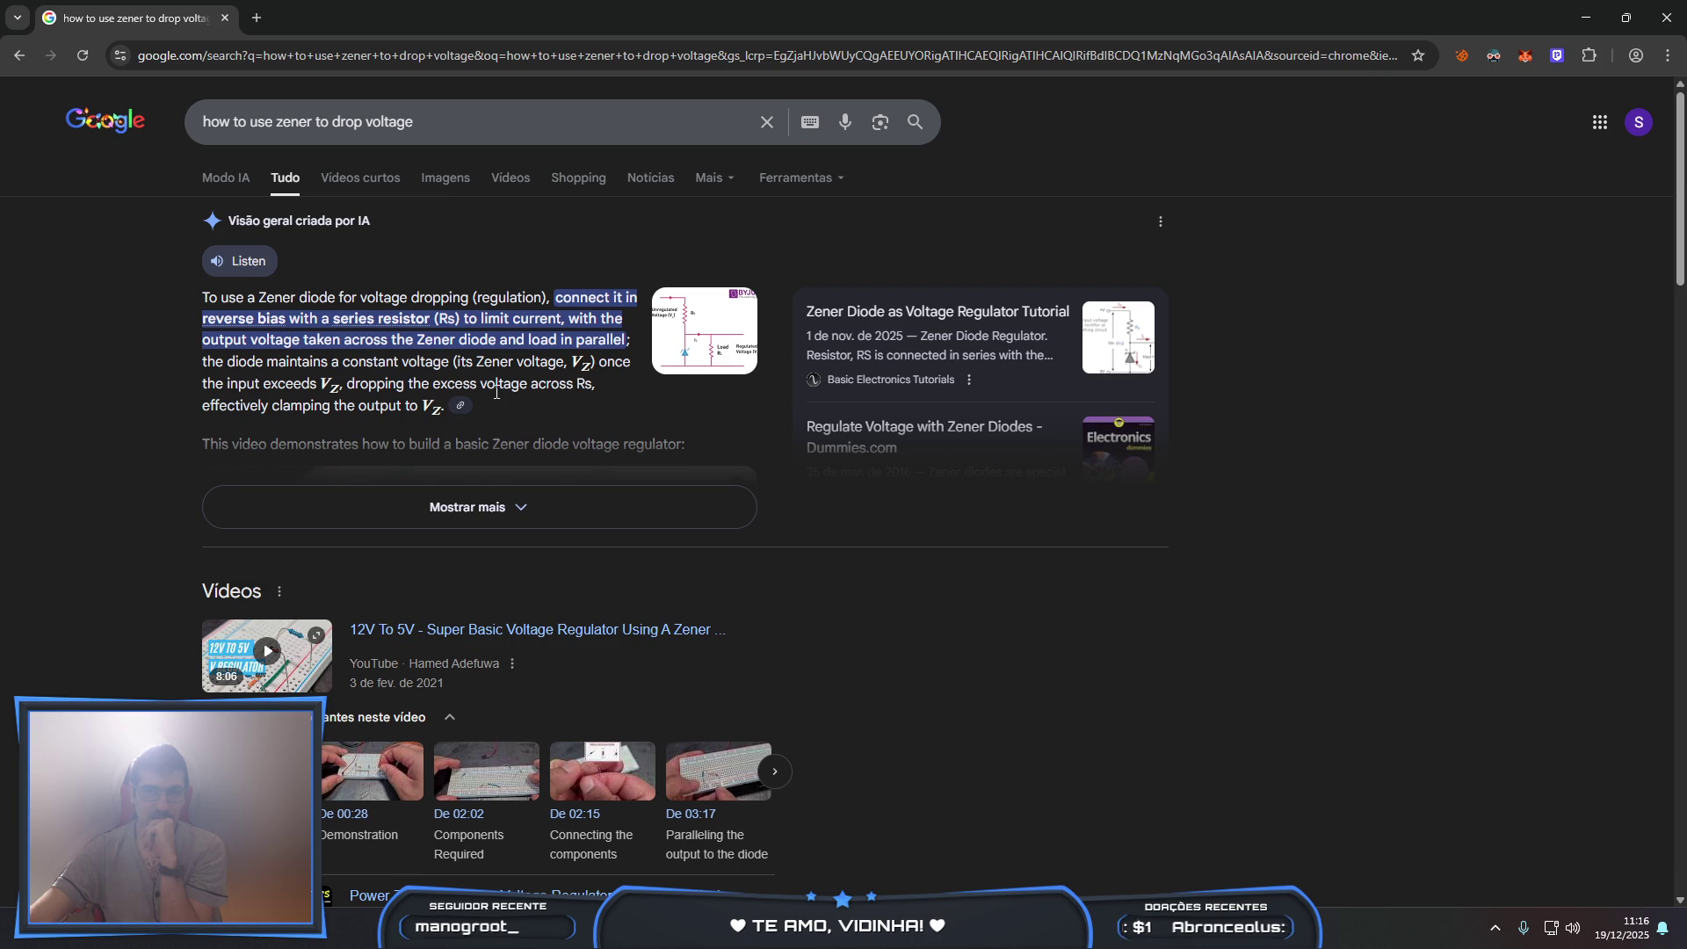
{"action": "left_click", "coordinate": [699, 359]}
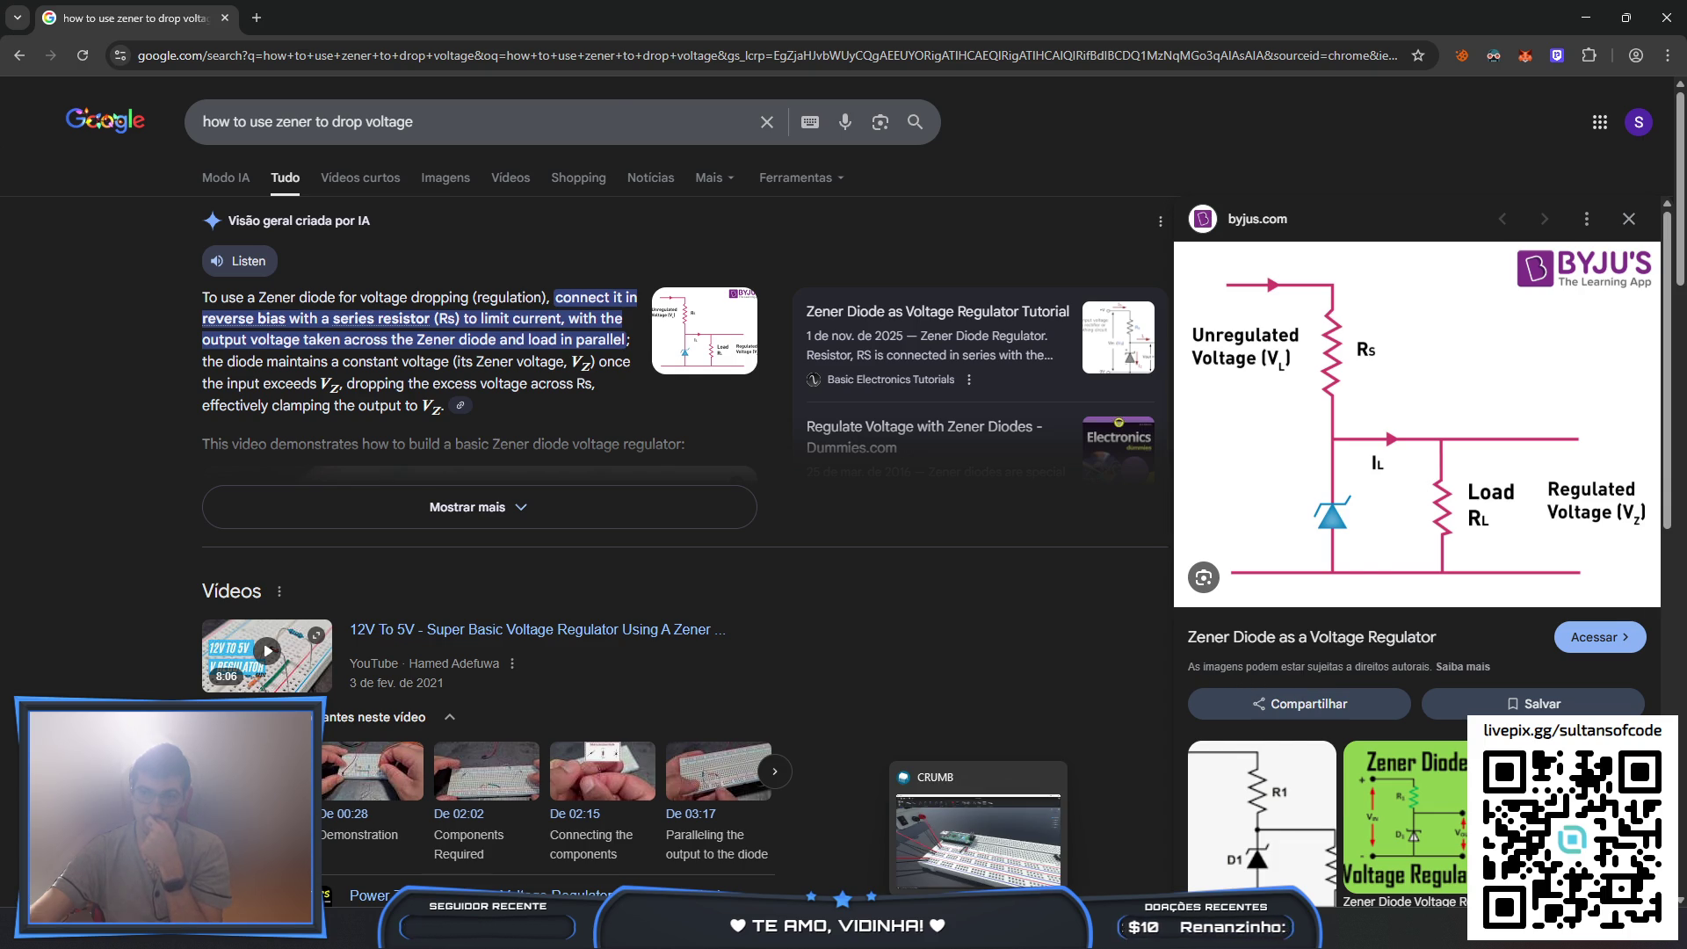
{"action": "left_click", "coordinate": [978, 930]}
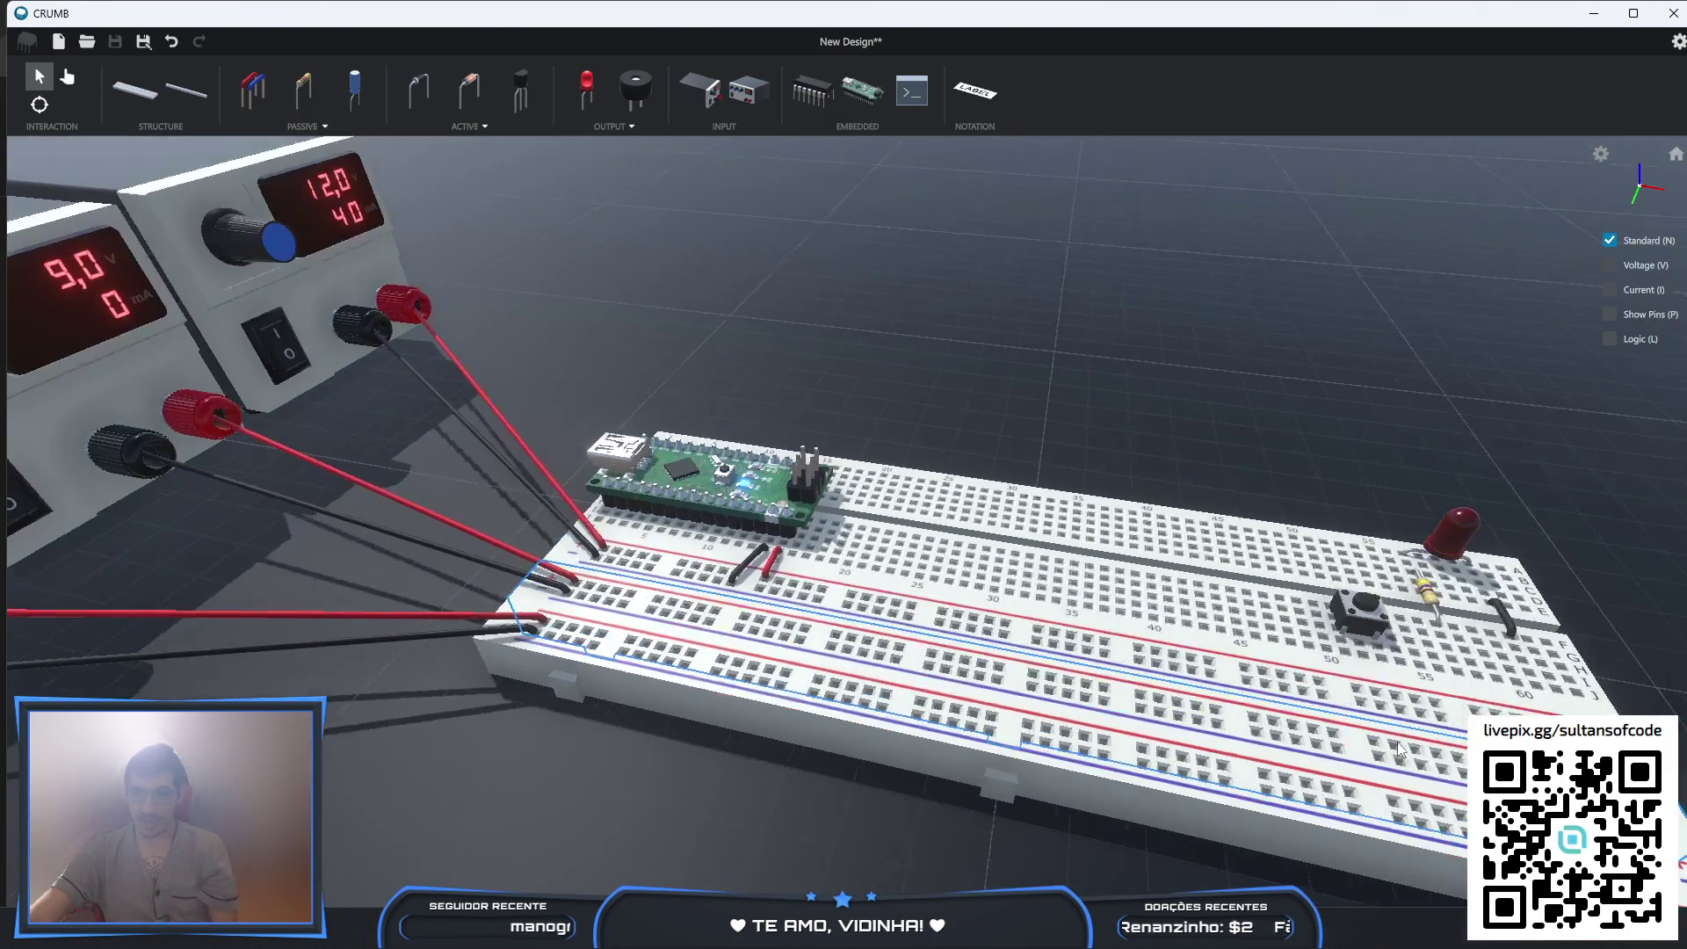
{"action": "right_click_drag", "start_coordinate": [1399, 748], "coordinate": [1451, 742]}
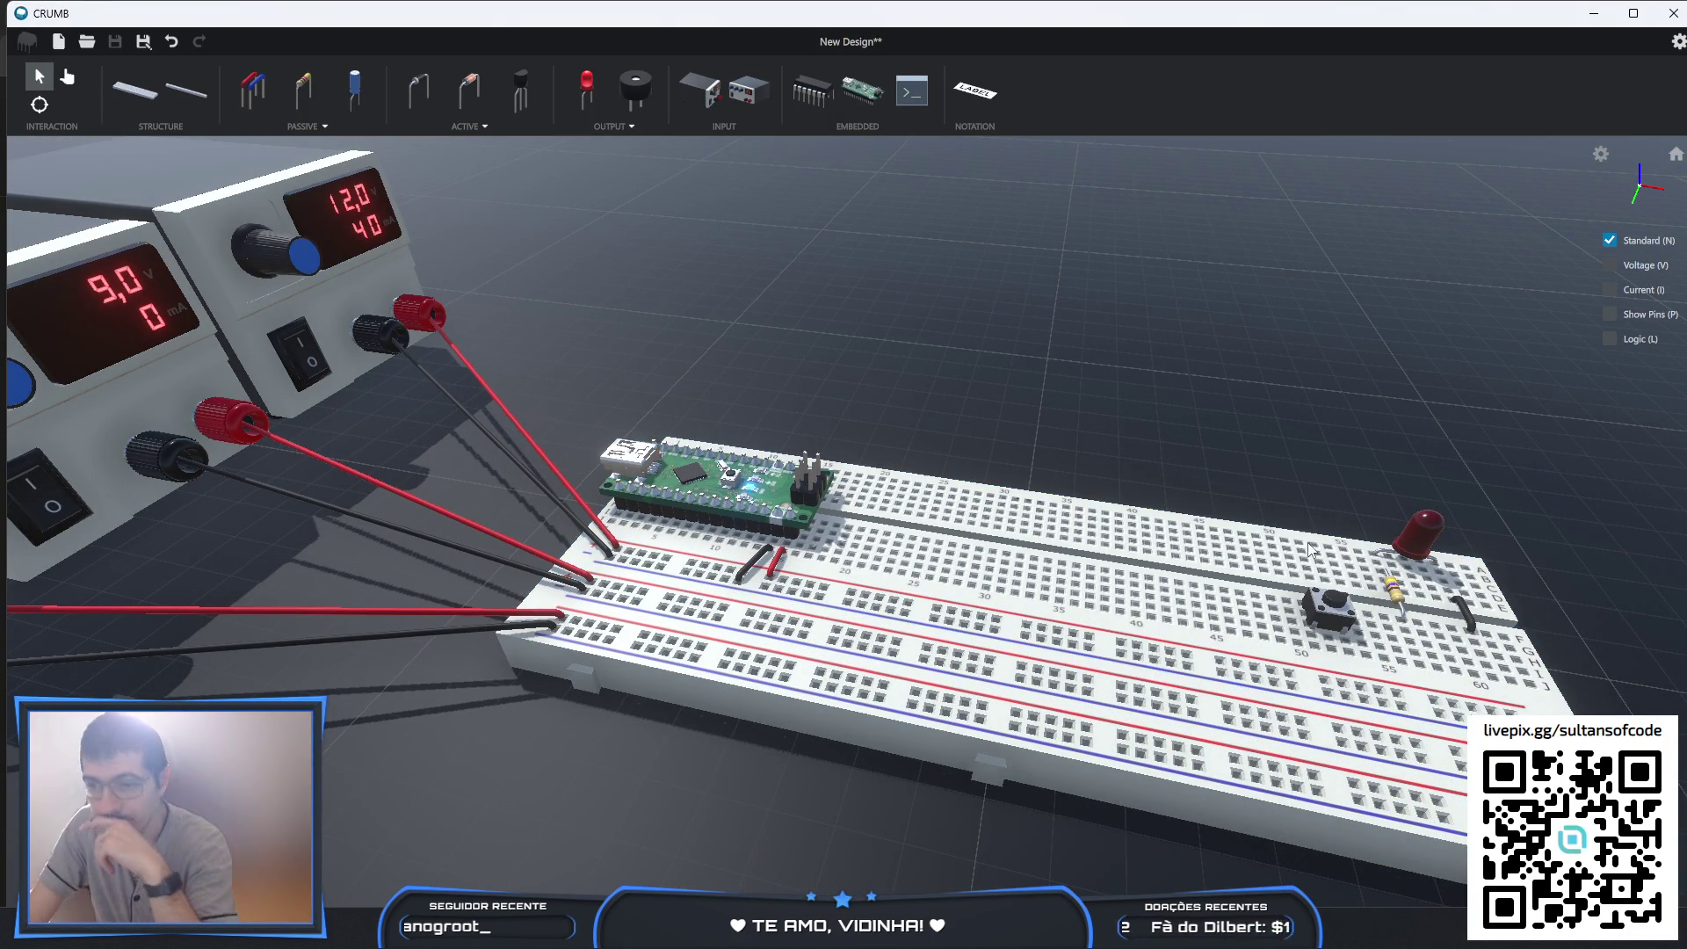
- Delete the red LED, the resistor and the short black jumper wire from the breadboard
{"action": "left_click", "coordinate": [1425, 540]}
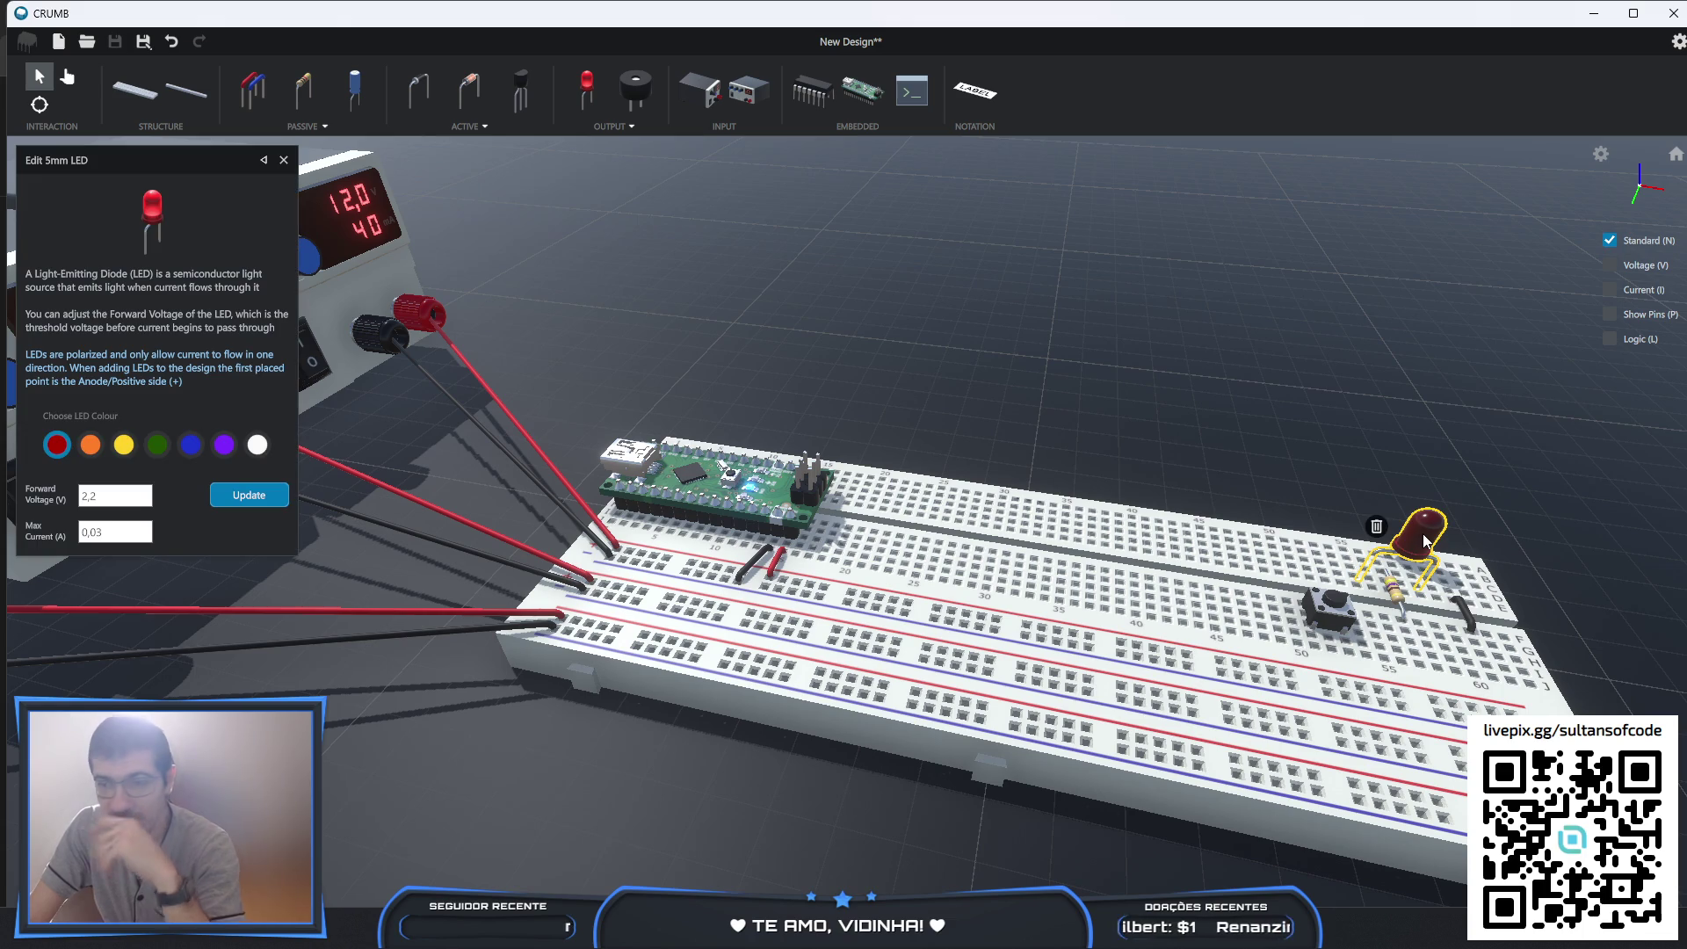
{"action": "left_click", "coordinate": [1375, 527]}
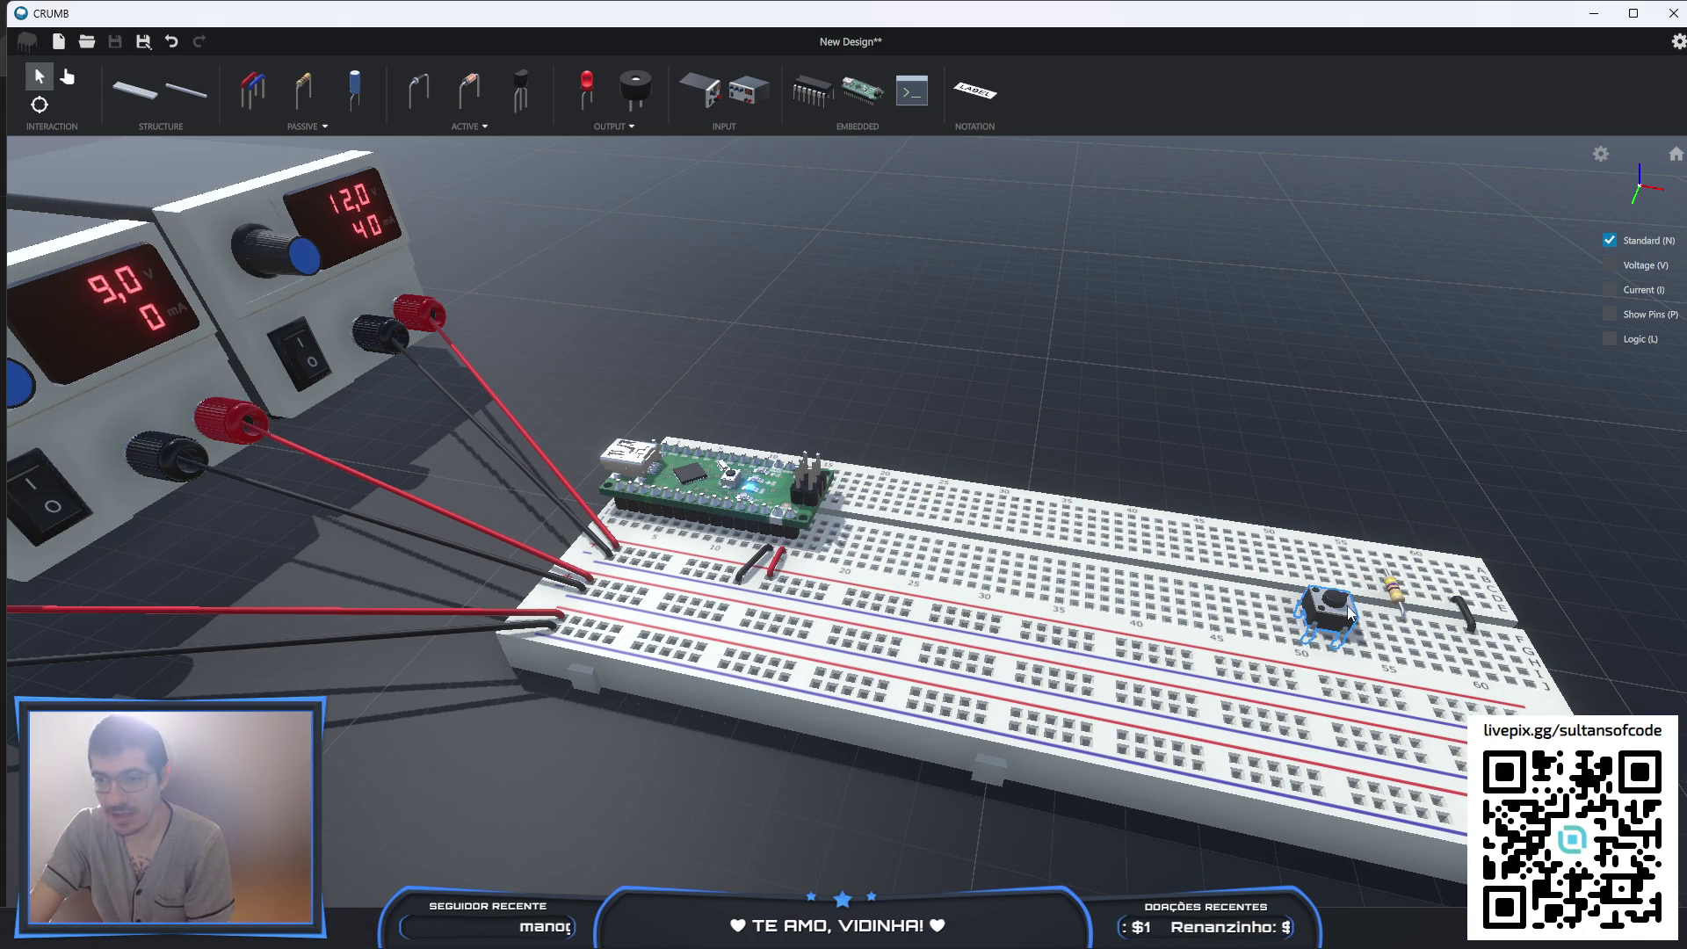
{"action": "left_click", "coordinate": [1401, 606]}
{"action": "left_click", "coordinate": [1384, 554]}
{"action": "left_click", "coordinate": [1456, 615]}
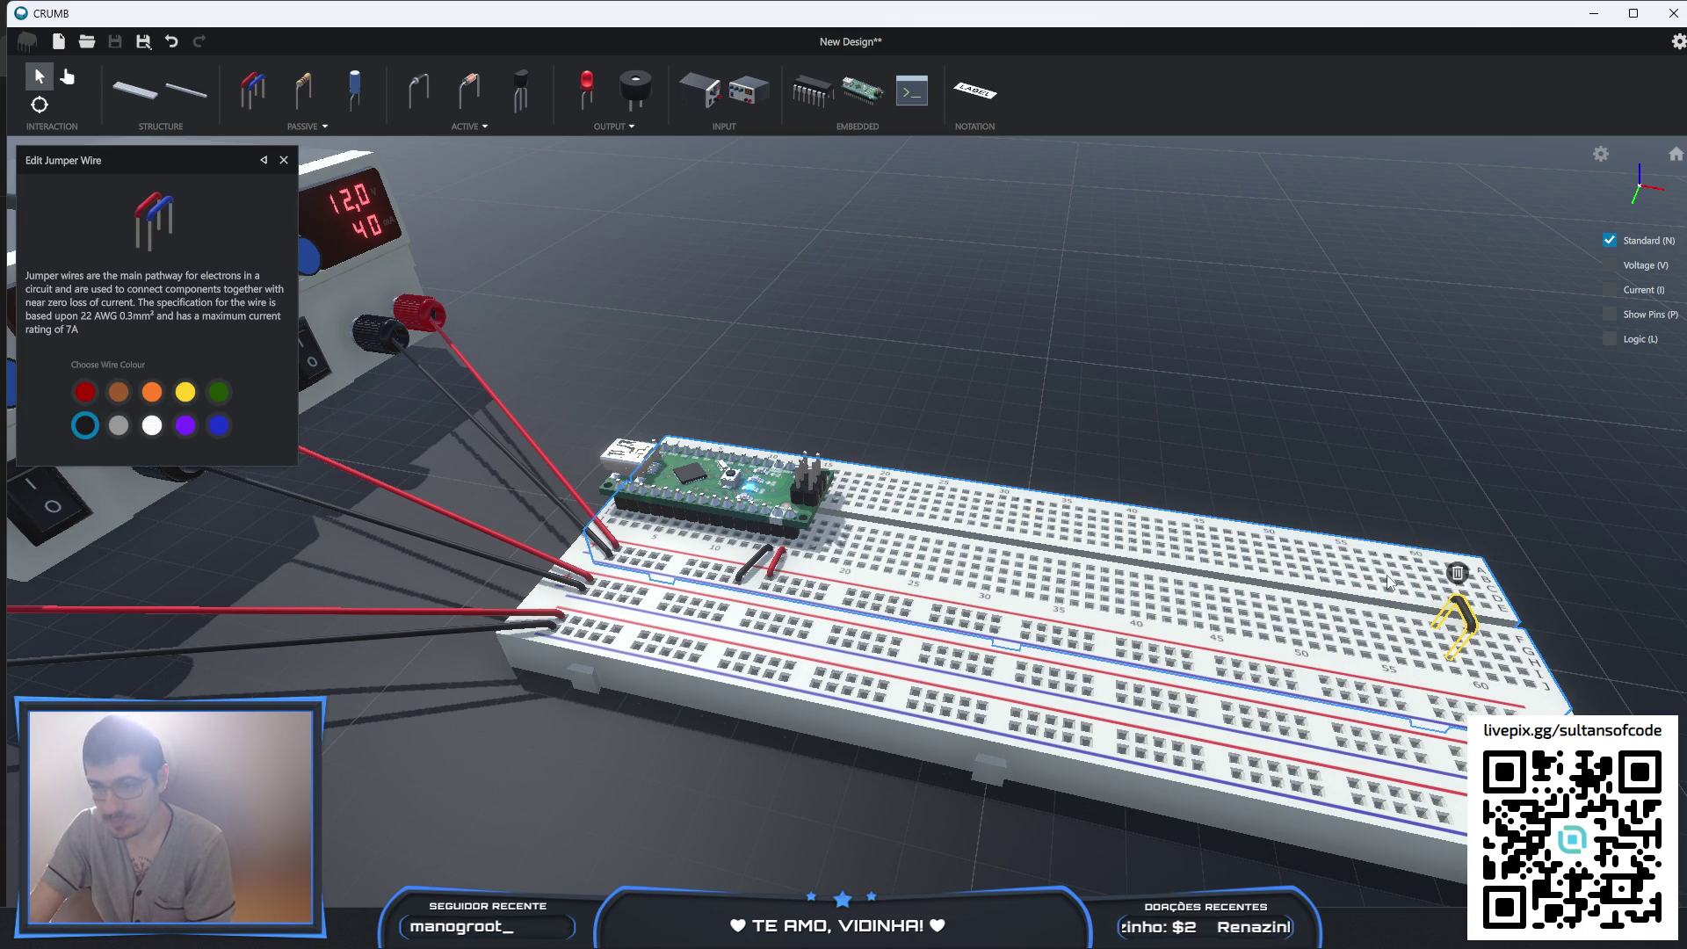
{"action": "left_click", "coordinate": [1457, 573]}
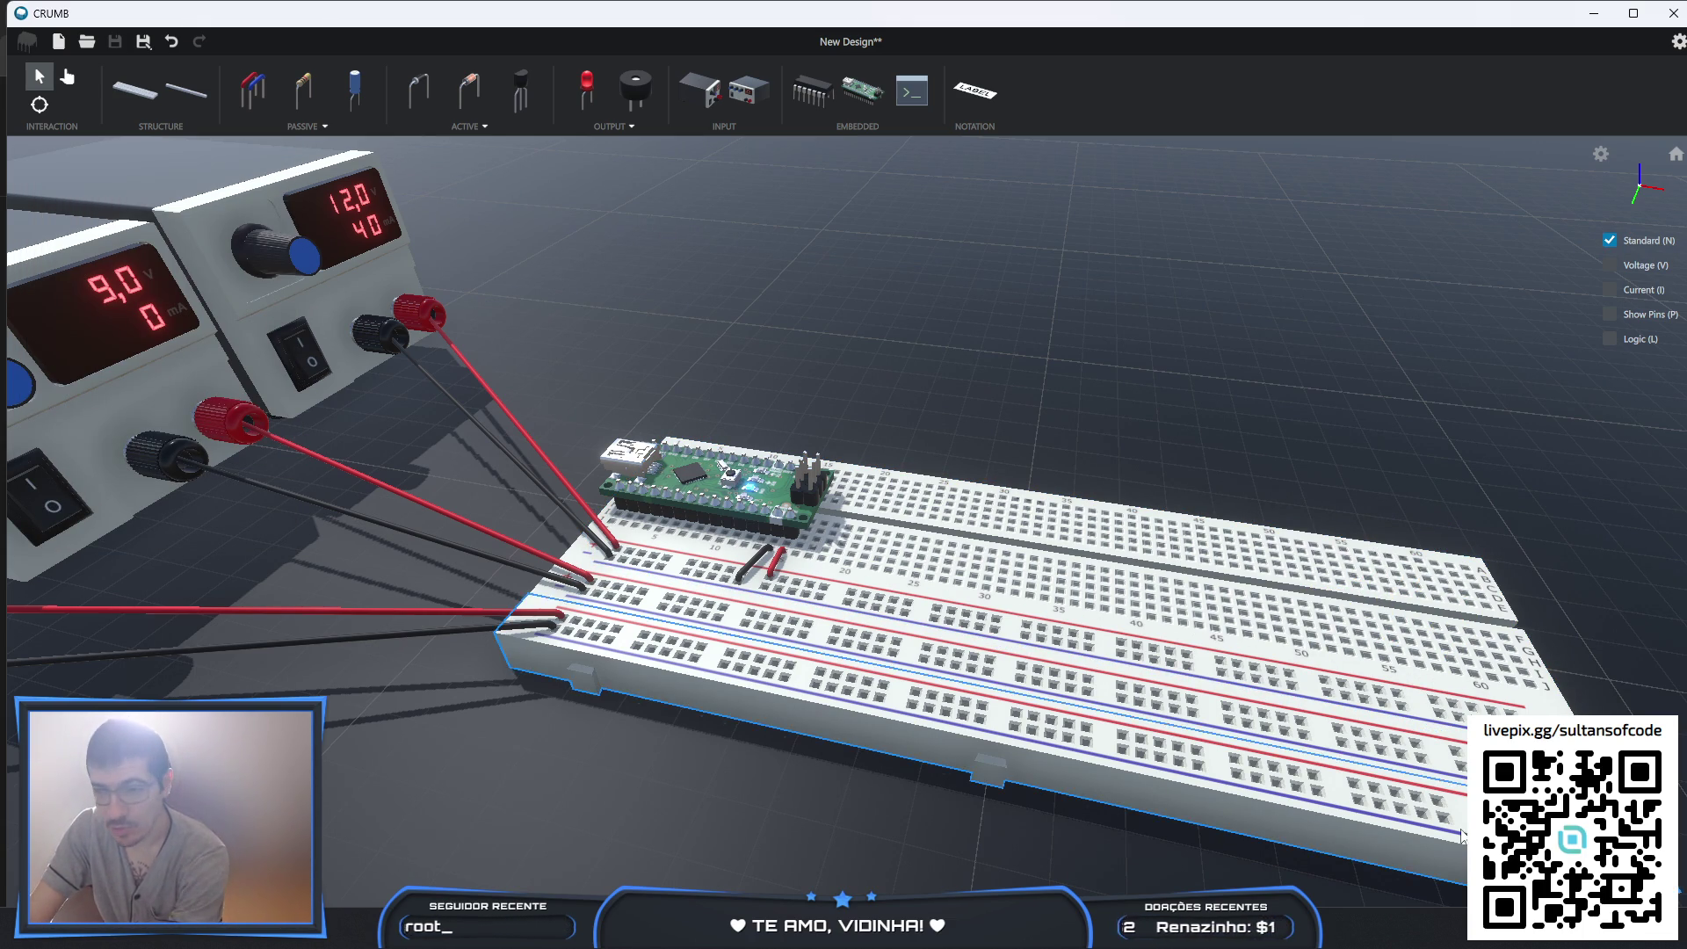
{"action": "left_click", "coordinate": [304, 88]}
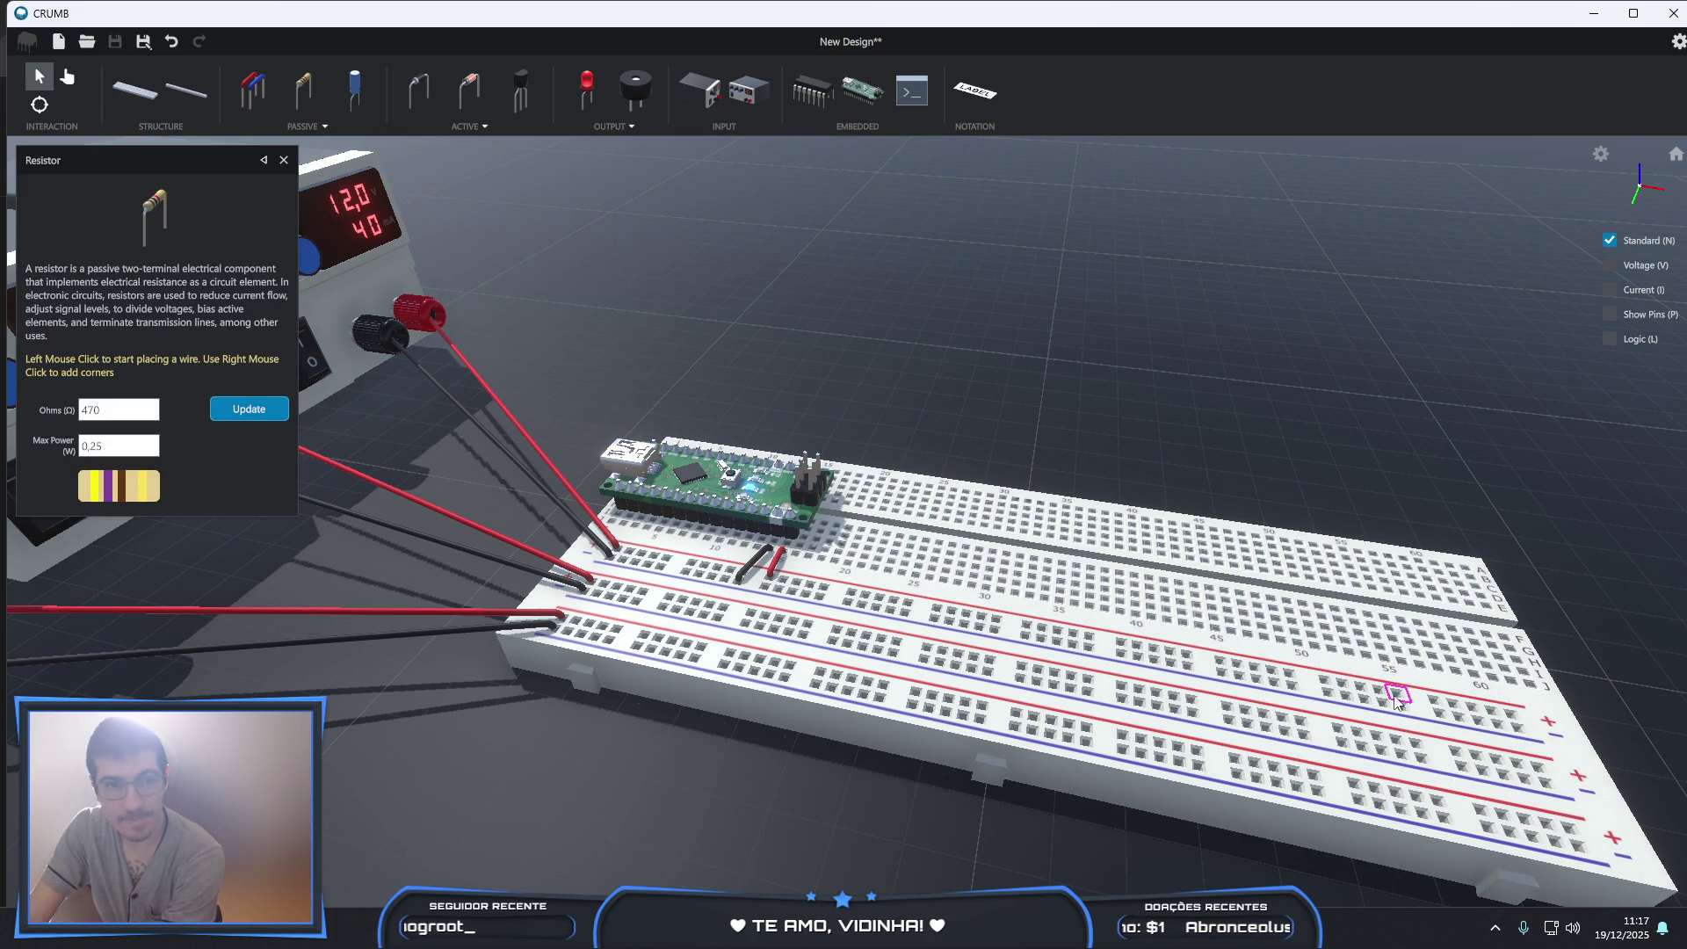
- Place a 100 Ω resistor upright in two breadboard holes near column 57
{"action": "type", "text": "1"}
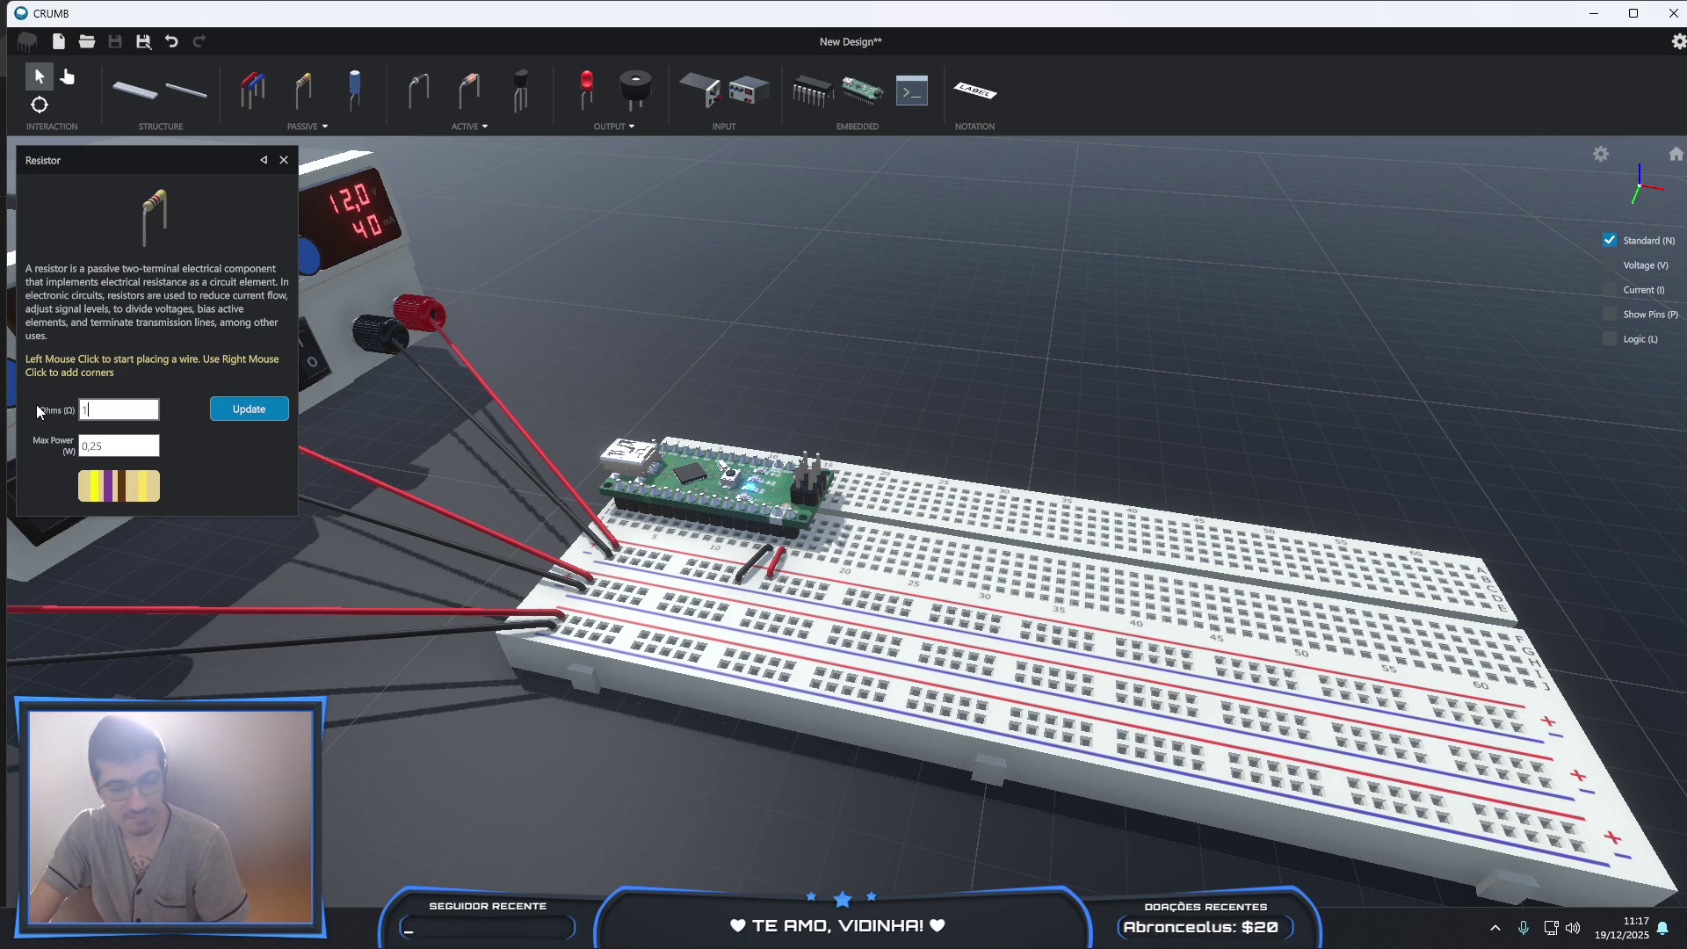
{"action": "type", "text": "00"}
{"action": "left_click", "coordinate": [234, 413]}
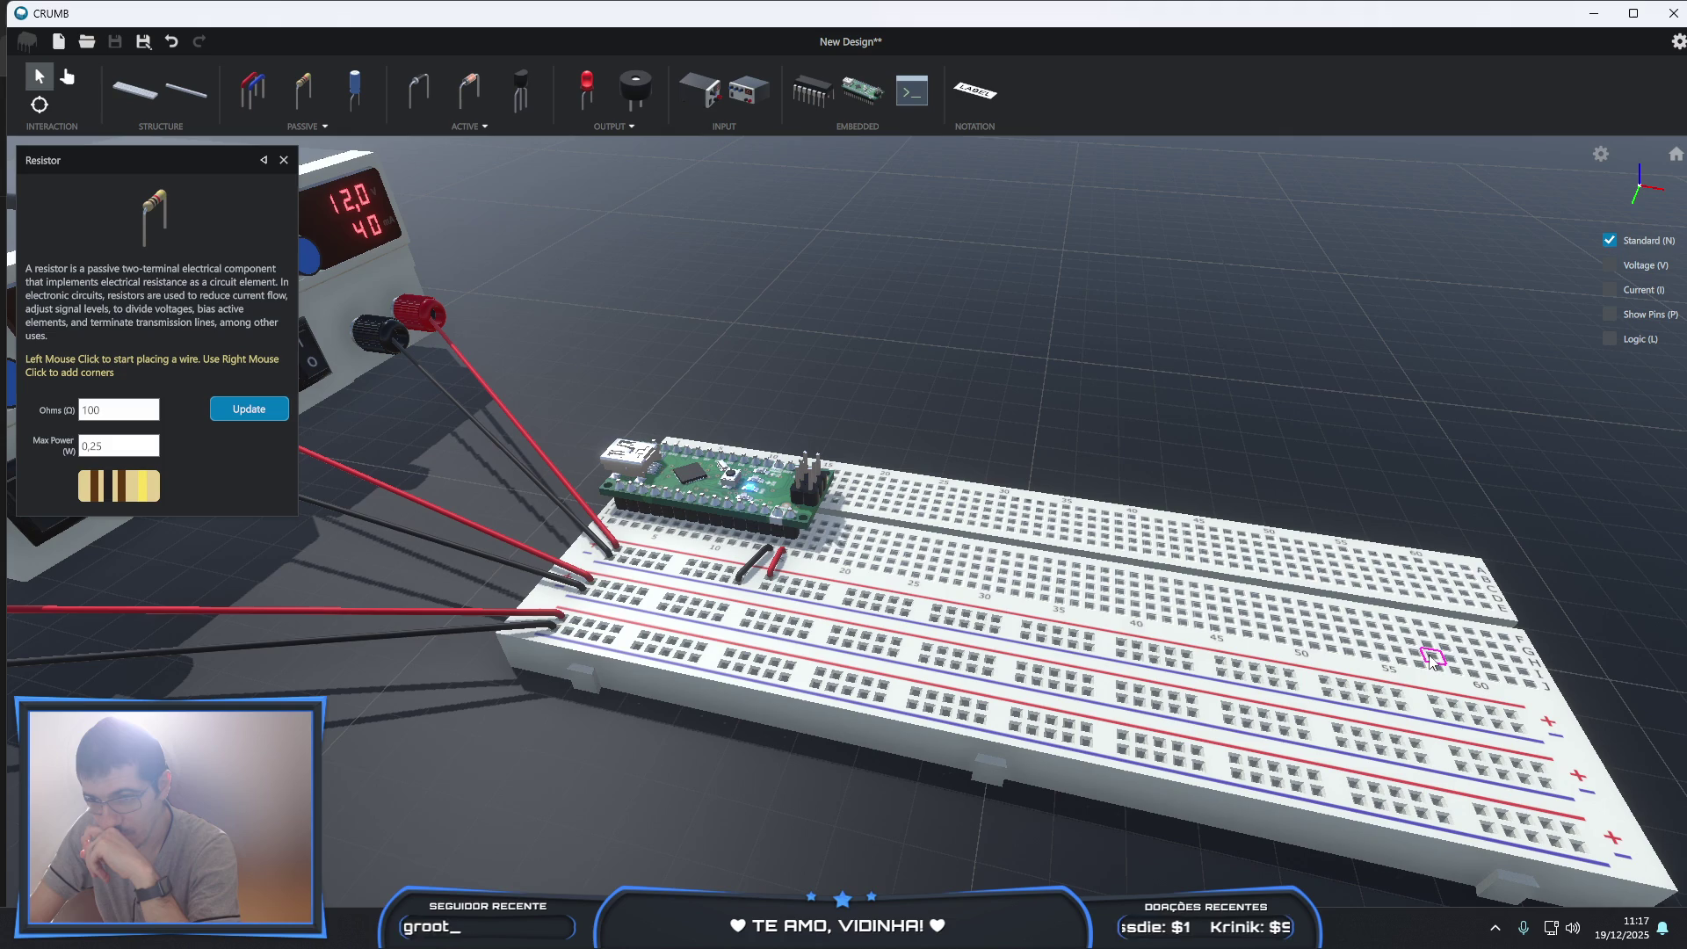
{"action": "left_click", "coordinate": [1419, 657]}
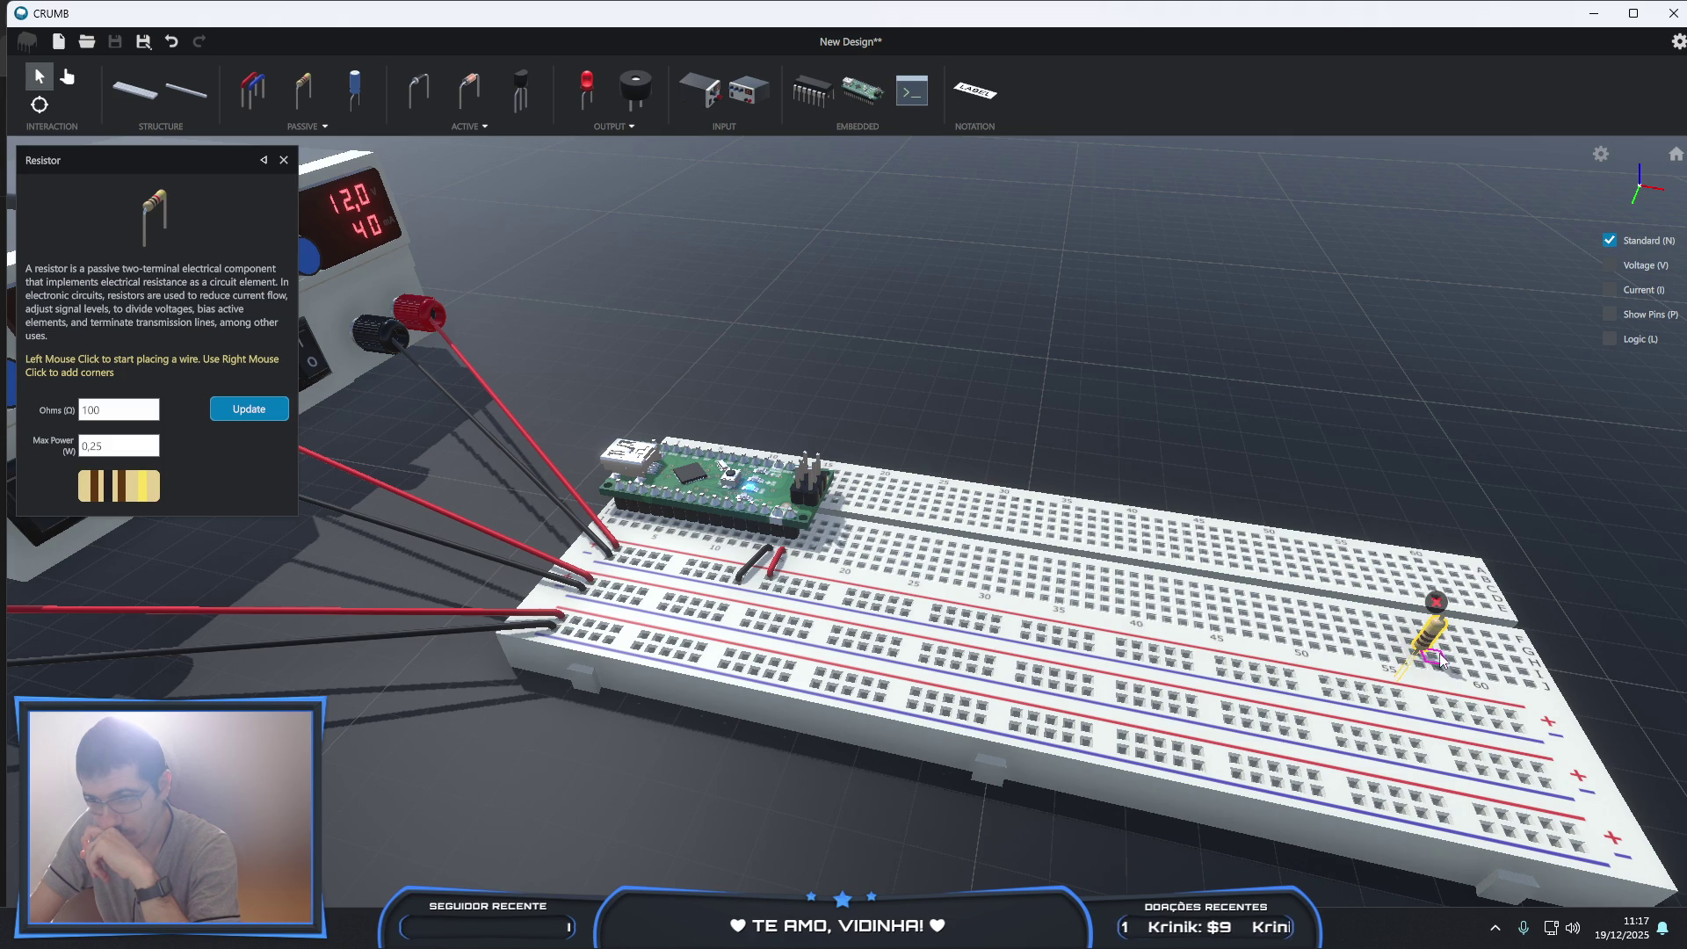
{"action": "left_click", "coordinate": [1432, 661]}
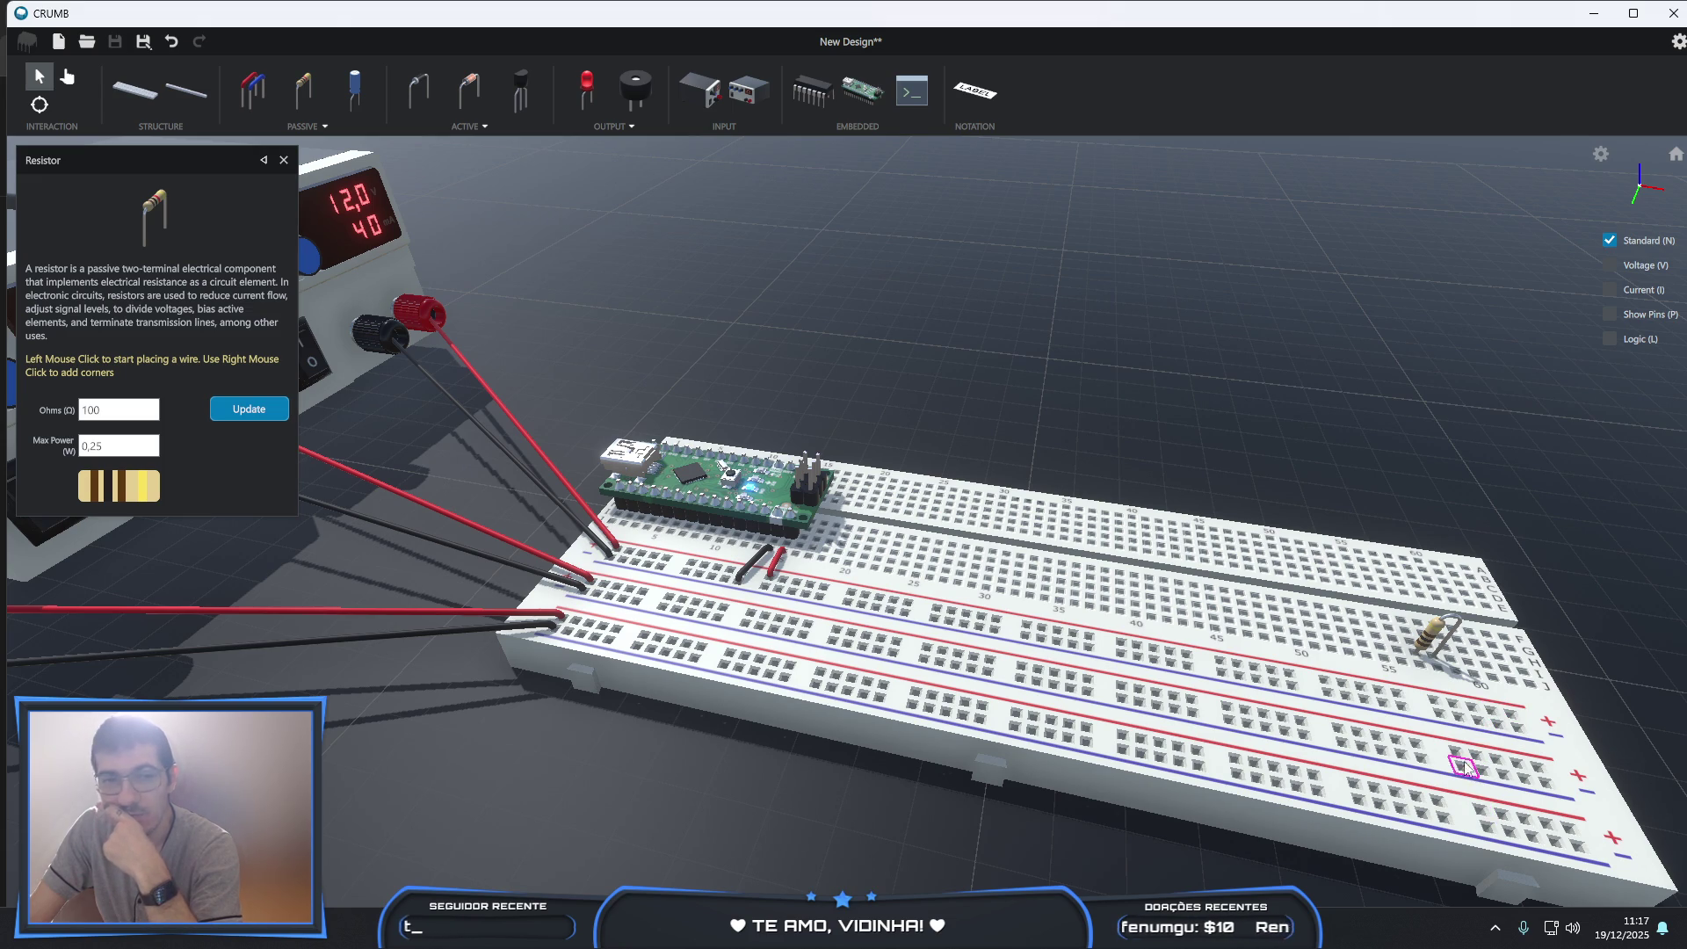
{"action": "left_click", "coordinate": [249, 97]}
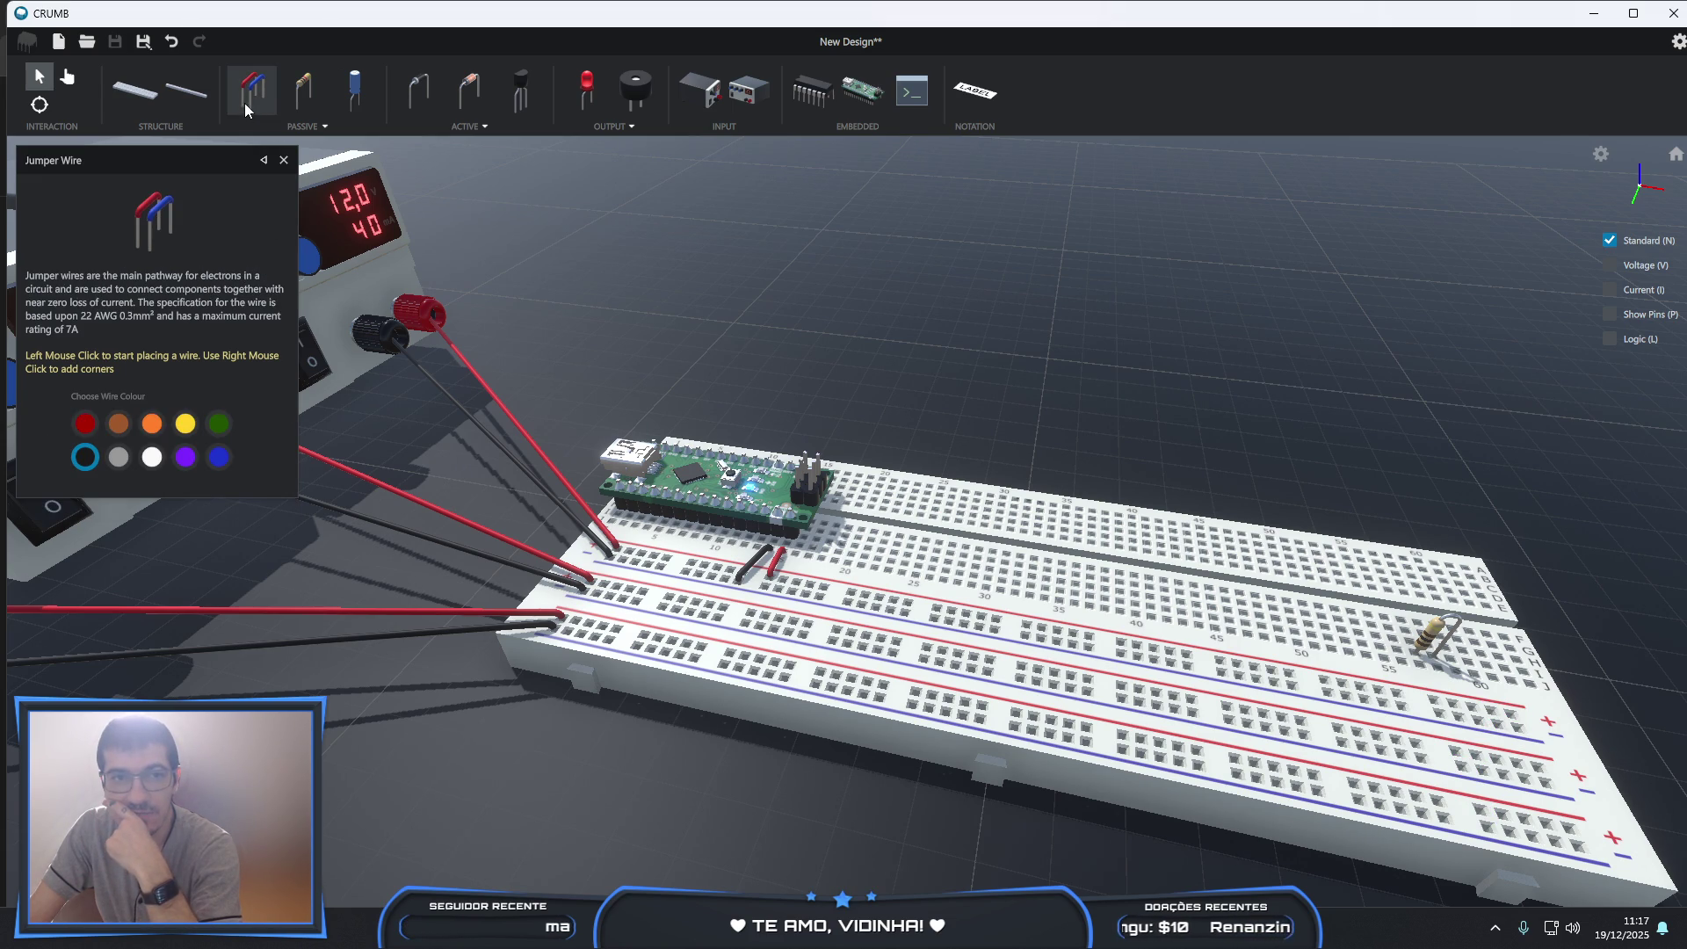
- Run an orange jumper wire from a lower rail hole to the hole beside the resistor
{"action": "left_click", "coordinate": [154, 424]}
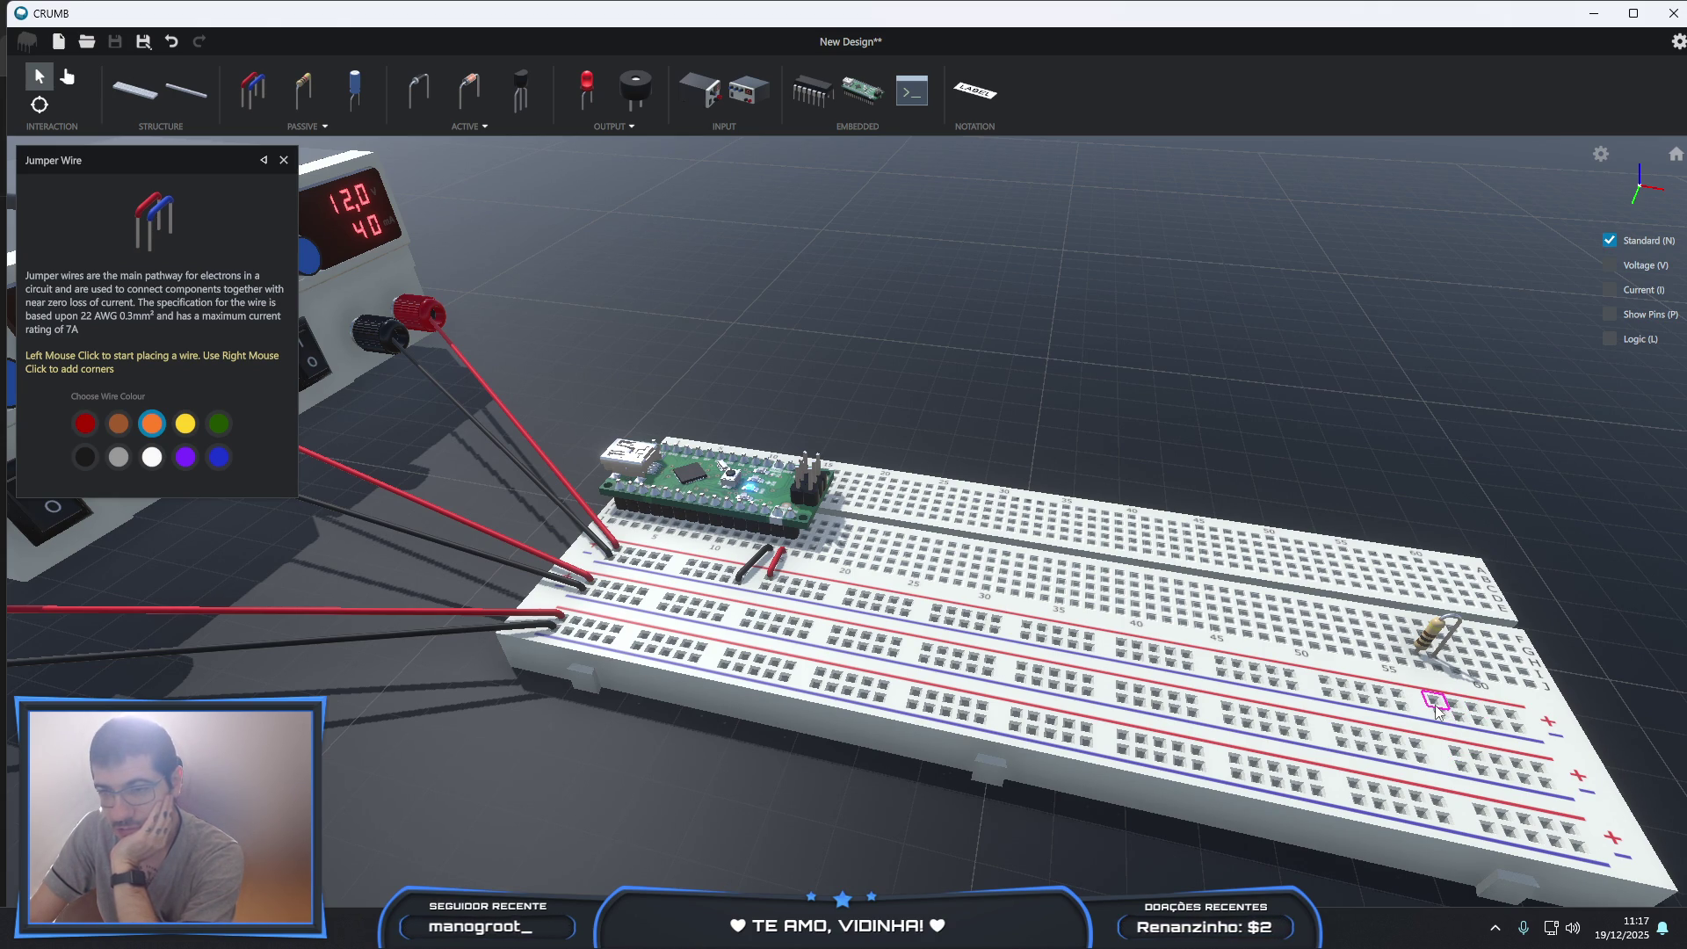
{"action": "left_click", "coordinate": [1456, 754]}
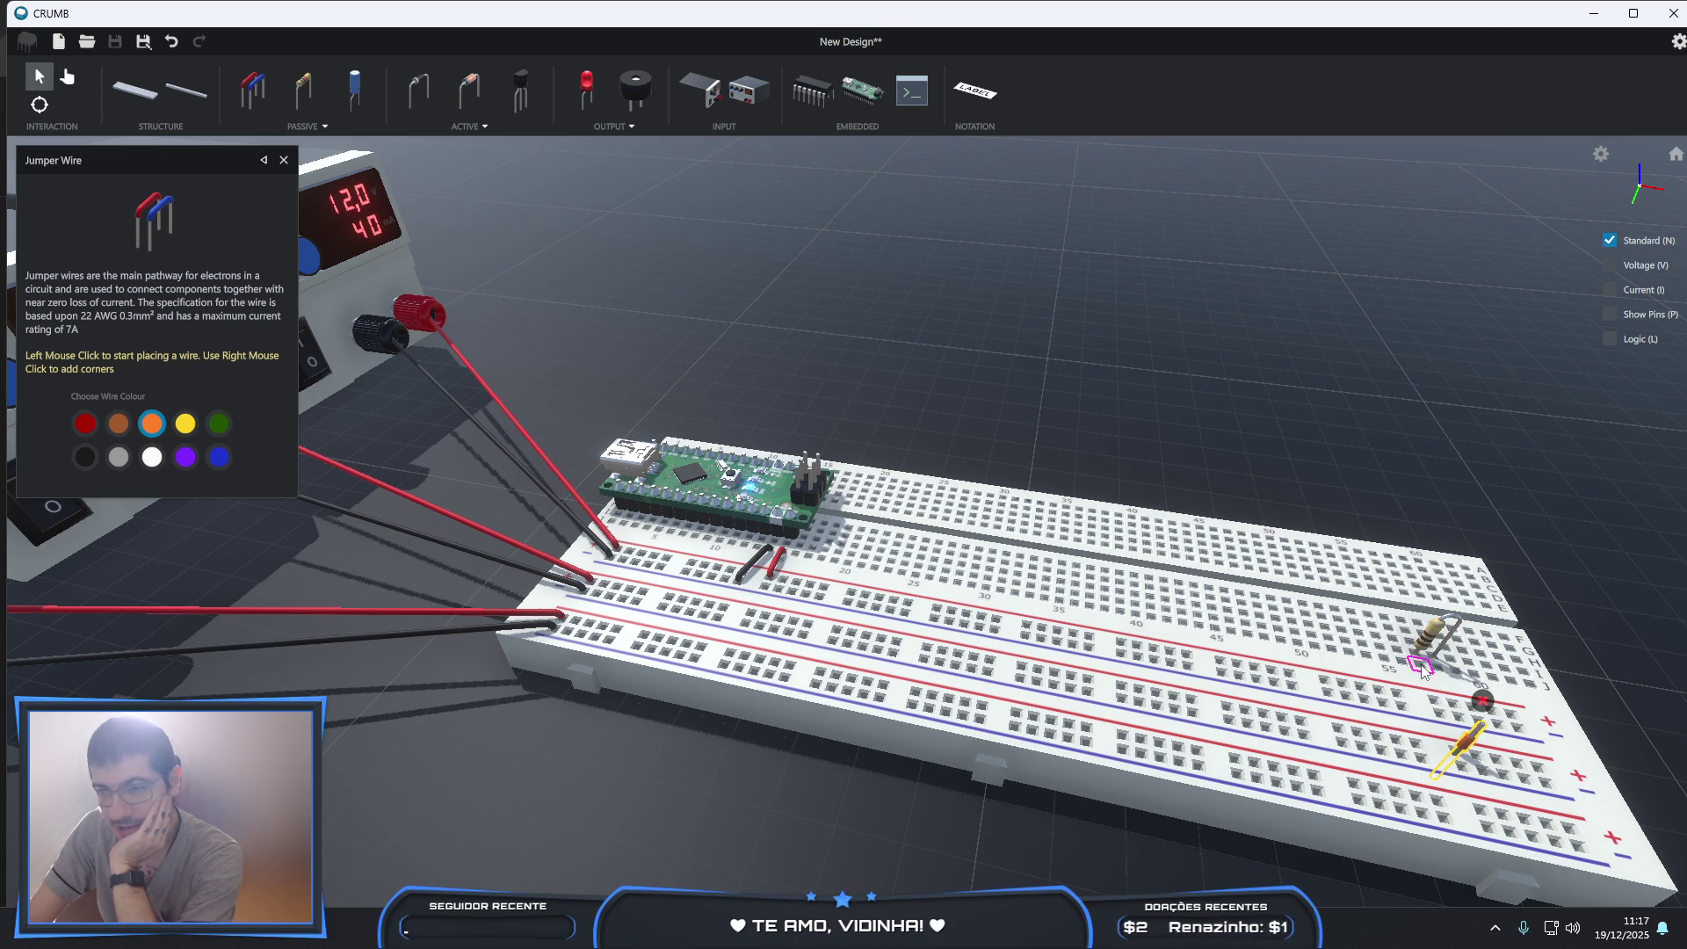
{"action": "left_click", "coordinate": [1423, 666]}
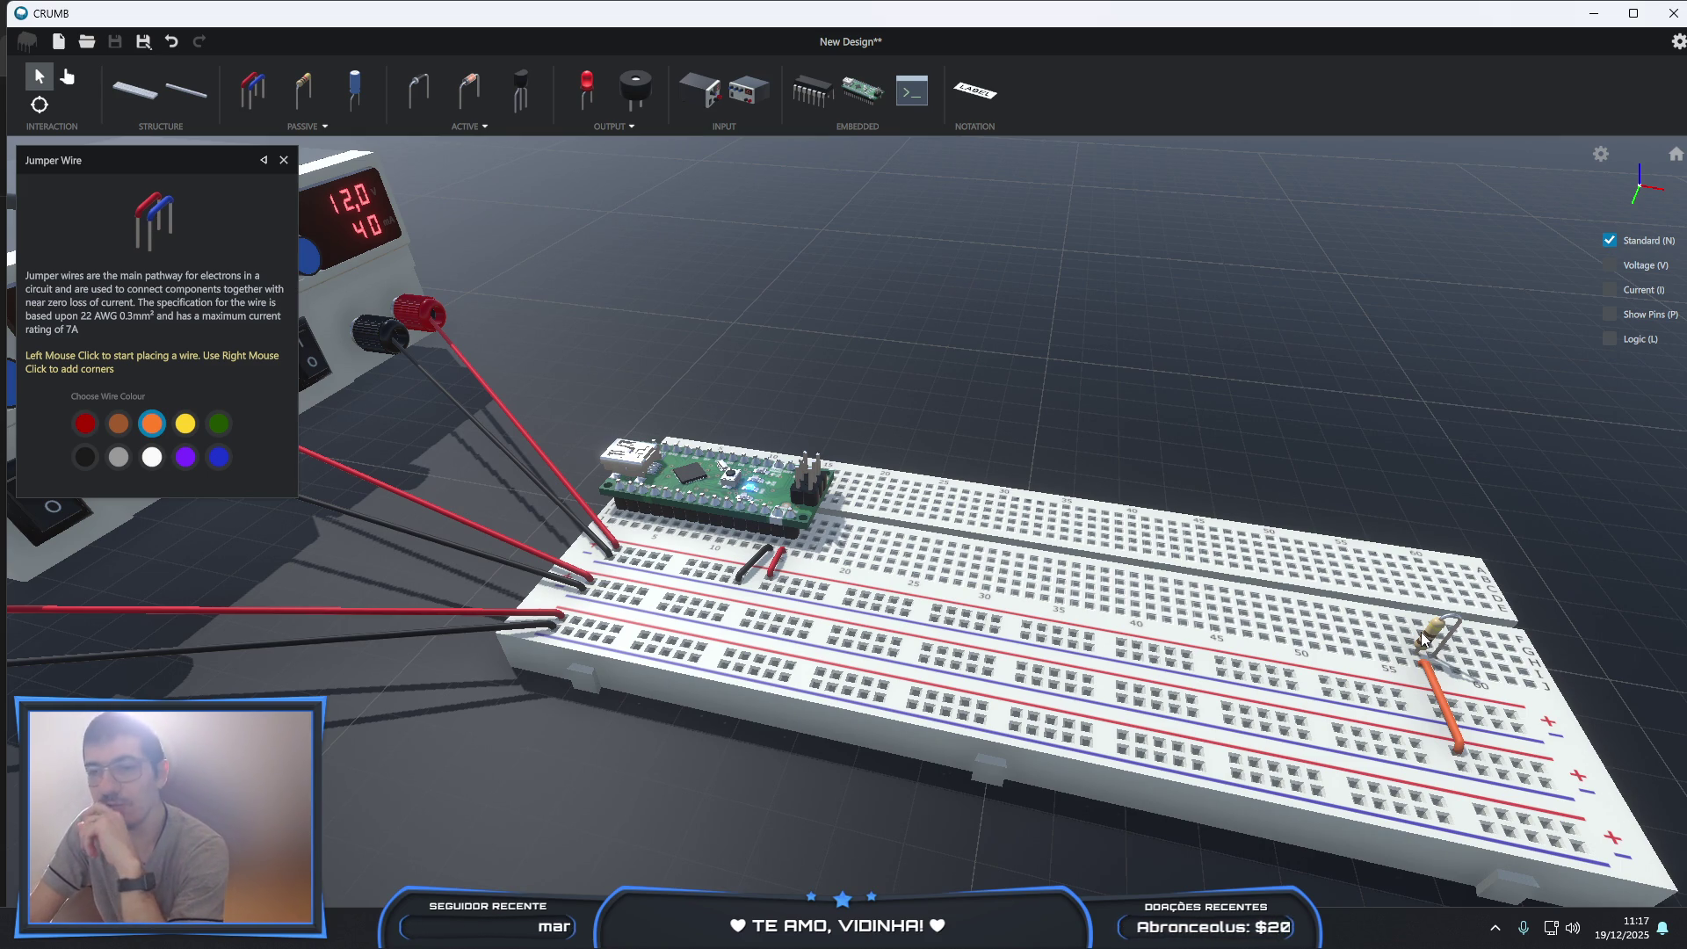
{"action": "scroll", "coordinate": [1515, 550], "scroll_direction": "down", "scroll_amount": 2}
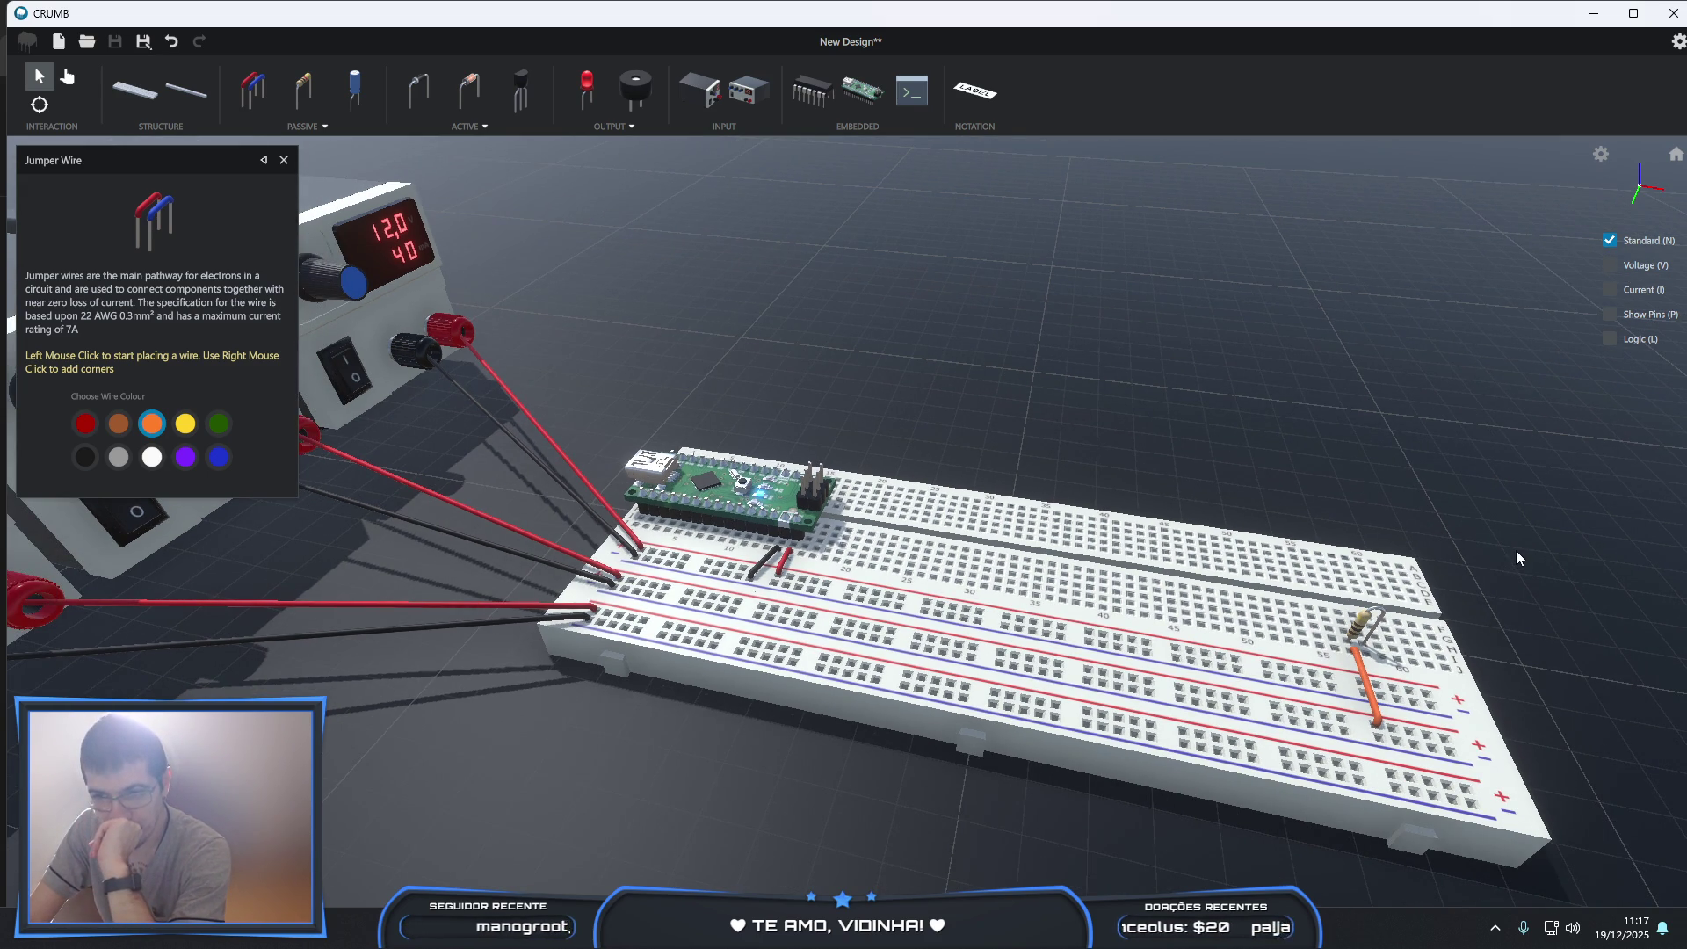
{"action": "left_click", "coordinate": [472, 95]}
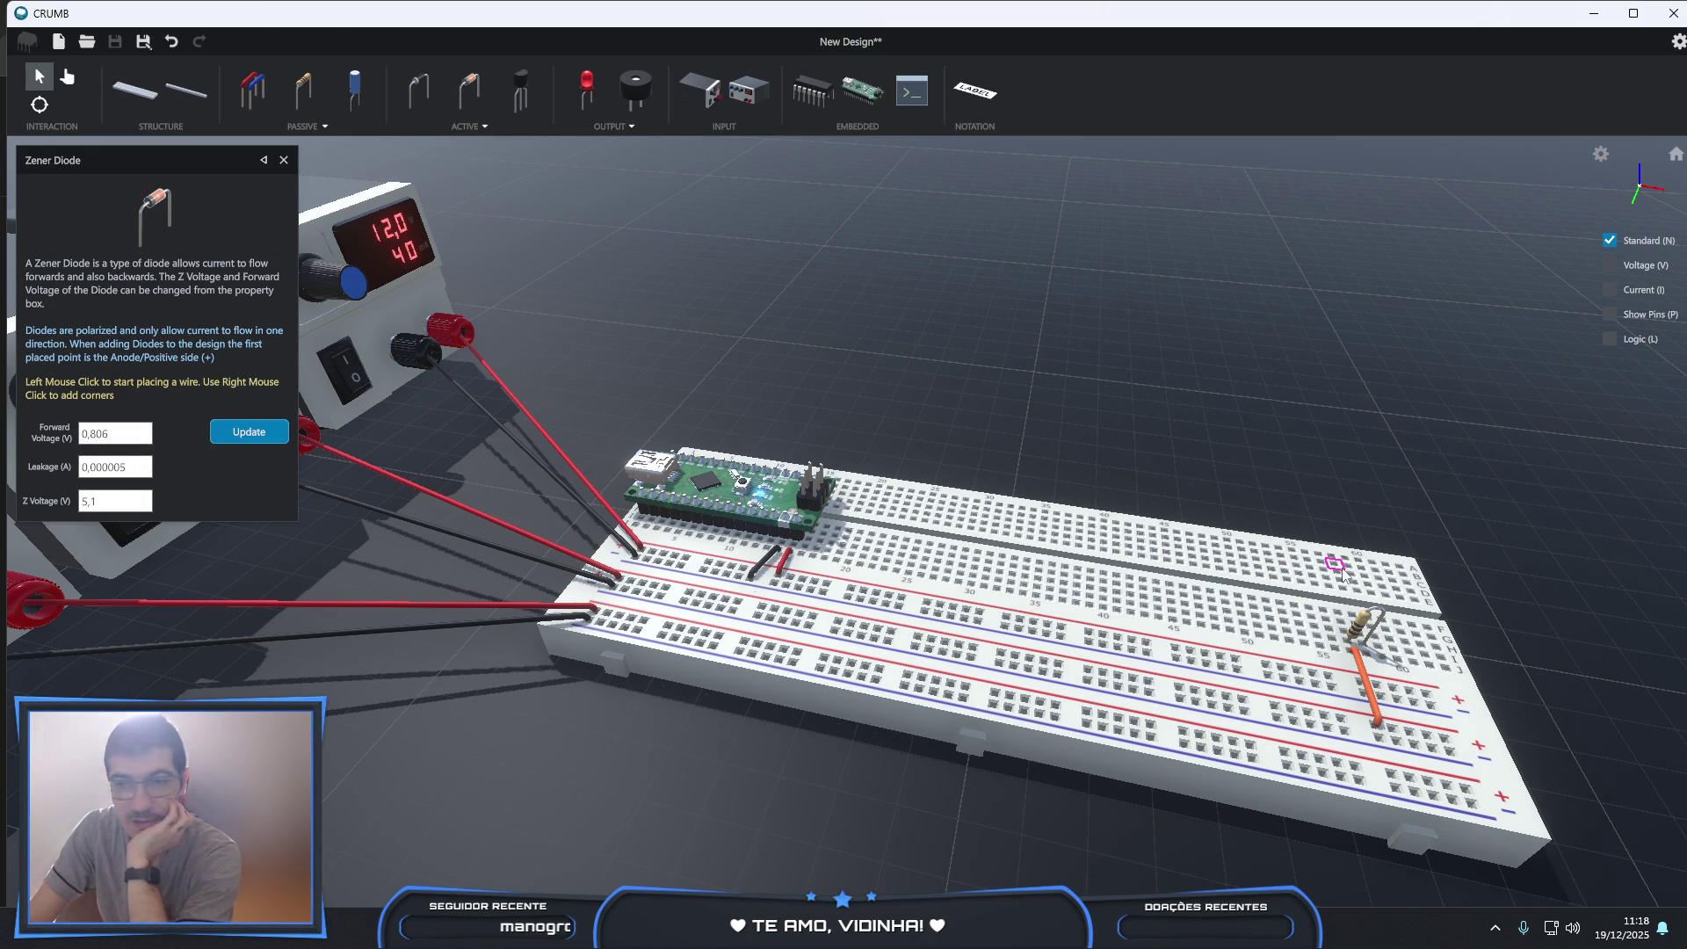
- Seat the 5.1 V Zener diode upright on the breadboard next to the resistor
{"action": "scroll", "coordinate": [1515, 622], "scroll_direction": "up", "scroll_amount": 2}
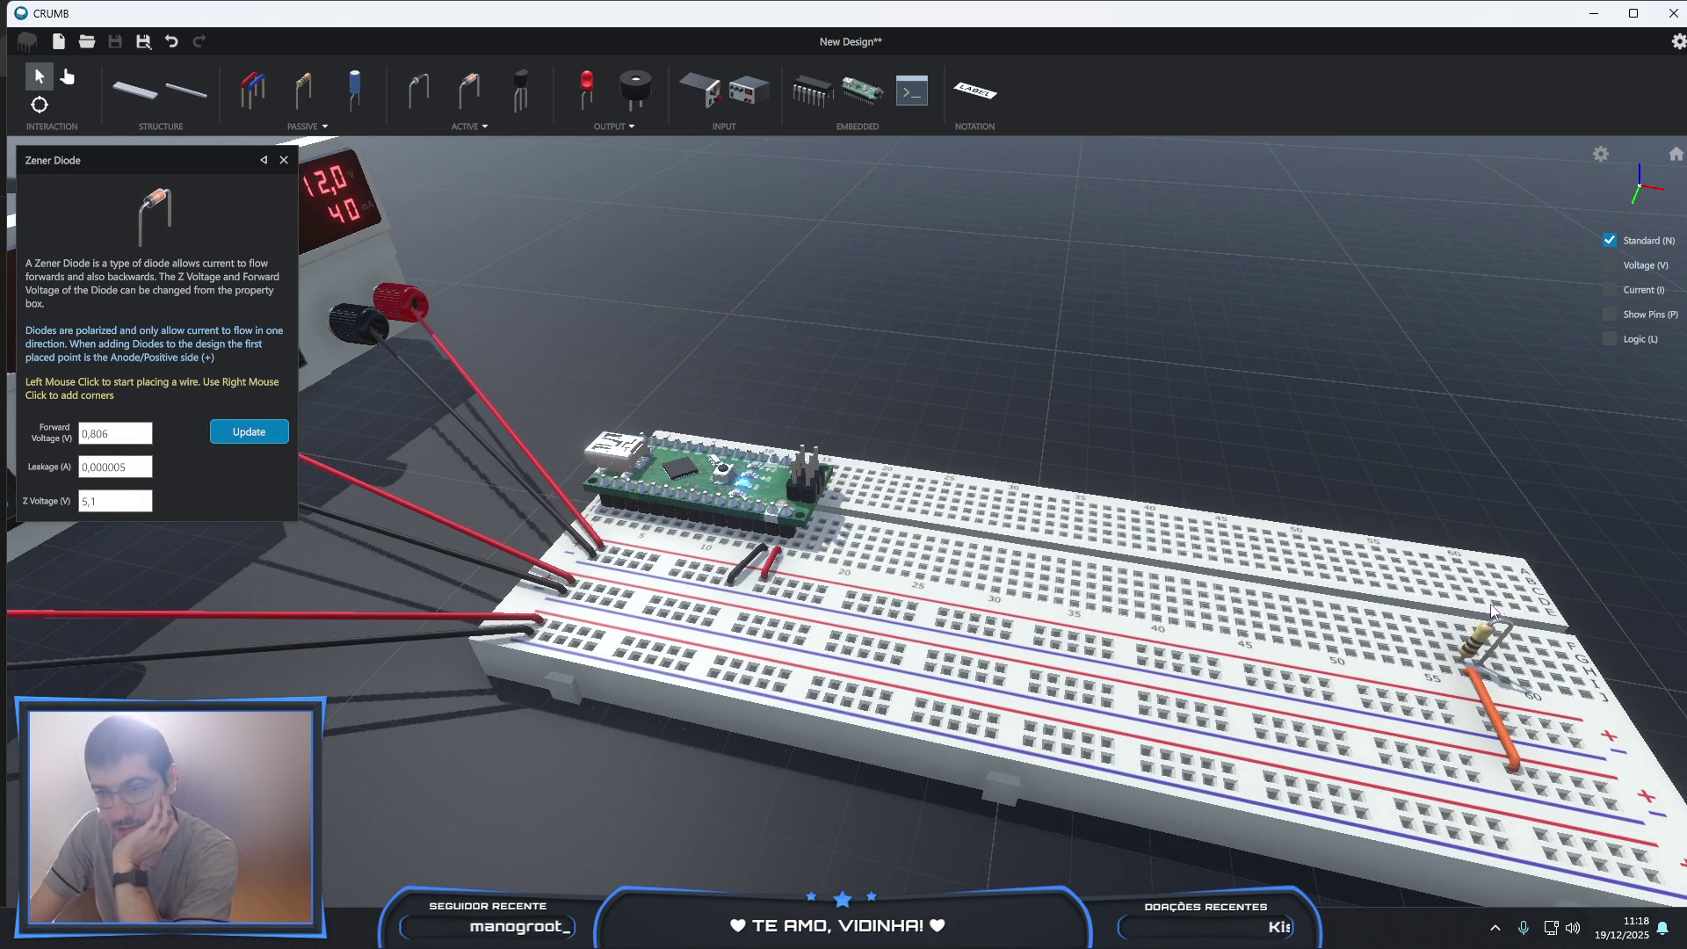
{"action": "left_click", "coordinate": [1464, 643]}
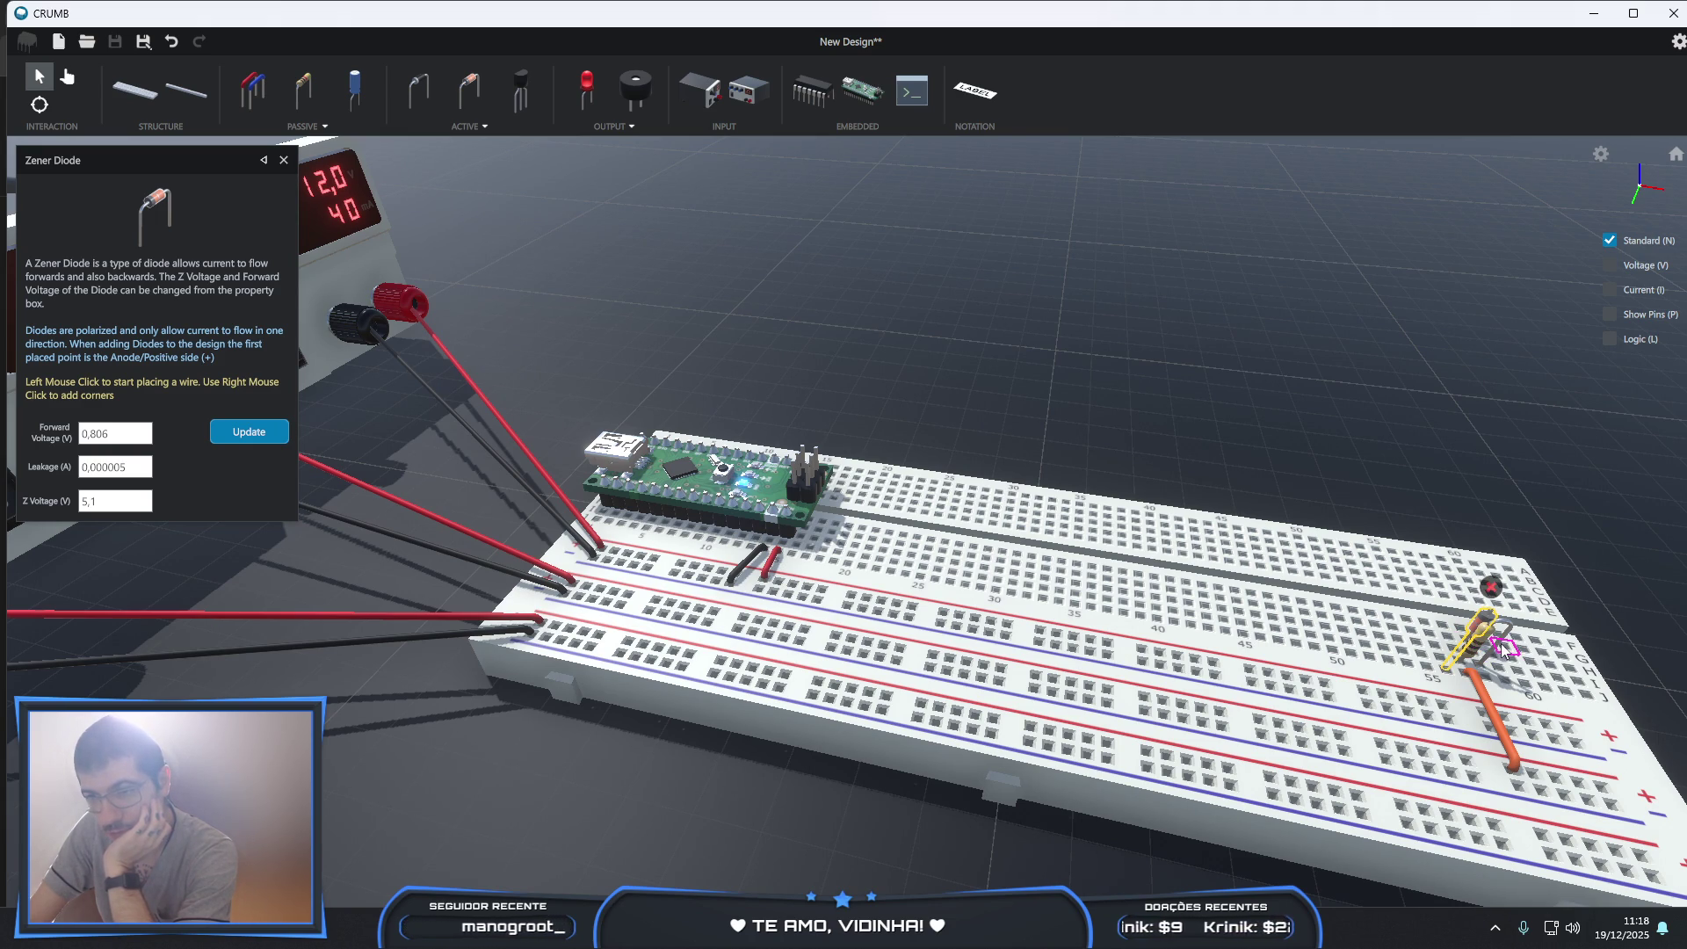
{"action": "middle_click_drag", "start_coordinate": [1546, 684], "coordinate": [1372, 603]}
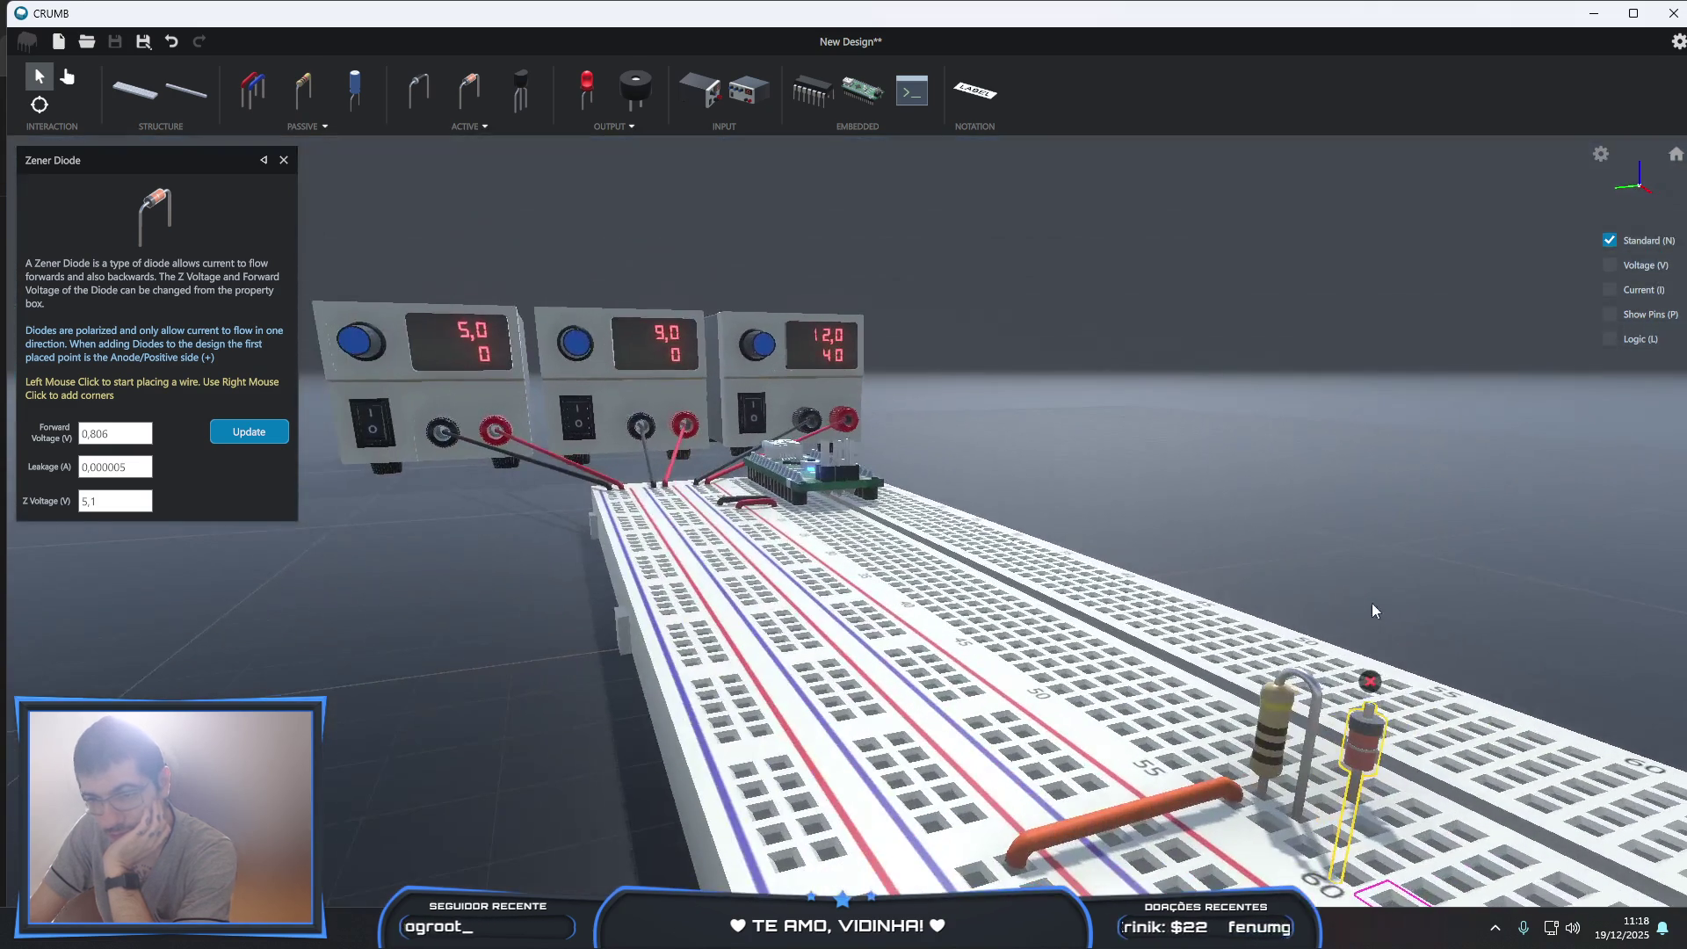
{"action": "left_click", "coordinate": [1386, 818]}
{"action": "mouse_move", "coordinate": [1358, 848]}
{"action": "middle_mouse_down"}
{"action": "mouse_move", "coordinate": [1563, 857]}
{"action": "mouse_move", "coordinate": [1548, 870]}
{"action": "middle_mouse_up"}
{"action": "scroll", "coordinate": [1548, 869], "scroll_direction": "down", "scroll_amount": 3}
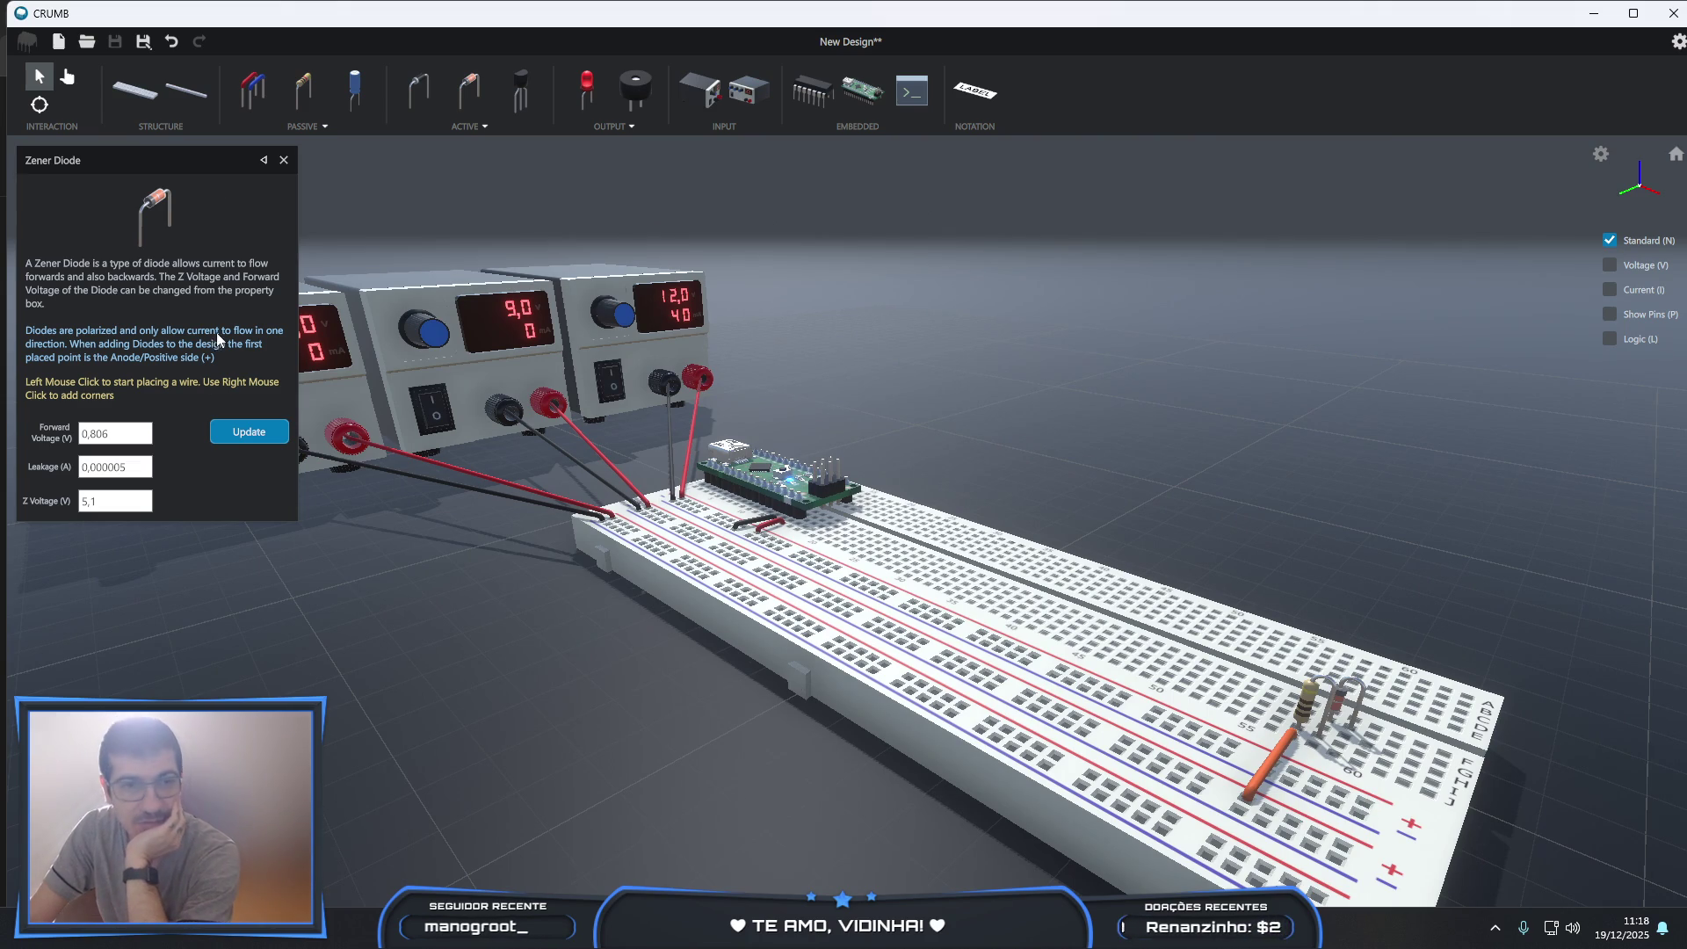
{"action": "left_click", "coordinate": [252, 87]}
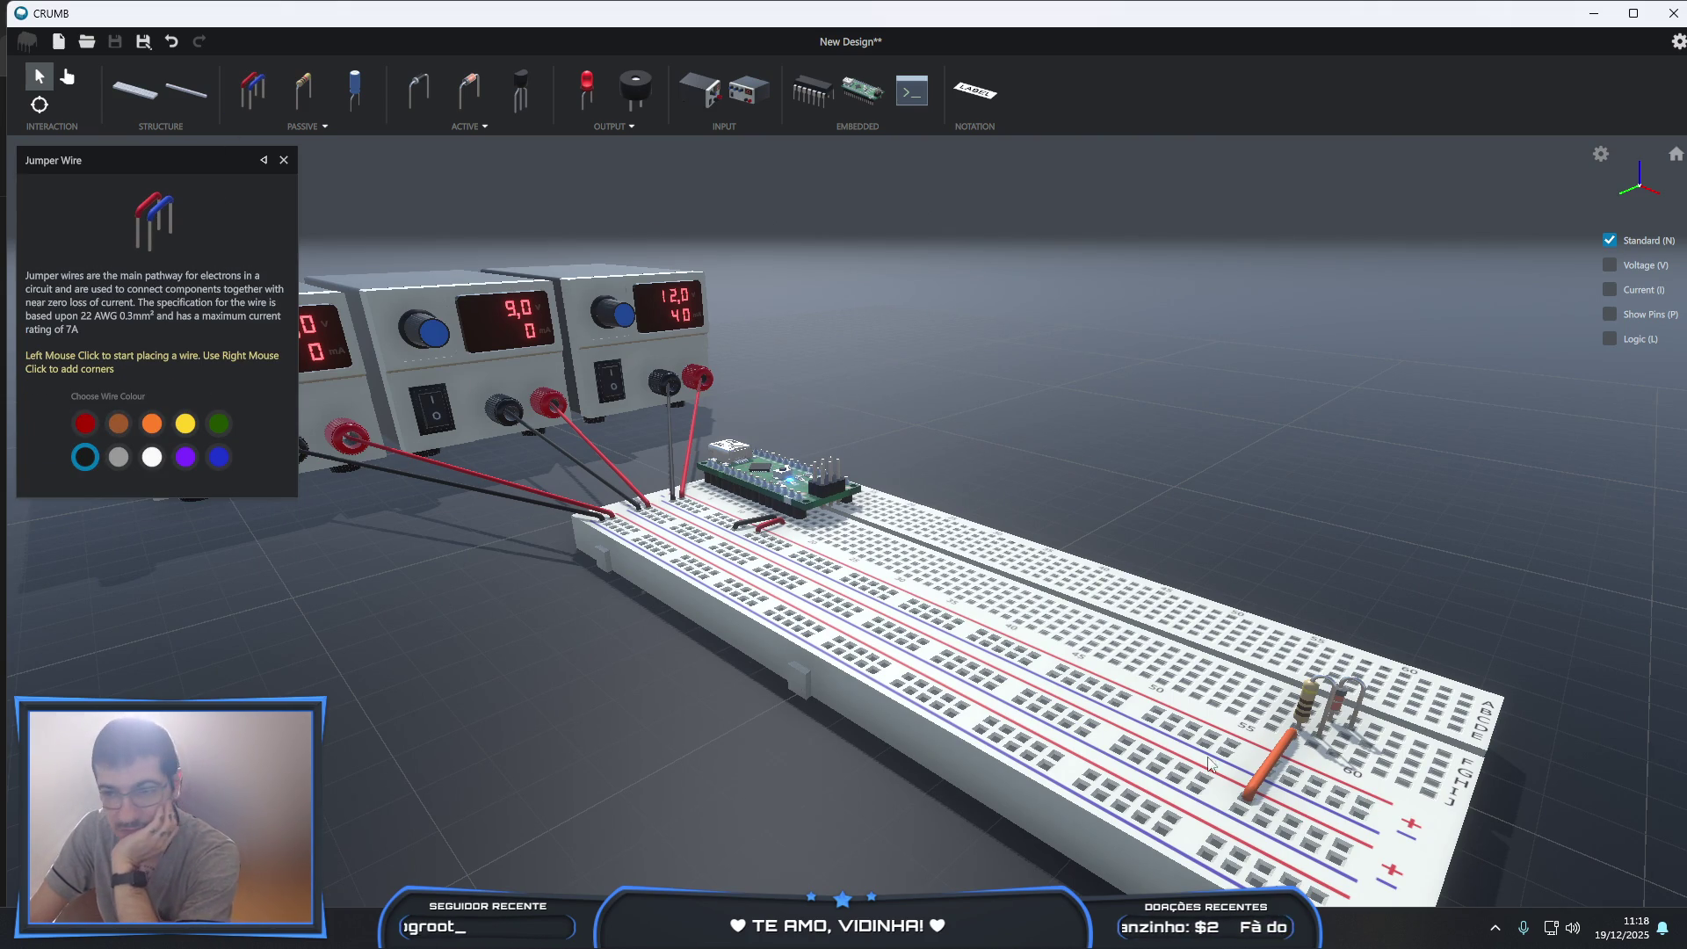
- Link the Zener diode's column to the lower rail with a black jumper wire
{"action": "left_click", "coordinate": [1331, 754]}
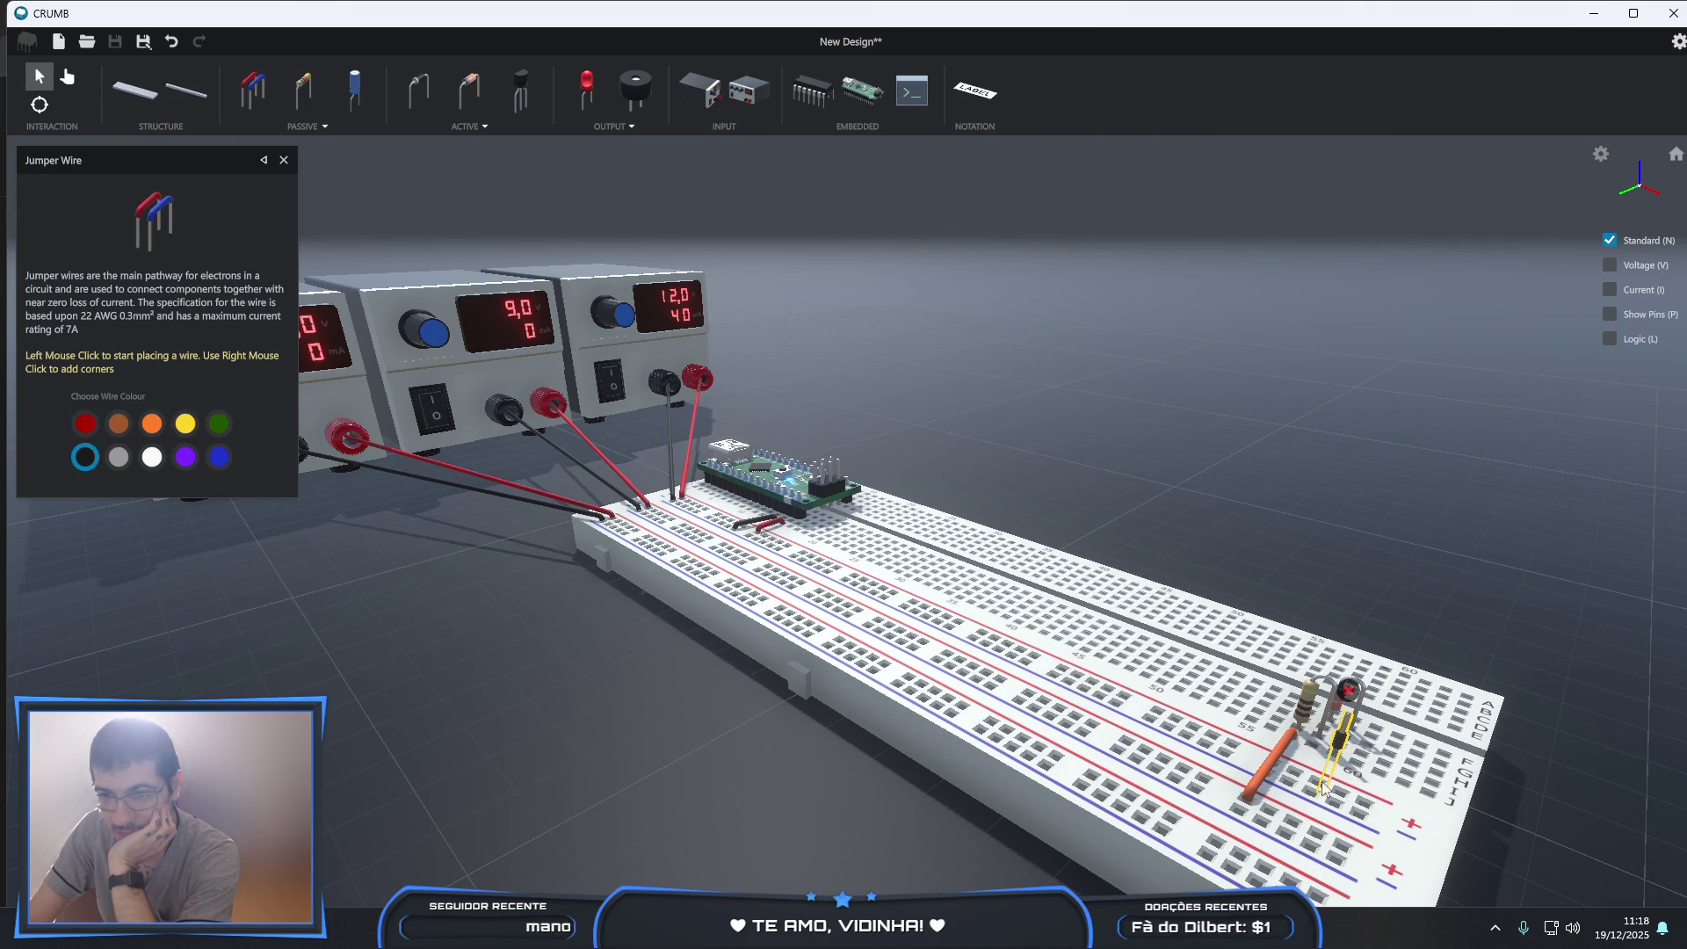
{"action": "left_click", "coordinate": [1286, 831]}
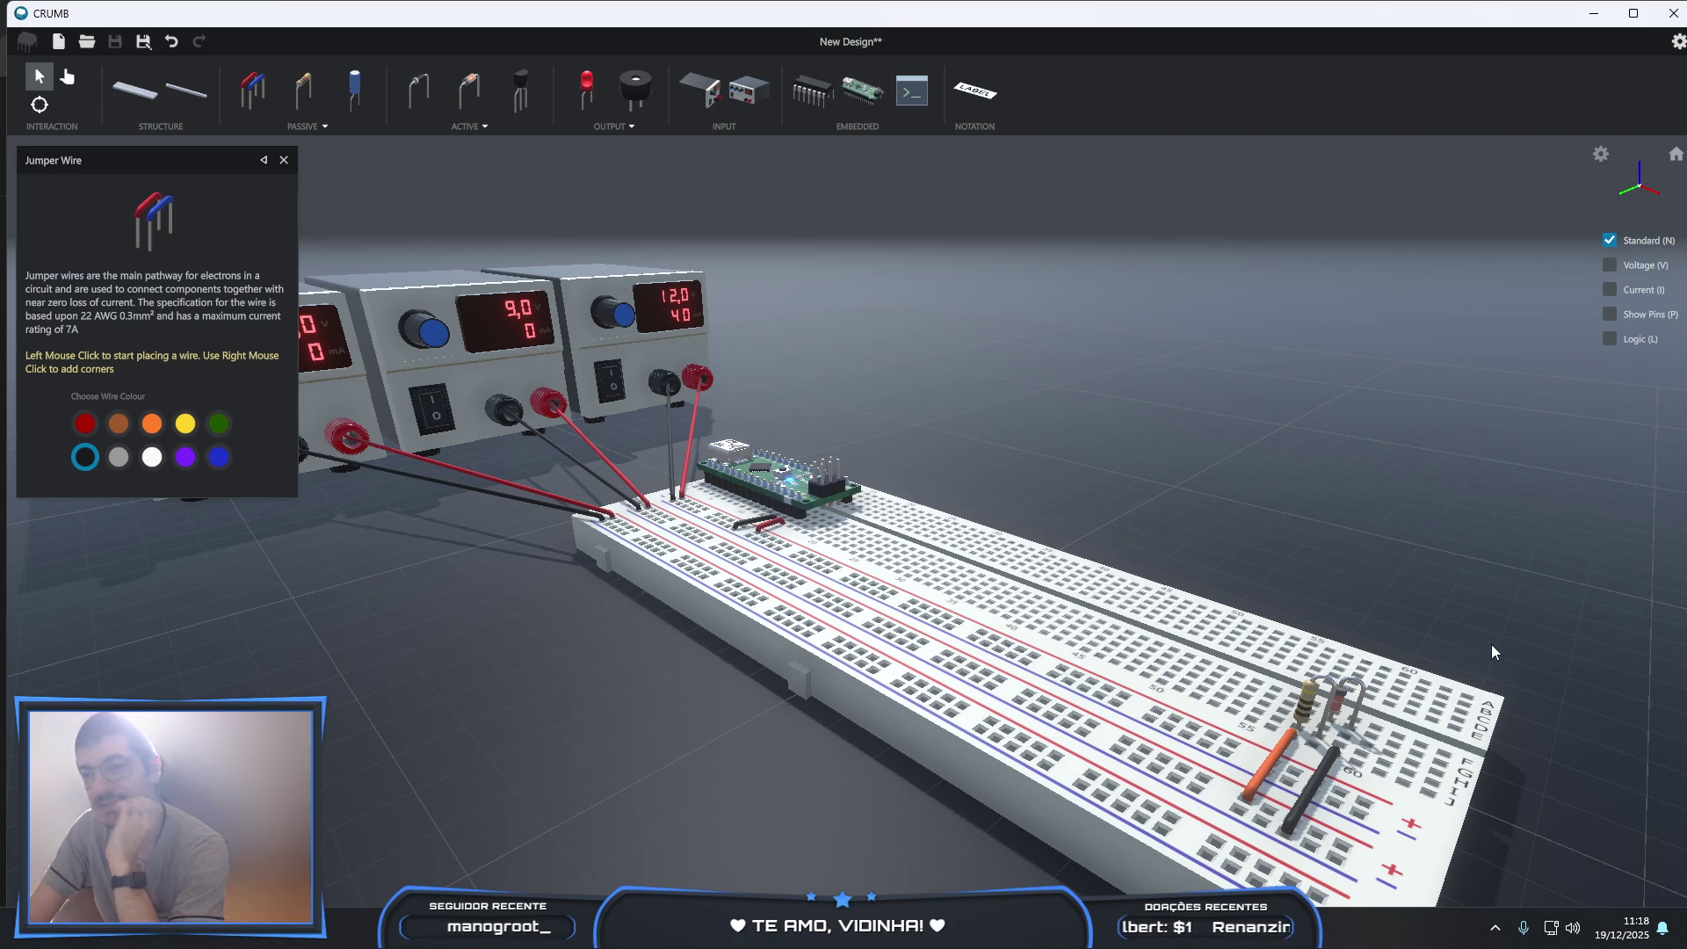
{"action": "scroll", "coordinate": [1538, 836], "scroll_direction": "up", "scroll_amount": 2}
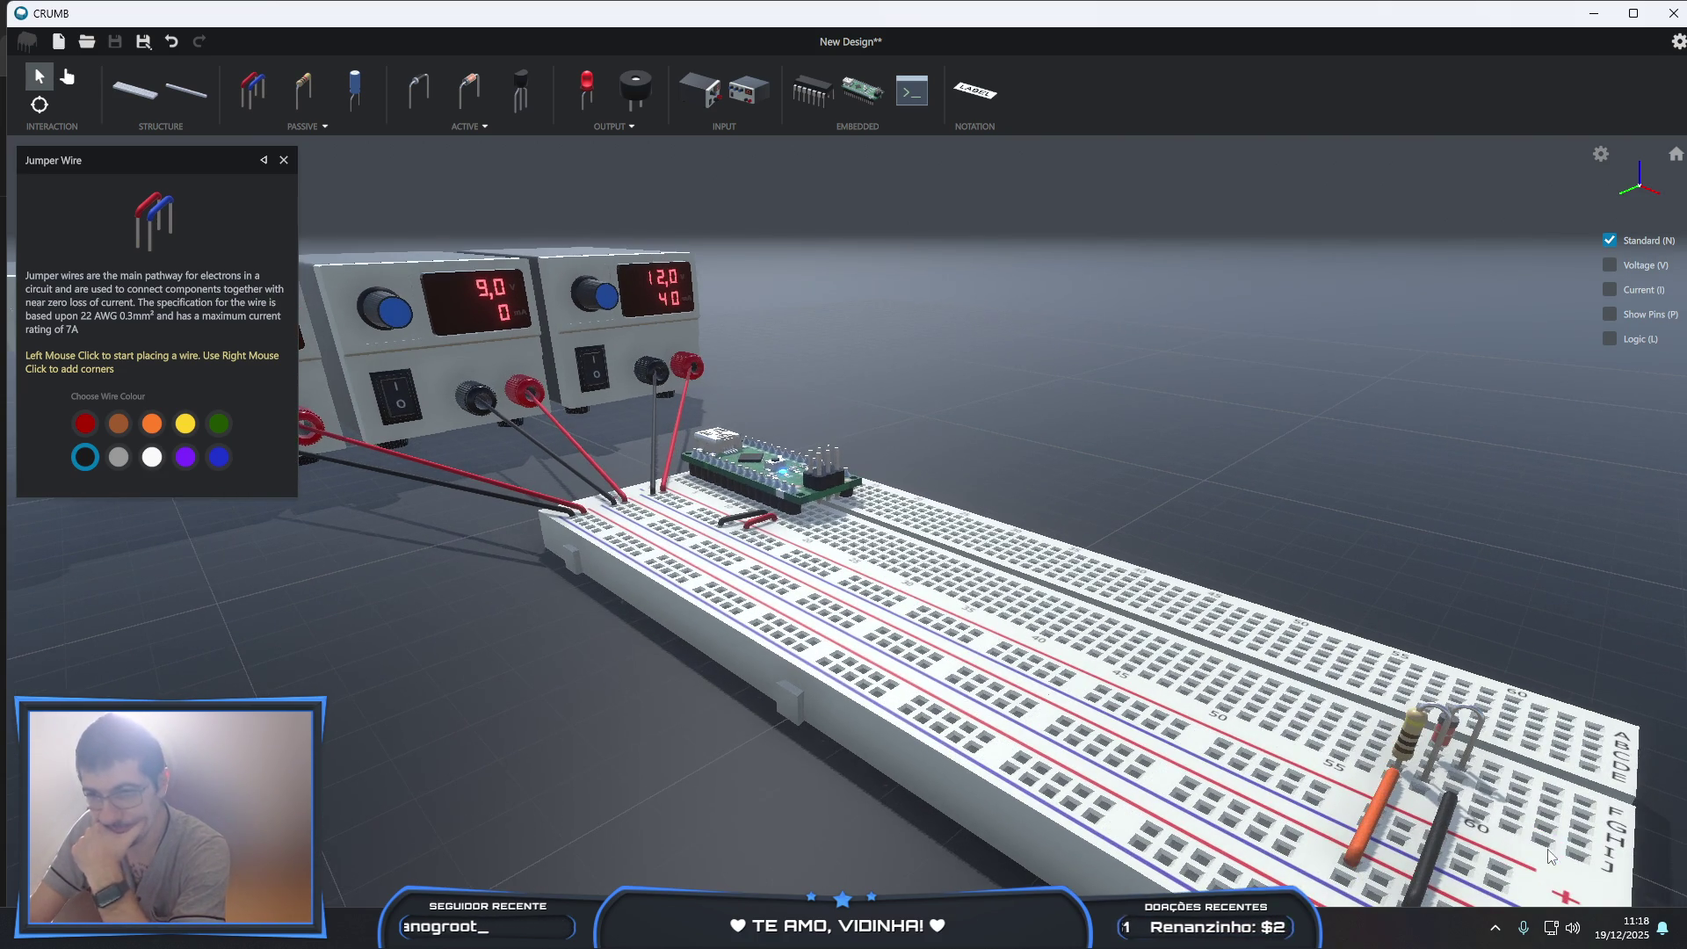
{"action": "mouse_move", "coordinate": [1550, 856]}
{"action": "right_mouse_down"}
{"action": "mouse_move", "coordinate": [1326, 782]}
{"action": "mouse_move", "coordinate": [1378, 811]}
{"action": "right_mouse_up"}
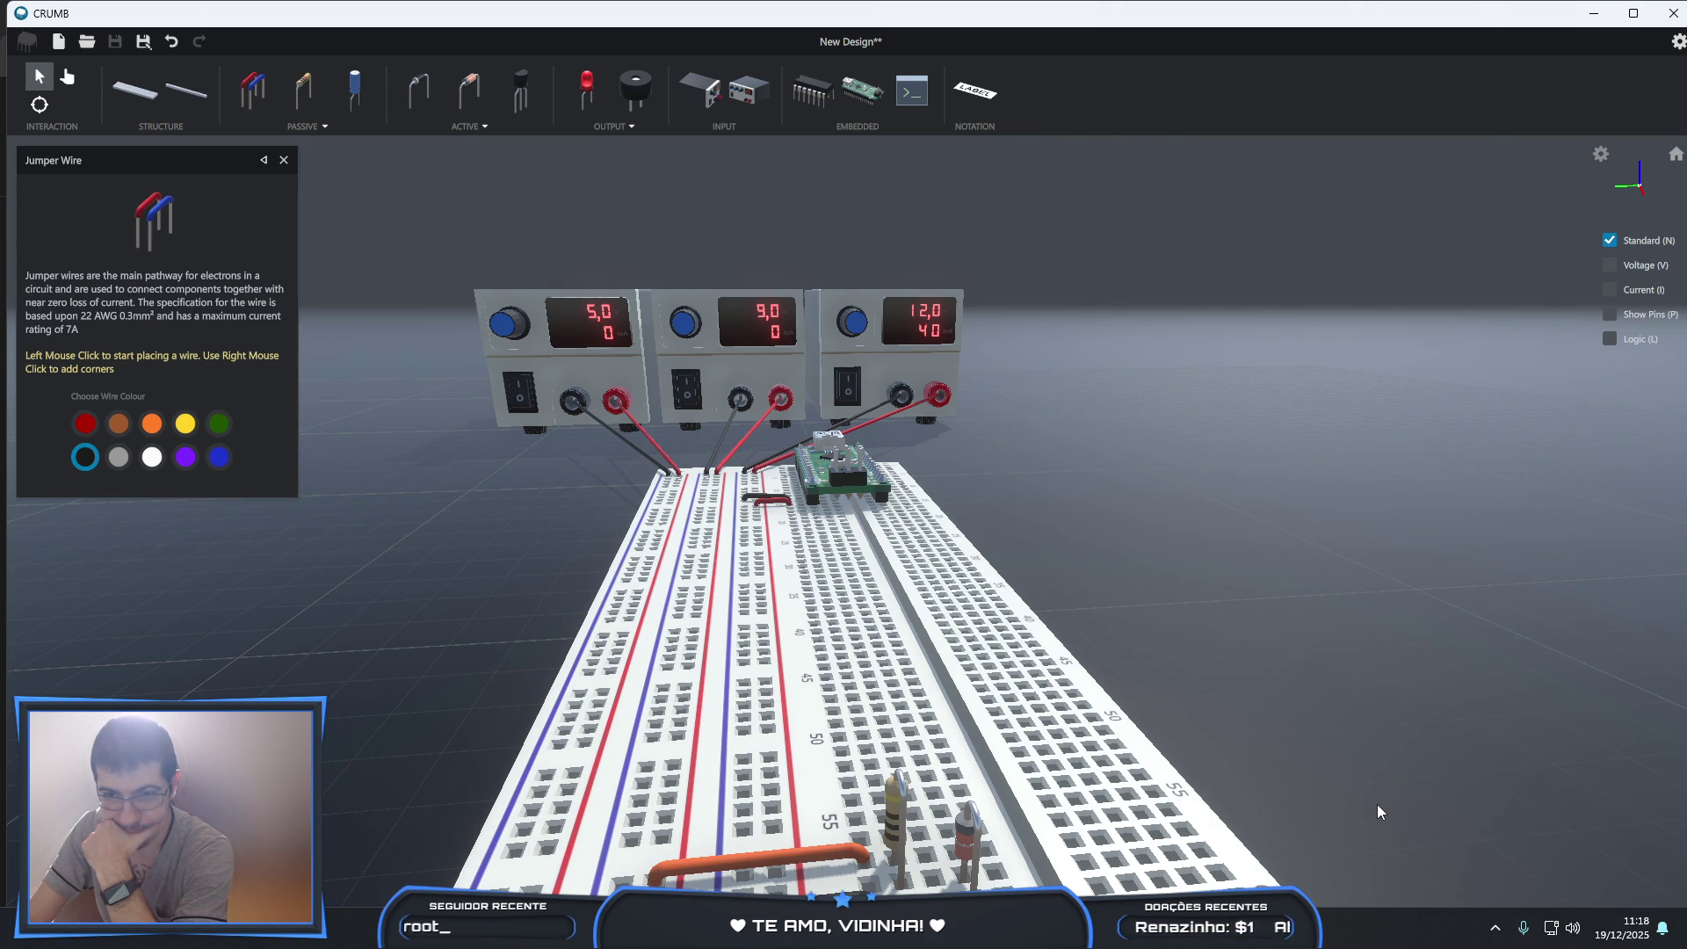
{"action": "right_click_drag", "start_coordinate": [1378, 803], "coordinate": [1392, 789]}
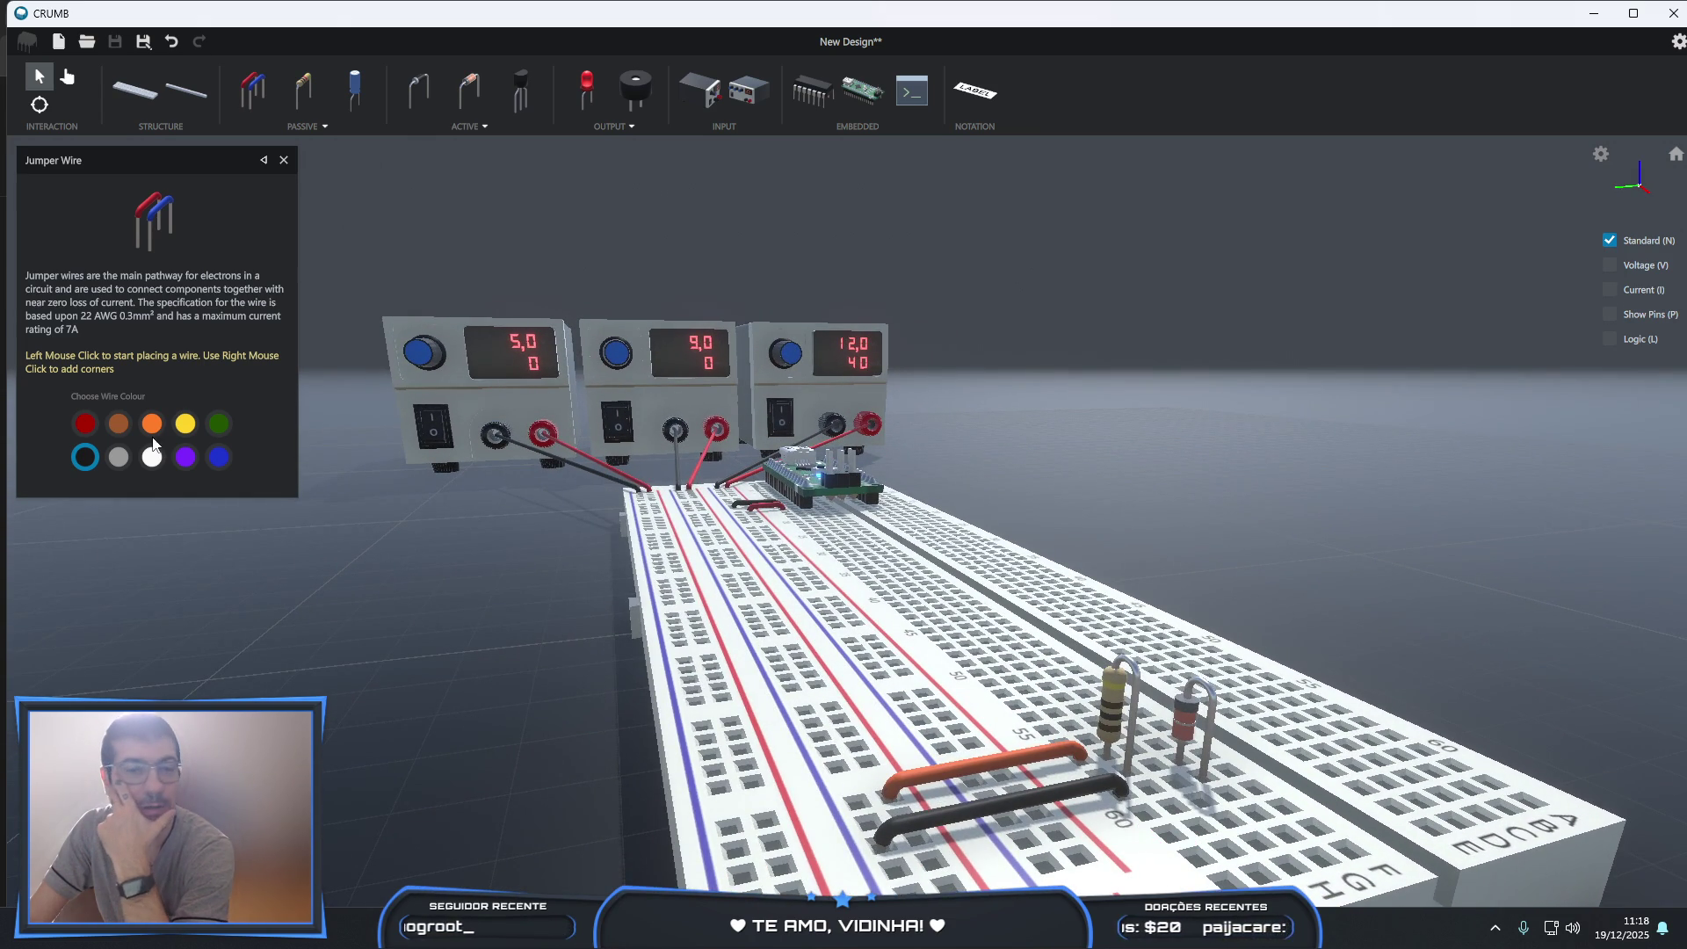
- Add a brown jumper wire on the board and begin adding a new power rail
{"action": "left_click", "coordinate": [118, 423]}
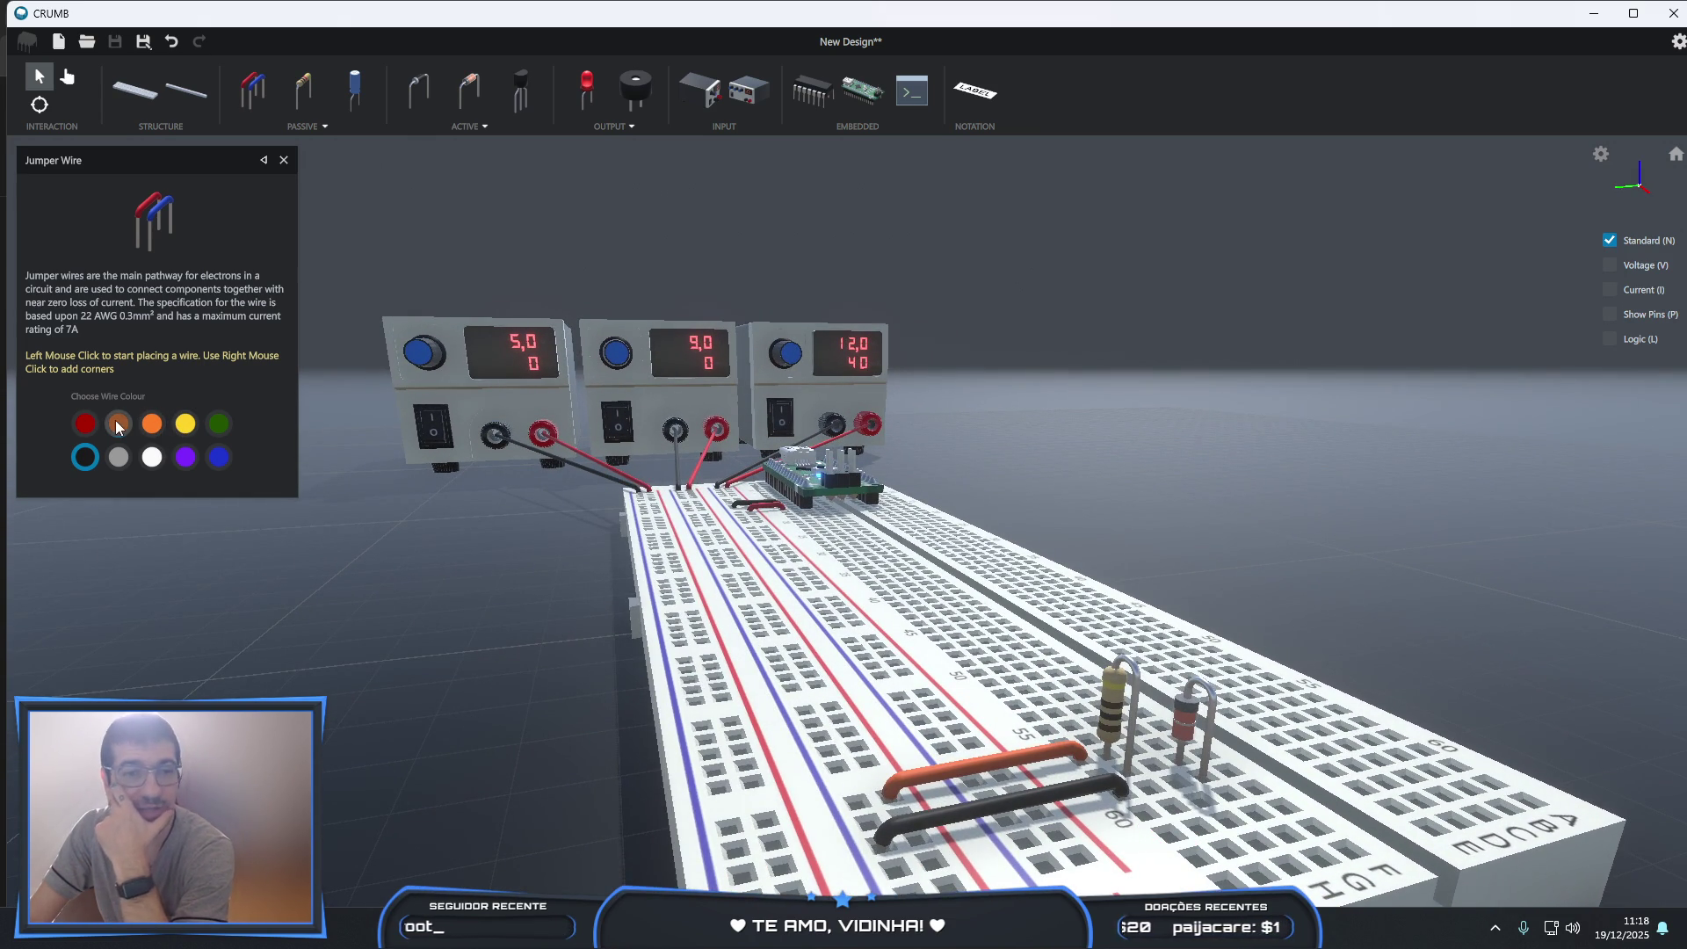
{"action": "left_click", "coordinate": [1154, 772]}
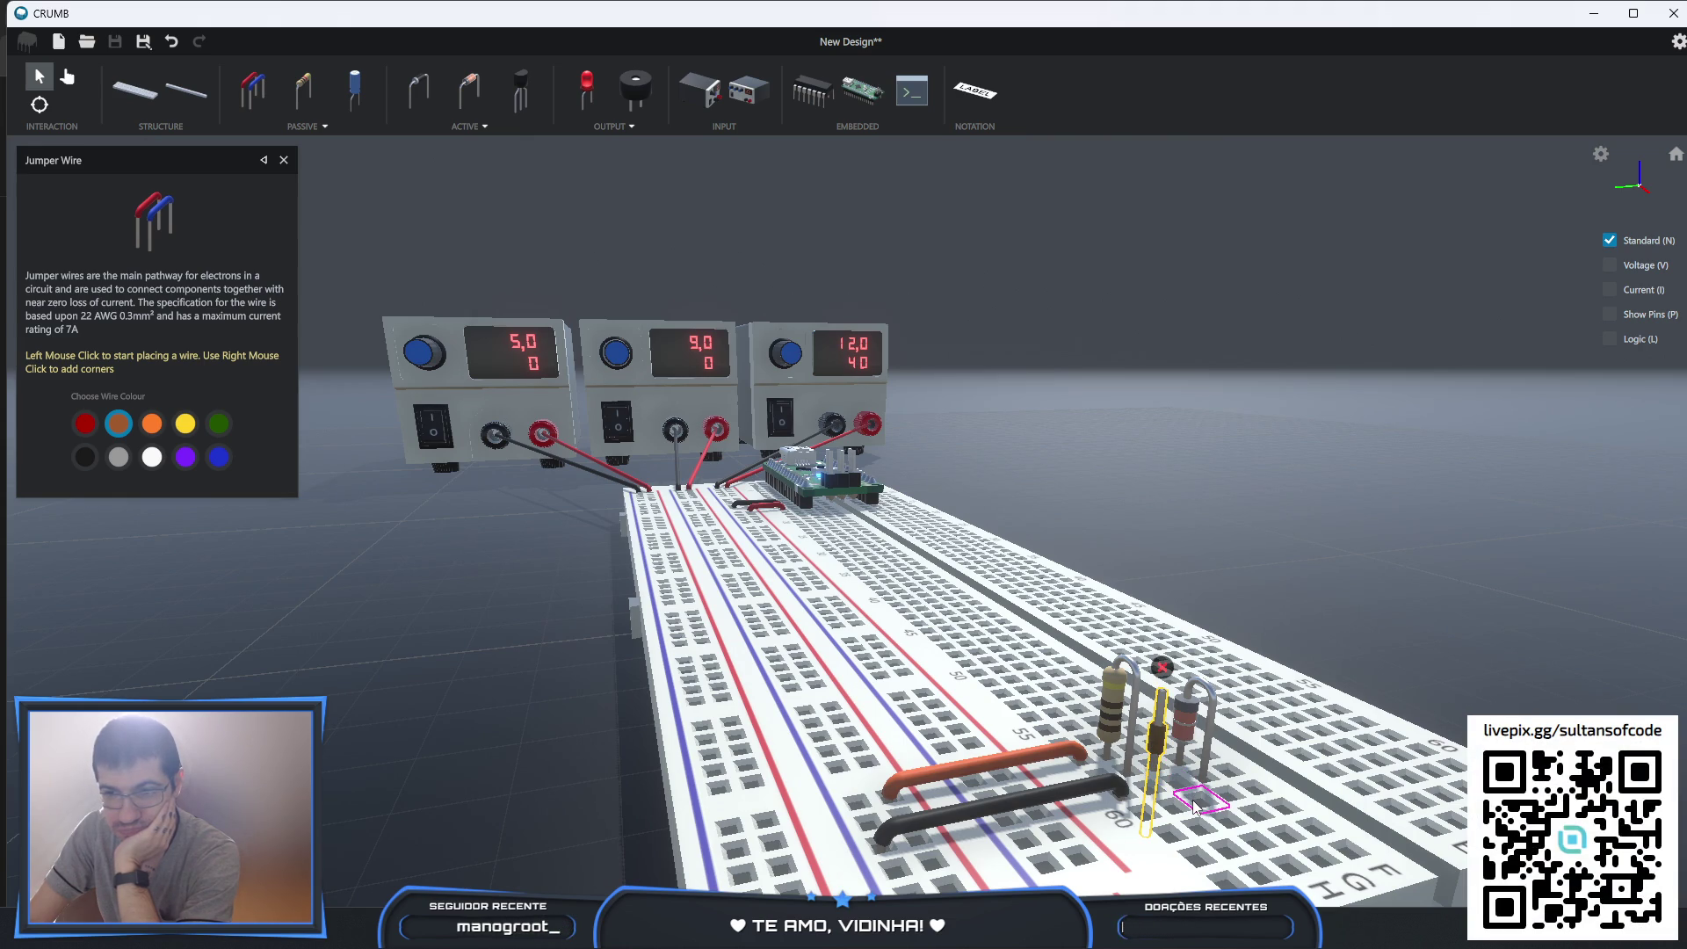
{"action": "left_click", "coordinate": [1195, 804]}
{"action": "scroll", "coordinate": [1199, 867], "scroll_direction": "down", "scroll_amount": 5}
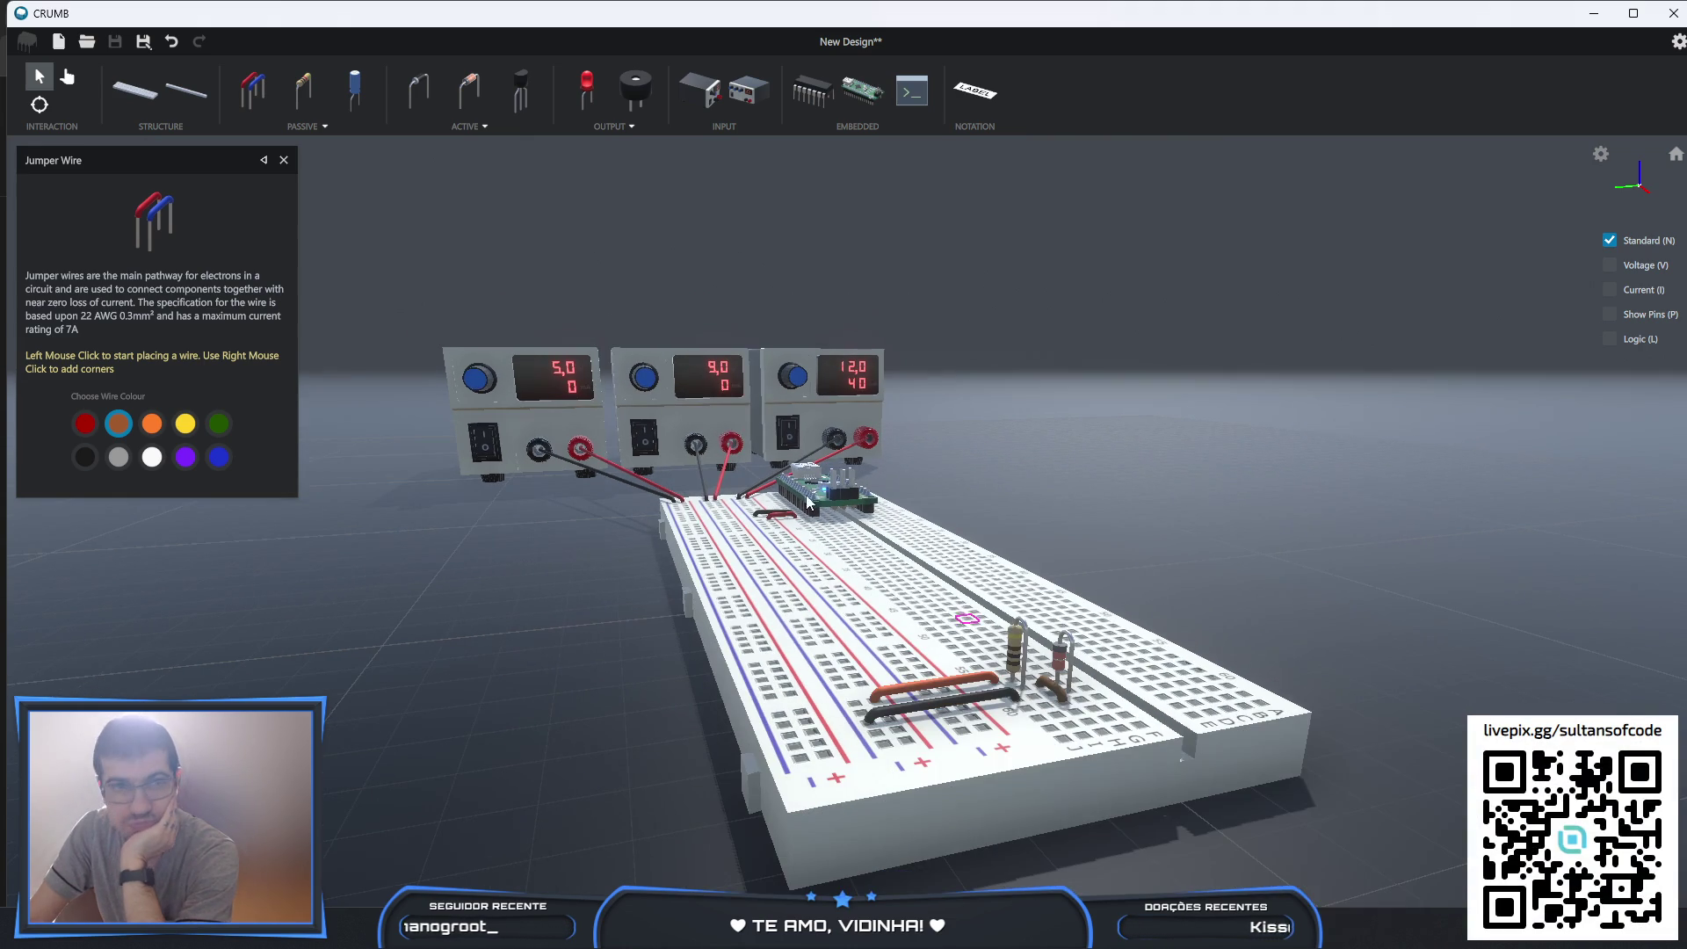
{"action": "left_click", "coordinate": [197, 100]}
{"action": "left_click", "coordinate": [260, 197]}
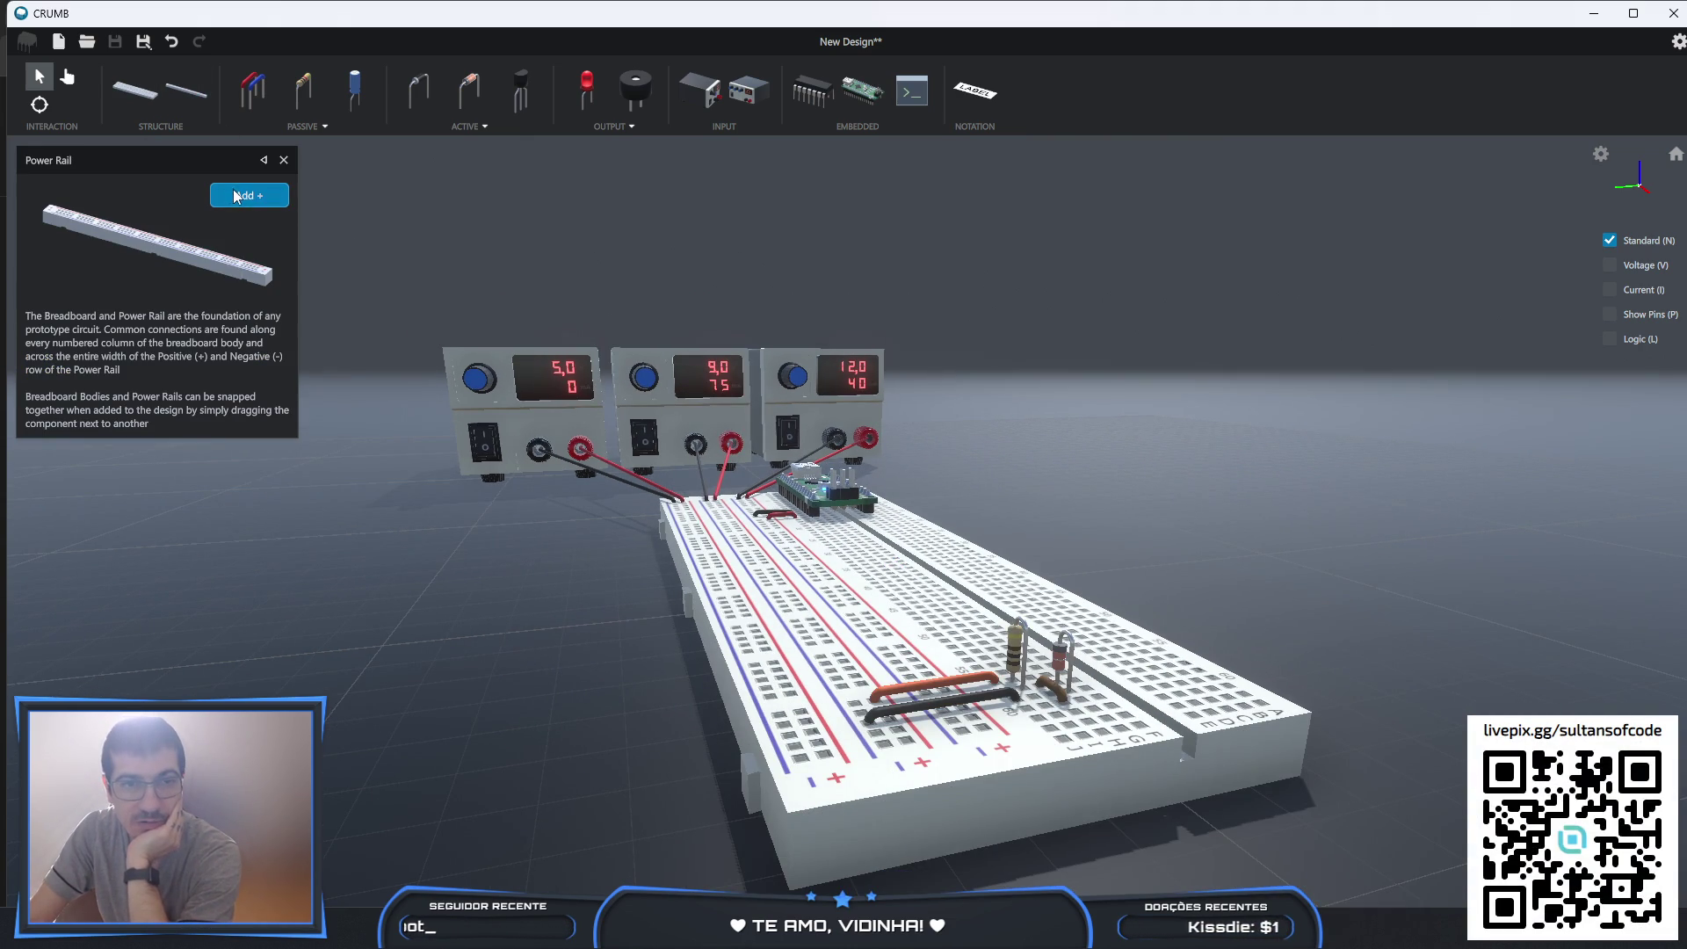
- Snap the new power rail onto the breadboard's right edge and close the resistor properties
{"action": "right_click_drag", "start_coordinate": [910, 615], "coordinate": [947, 595]}
{"action": "left_click_drag", "start_coordinate": [839, 567], "coordinate": [964, 622]}
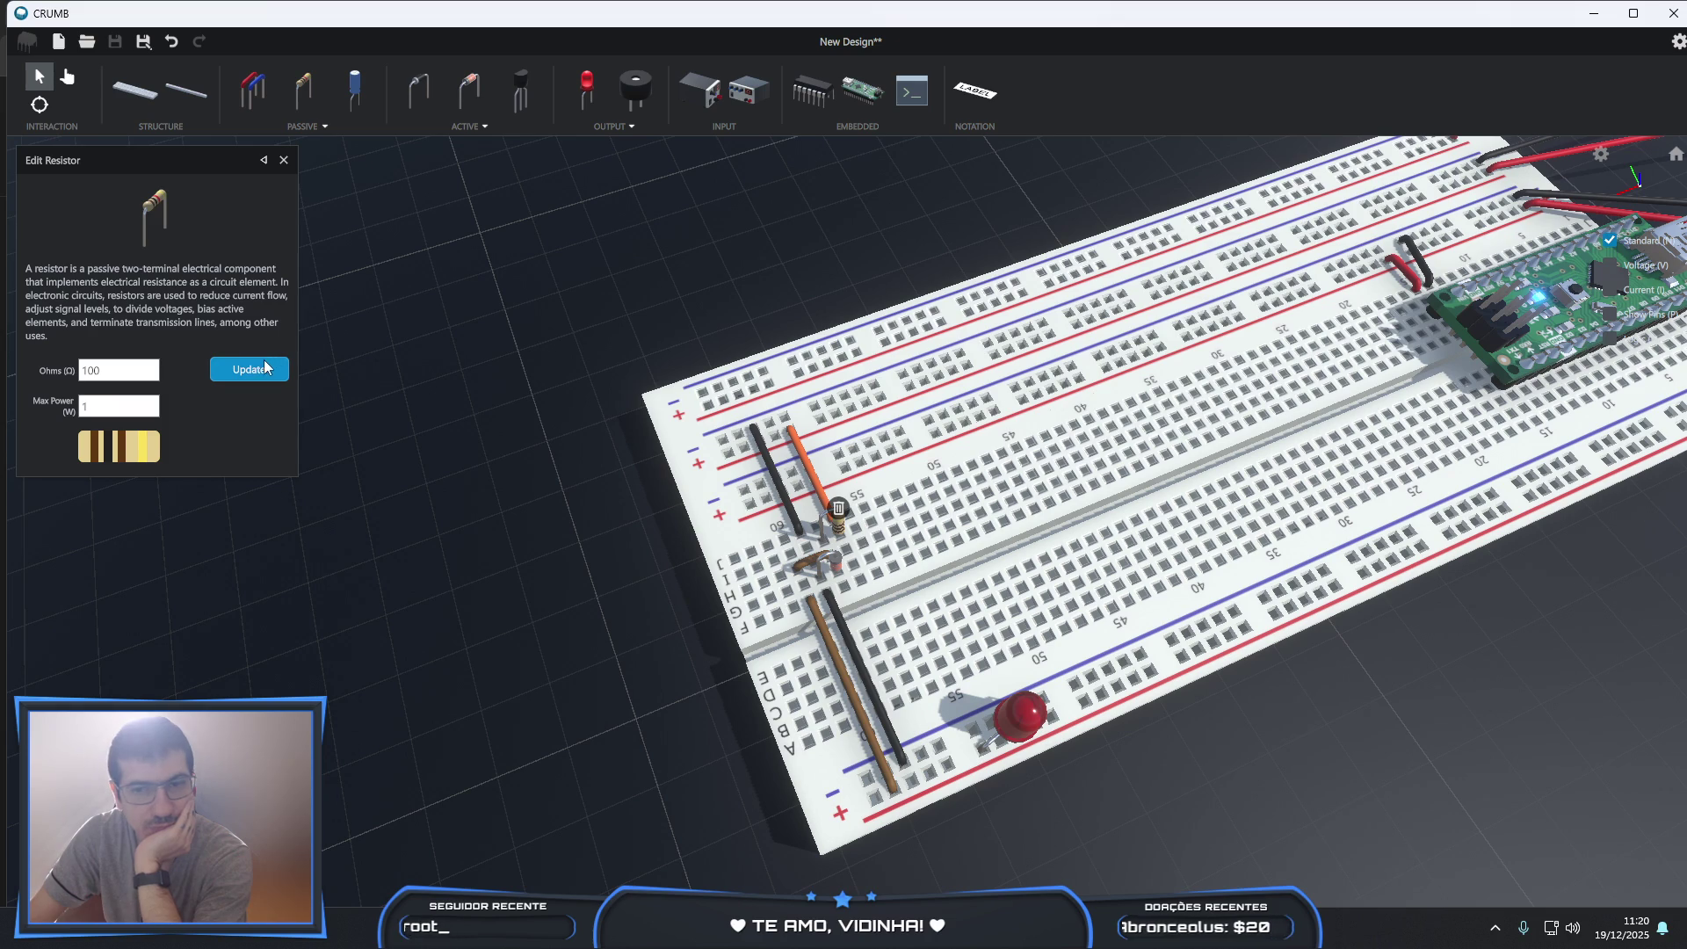
{"action": "left_click", "coordinate": [284, 162]}
{"action": "left_click", "coordinate": [67, 77]}
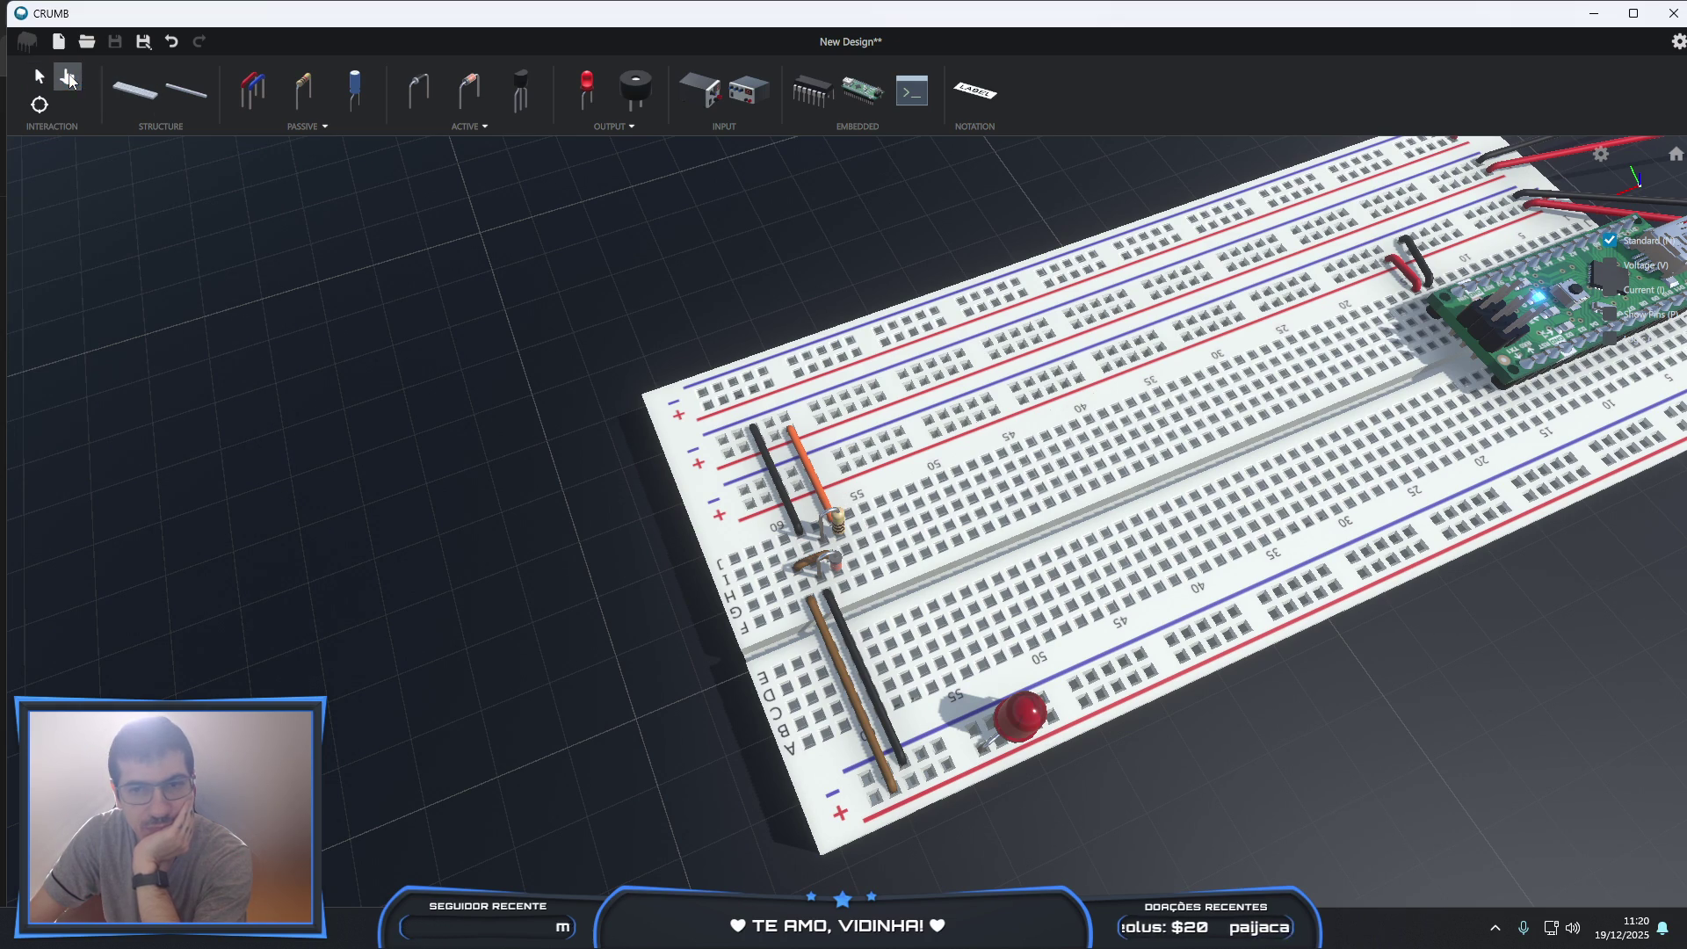
- Probe the red LED so Scope View shows 1,461 V and 202,445 nA
{"action": "mouse_move", "coordinate": [1200, 751]}
{"action": "left_mouse_down"}
{"action": "mouse_move", "coordinate": [1089, 622]}
{"action": "mouse_move", "coordinate": [1072, 557]}
{"action": "mouse_move", "coordinate": [1032, 525]}
{"action": "mouse_move", "coordinate": [941, 597]}
{"action": "mouse_move", "coordinate": [945, 624]}
{"action": "mouse_move", "coordinate": [1127, 703]}
{"action": "left_mouse_up"}
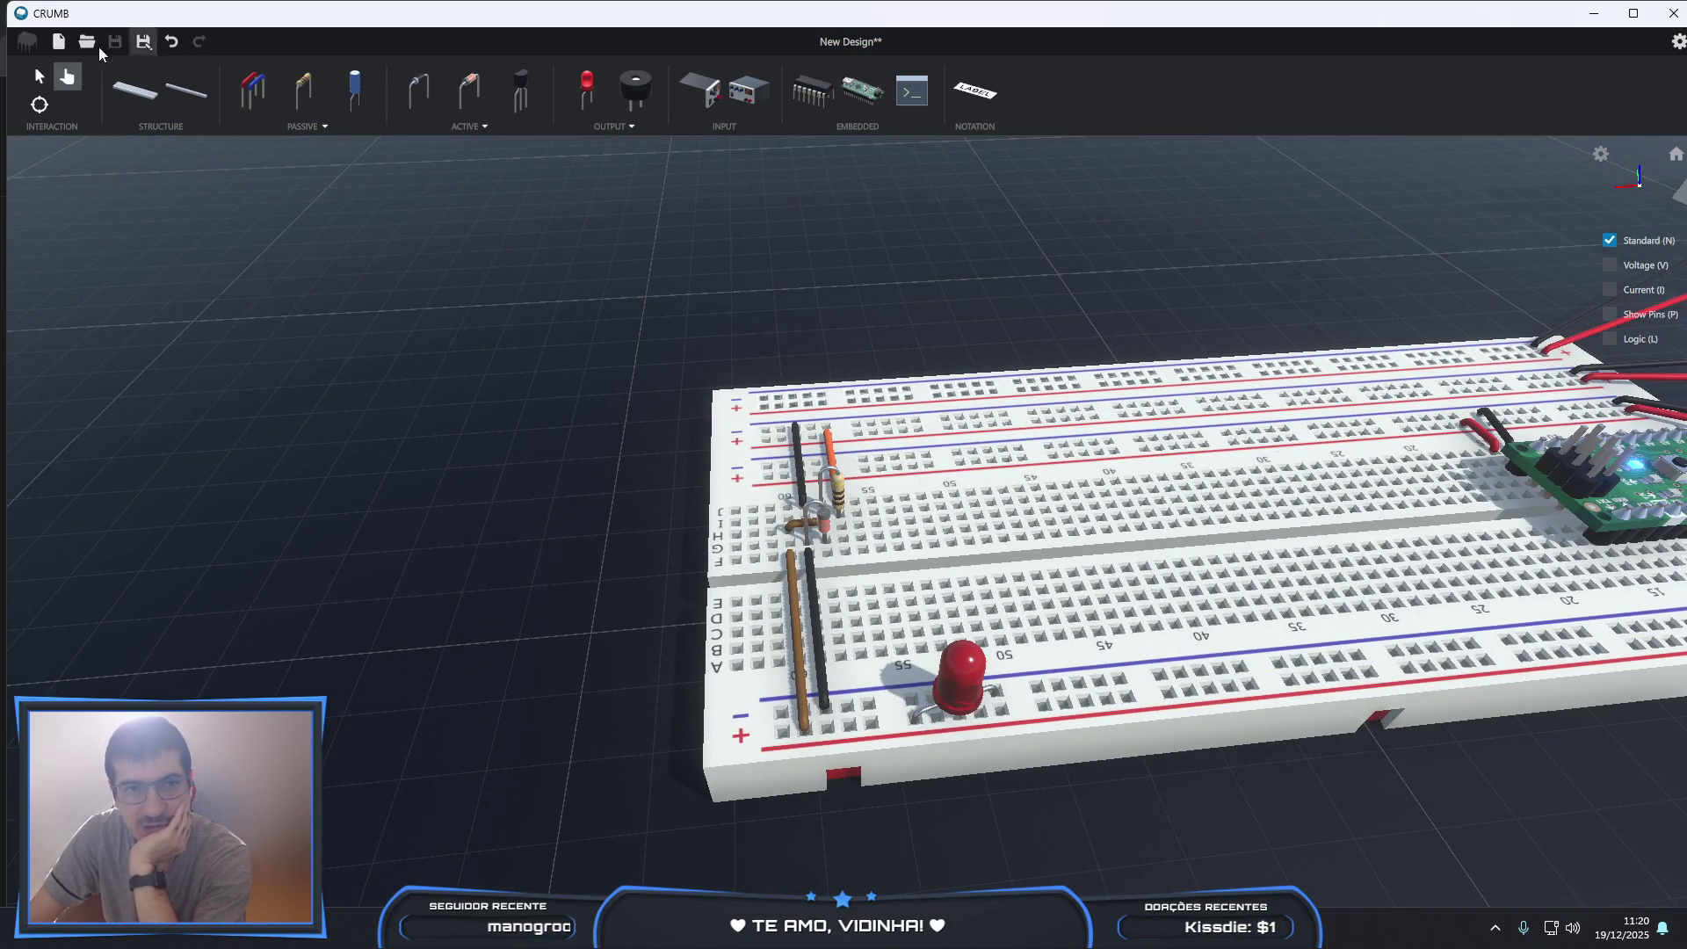
{"action": "left_click", "coordinate": [39, 104]}
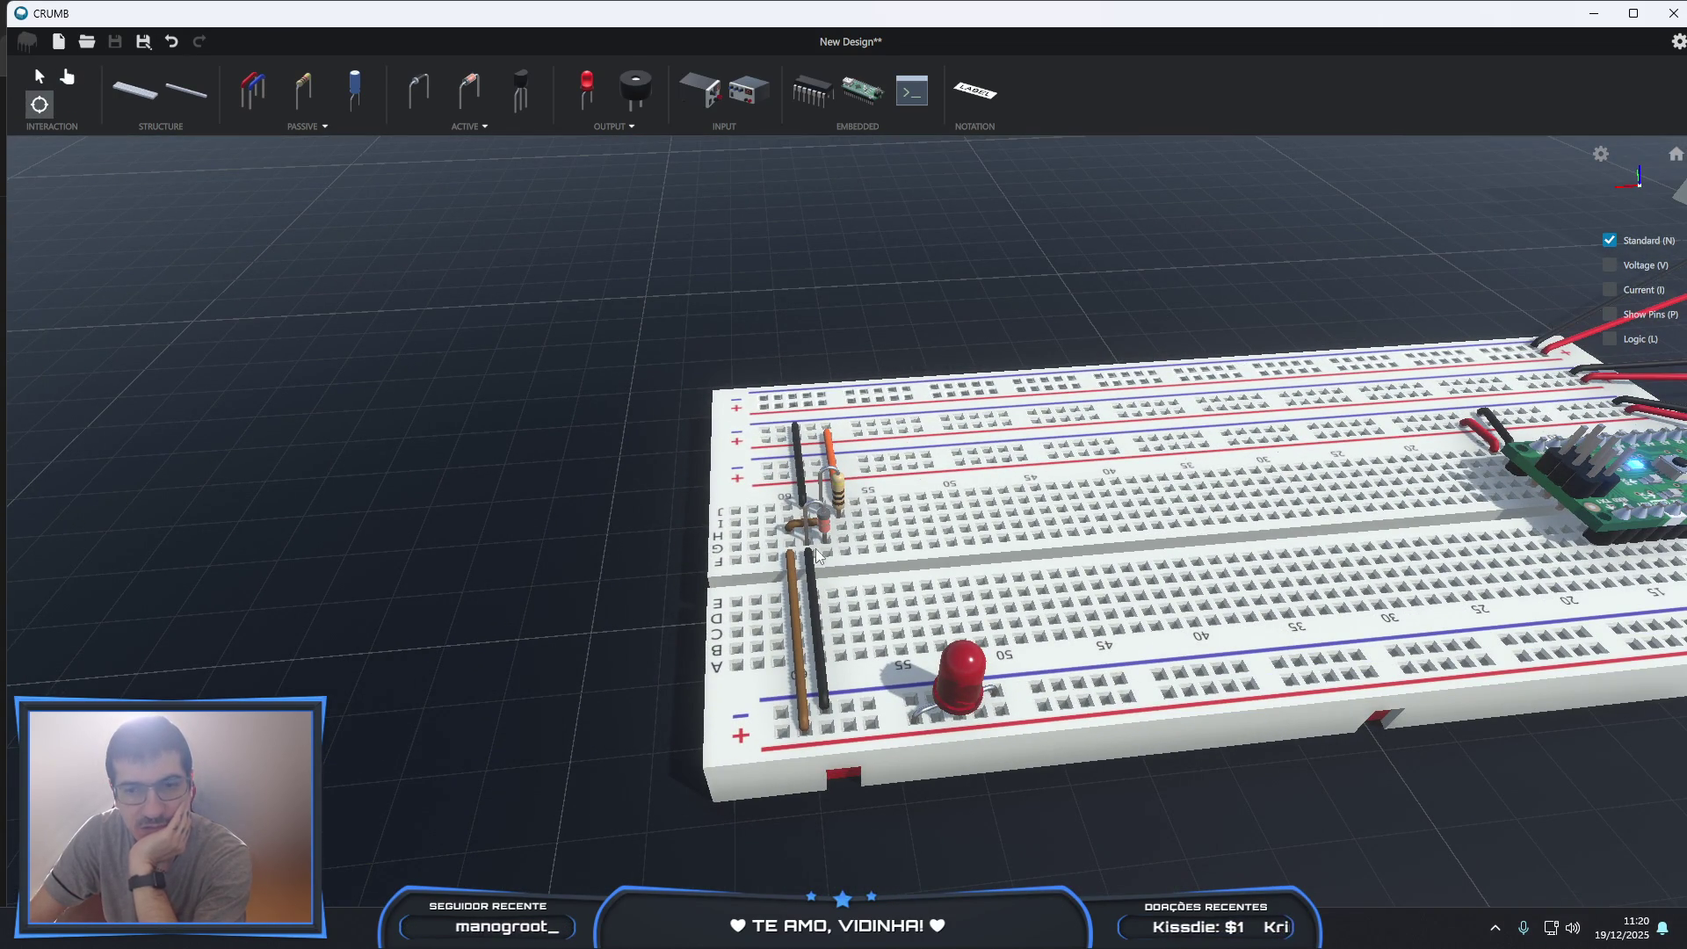
{"action": "left_click", "coordinate": [972, 681]}
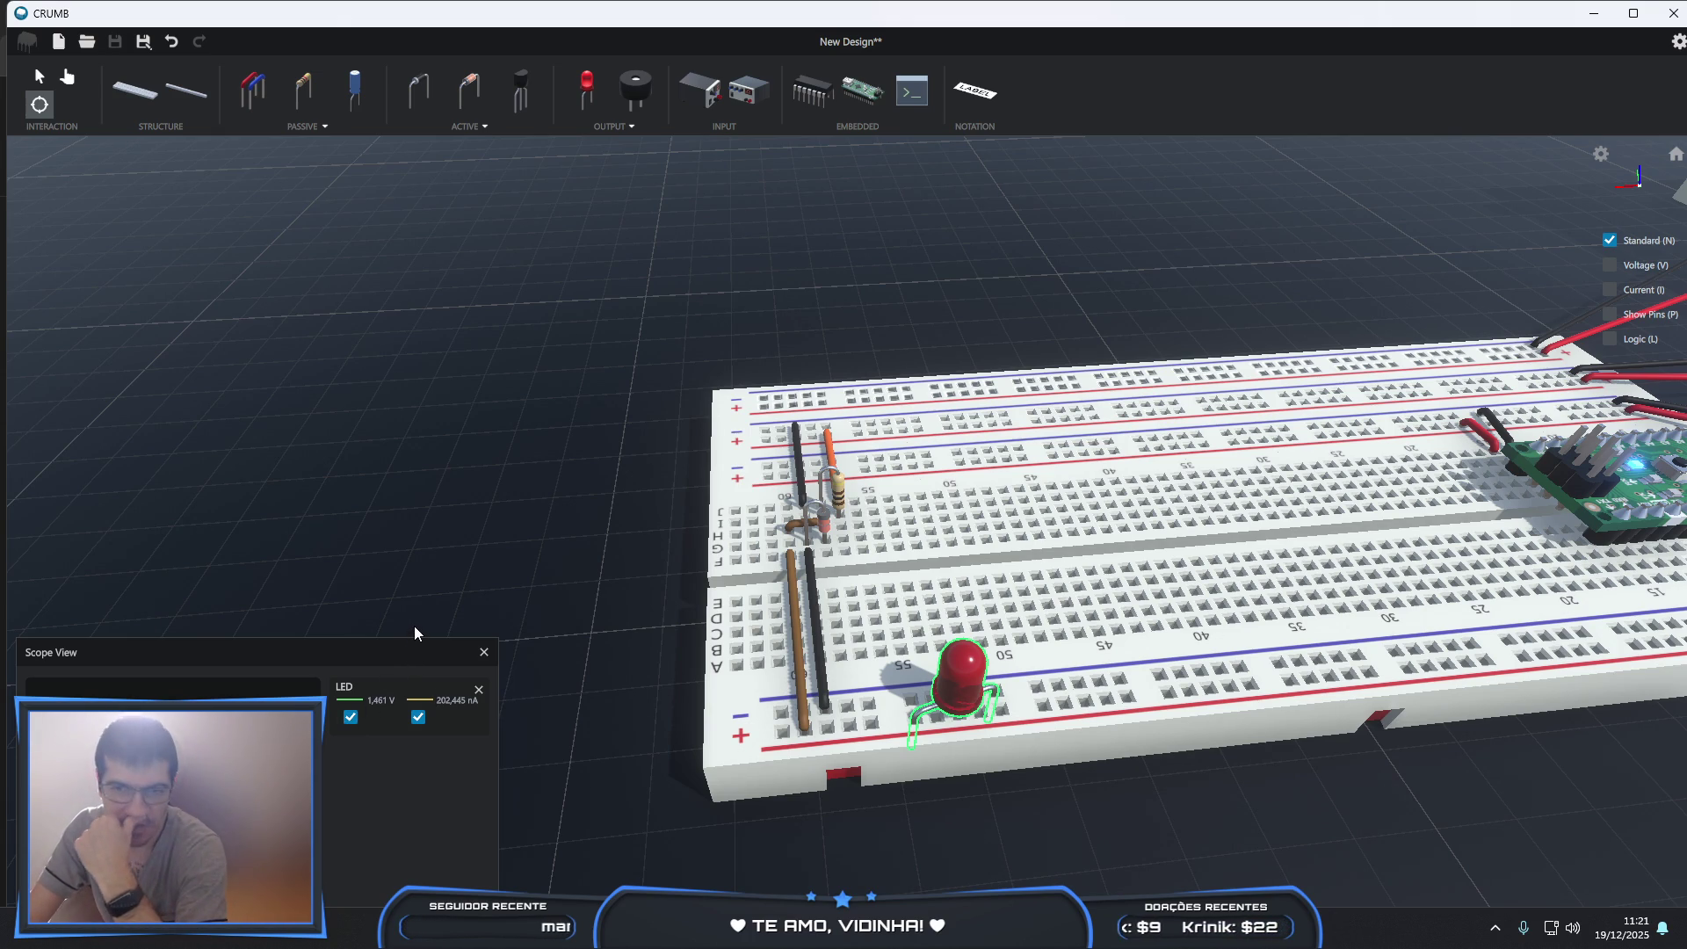
{"action": "mouse_move", "coordinate": [456, 519]}
{"action": "right_mouse_down"}
{"action": "mouse_move", "coordinate": [856, 404]}
{"action": "mouse_move", "coordinate": [832, 414]}
{"action": "right_mouse_up"}
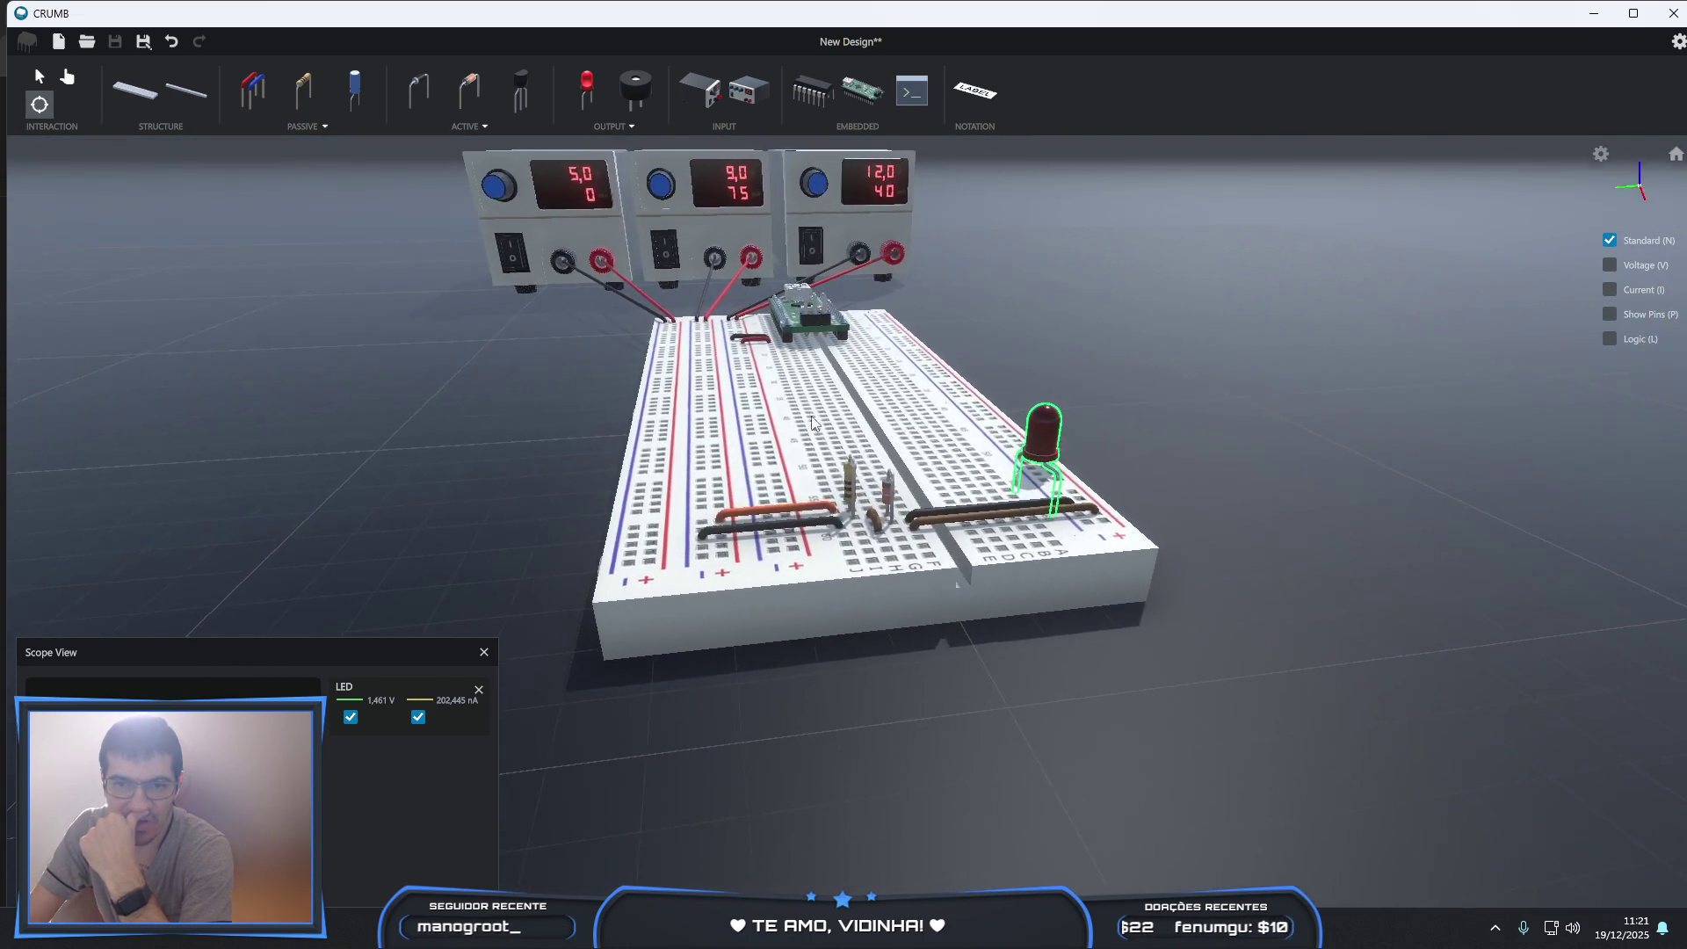
{"action": "scroll", "coordinate": [883, 472], "scroll_direction": "up", "scroll_amount": 5}
{"action": "right_click_drag", "start_coordinate": [883, 475], "coordinate": [1036, 481]}
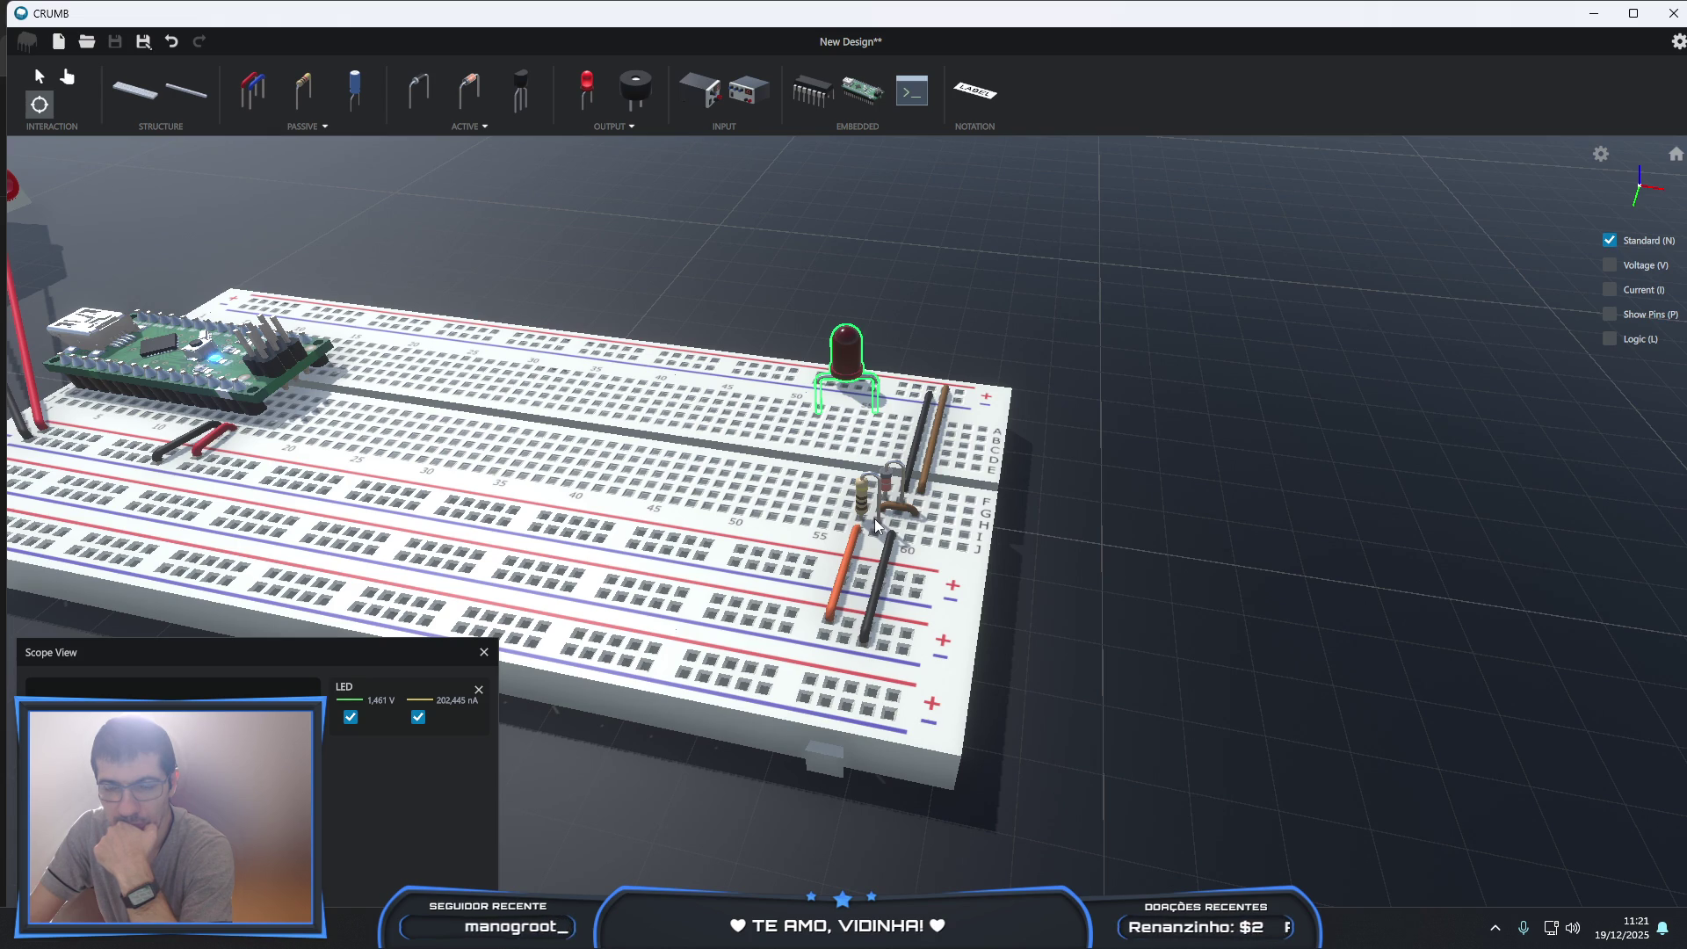
{"action": "right_click_drag", "start_coordinate": [866, 520], "coordinate": [672, 526]}
{"action": "scroll", "coordinate": [672, 526], "scroll_direction": "down", "scroll_amount": 5}
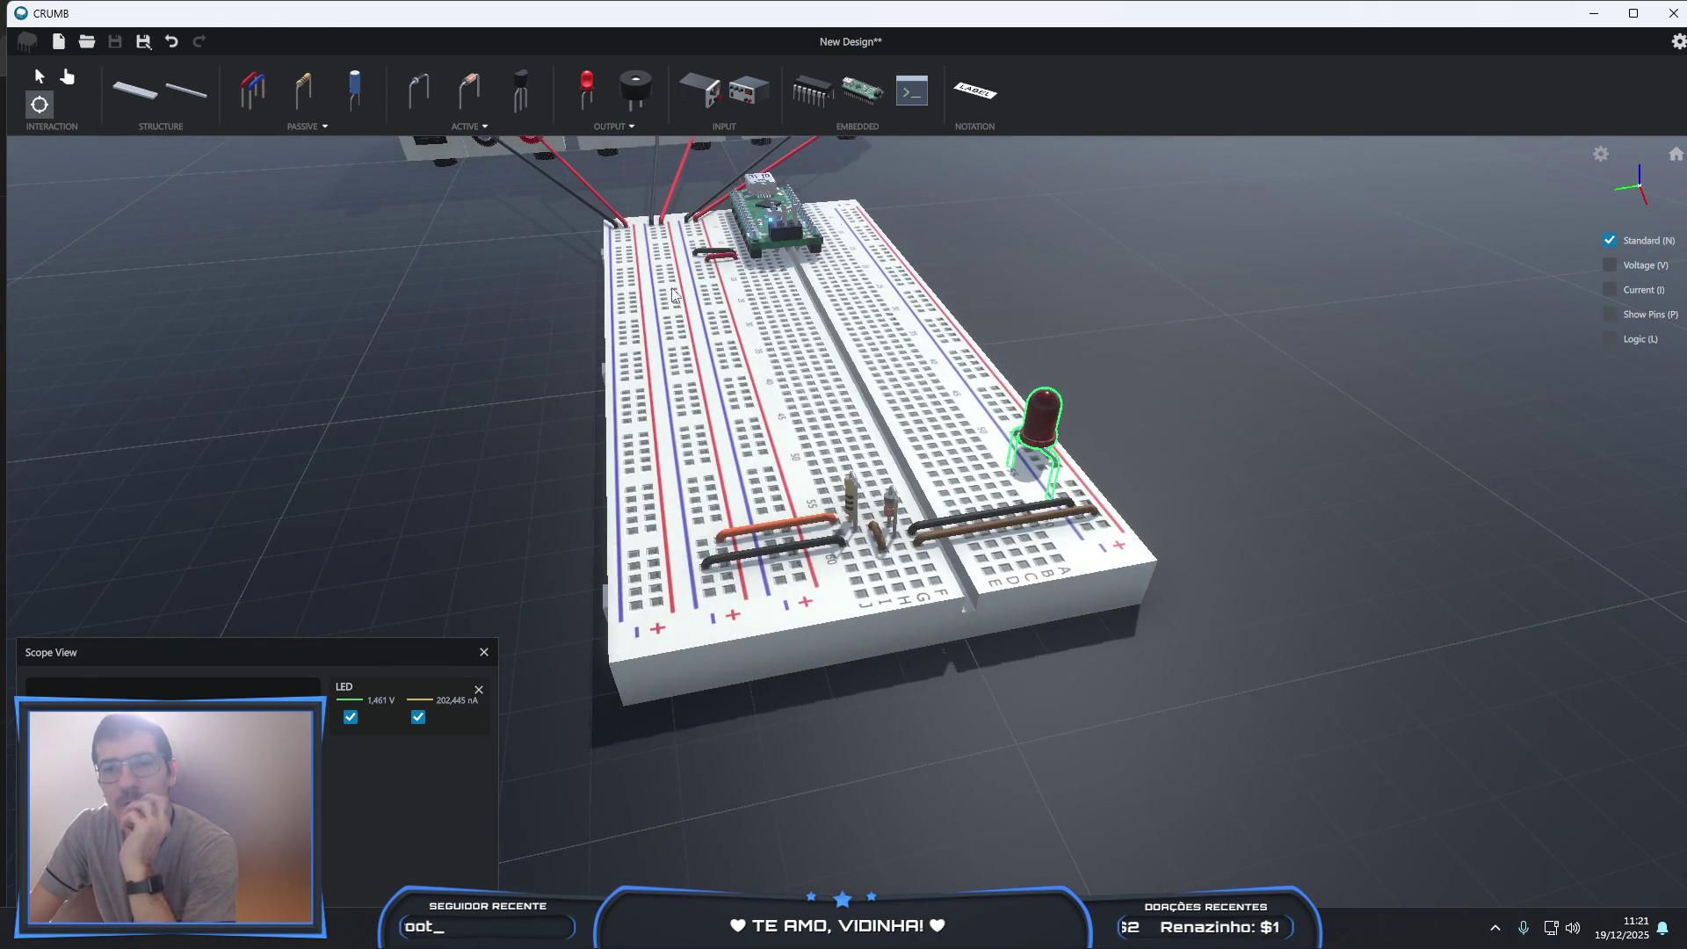
{"action": "scroll", "coordinate": [665, 250], "scroll_direction": "down", "scroll_amount": 5}
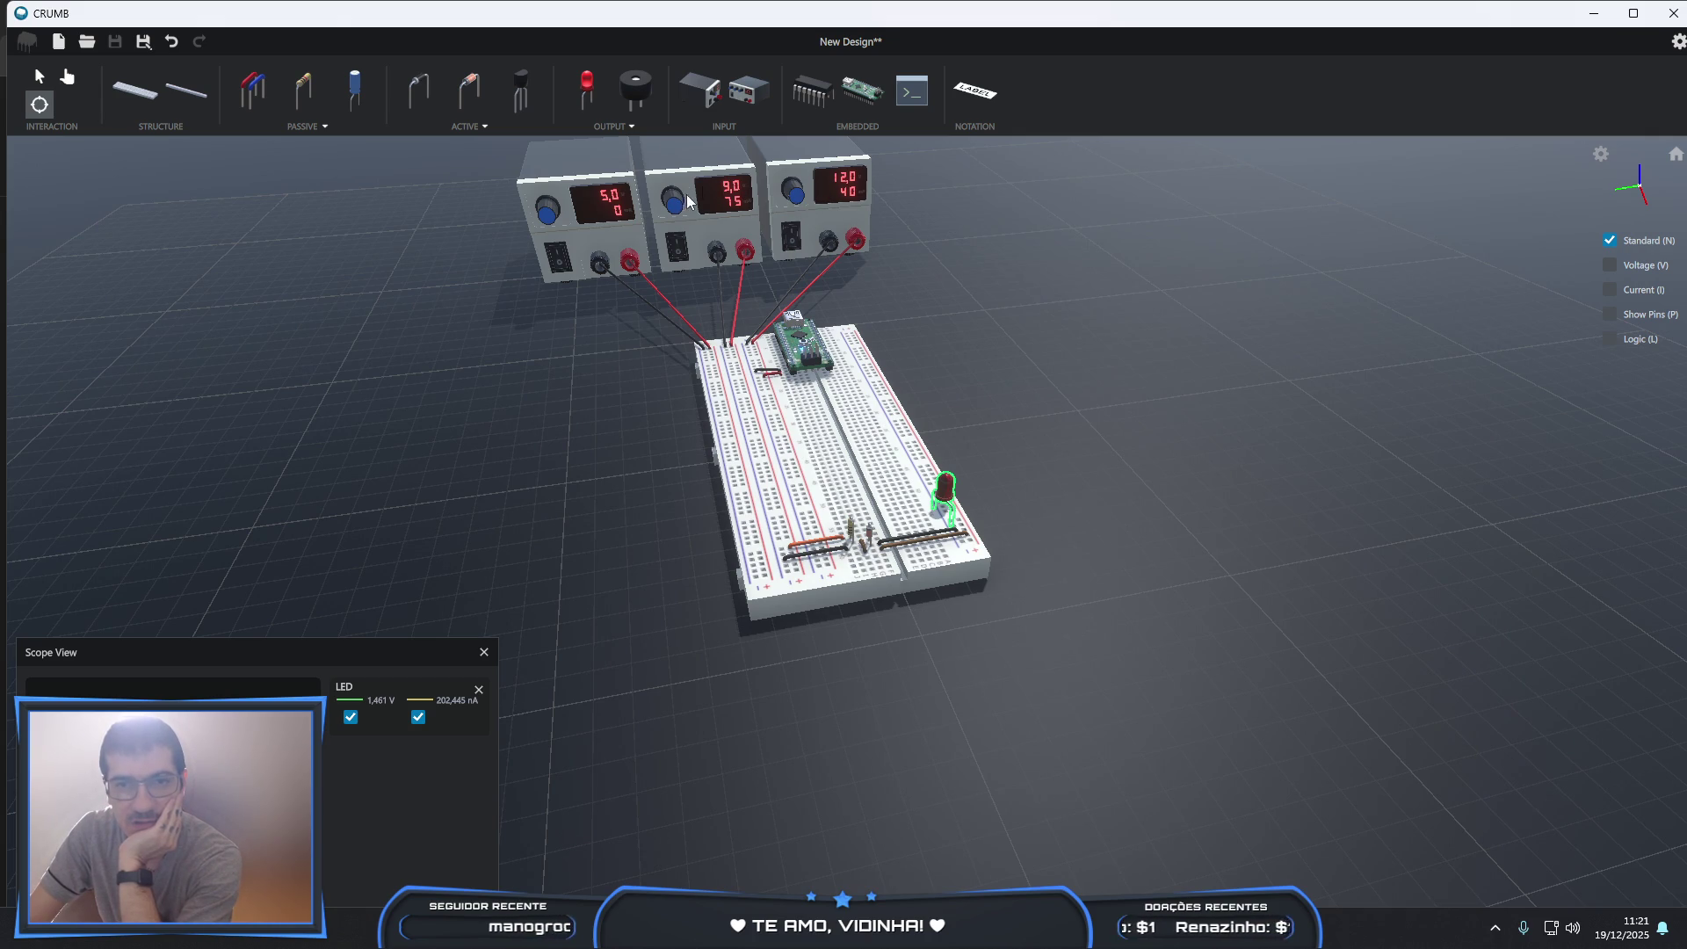
- Raise the middle supply past 10 V to trigger the resistor warning, then return it to 9.0 V
{"action": "left_click", "coordinate": [67, 77]}
{"action": "scroll", "coordinate": [675, 203], "scroll_direction": "up", "scroll_amount": 1}
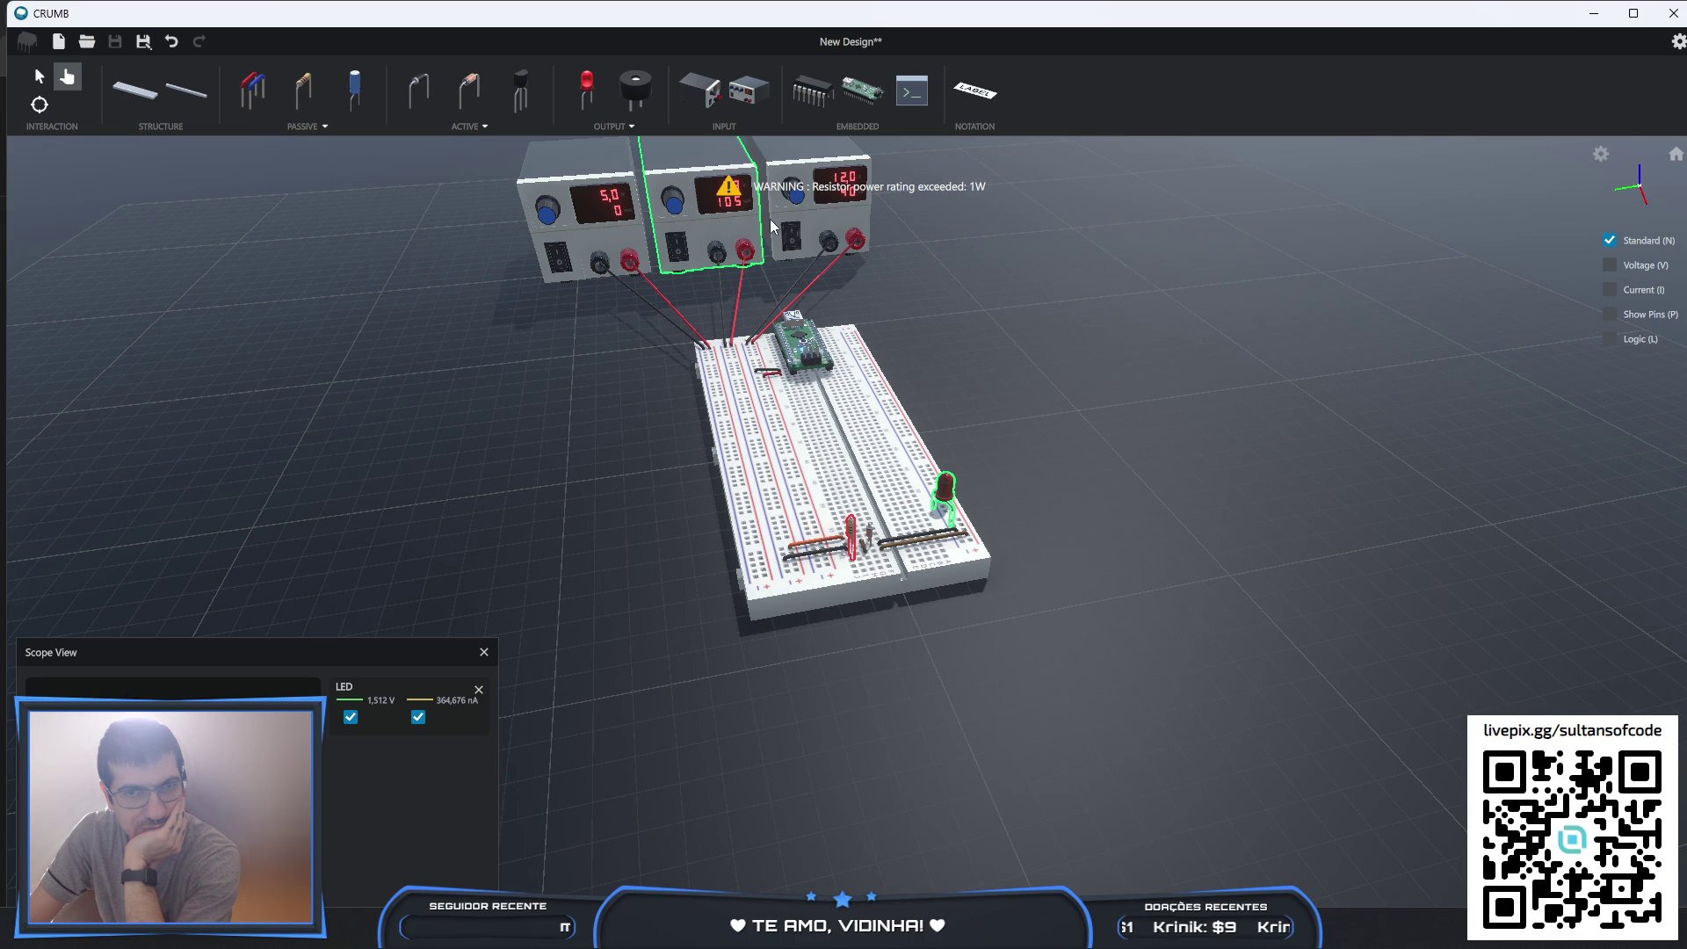
{"action": "scroll", "coordinate": [669, 209], "scroll_direction": "down", "scroll_amount": 5}
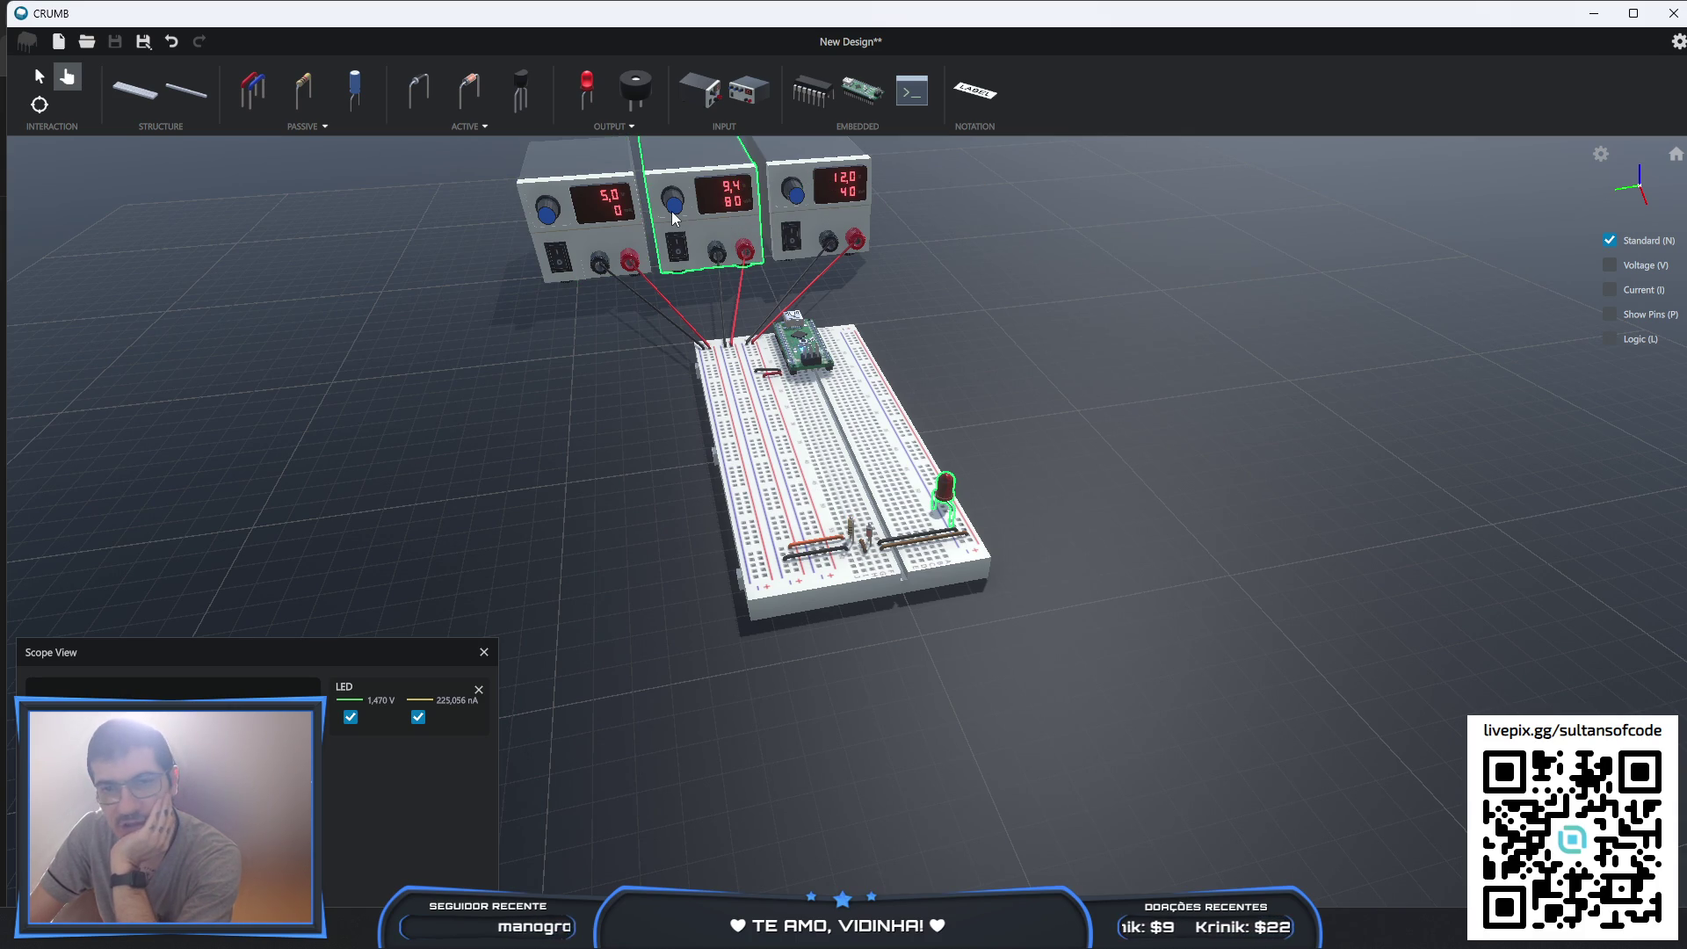
{"action": "scroll", "coordinate": [669, 215], "scroll_direction": "down", "scroll_amount": 2}
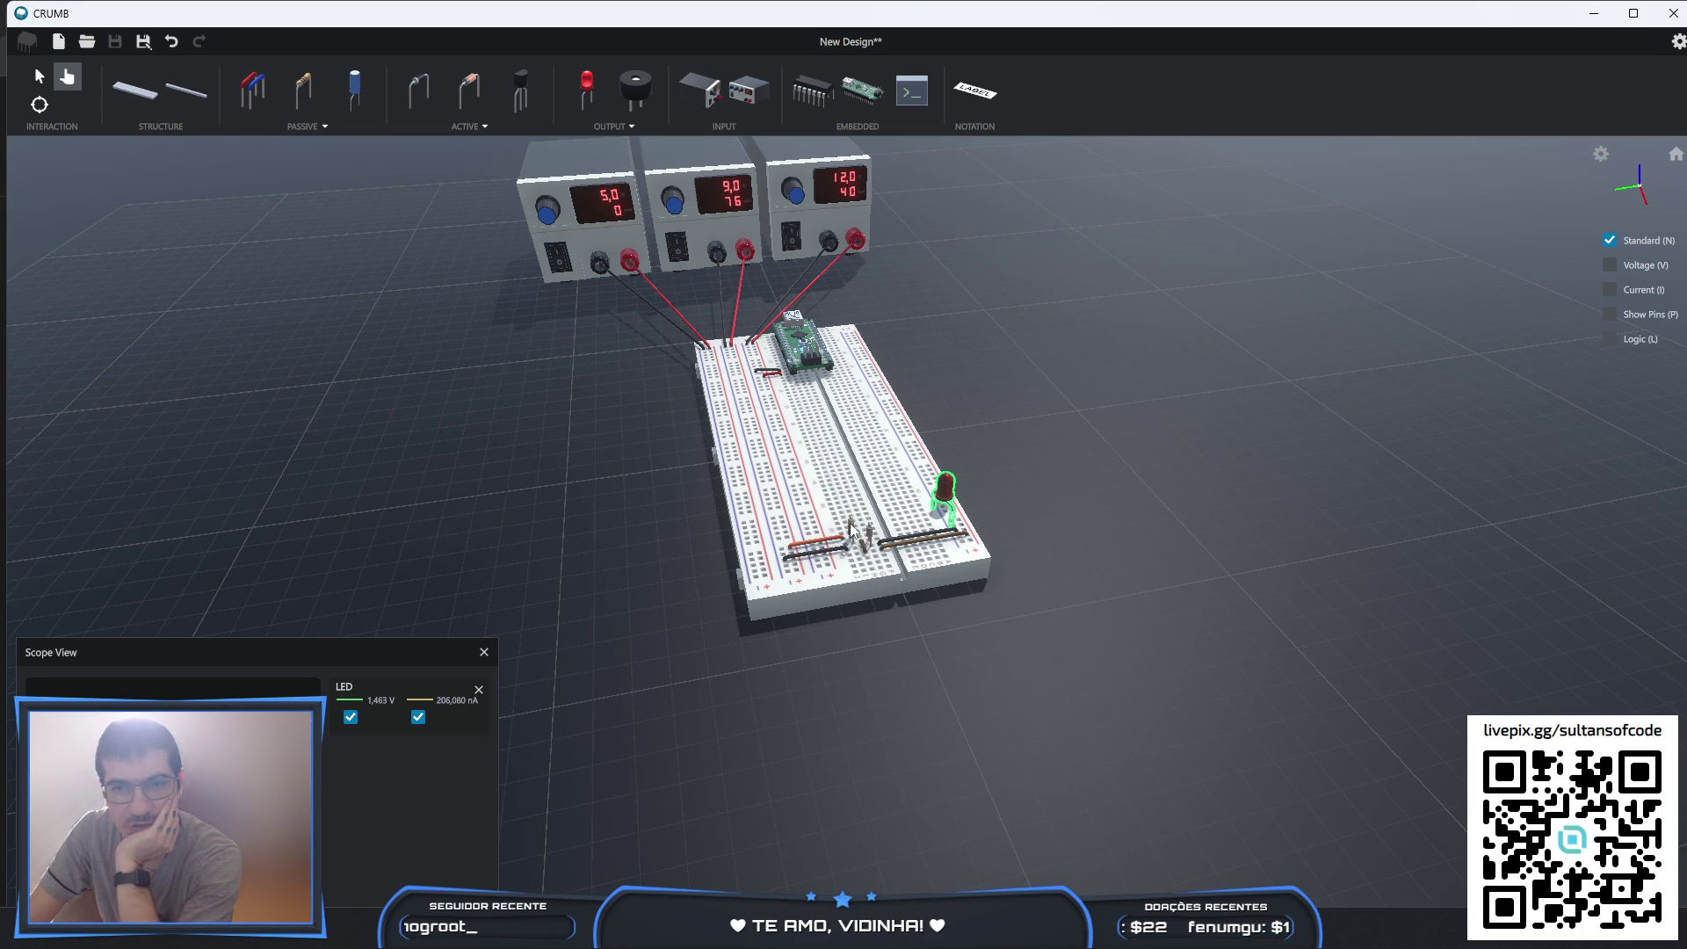
{"action": "left_click", "coordinate": [39, 77]}
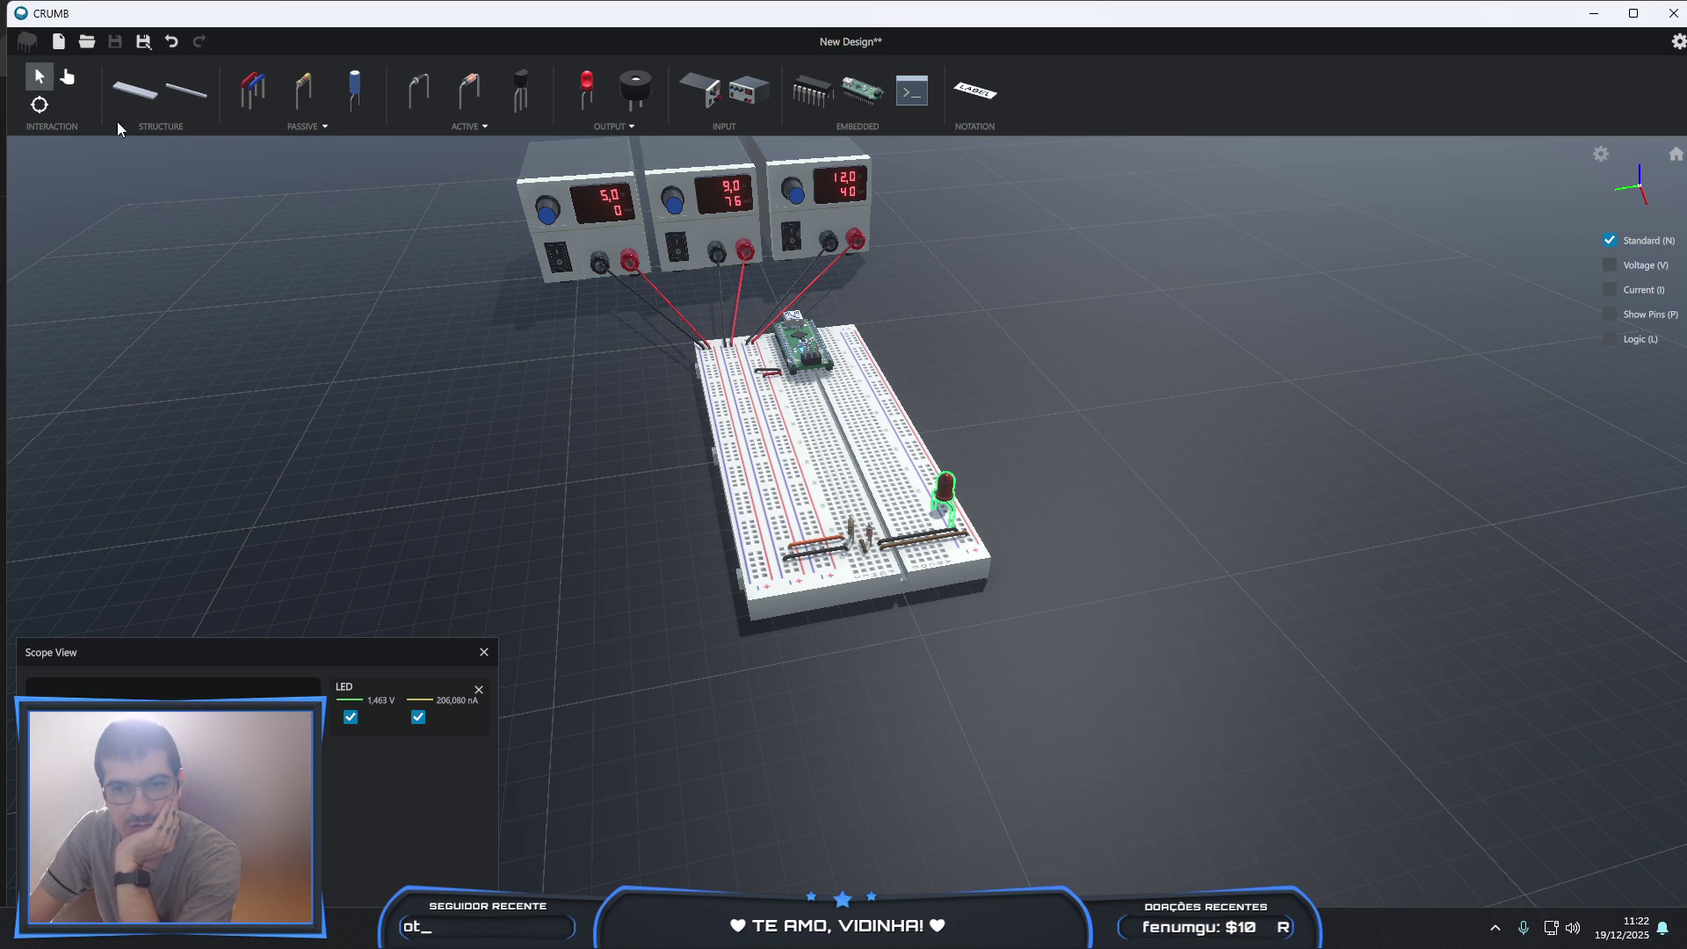
- Set the resistor to 1k Ω with 0.25 W max power, dropping the LED to 3,967 nA
{"action": "left_click", "coordinate": [850, 532]}
{"action": "left_click", "coordinate": [109, 411]}
{"action": "type", "text": "0.25"}
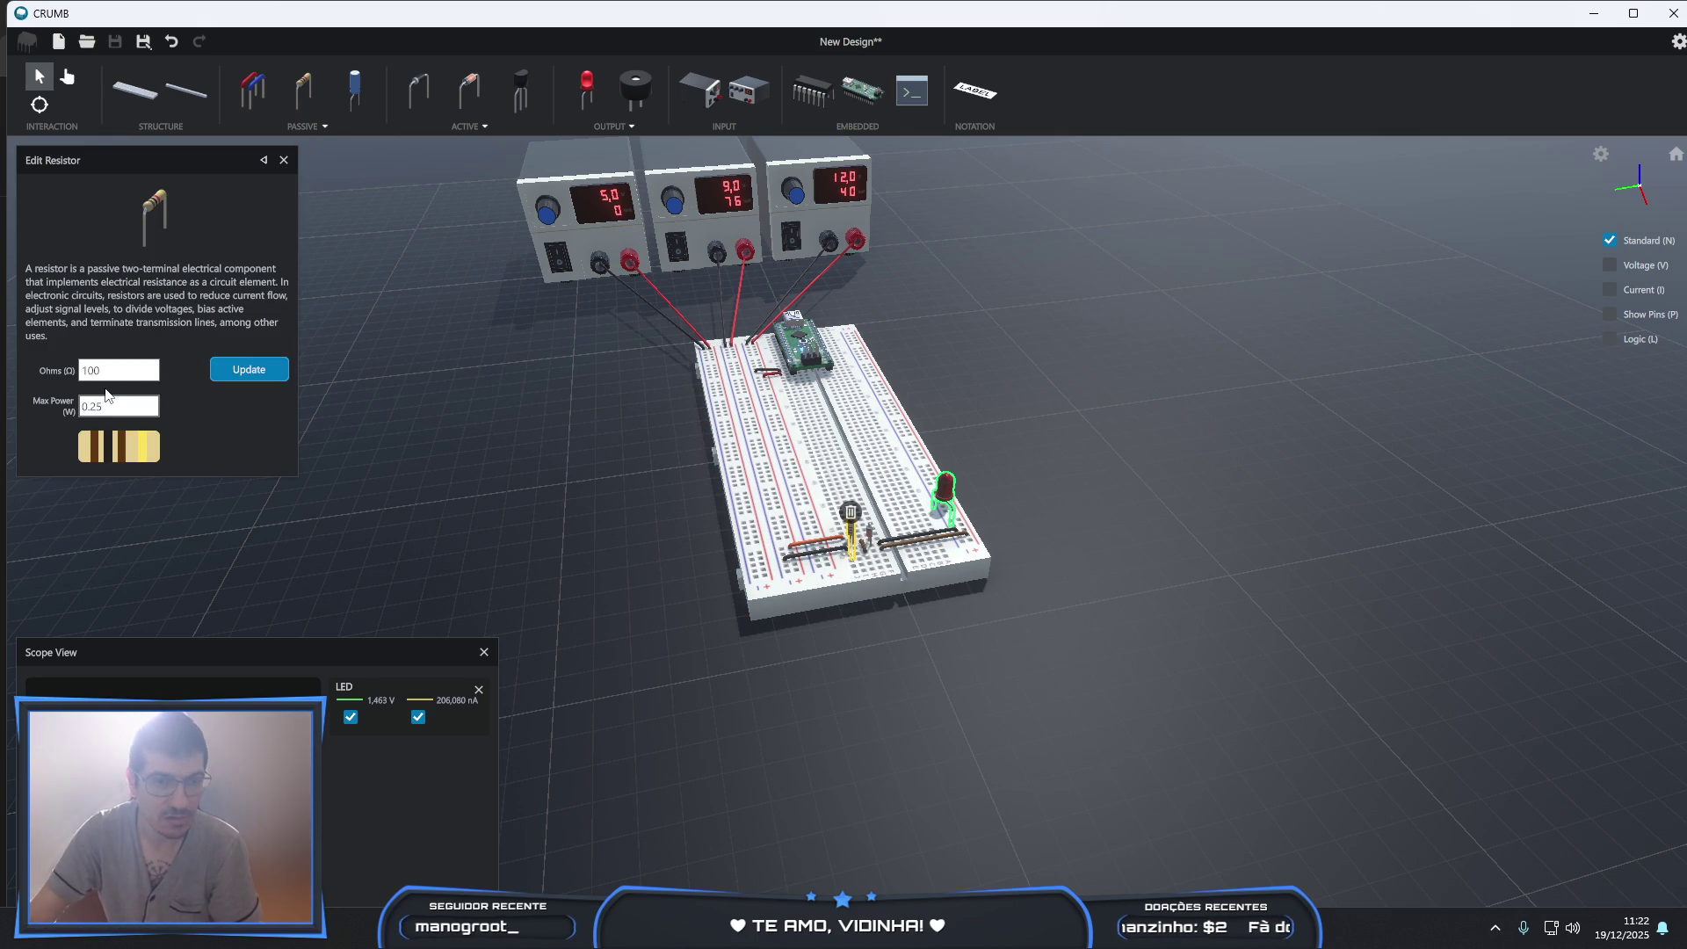
{"action": "left_click", "coordinate": [116, 373]}
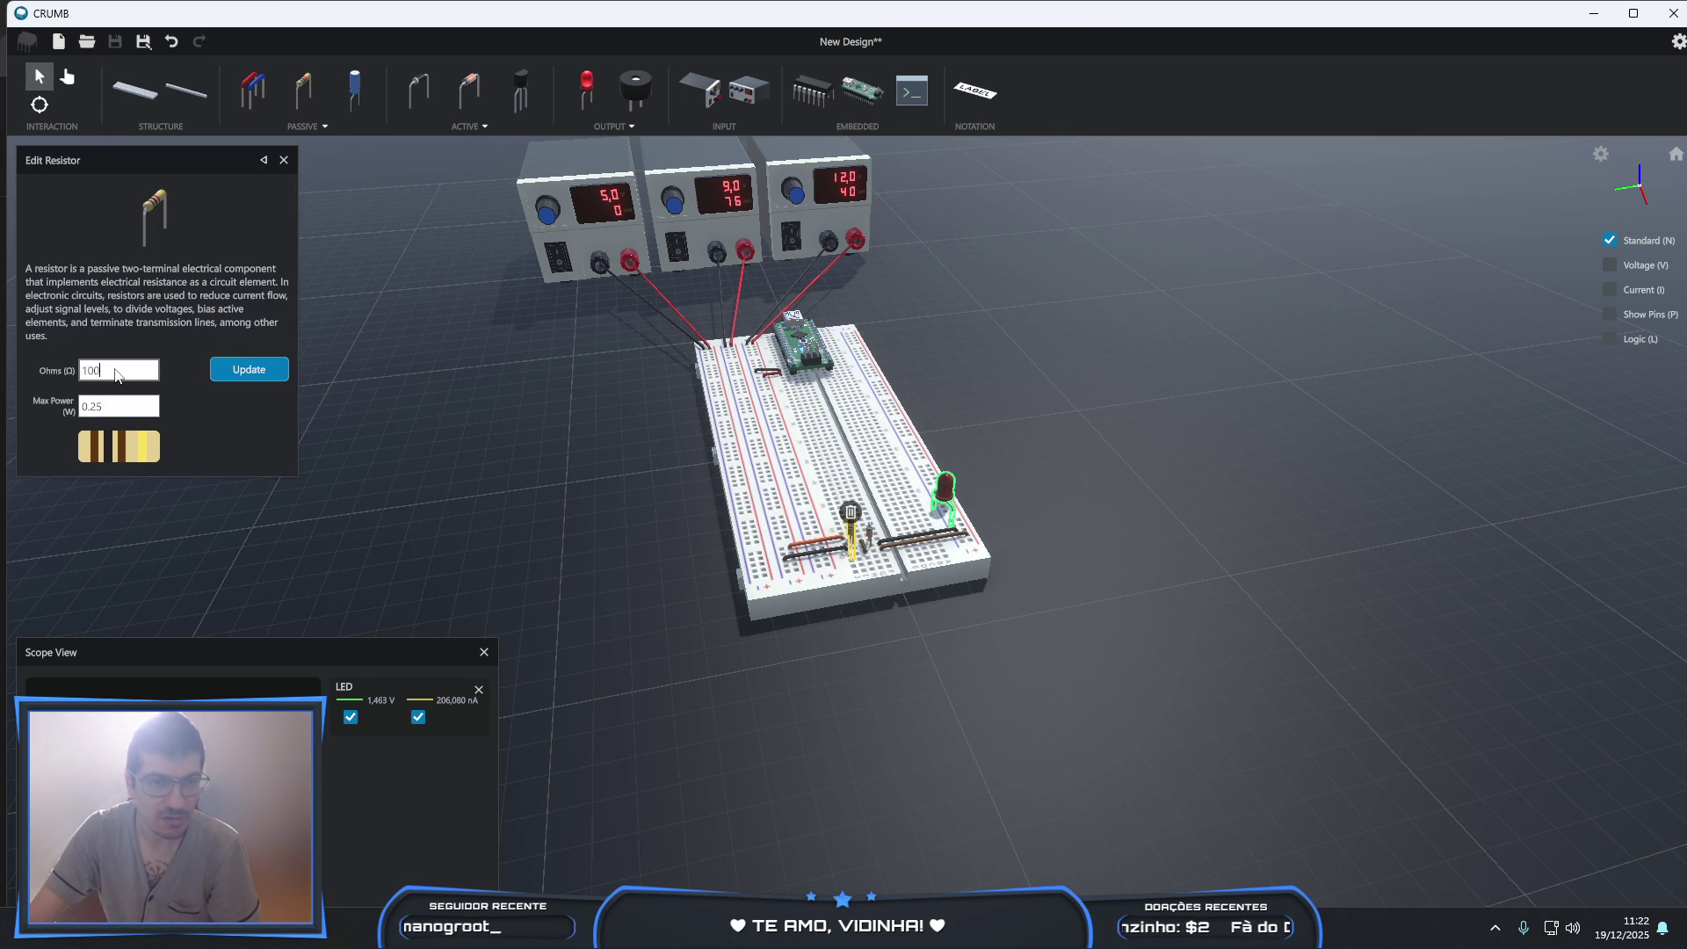
{"action": "type", "text": "1k"}
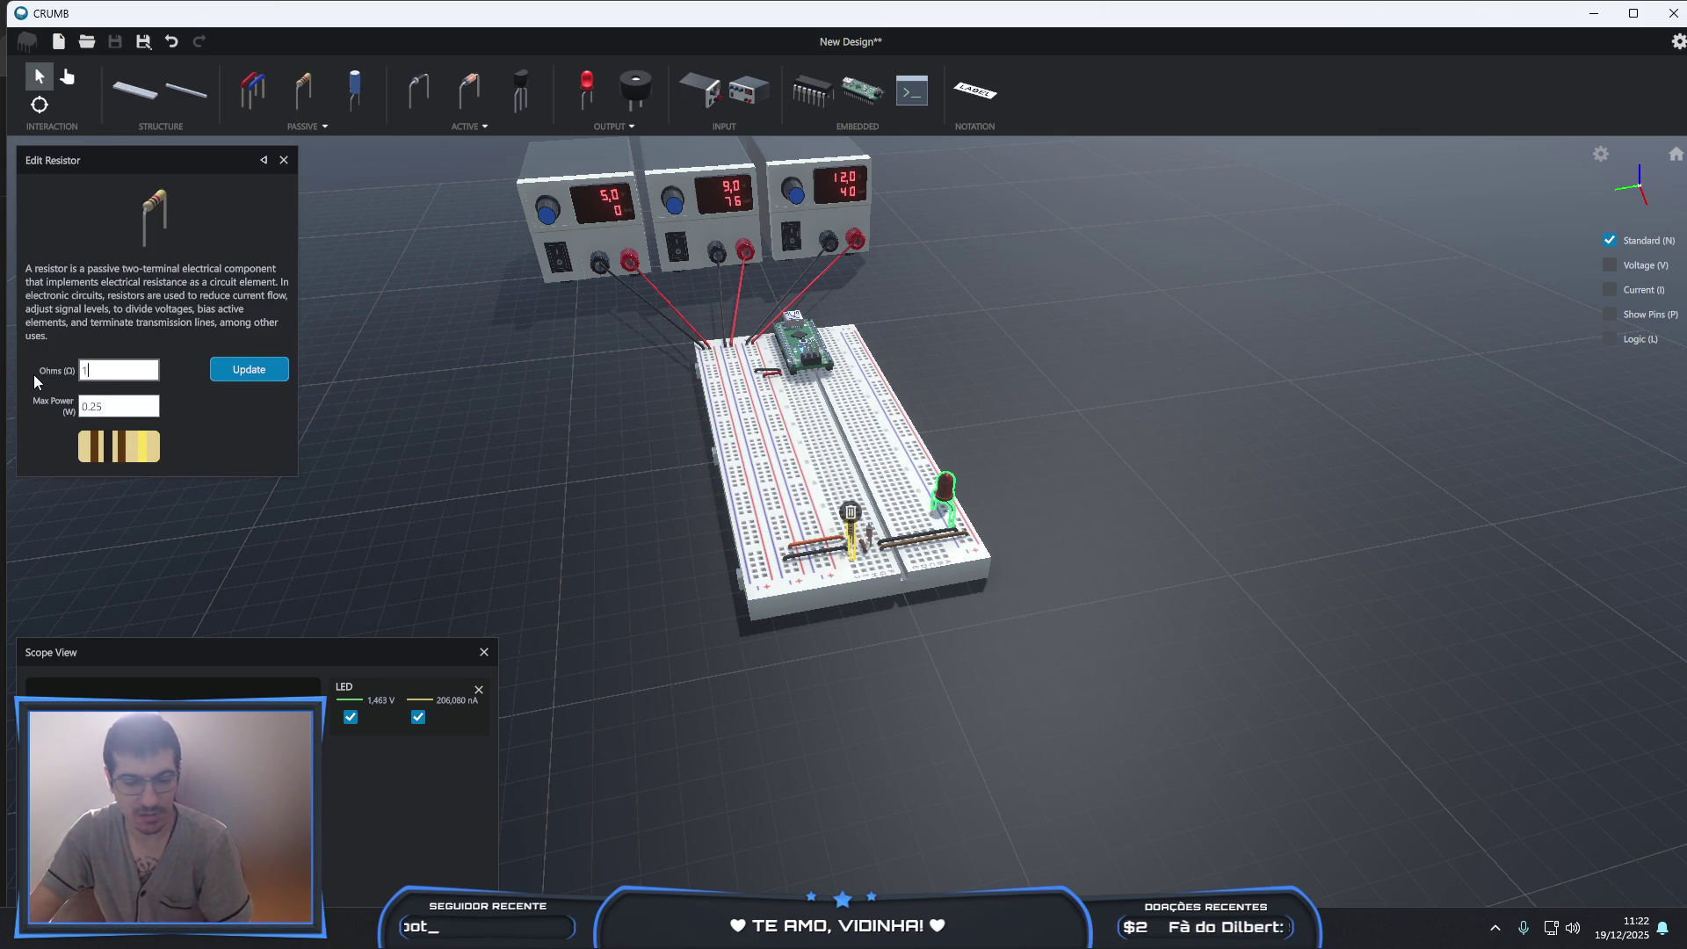
{"action": "left_click", "coordinate": [256, 379]}
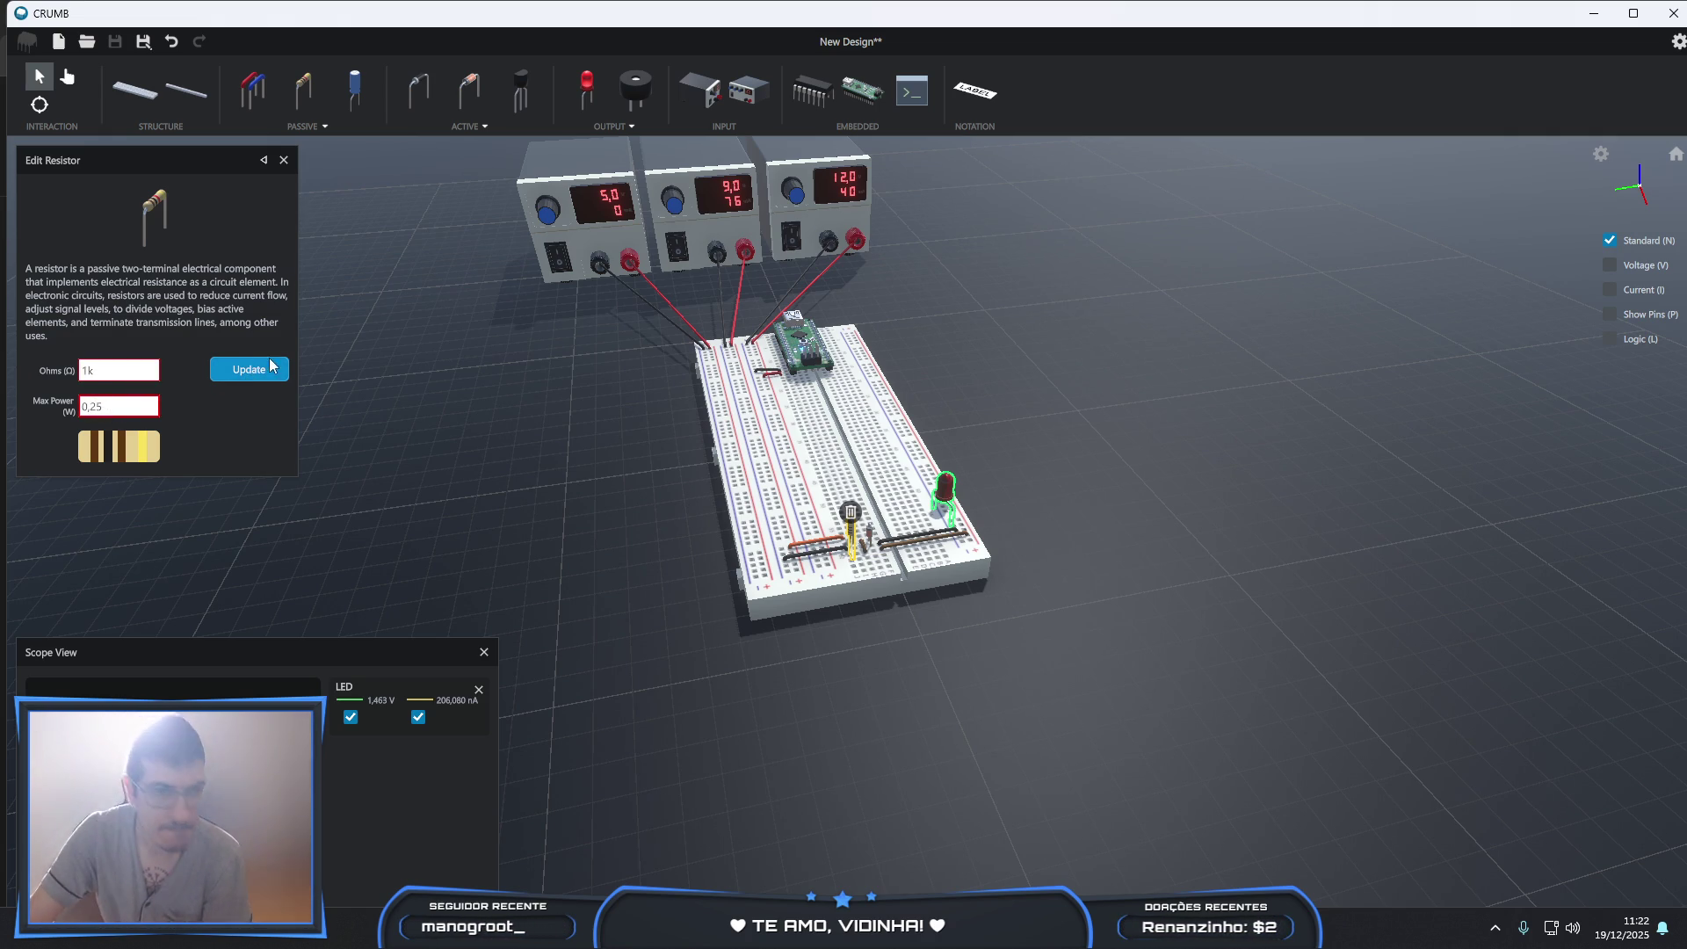
{"action": "left_click", "coordinate": [271, 366]}
{"action": "left_click", "coordinate": [127, 371]}
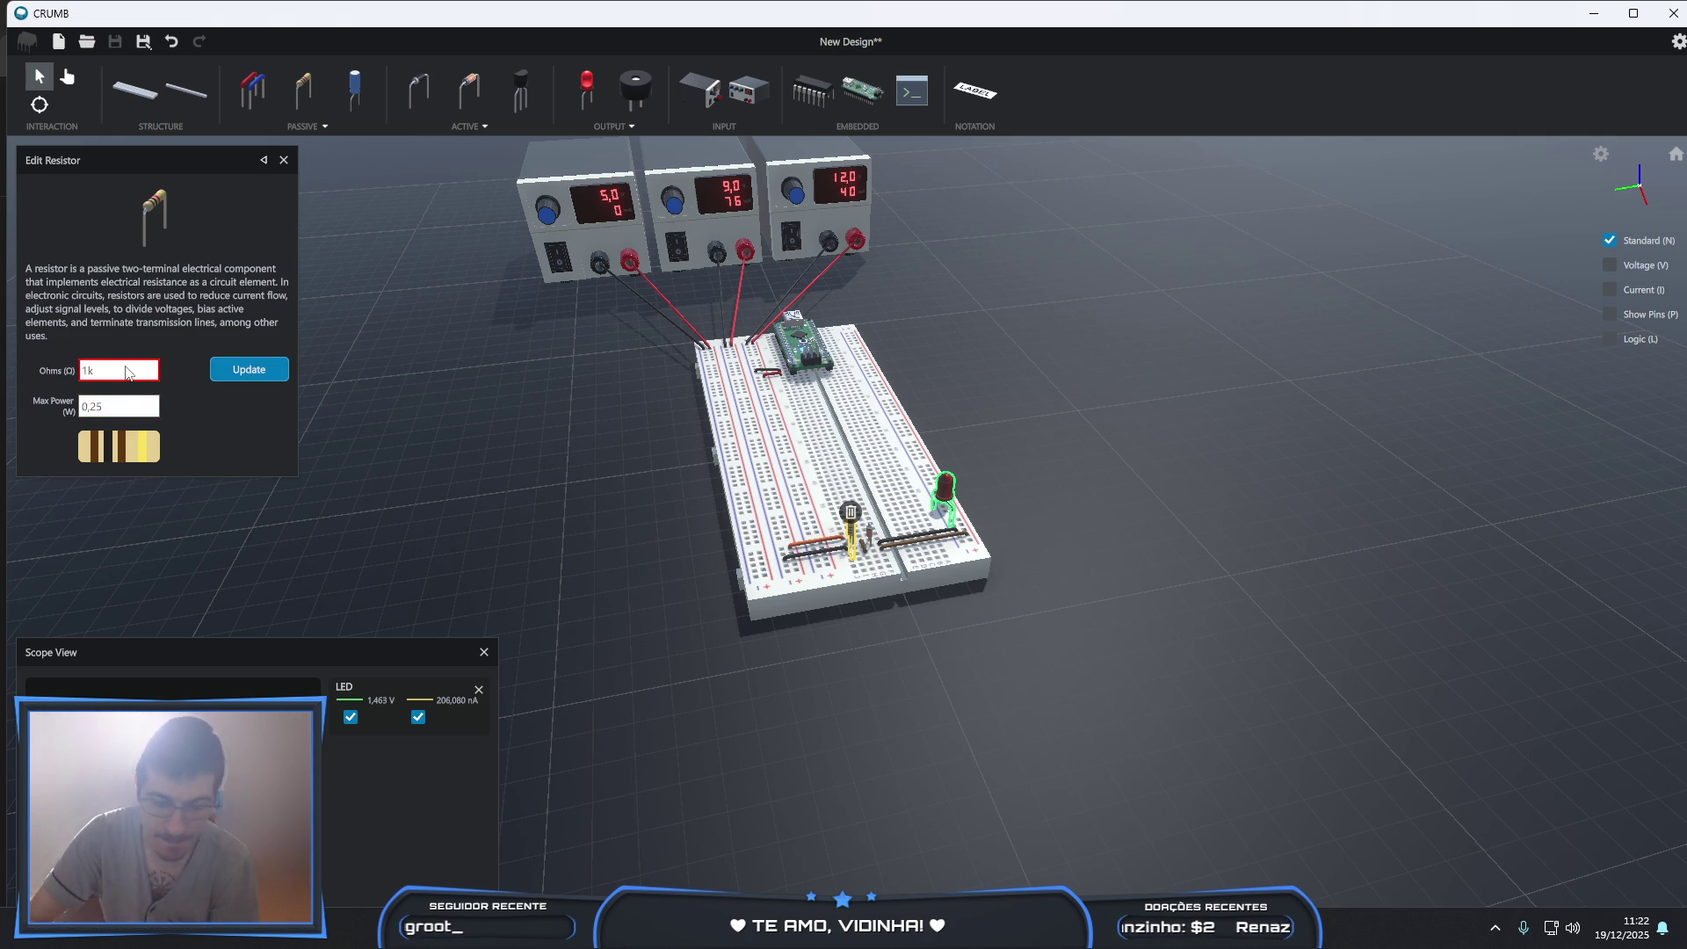
{"action": "type", "text": "000"}
{"action": "left_click", "coordinate": [234, 369]}
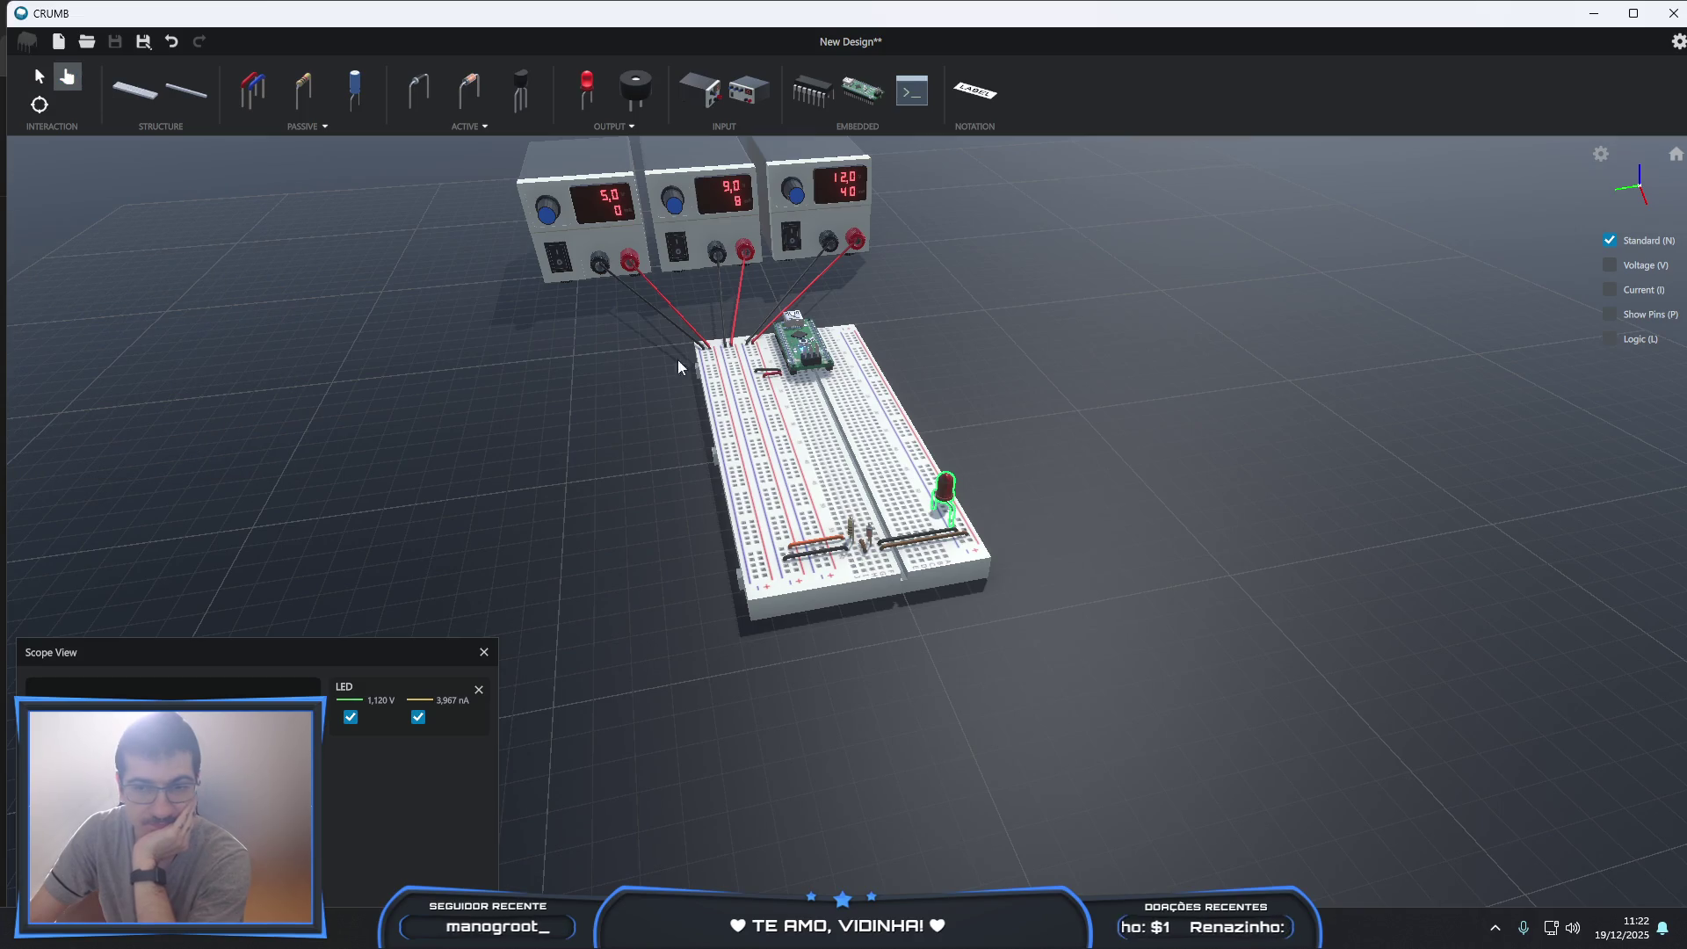
- Add the jumper wire and the Zener diode to Scope View alongside the LED probe
{"action": "mouse_move", "coordinate": [989, 564]}
{"action": "right_mouse_down"}
{"action": "mouse_move", "coordinate": [972, 566]}
{"action": "mouse_move", "coordinate": [1045, 588]}
{"action": "right_mouse_up"}
{"action": "scroll", "coordinate": [1045, 588], "scroll_direction": "up", "scroll_amount": 3}
{"action": "scroll", "coordinate": [1045, 588], "scroll_direction": "down", "scroll_amount": 3}
{"action": "scroll", "coordinate": [1047, 580], "scroll_direction": "up", "scroll_amount": 5}
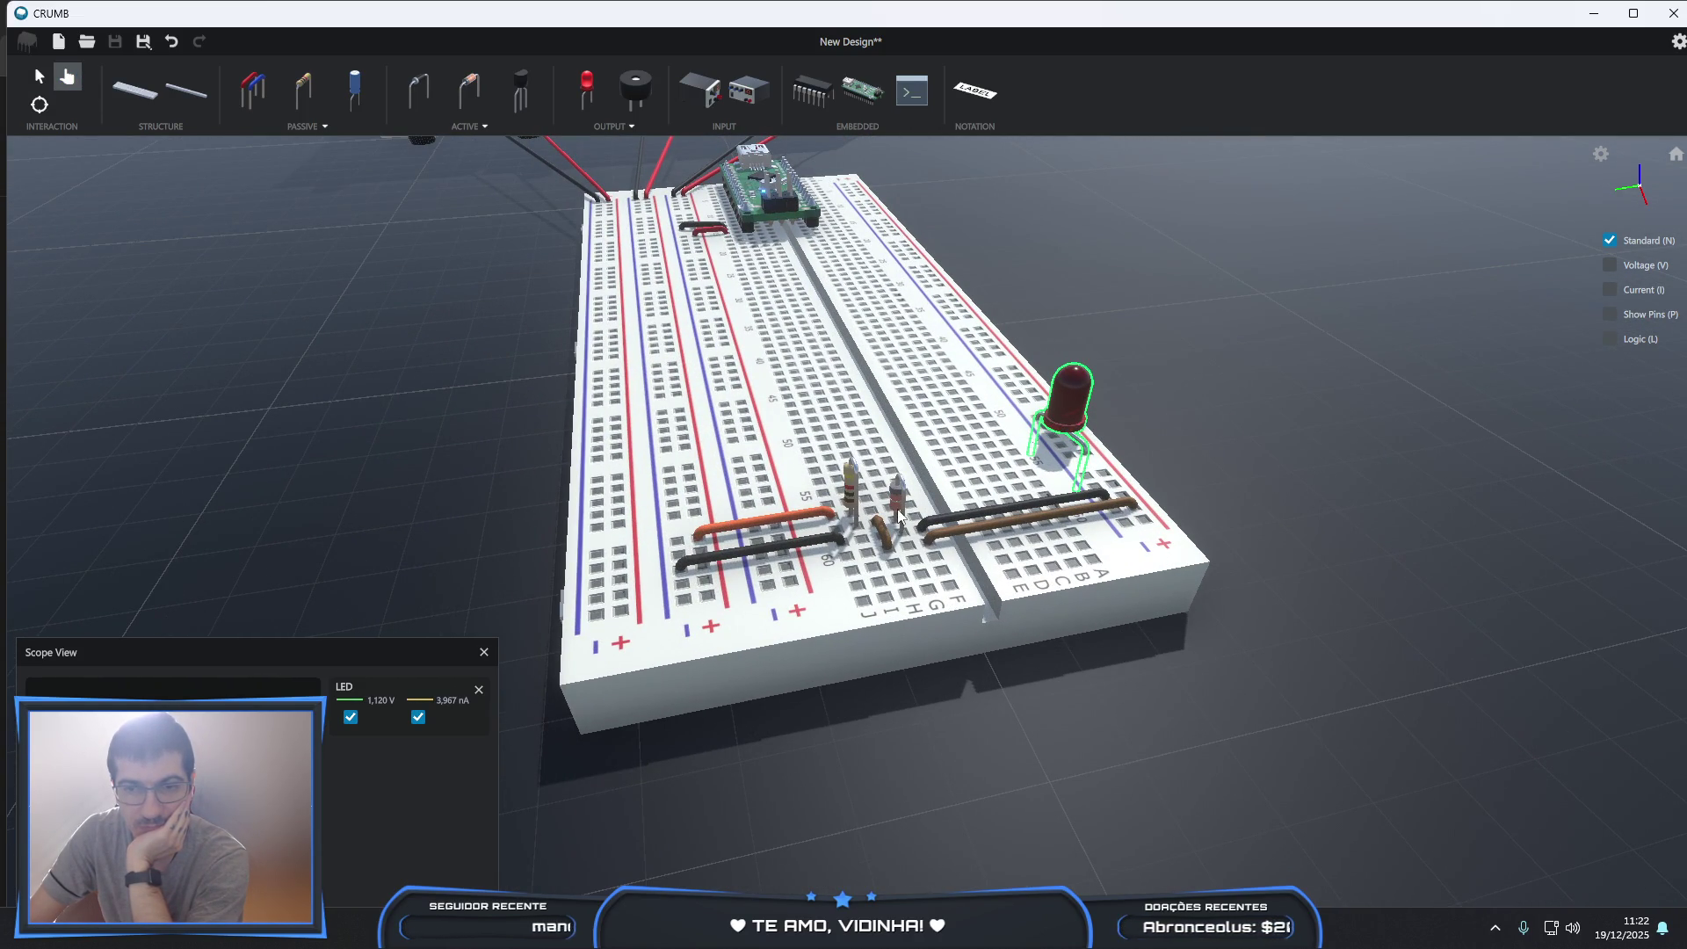
{"action": "key", "text": "3"}
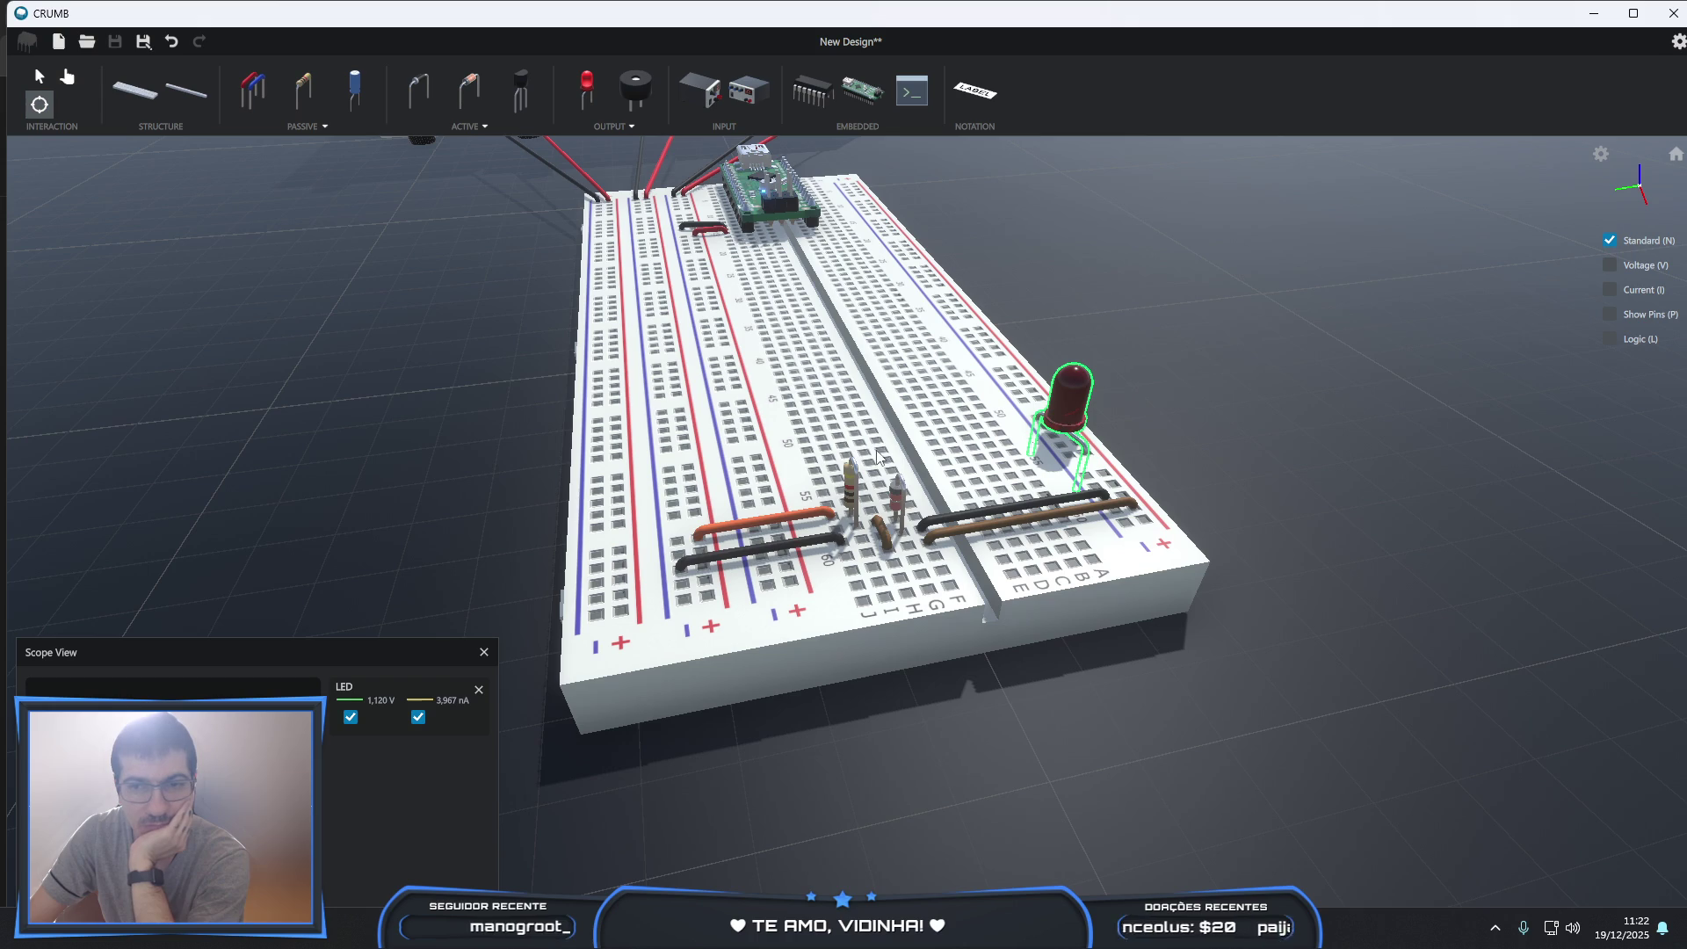
{"action": "left_click", "coordinate": [885, 540]}
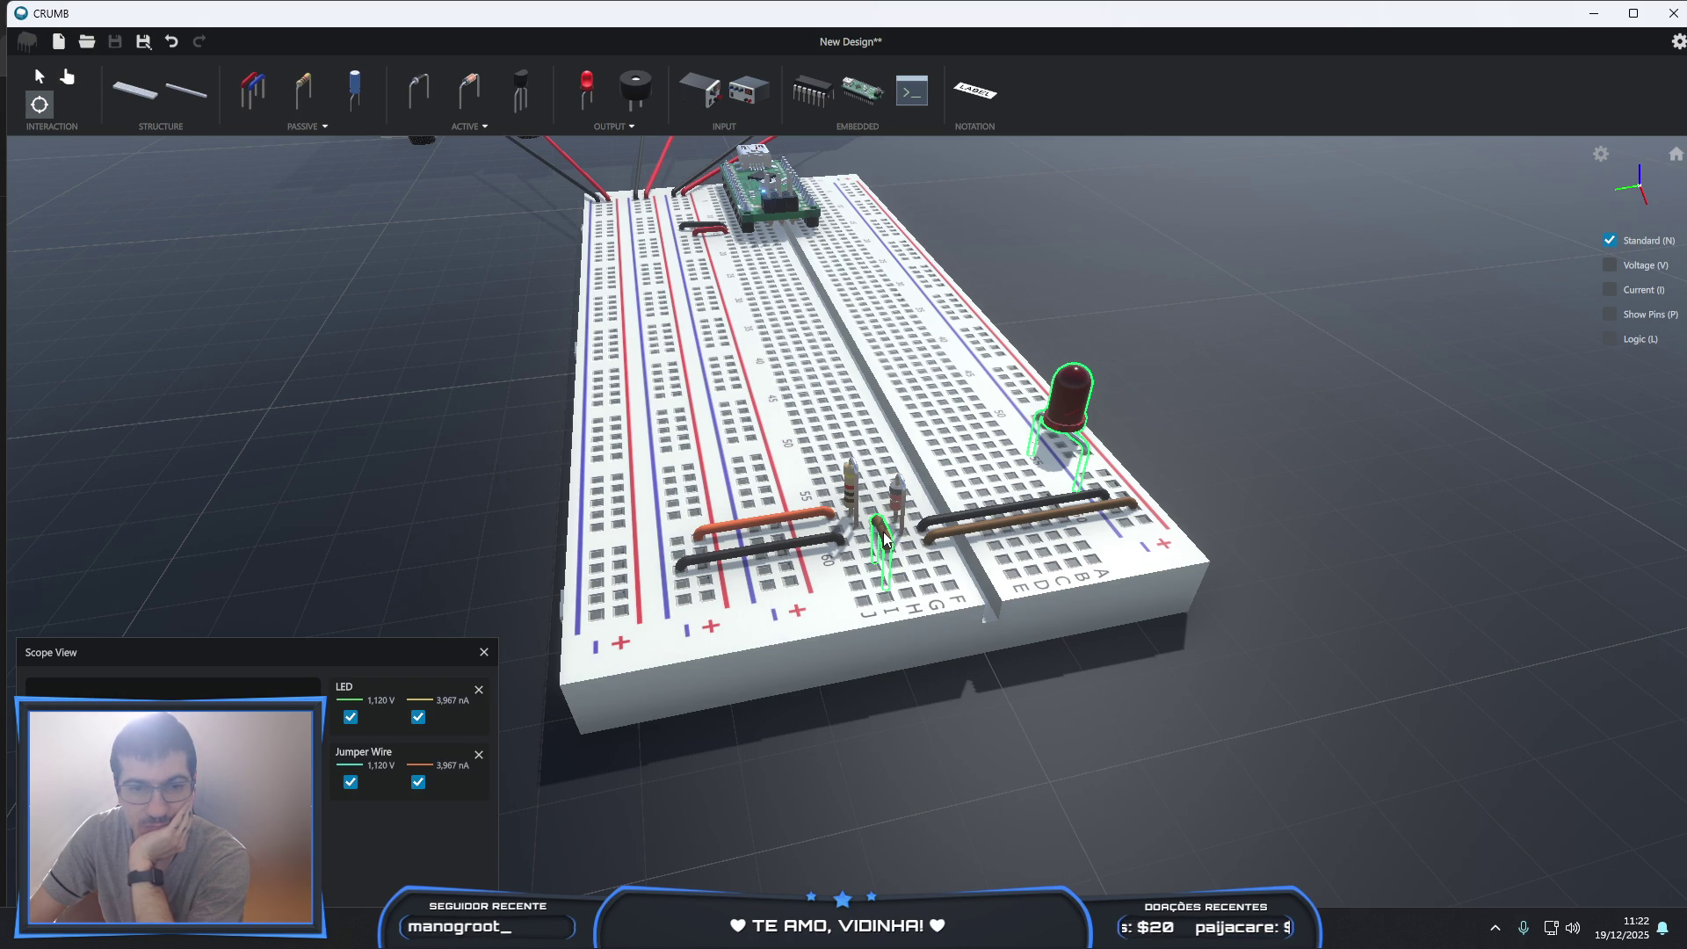
{"action": "left_click", "coordinate": [897, 508]}
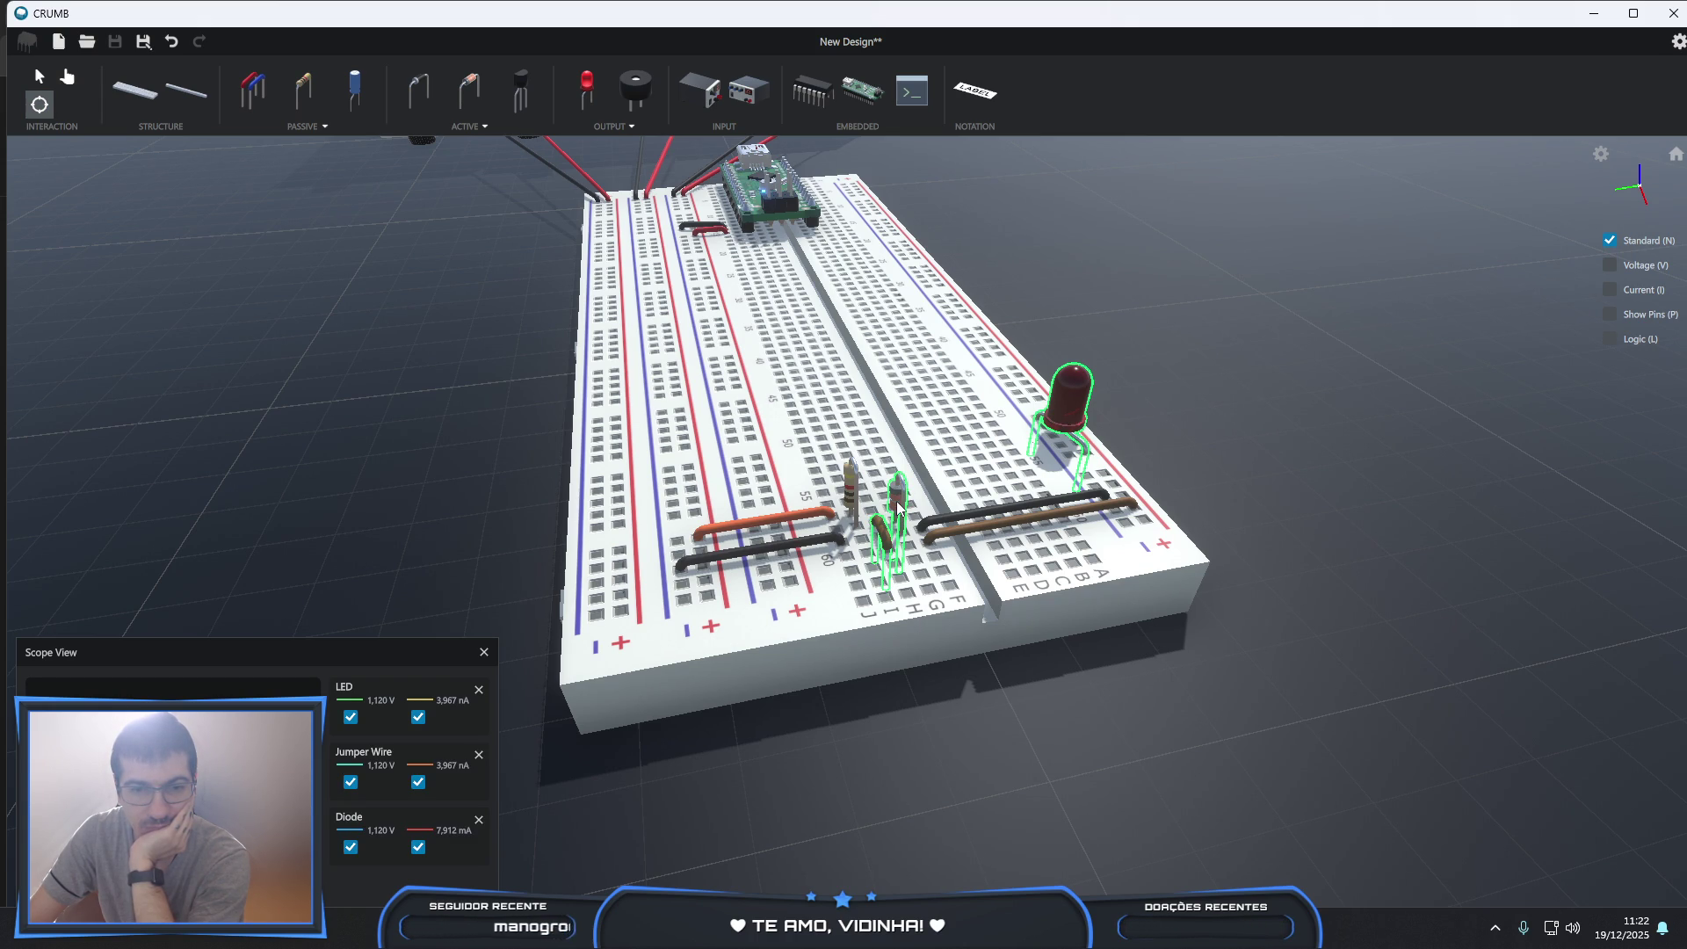
{"action": "scroll", "coordinate": [319, 322], "scroll_direction": "down", "scroll_amount": 2}
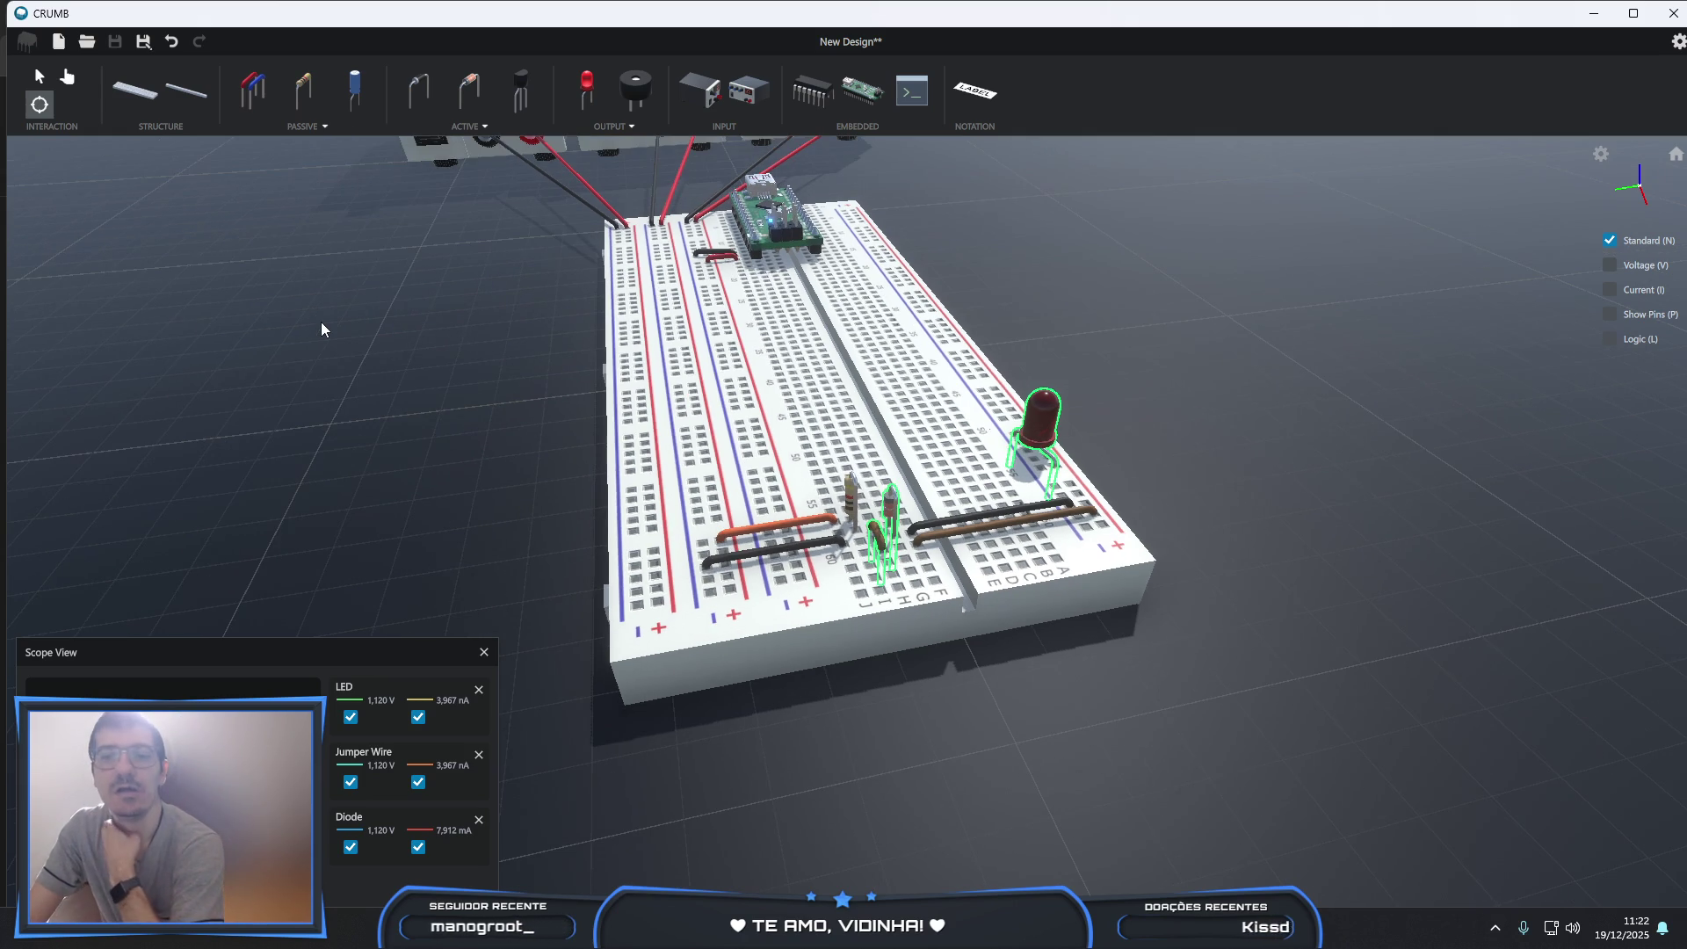
{"action": "scroll", "coordinate": [321, 324], "scroll_direction": "down", "scroll_amount": 1}
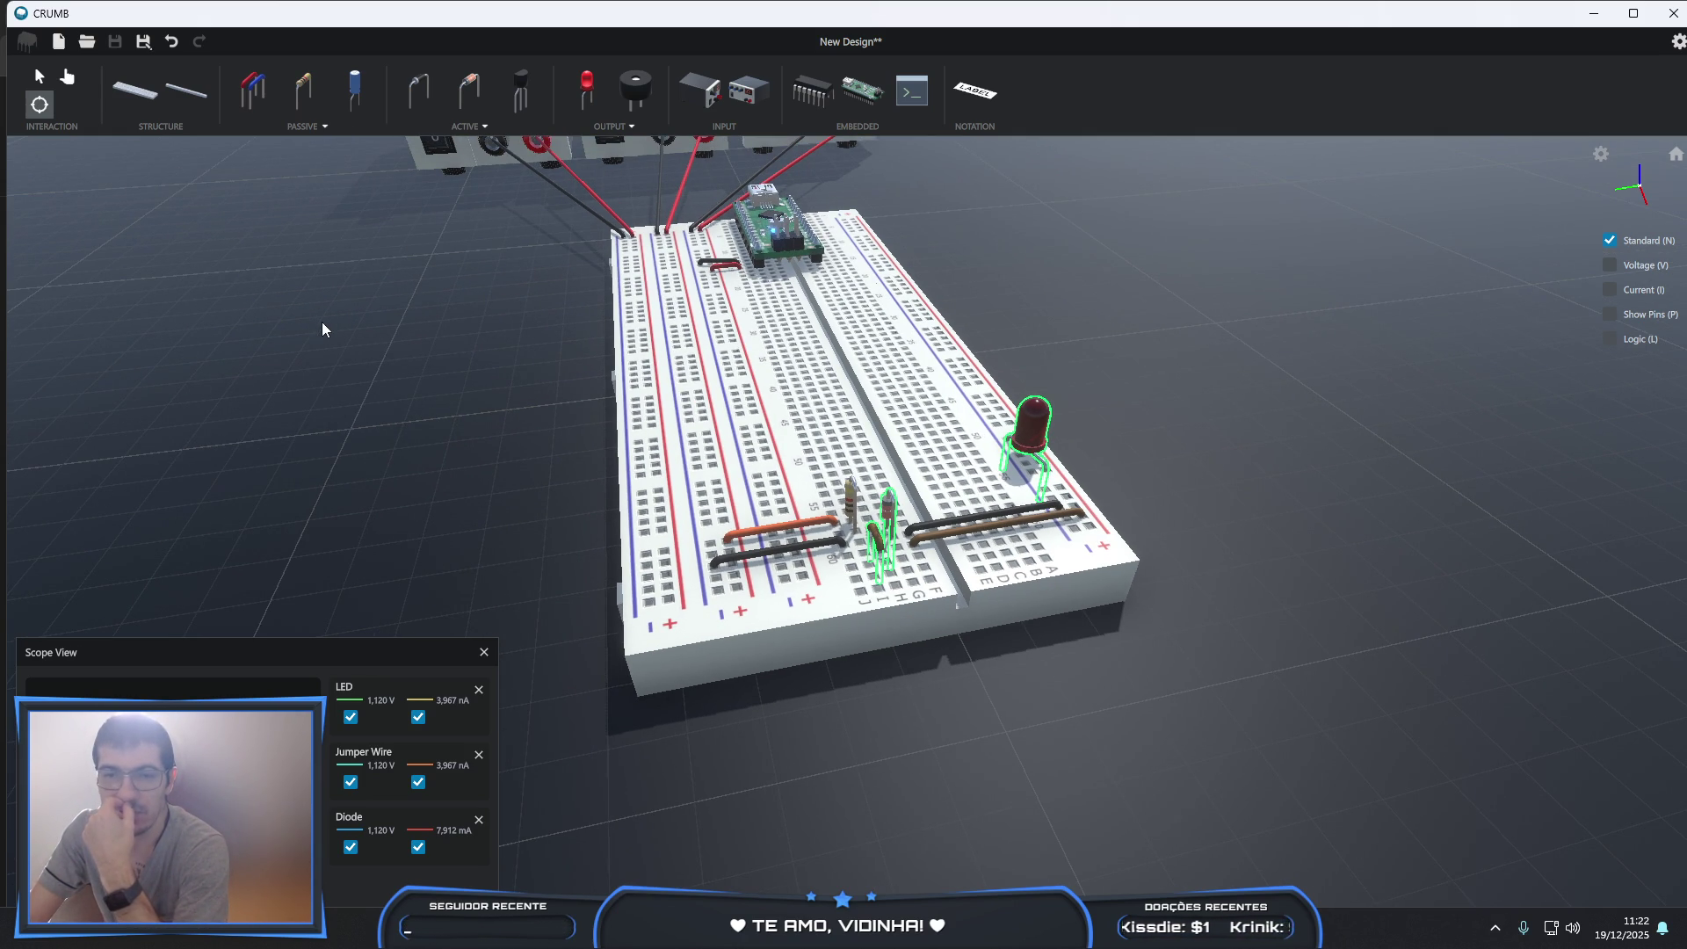
{"action": "key", "text": "alt+Tab"}
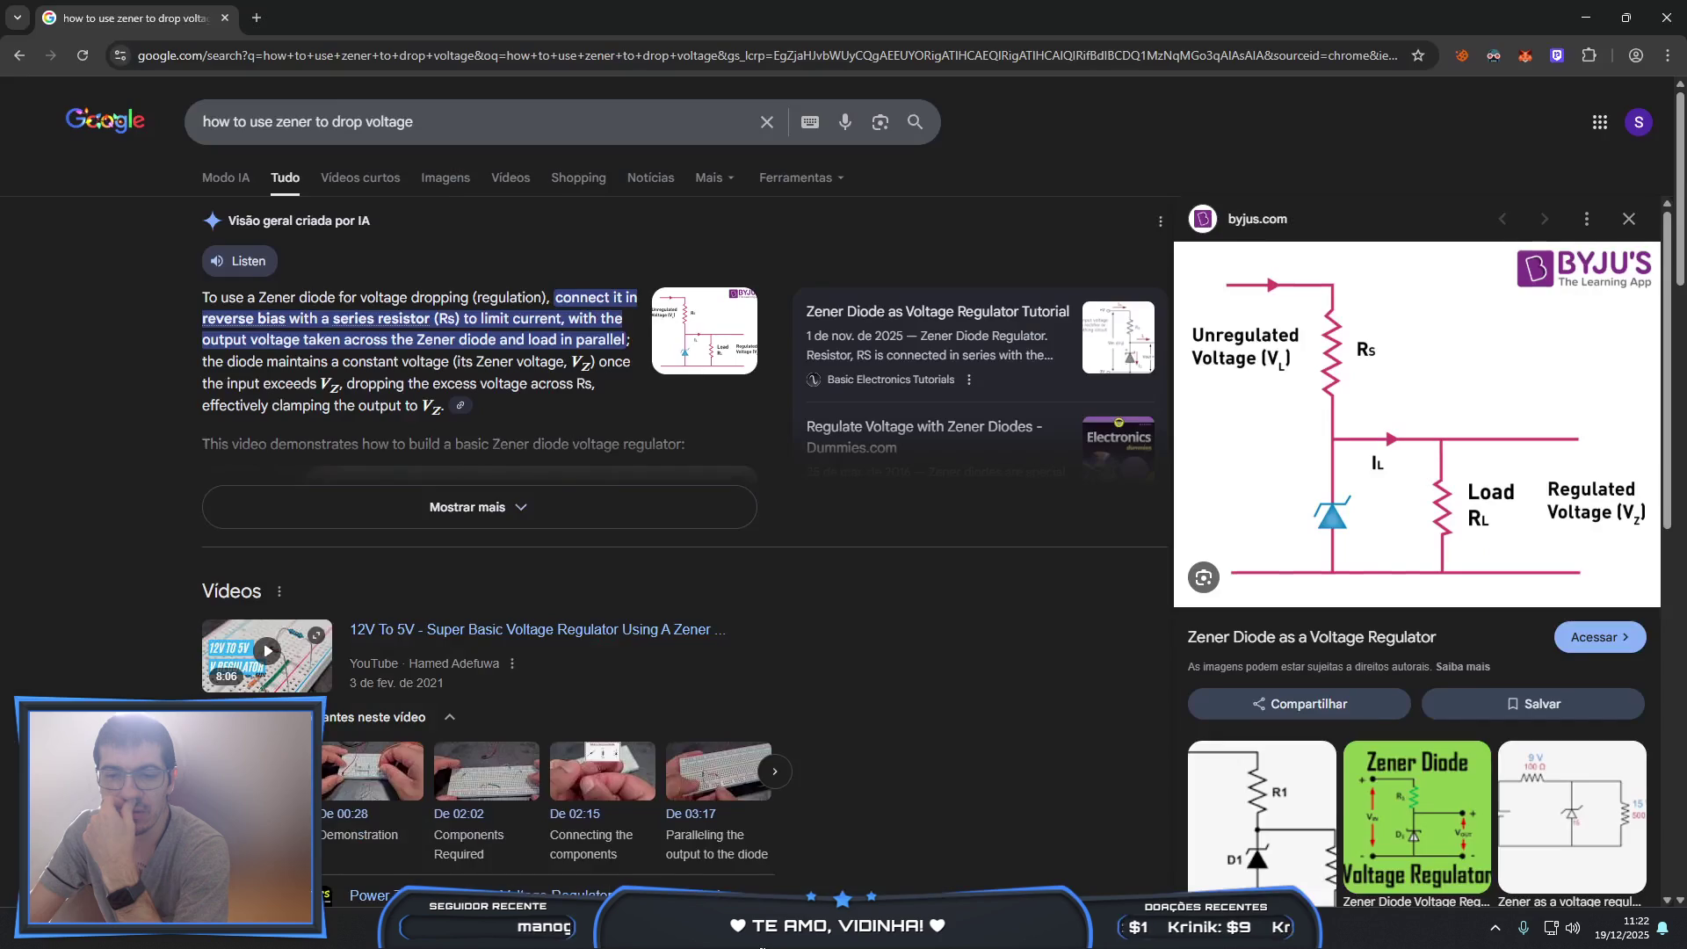
- Add 1n4733 to the Google query about dropping voltage with a zener and search
{"action": "left_click", "coordinate": [452, 124]}
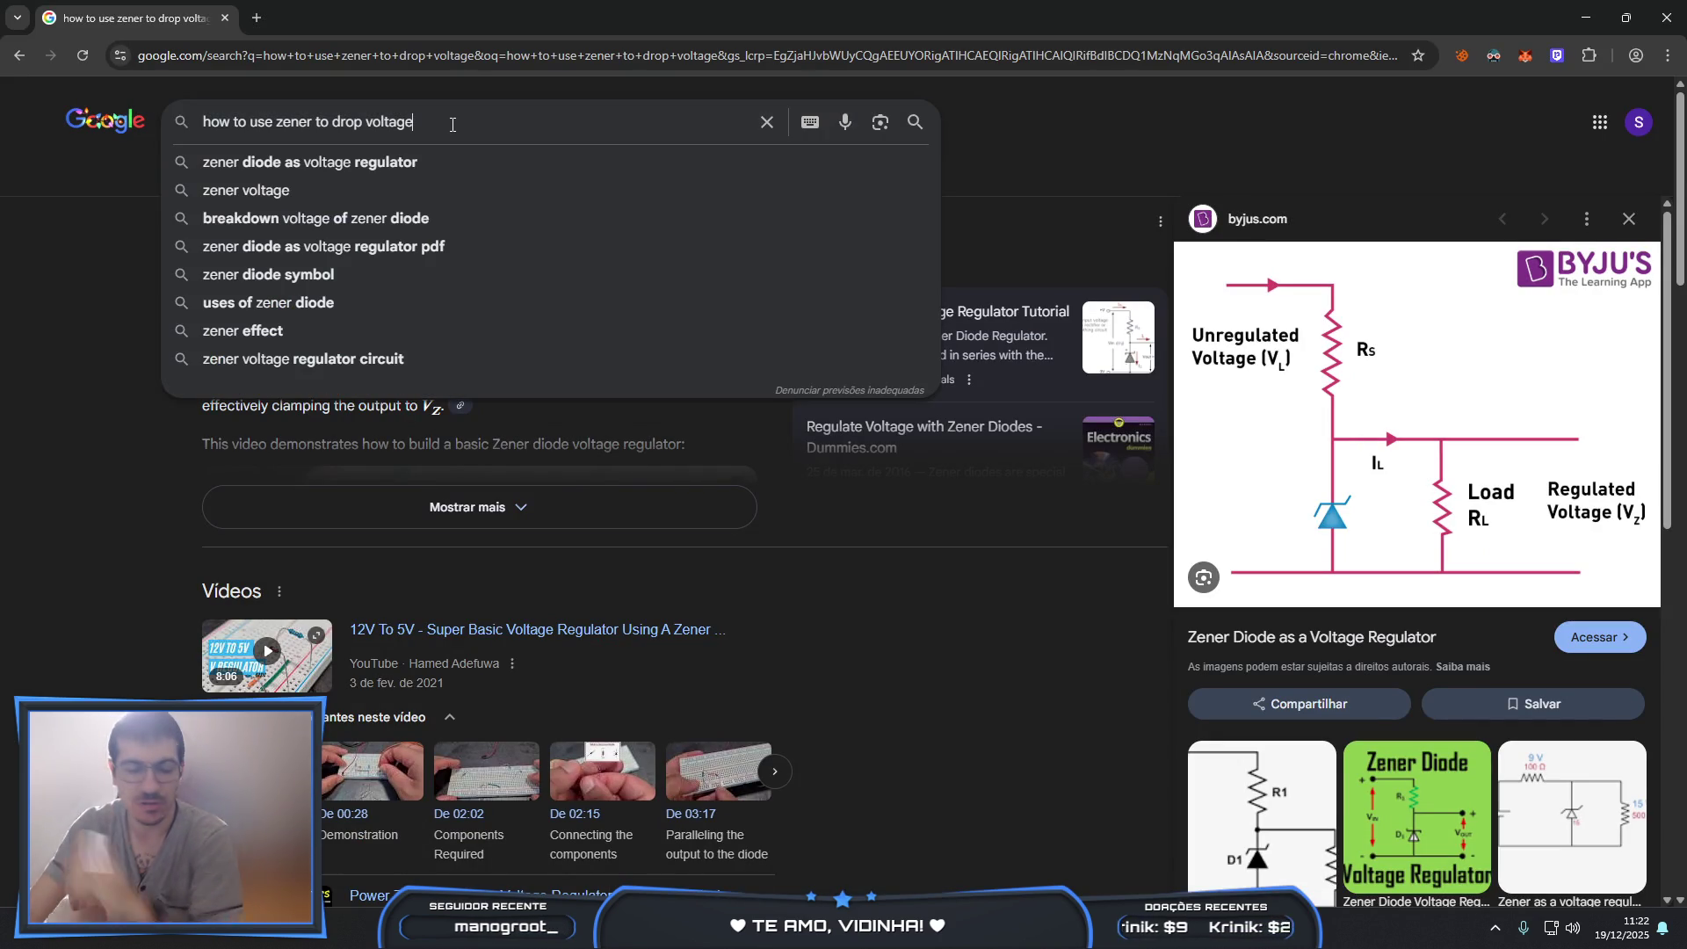
{"action": "type", "text": "1n4733"}
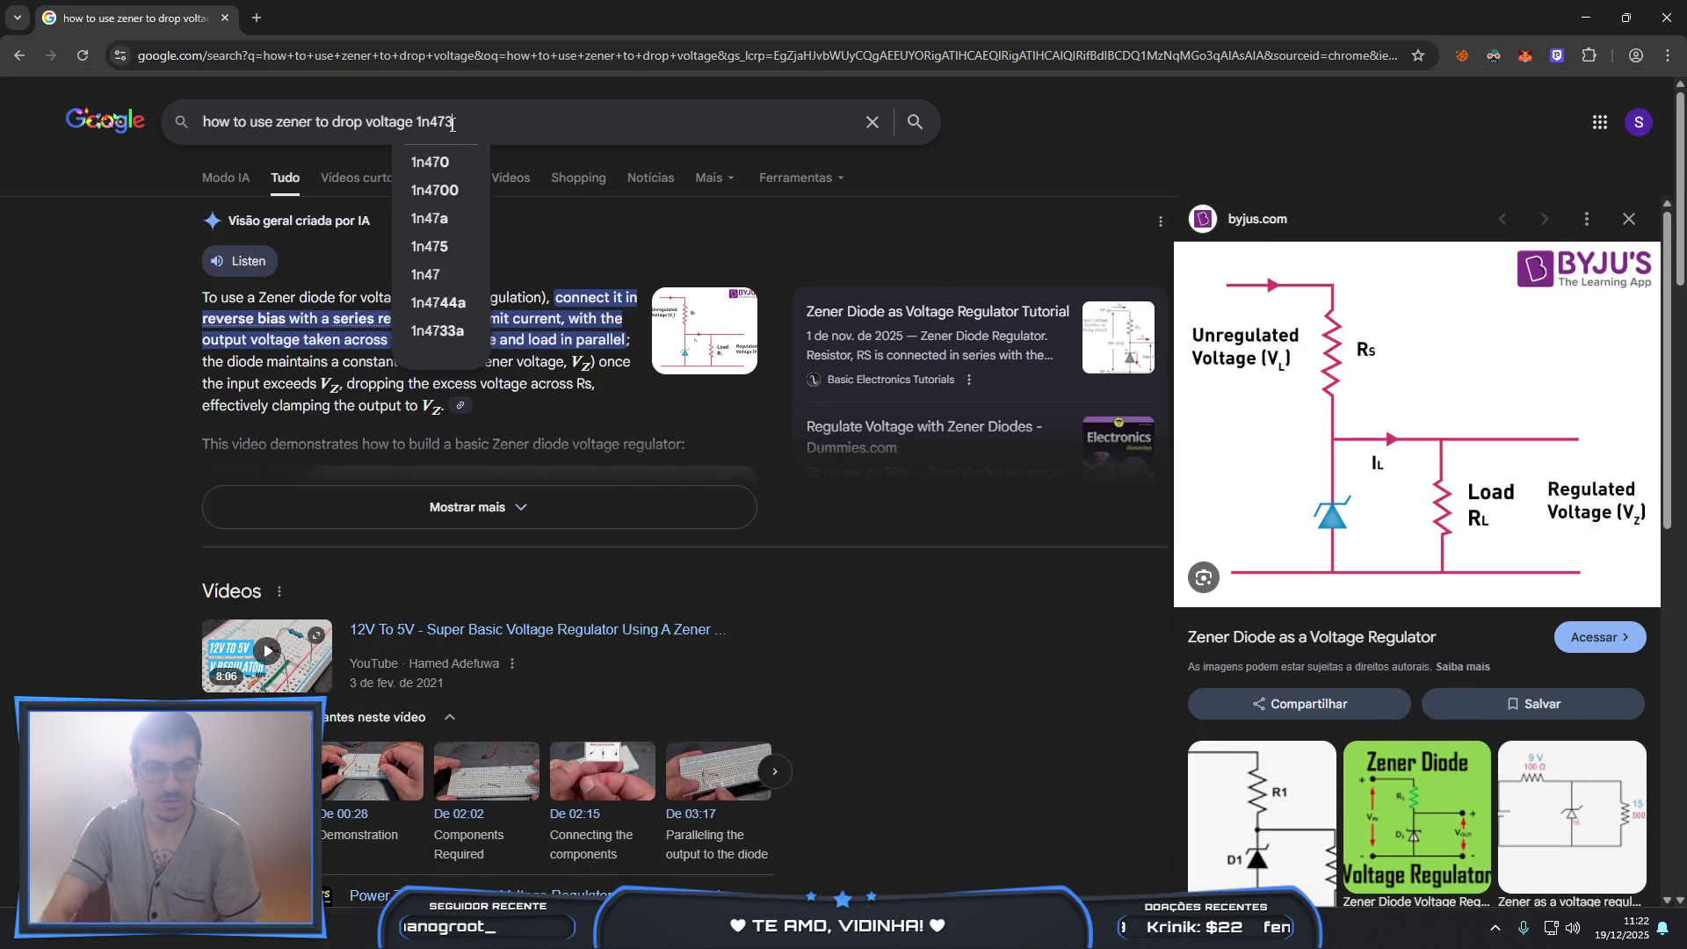
{"action": "key", "text": "Return"}
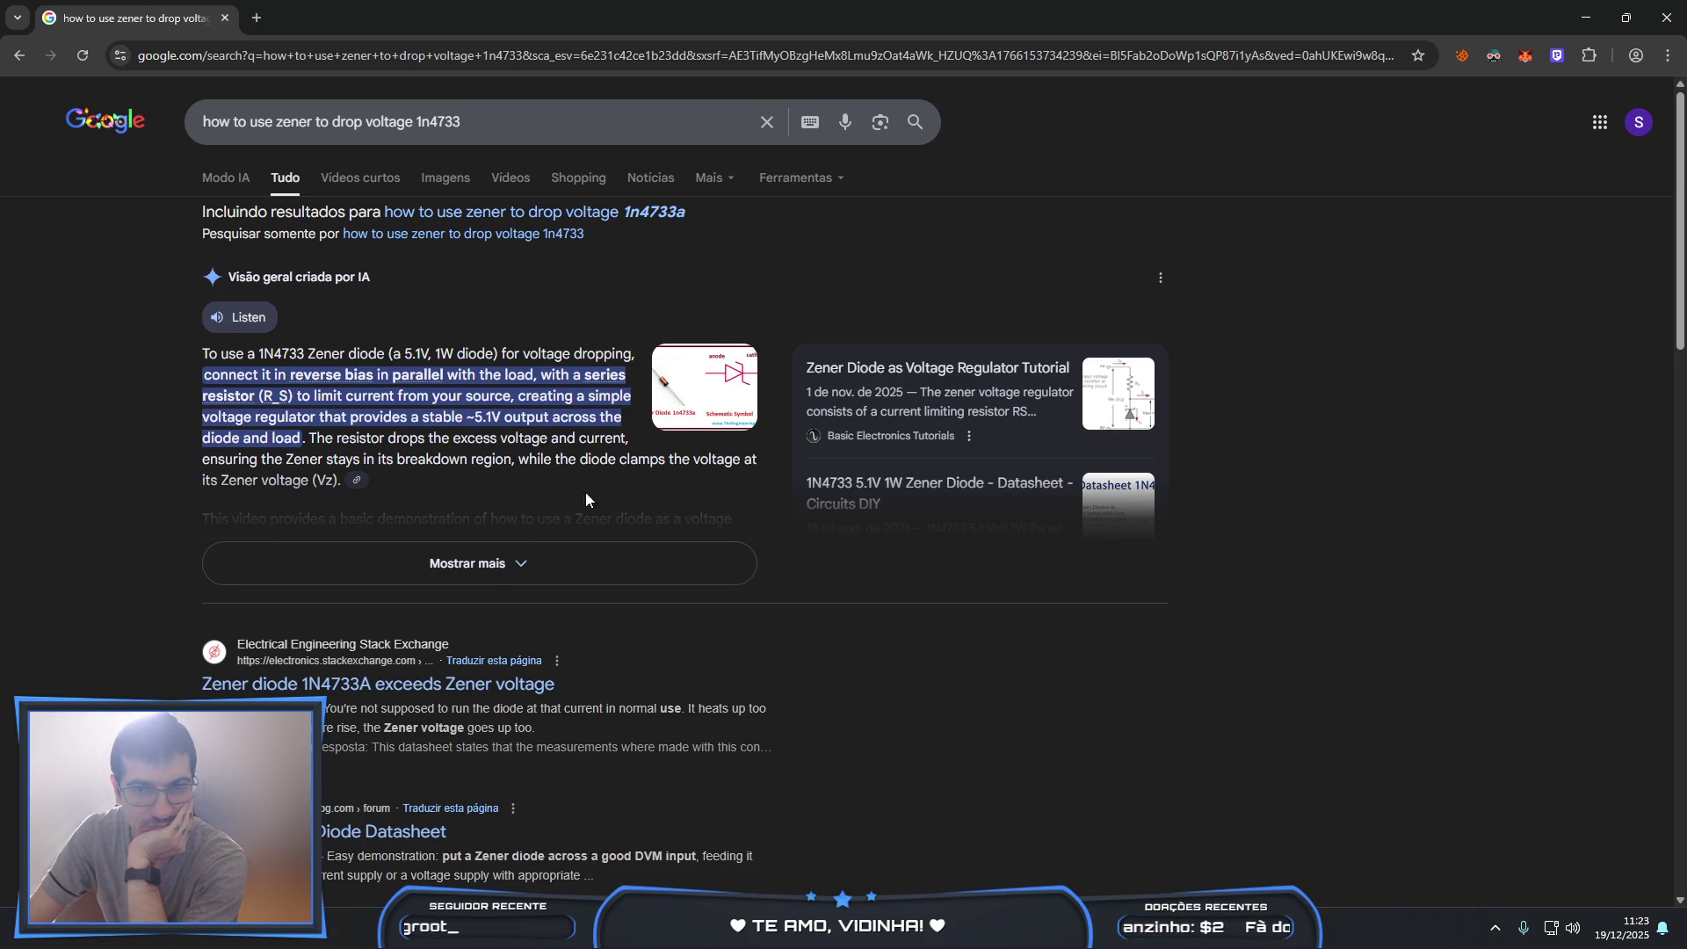
- Open the 1N4733A diagram preview and read the expanded overview, then pick CRUMB's zener diode
{"action": "left_click", "coordinate": [688, 422]}
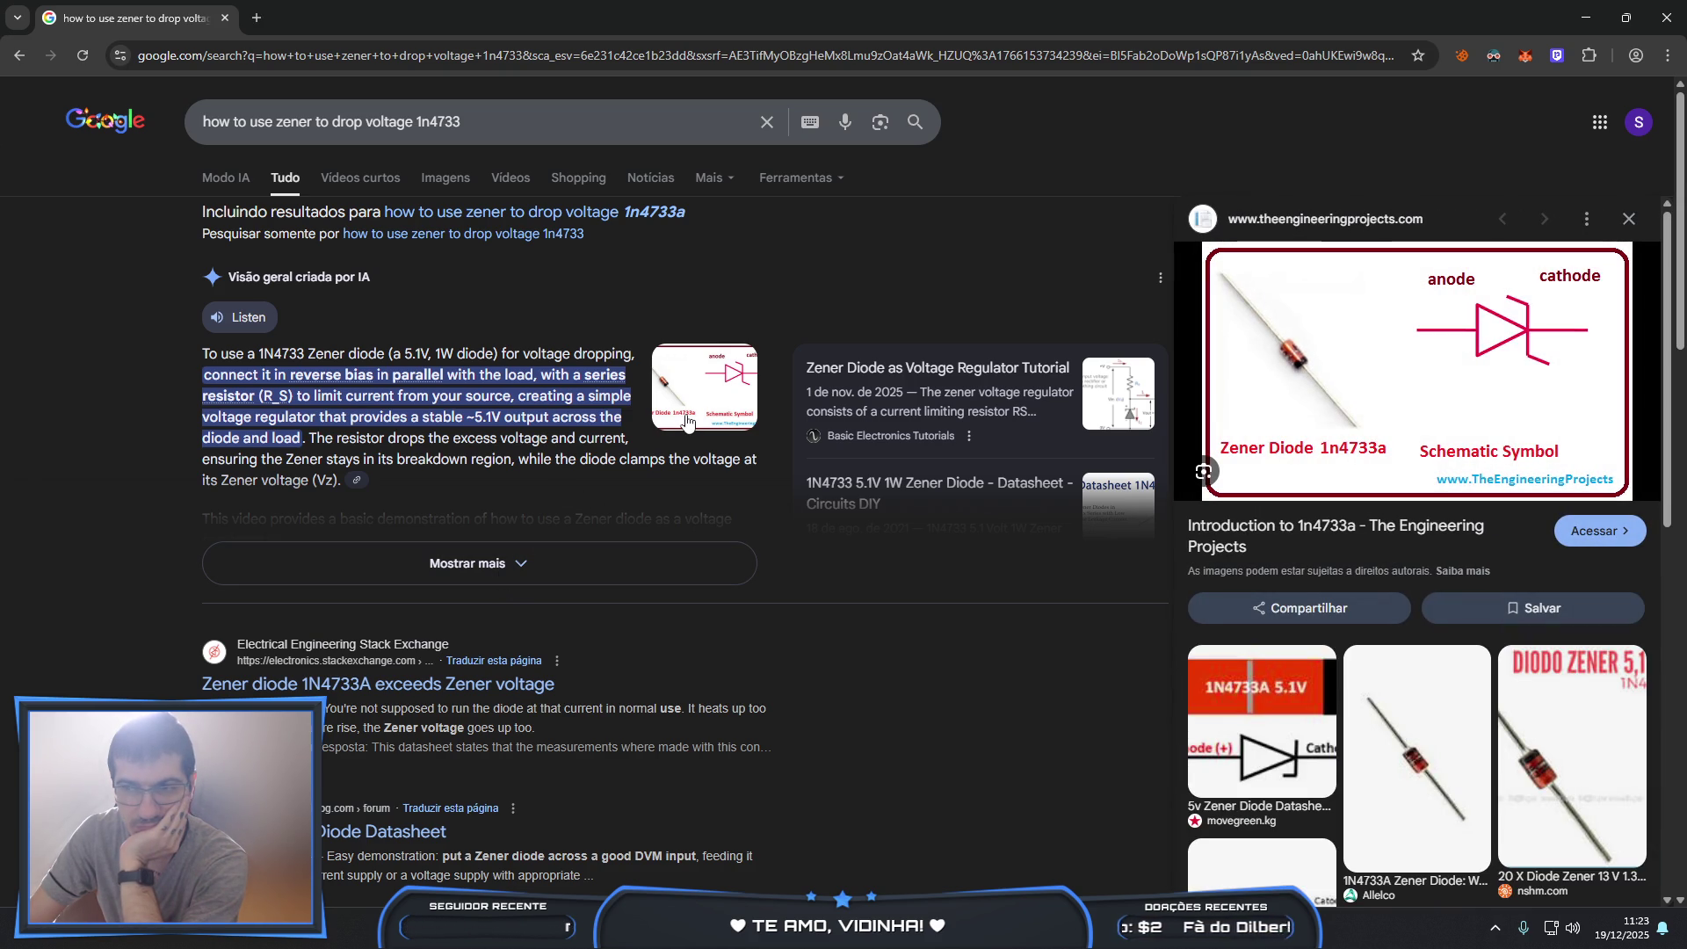
{"action": "left_click", "coordinate": [499, 556]}
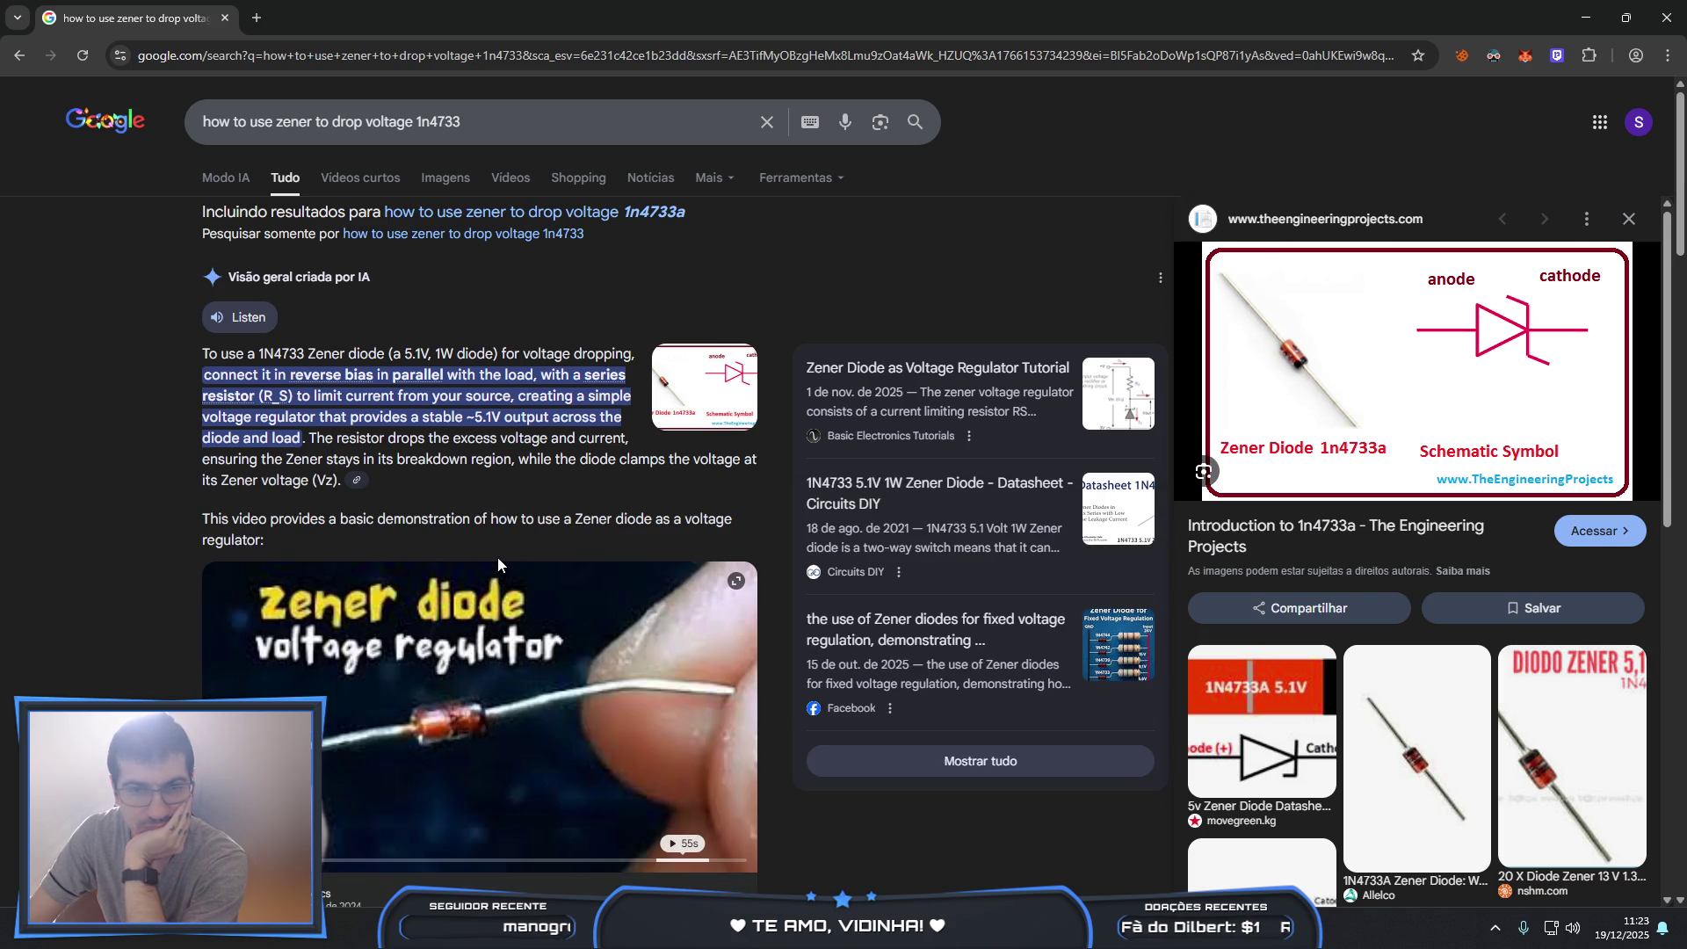
{"action": "scroll", "coordinate": [612, 571], "scroll_direction": "down", "scroll_amount": 2}
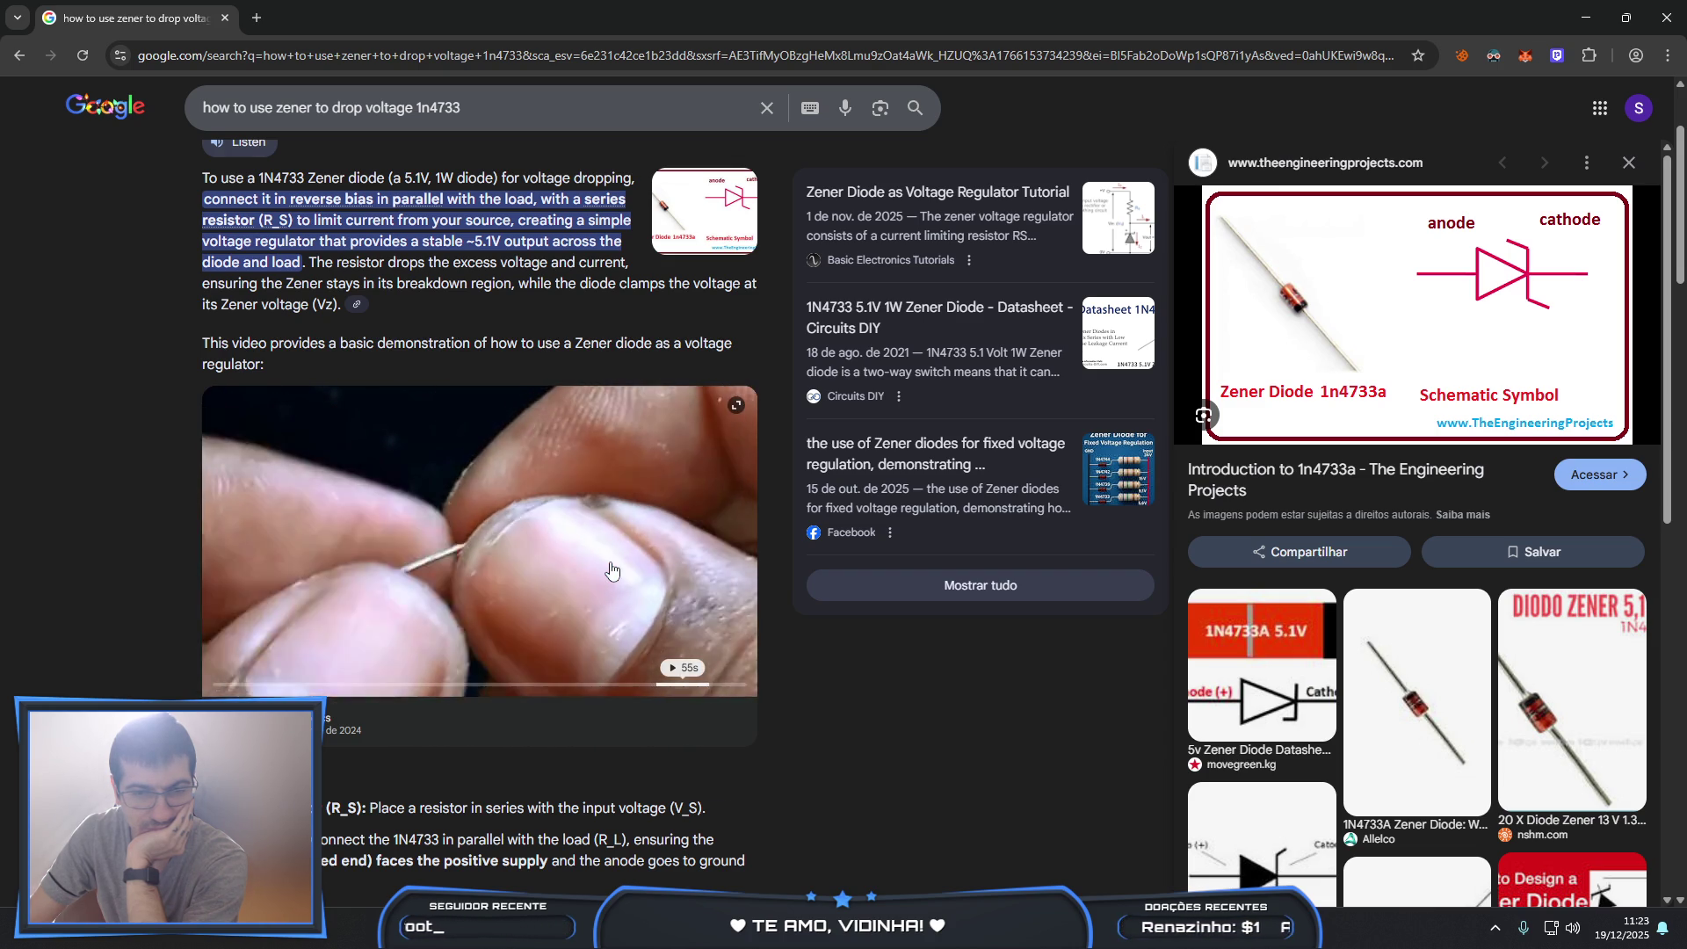
{"action": "scroll", "coordinate": [613, 571], "scroll_direction": "down", "scroll_amount": 1}
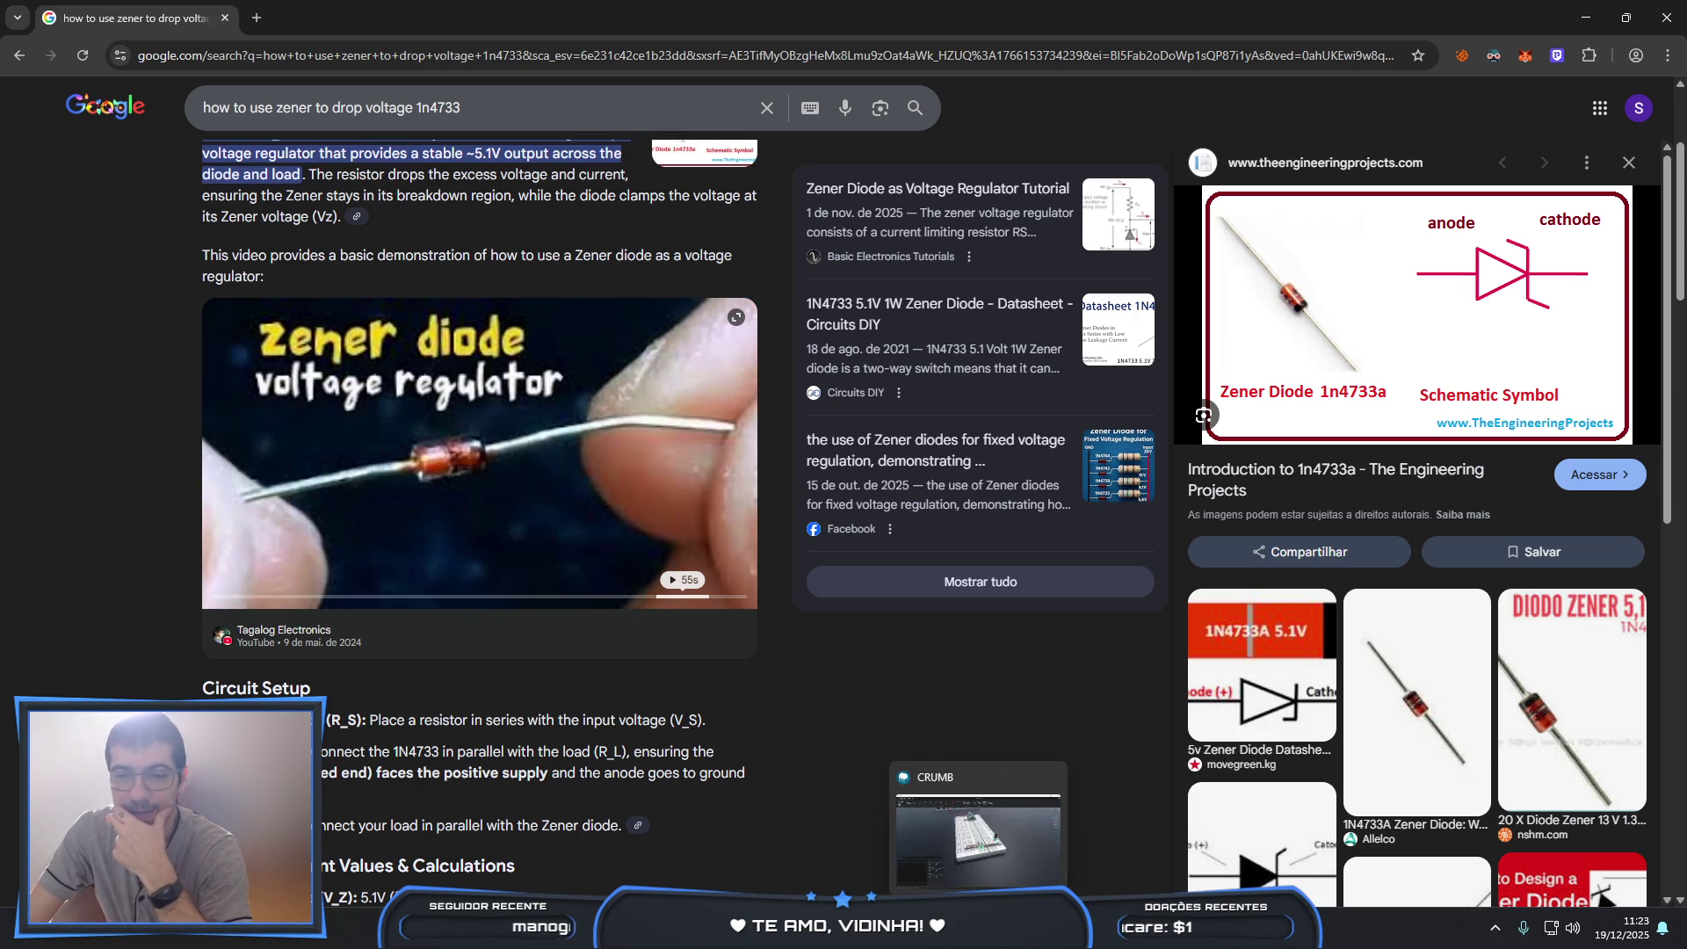
{"action": "key", "text": "alt+Tab"}
{"action": "left_click", "coordinate": [458, 88]}
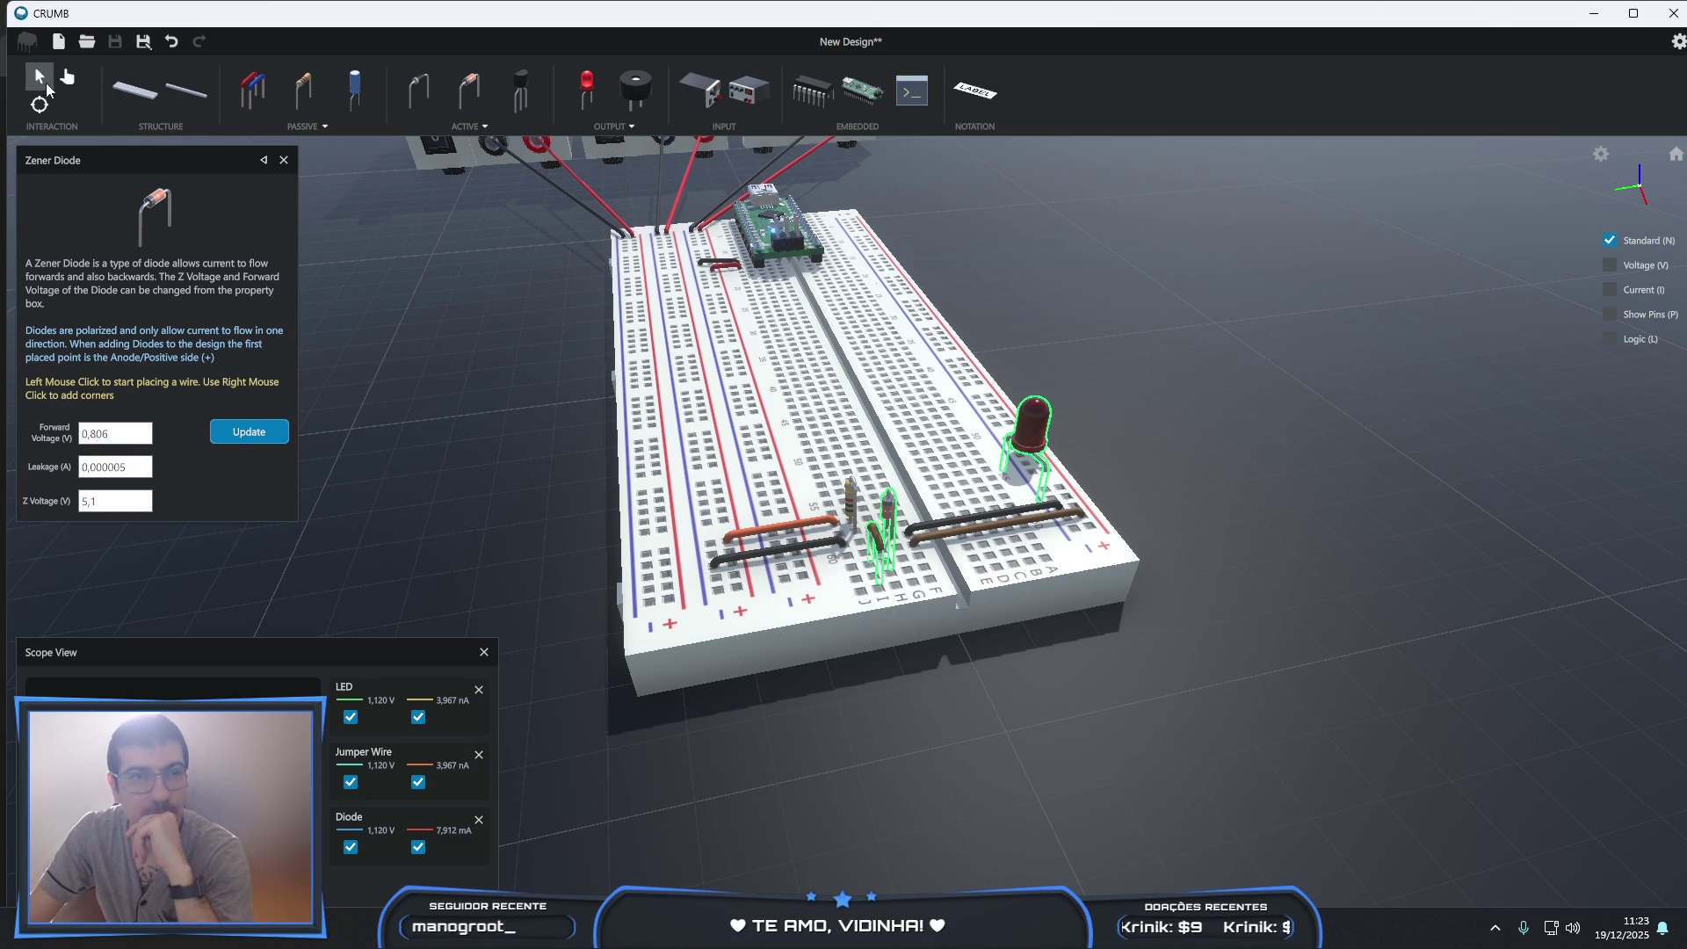
- Delete the existing zener diode from the board, leaving the LED lit at 2,365 V and 6,666 mA
{"action": "scroll", "coordinate": [882, 551], "scroll_direction": "up", "scroll_amount": 5}
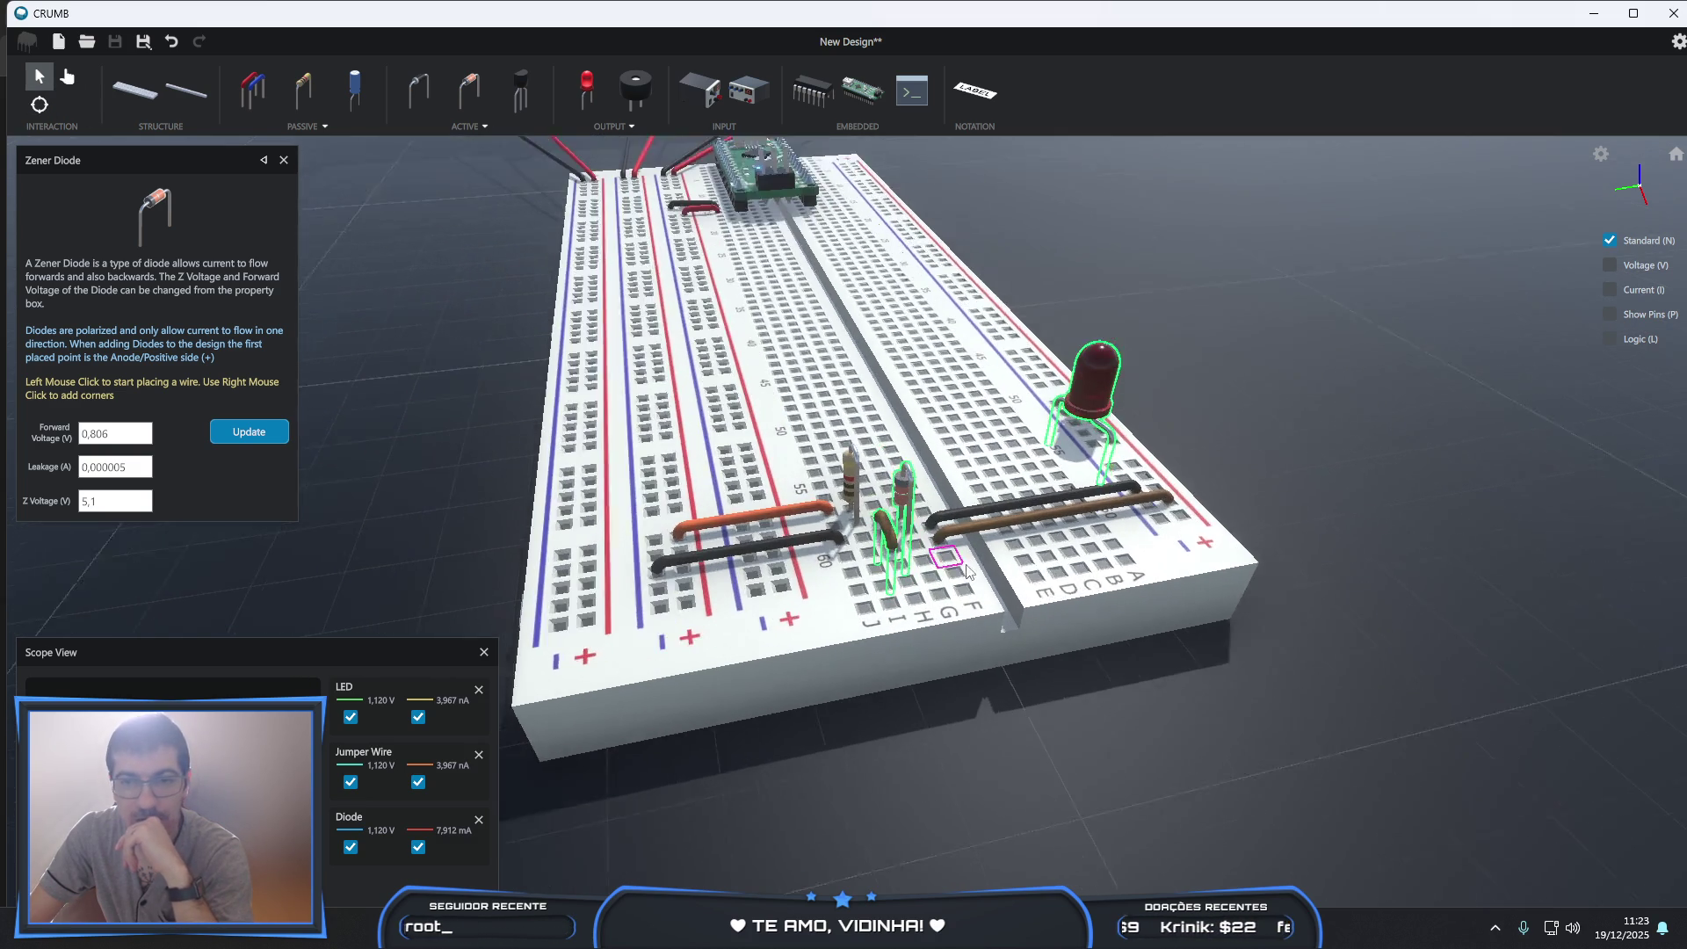
{"action": "left_click", "coordinate": [280, 165]}
{"action": "left_click", "coordinate": [907, 479]}
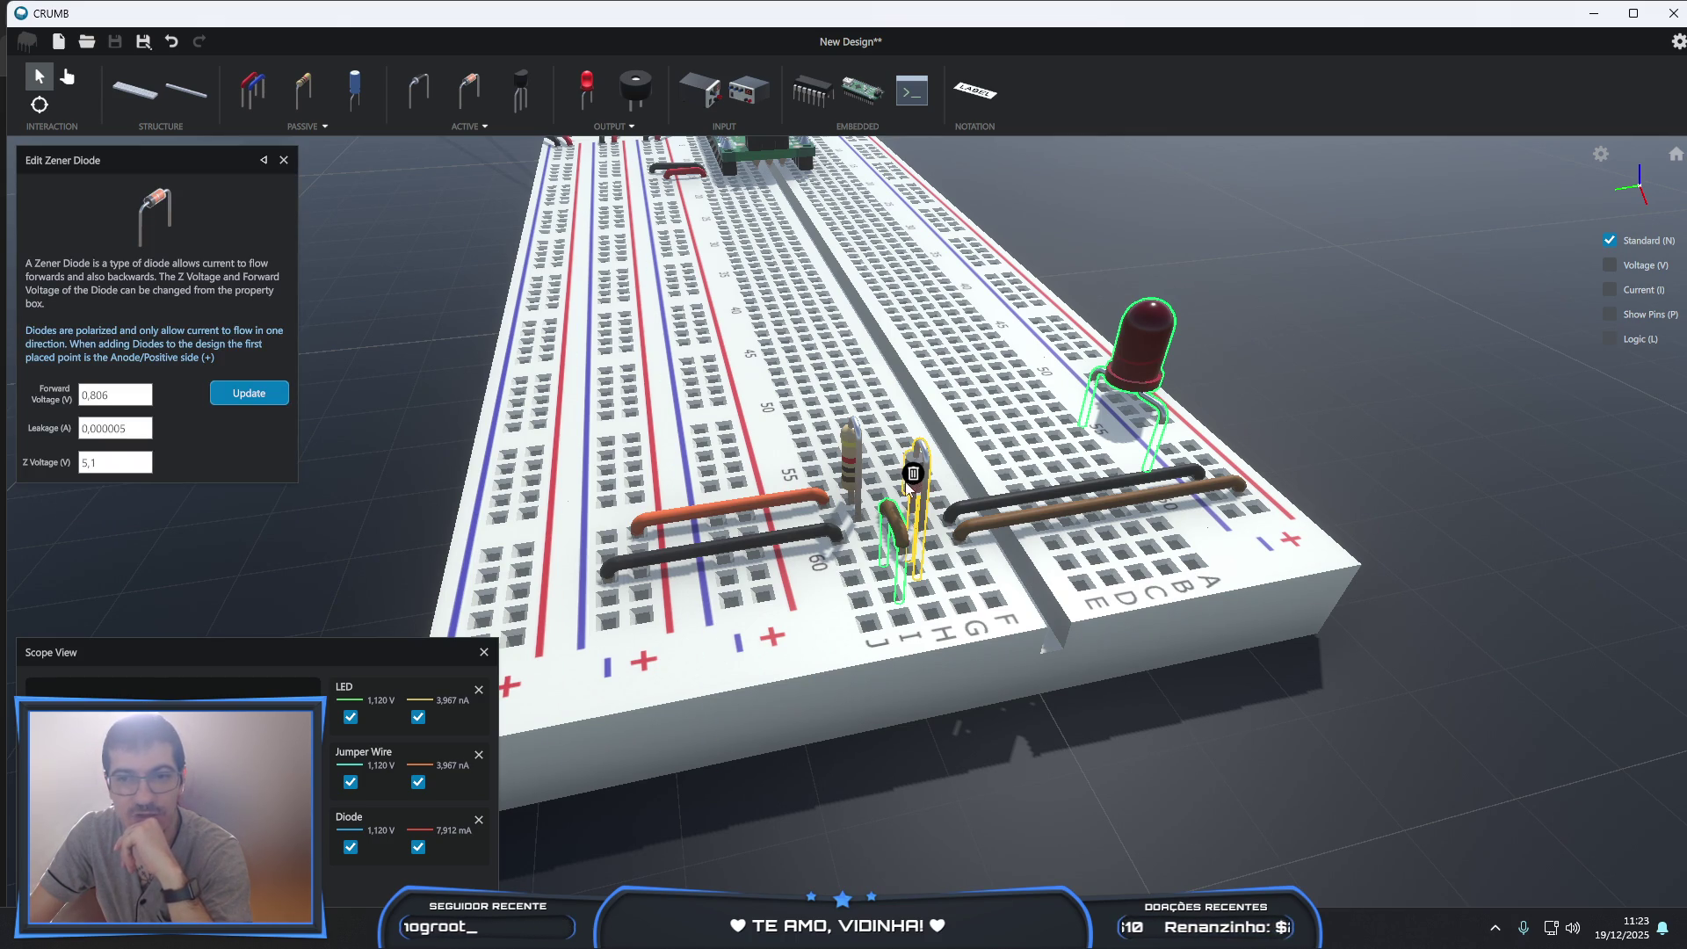
{"action": "left_click", "coordinate": [913, 475]}
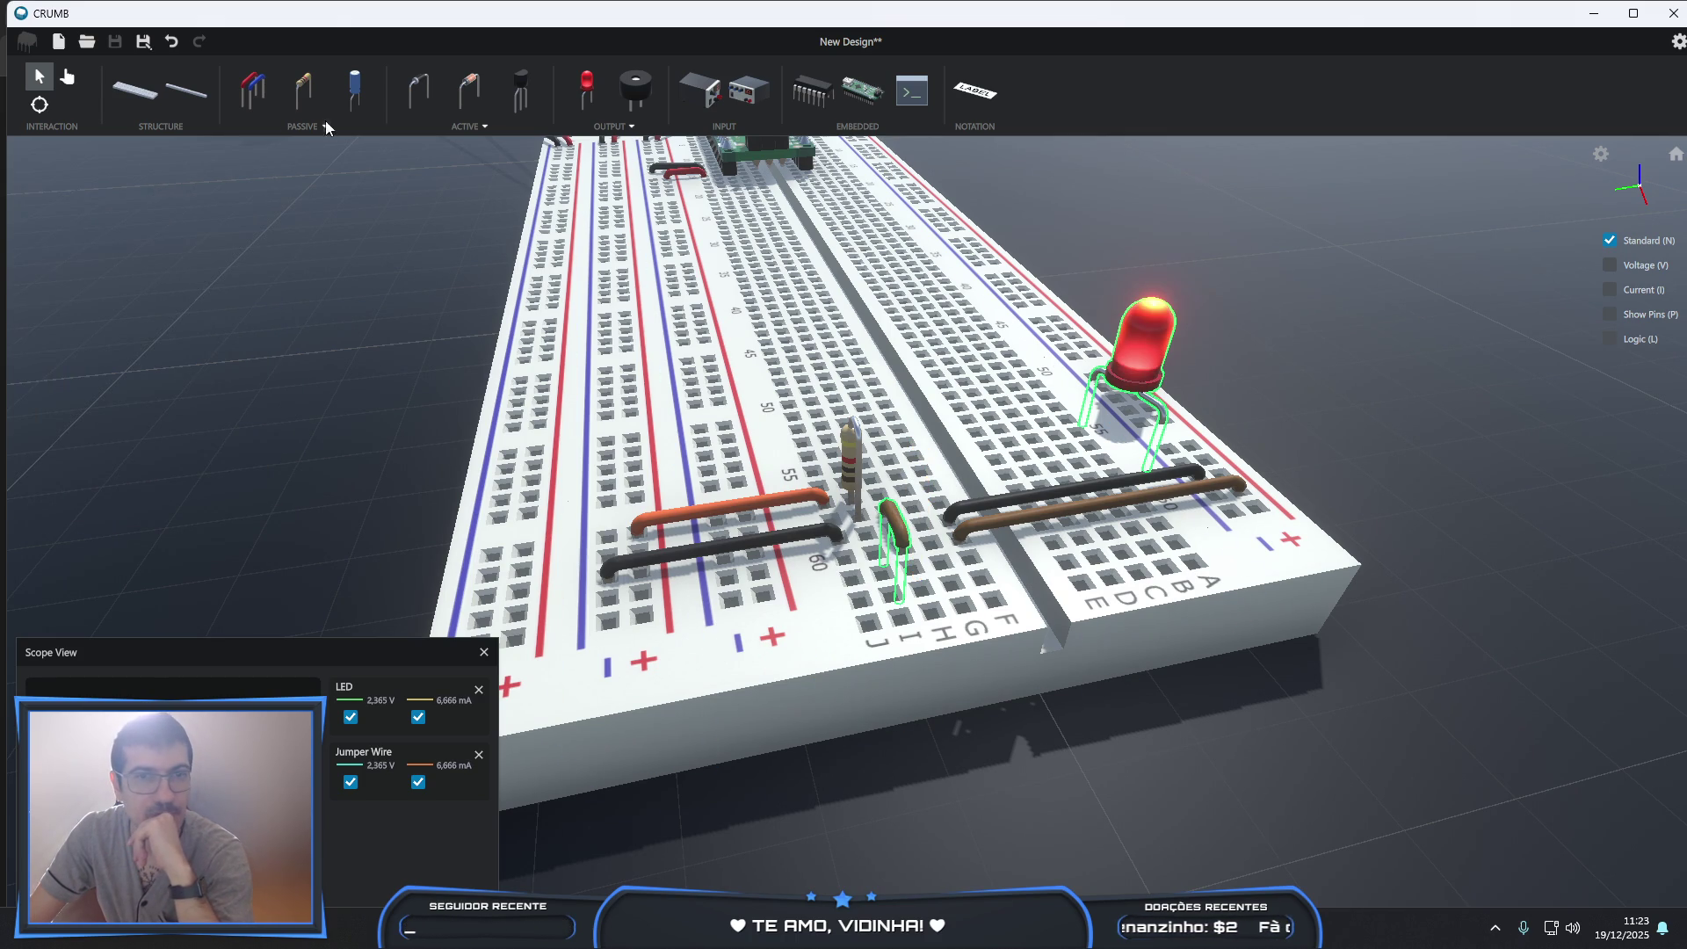
- Place a new zener diode across two breadboard holes beside the resistor
{"action": "left_click", "coordinate": [465, 83]}
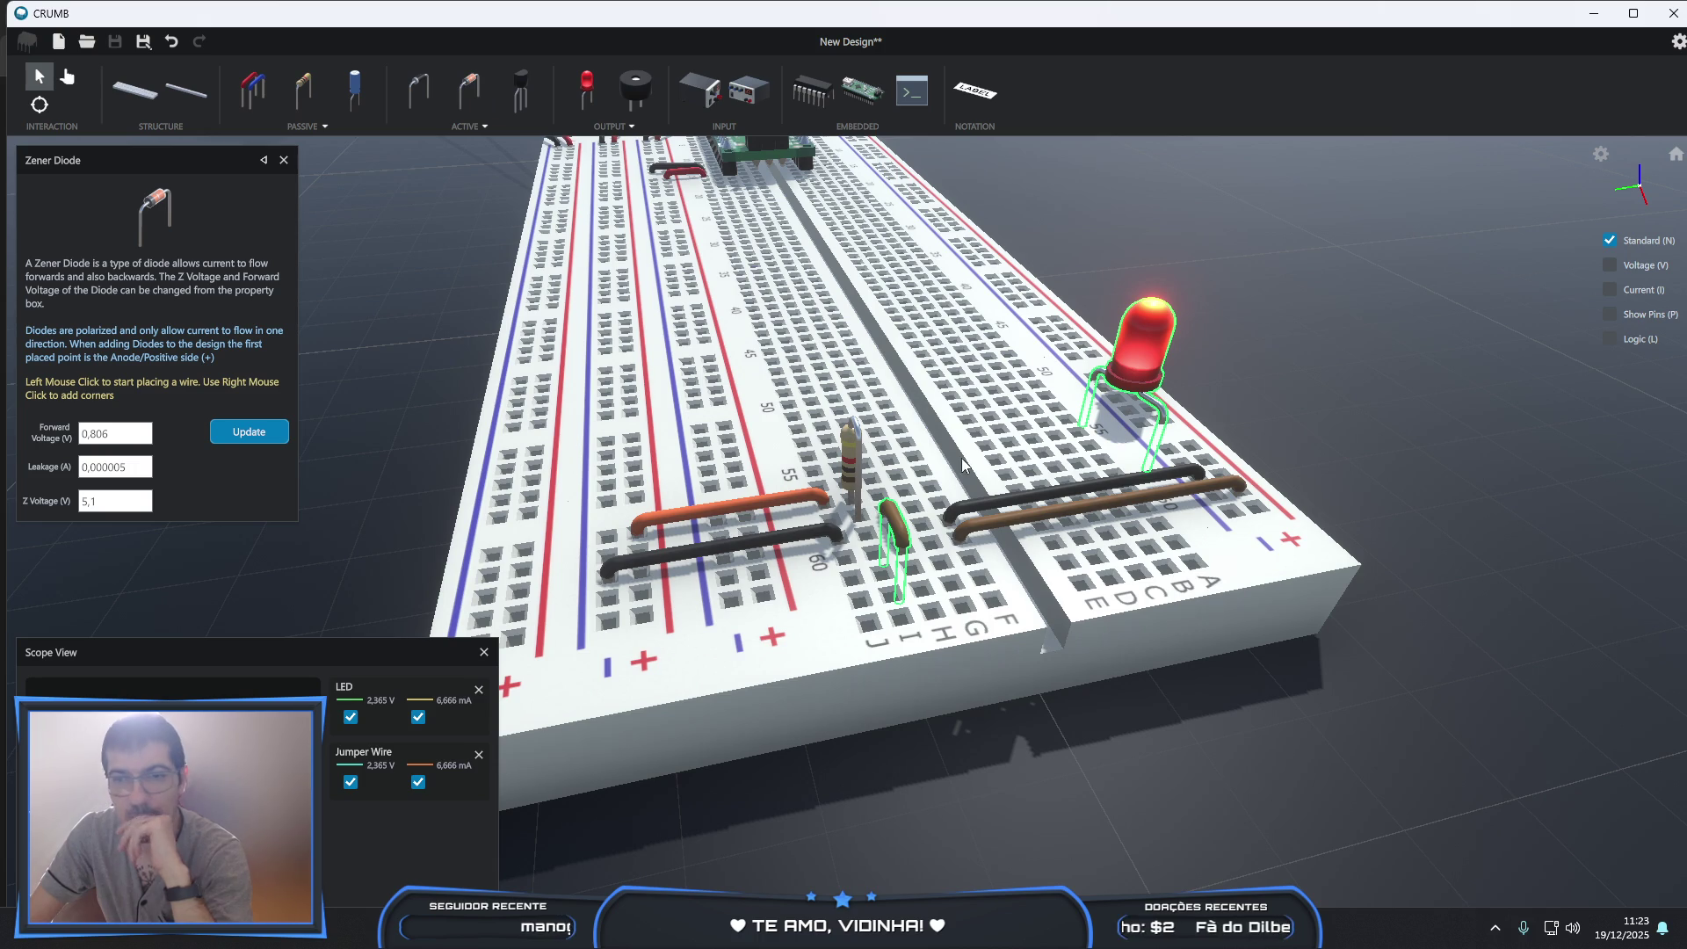
{"action": "left_click", "coordinate": [919, 527]}
{"action": "left_click", "coordinate": [911, 516]}
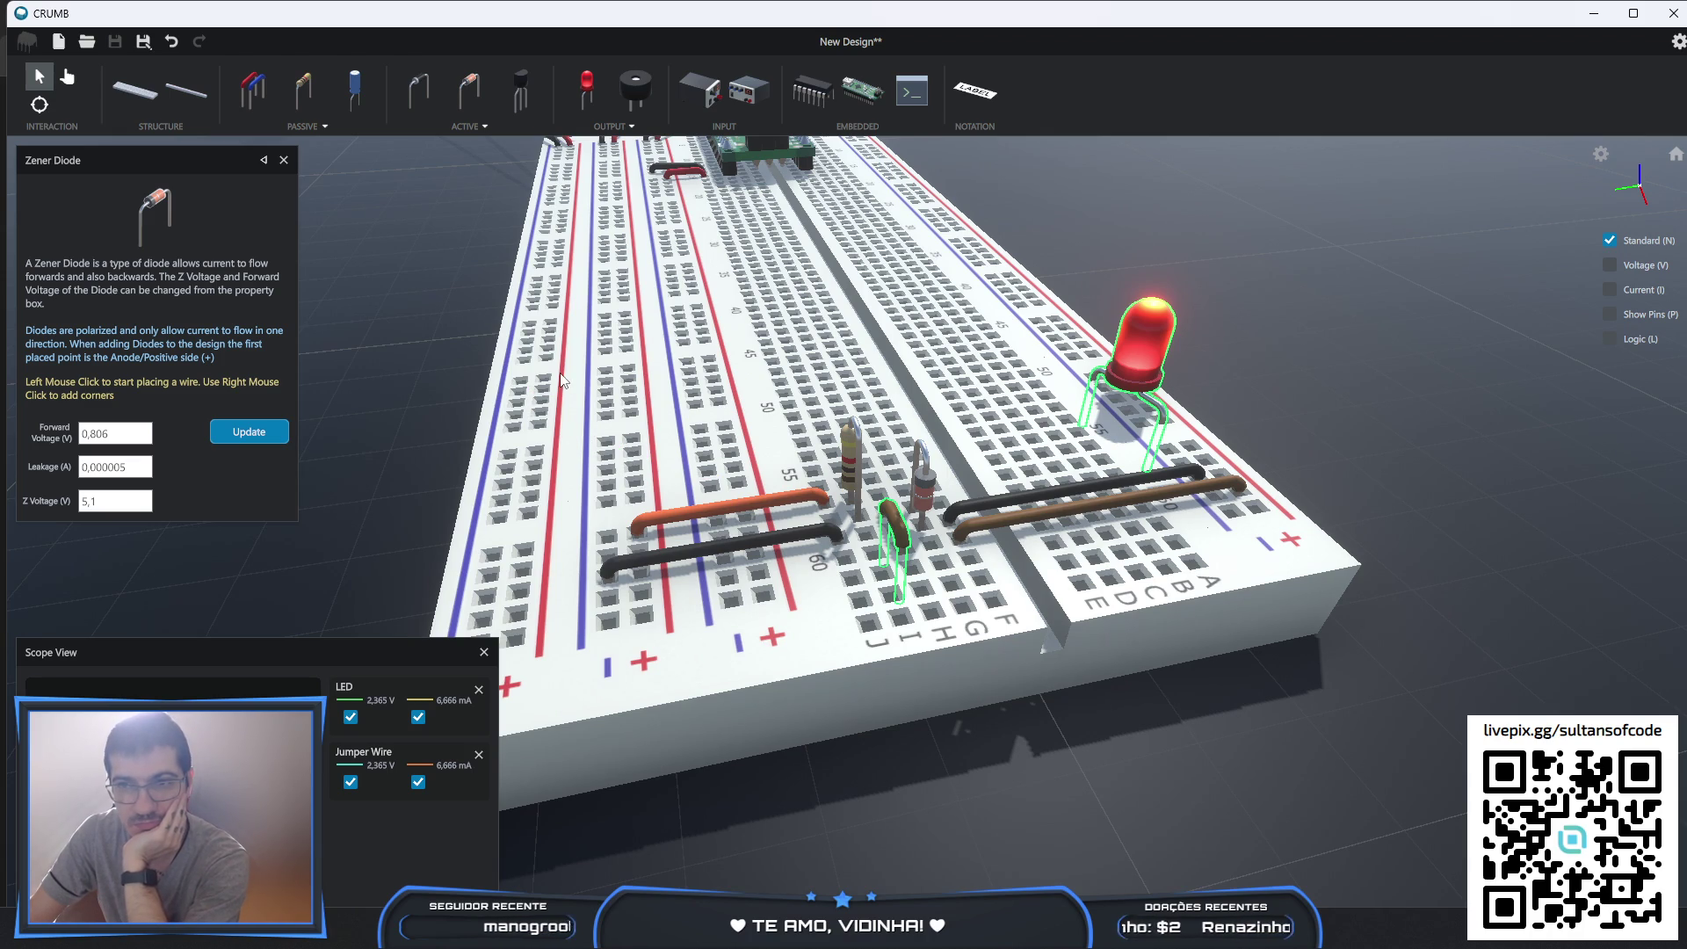
- Zoom and orbit the 3D view to inspect the board from another side
{"action": "left_click", "coordinate": [67, 78]}
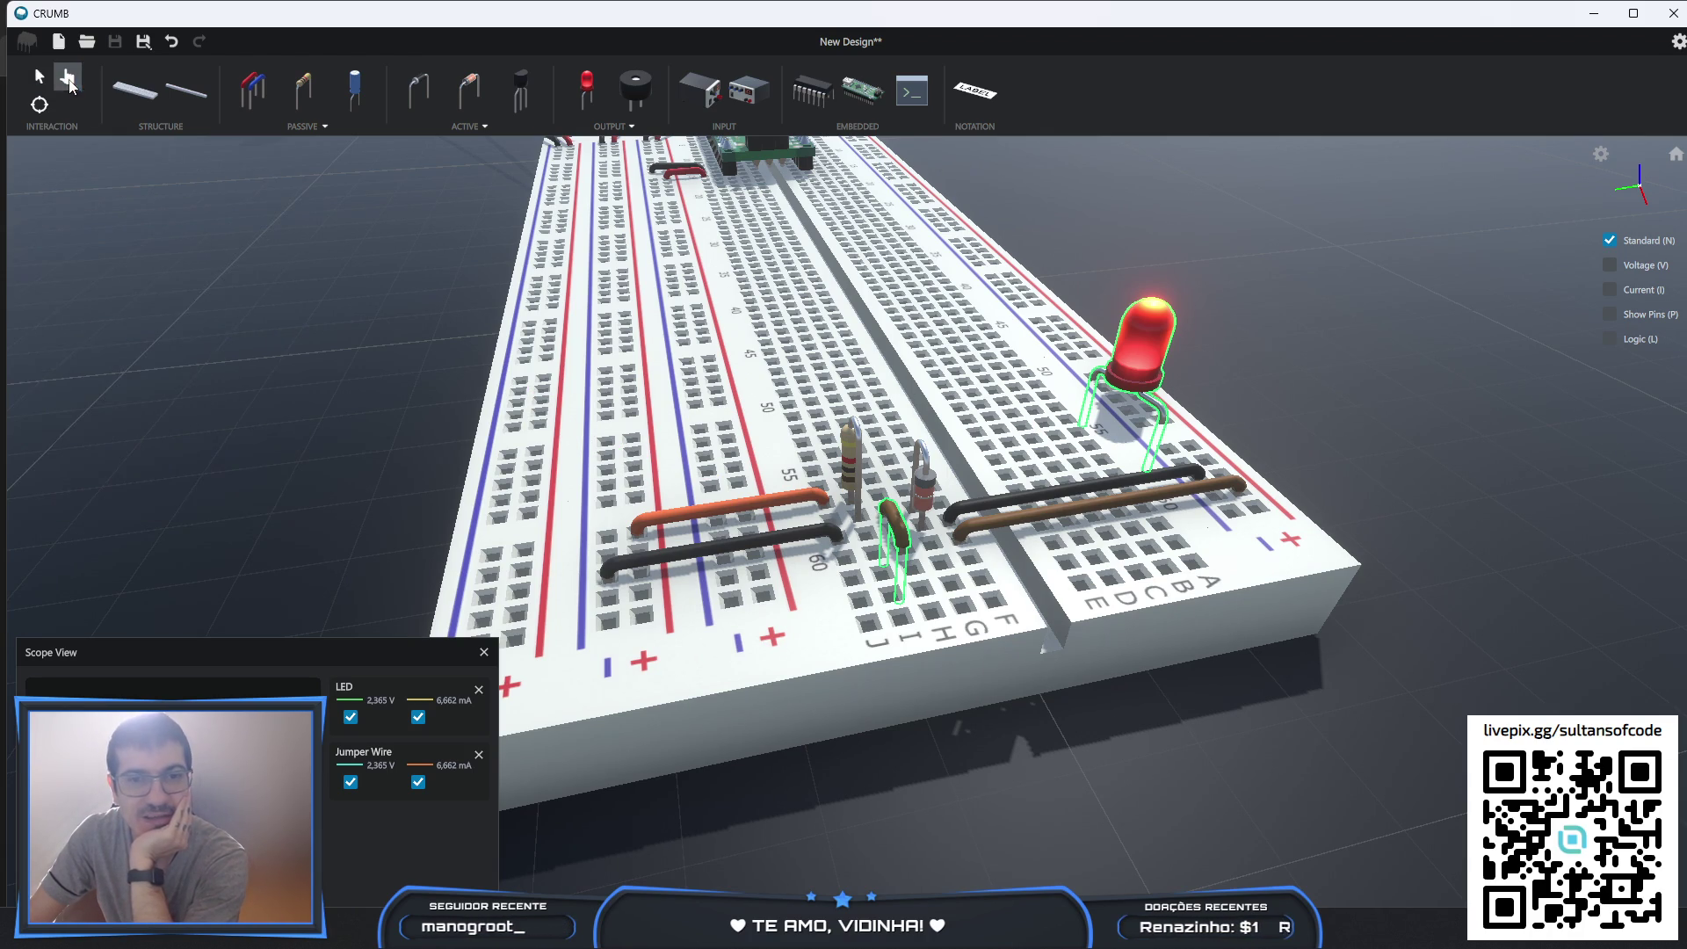
{"action": "scroll", "coordinate": [1063, 415], "scroll_direction": "down", "scroll_amount": 5}
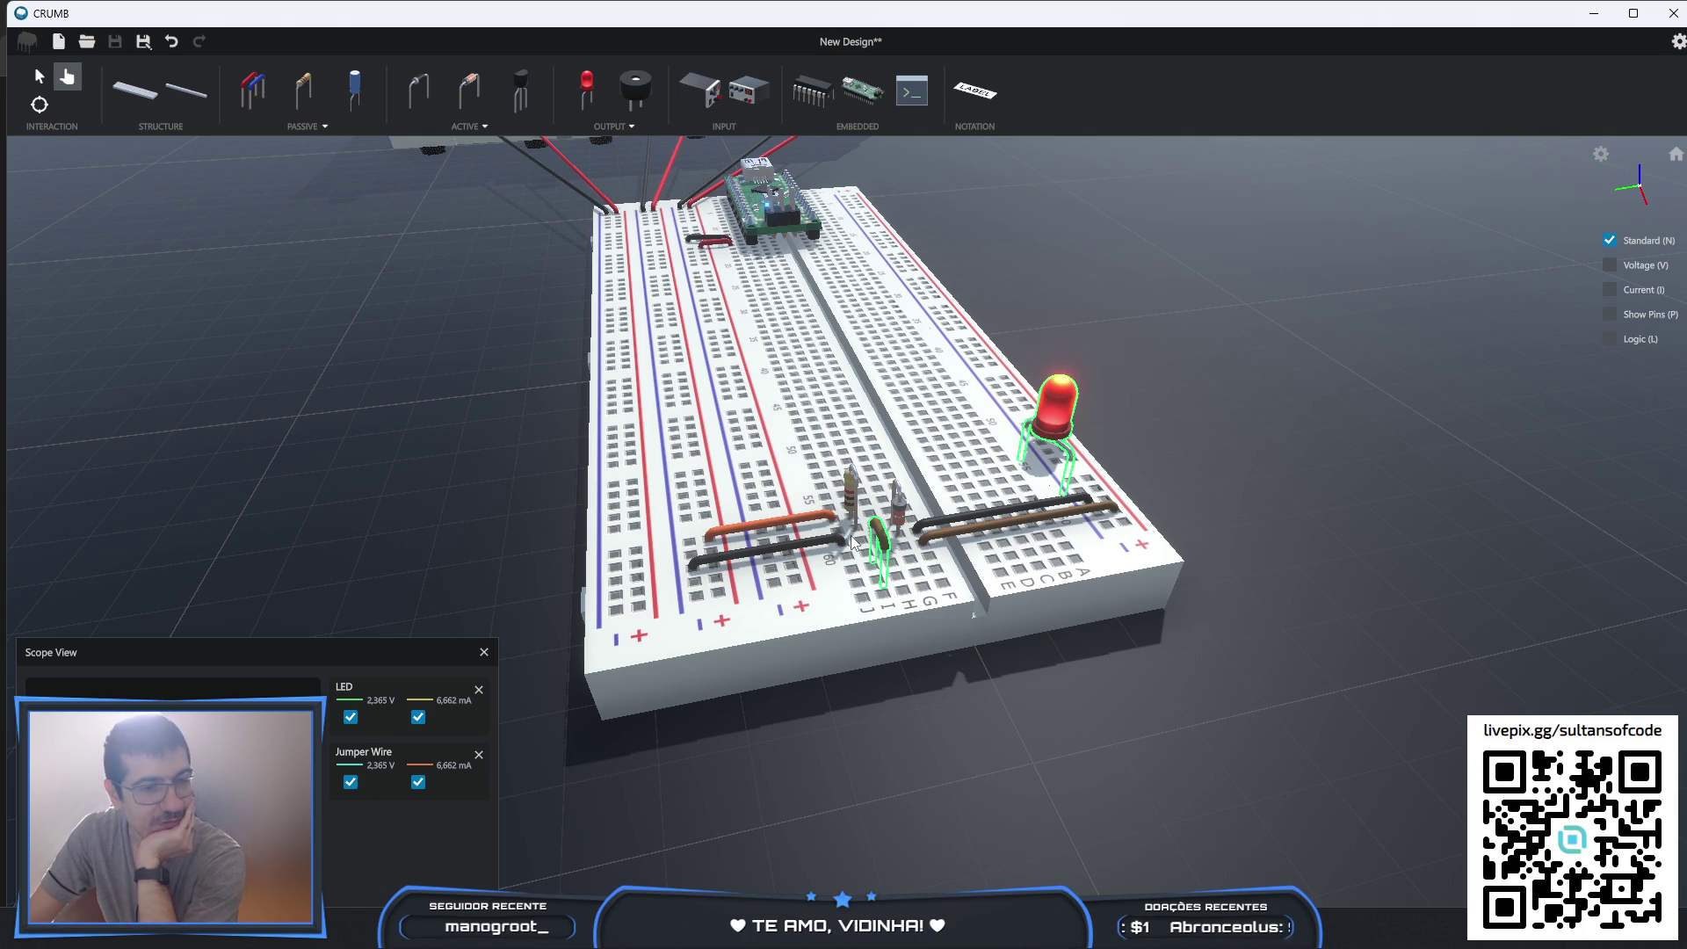
{"action": "scroll", "coordinate": [1115, 478], "scroll_direction": "up", "scroll_amount": 2}
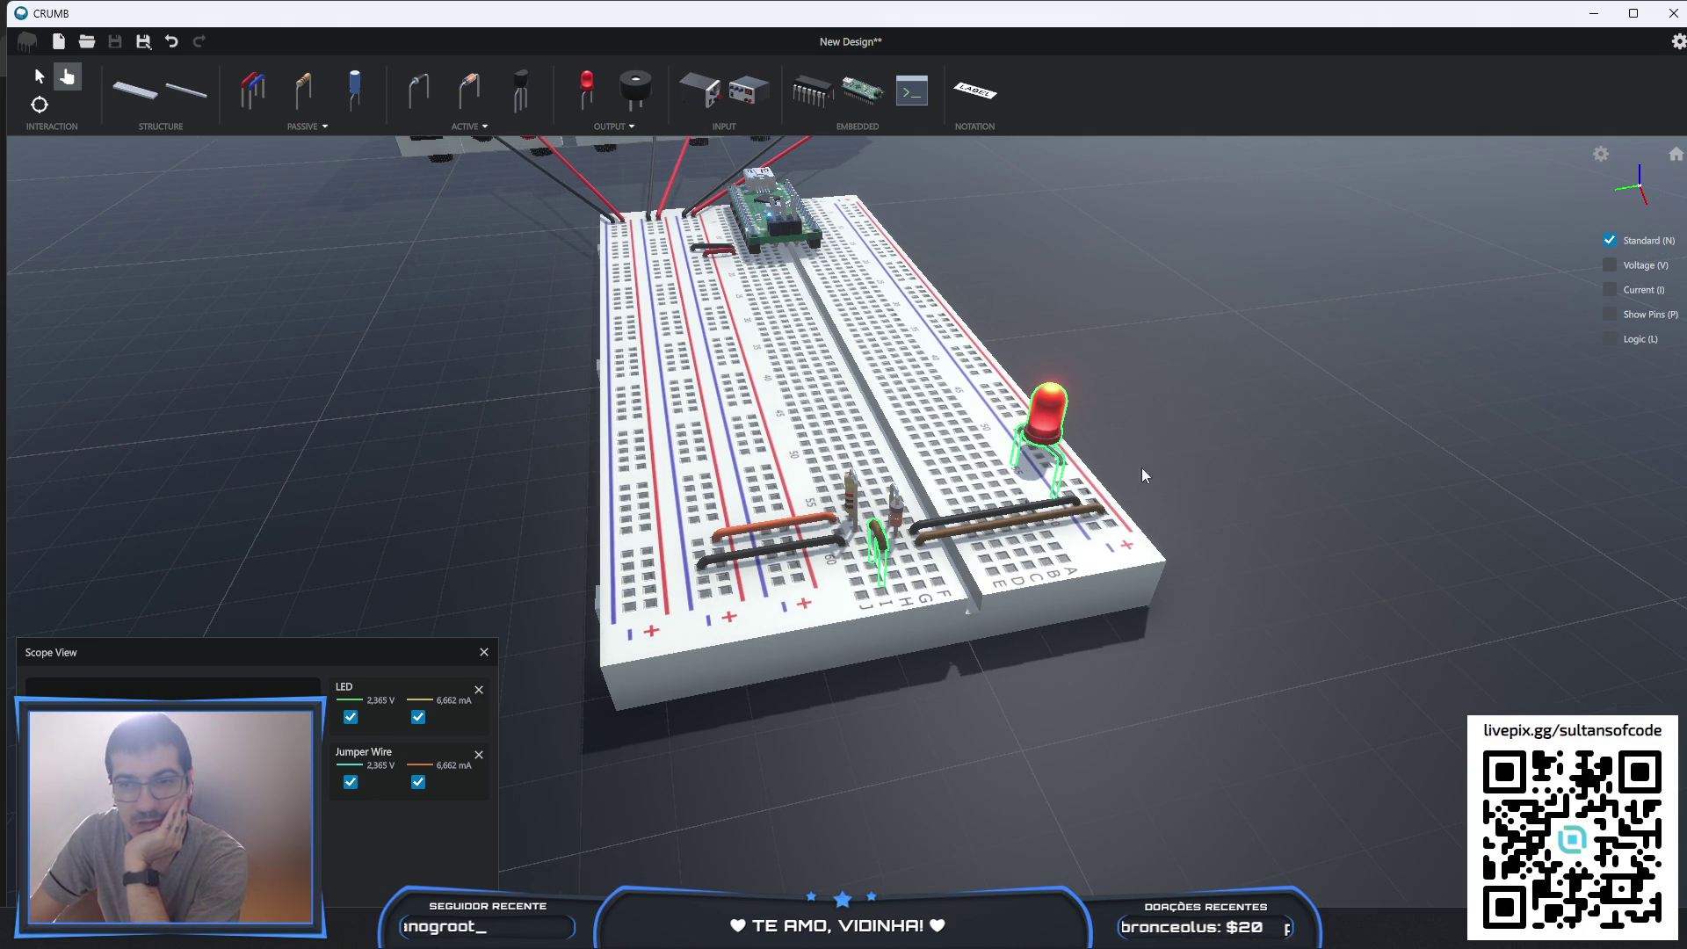
{"action": "left_click_drag", "start_coordinate": [1193, 446], "coordinate": [1046, 463]}
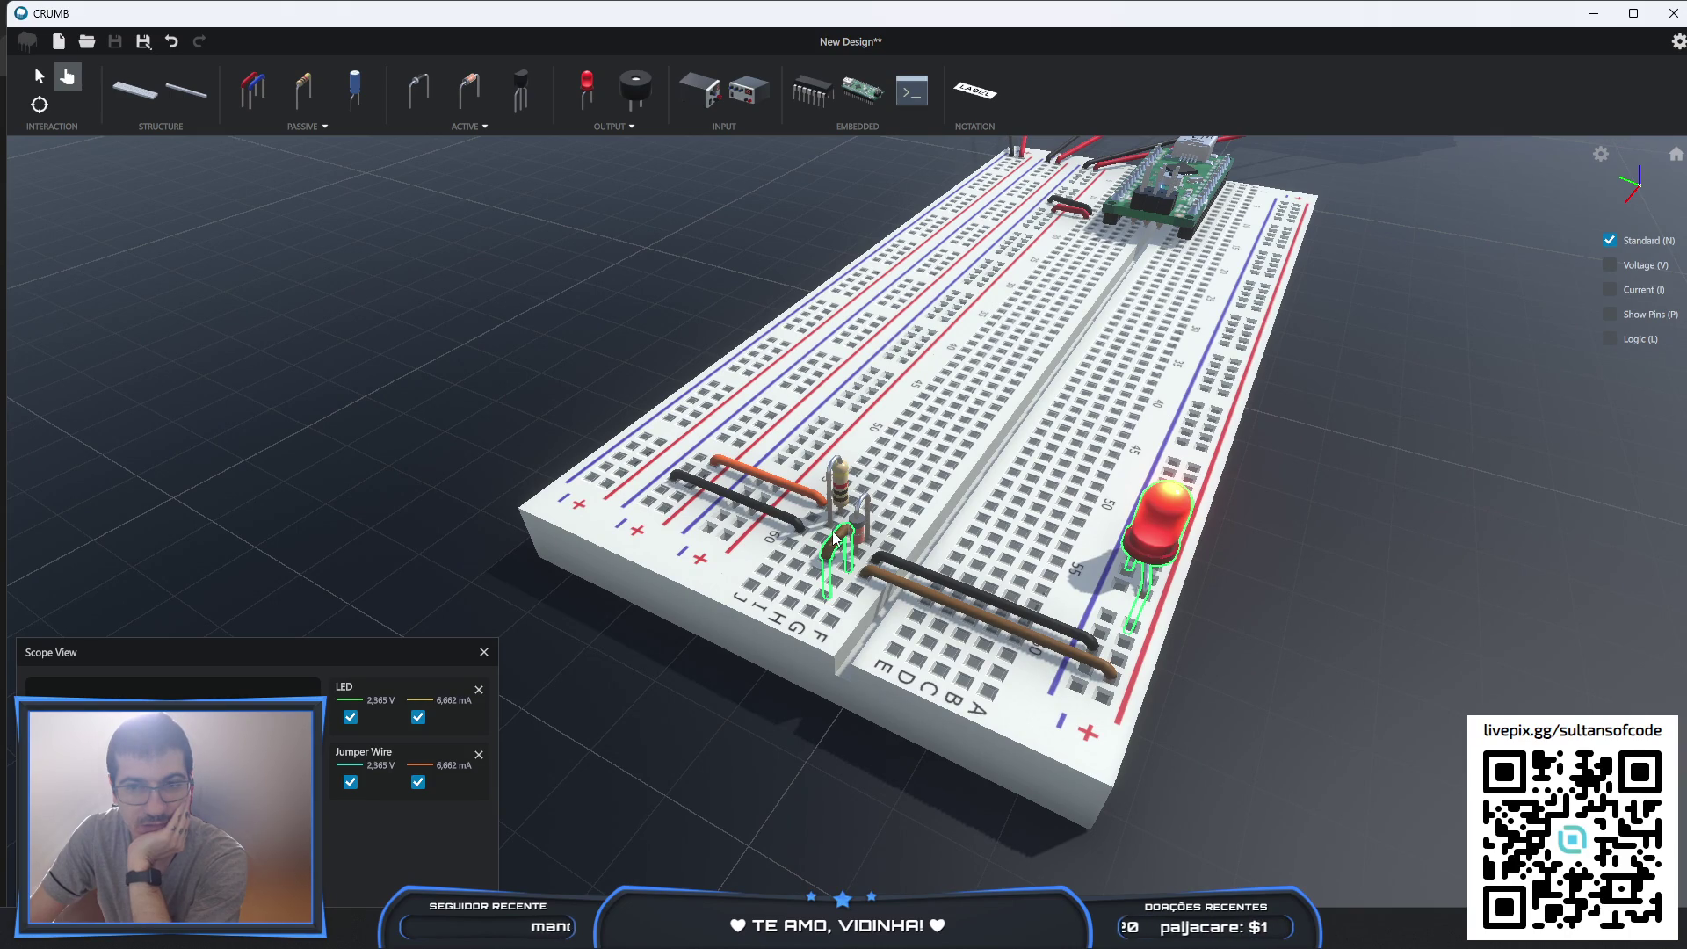
{"action": "scroll", "coordinate": [887, 486], "scroll_direction": "down", "scroll_amount": 1}
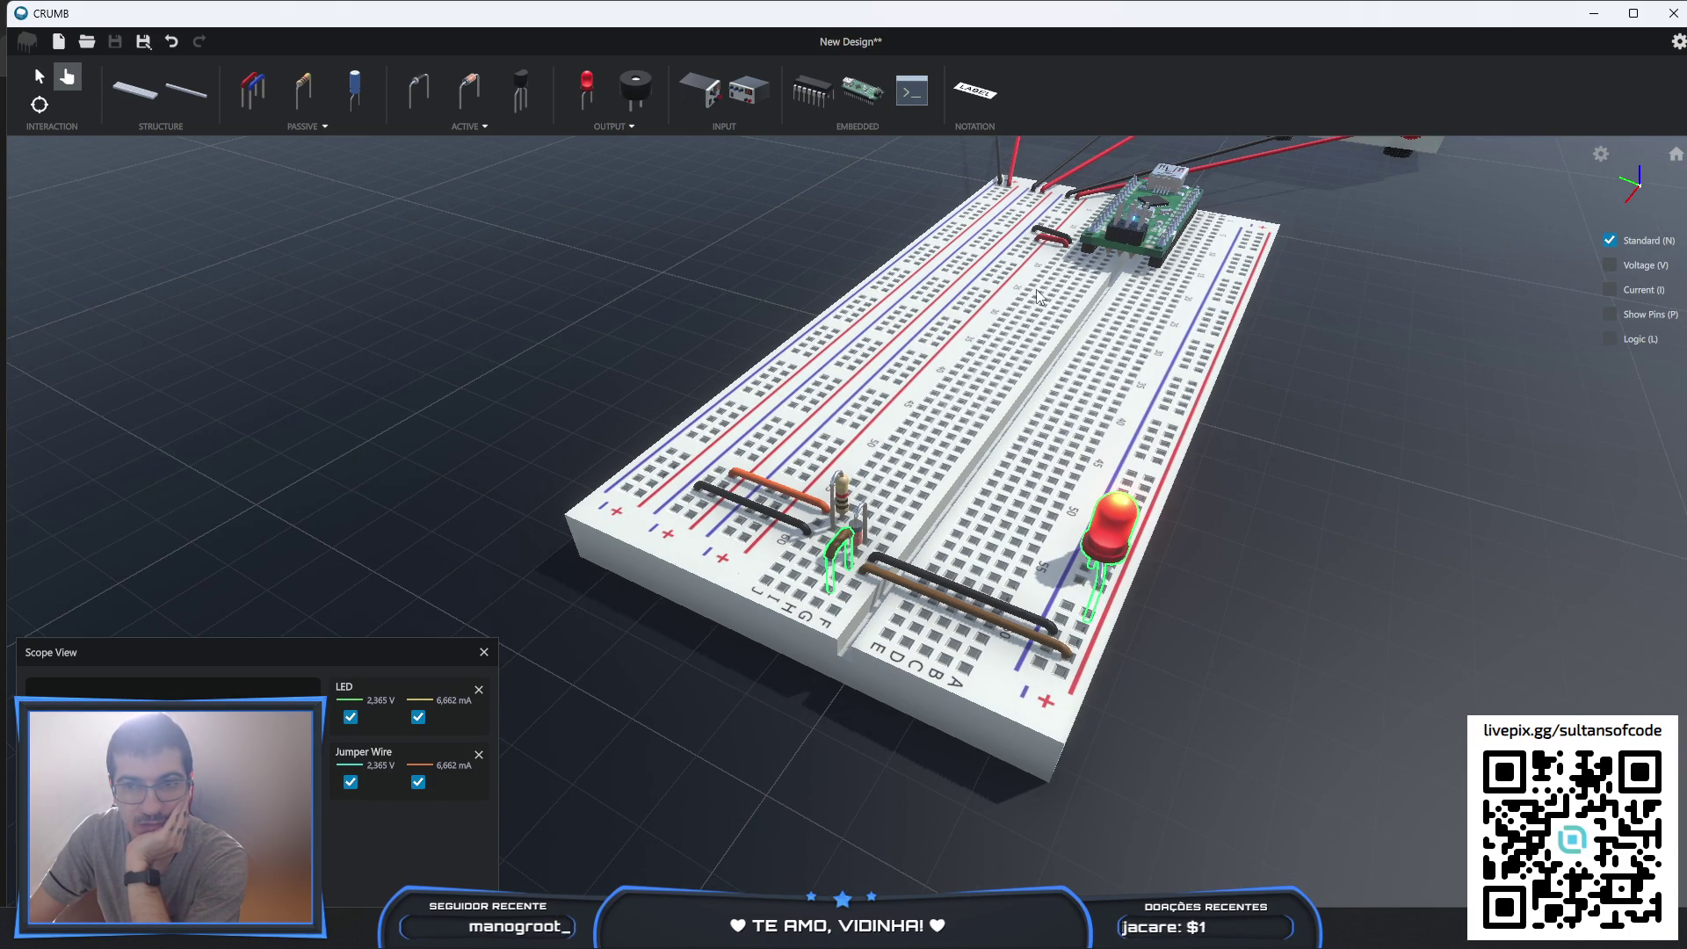
{"action": "scroll", "coordinate": [939, 538], "scroll_direction": "up", "scroll_amount": 2}
- Change the resistor's value from 1000 to 100 ohms
{"action": "key", "text": "Escape"}
{"action": "left_click", "coordinate": [913, 522]}
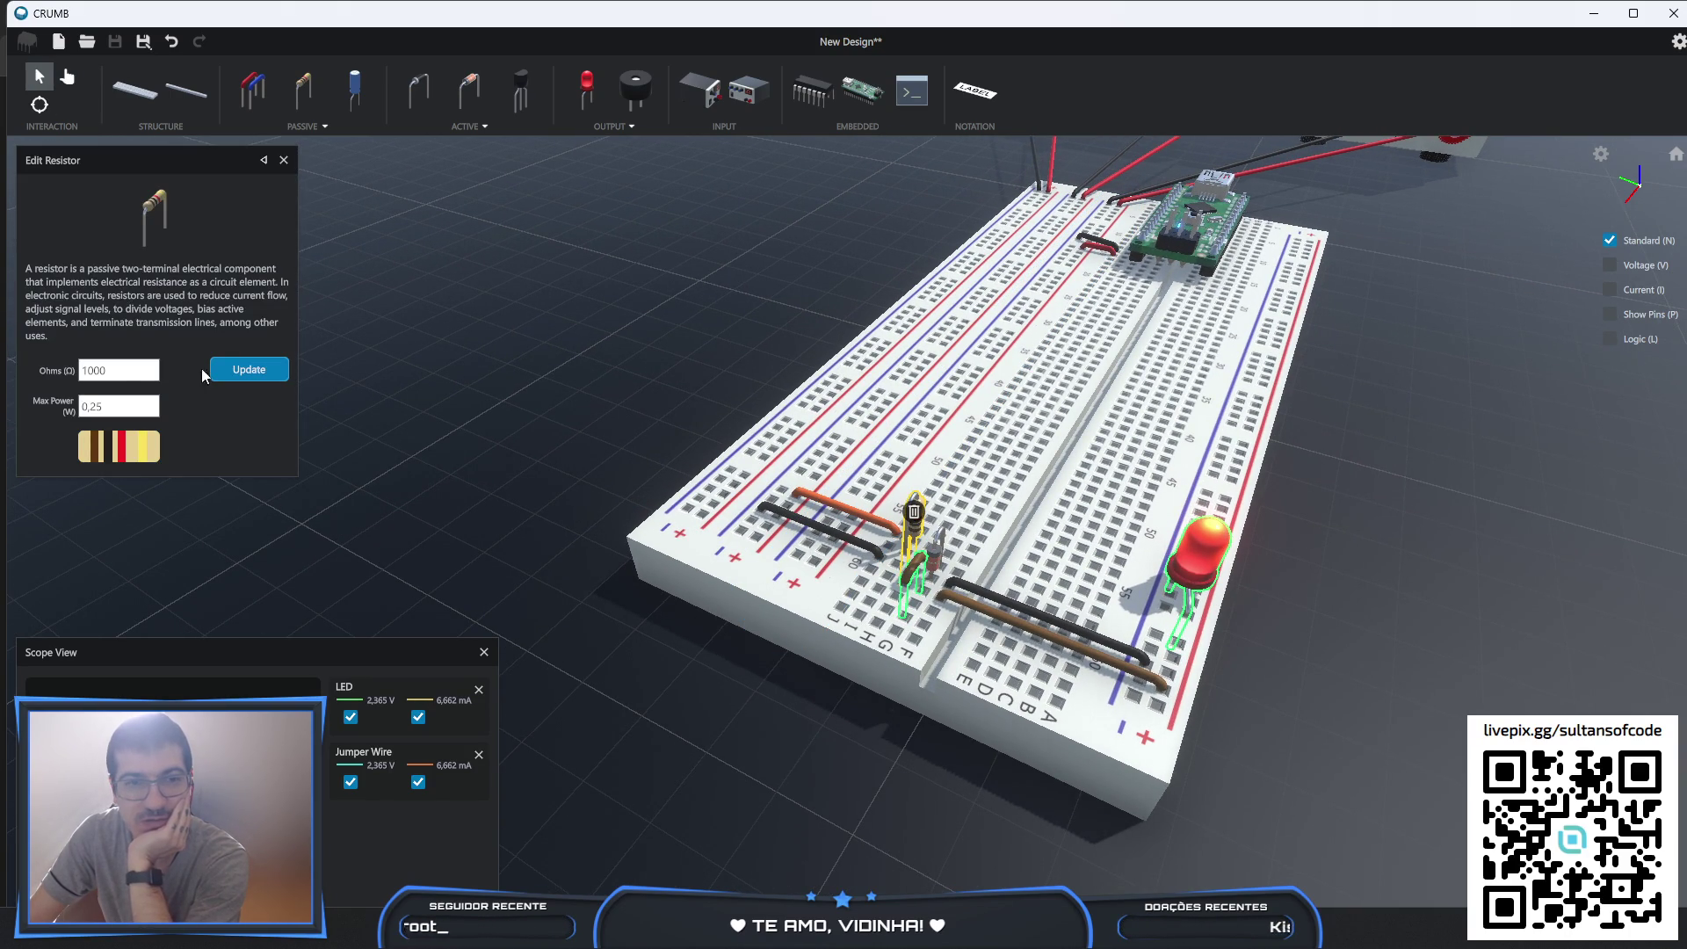
{"action": "left_click", "coordinate": [133, 372]}
{"action": "type", "text": "100"}
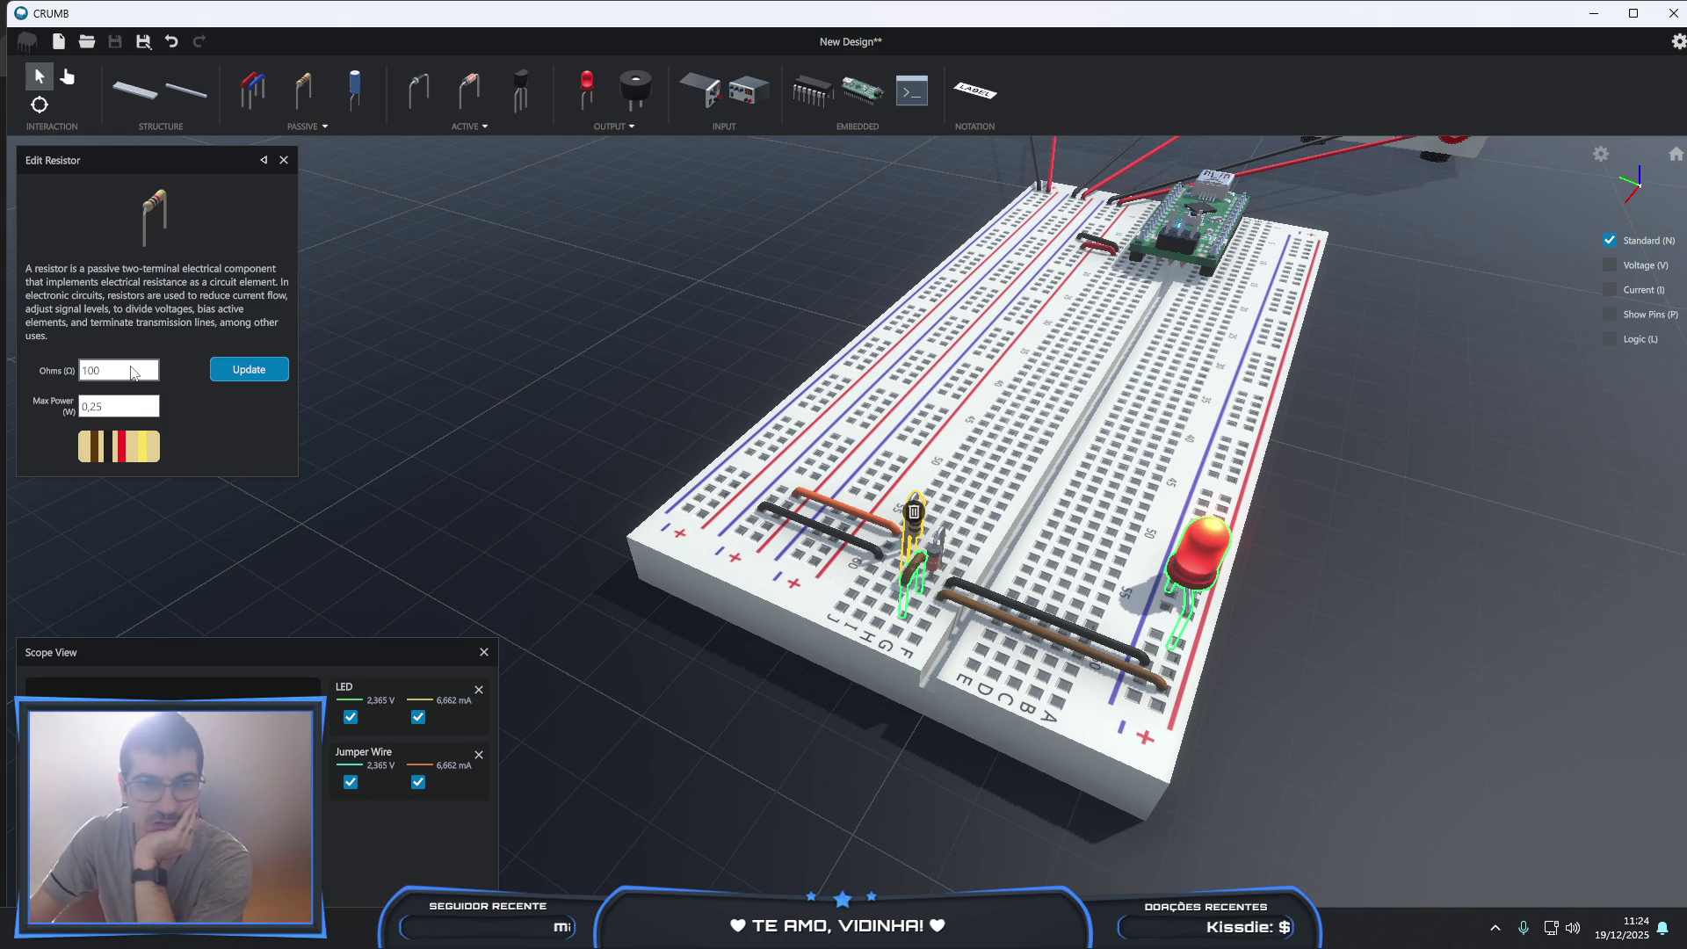
{"action": "left_click", "coordinate": [226, 372]}
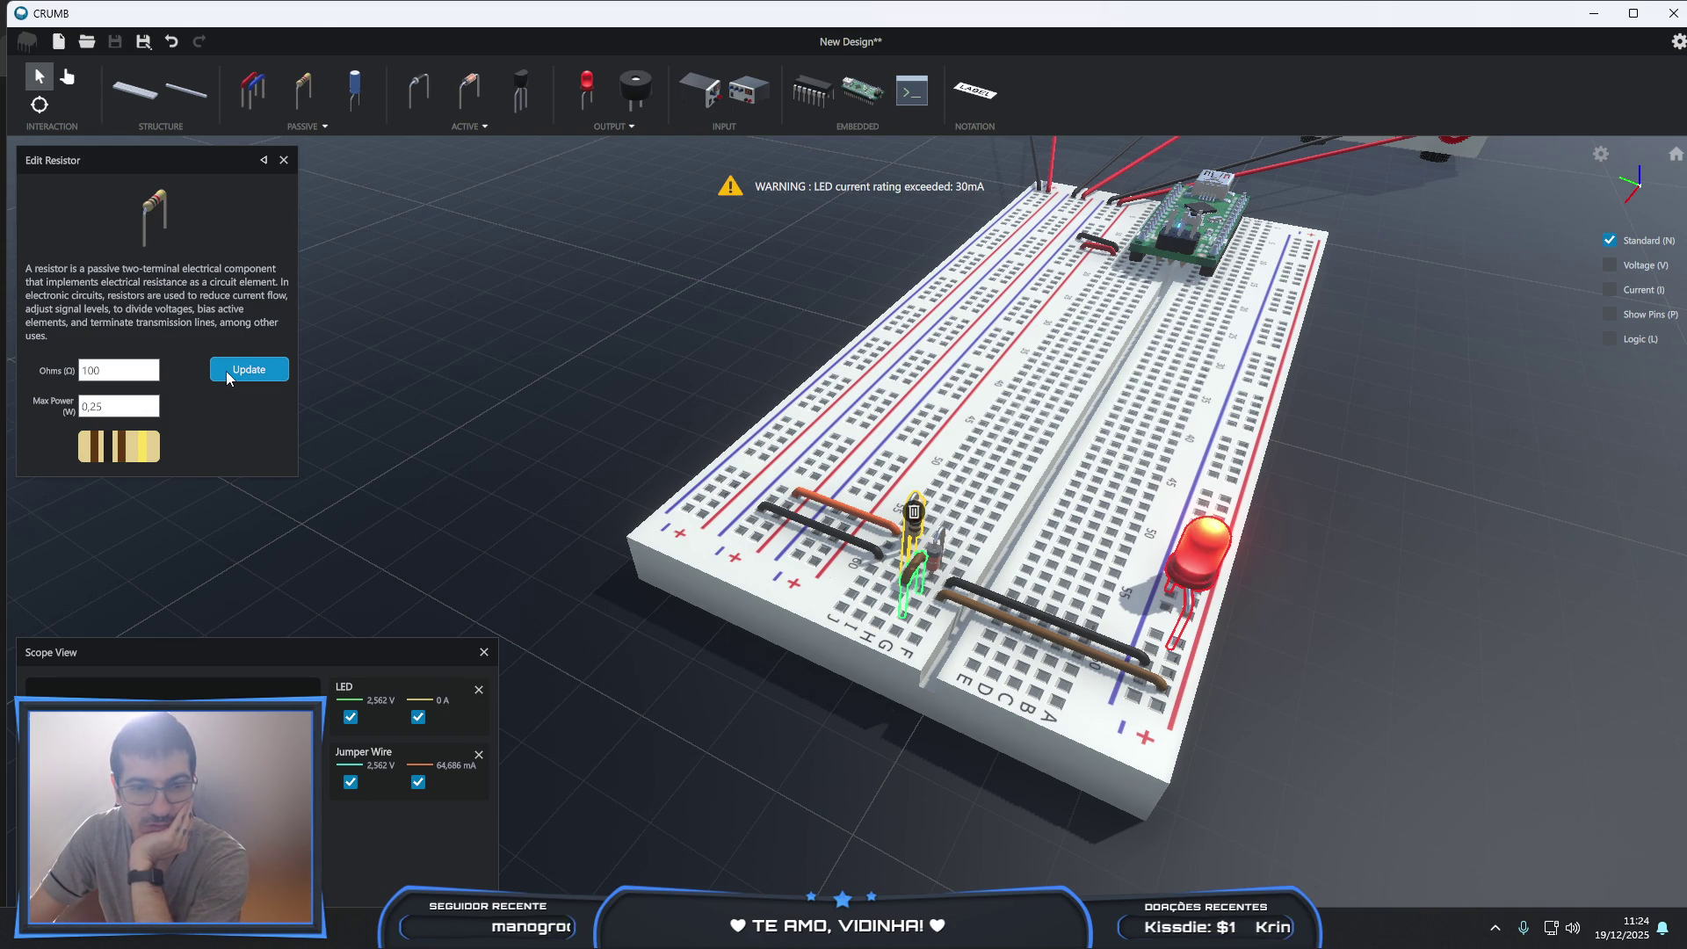
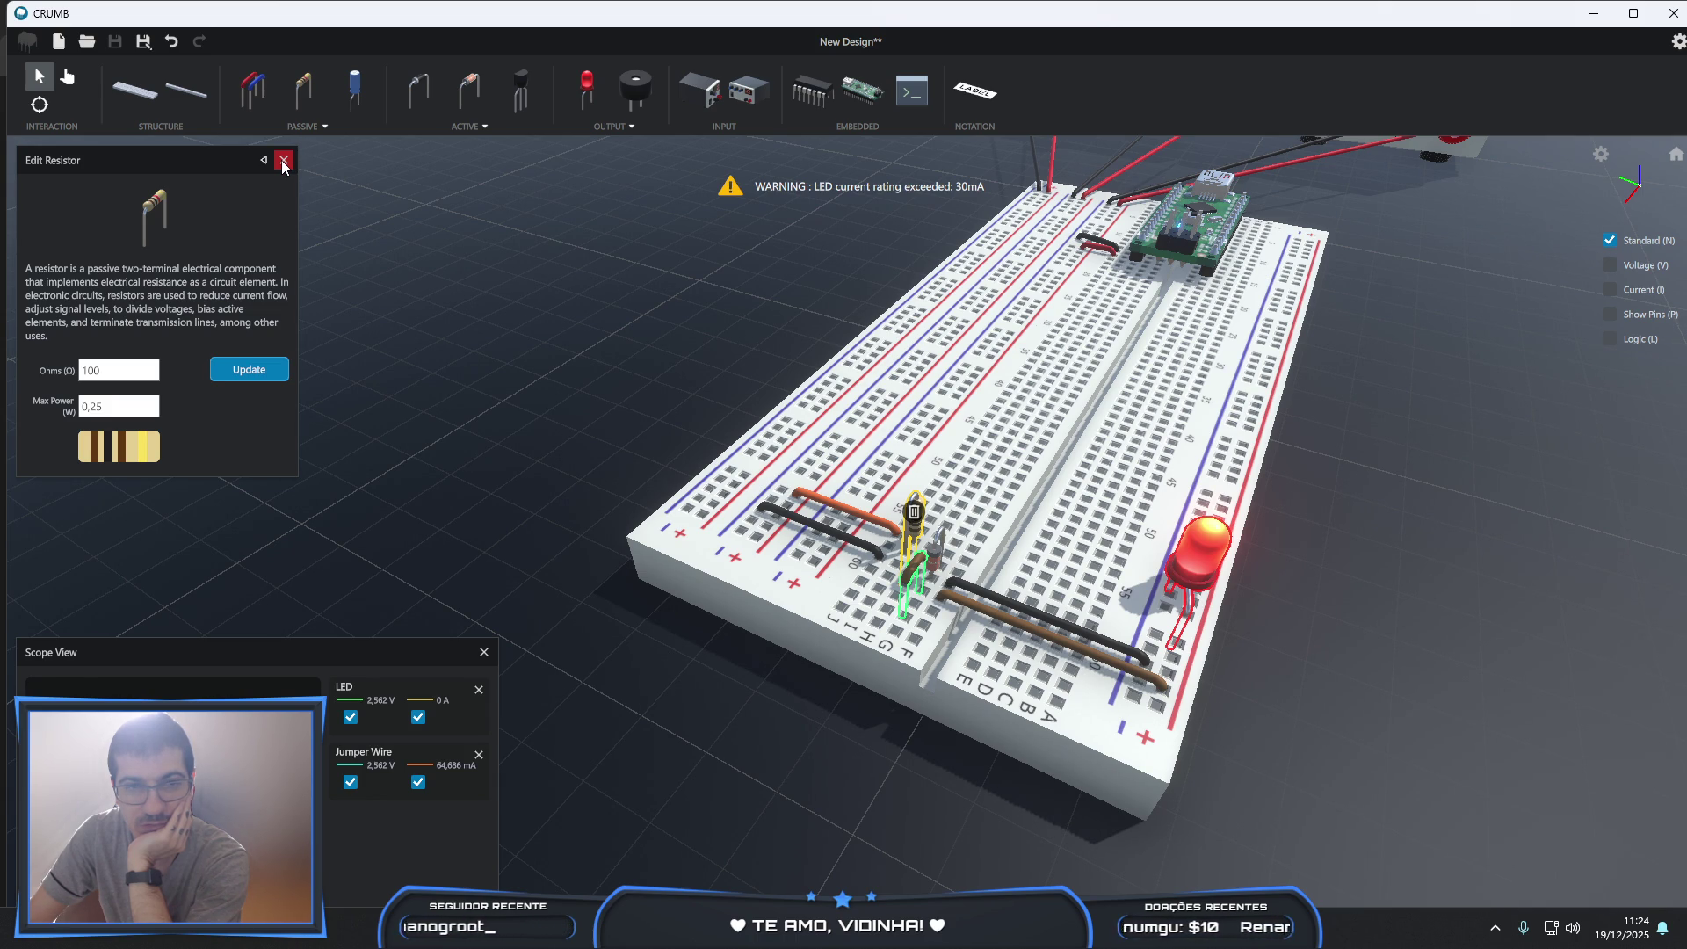
- Change the LED's series resistor value to 470 Ω
{"action": "left_click", "coordinate": [117, 376]}
{"action": "type", "text": "4"}
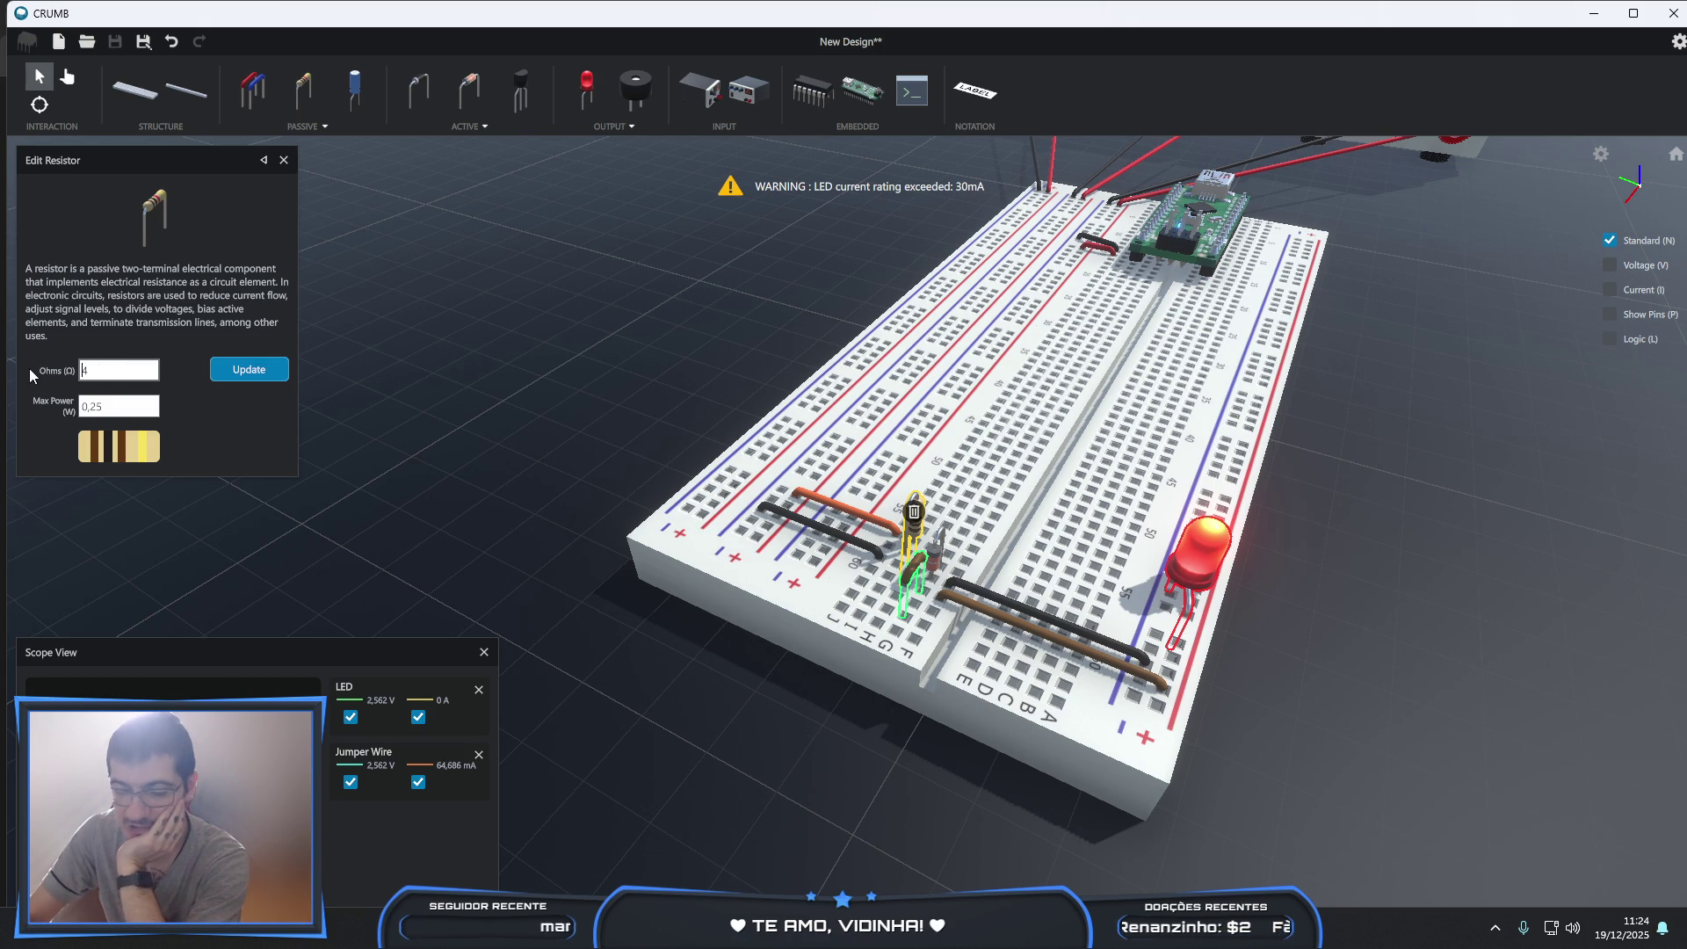
{"action": "key", "text": "Left"}
{"action": "type", "text": "70"}
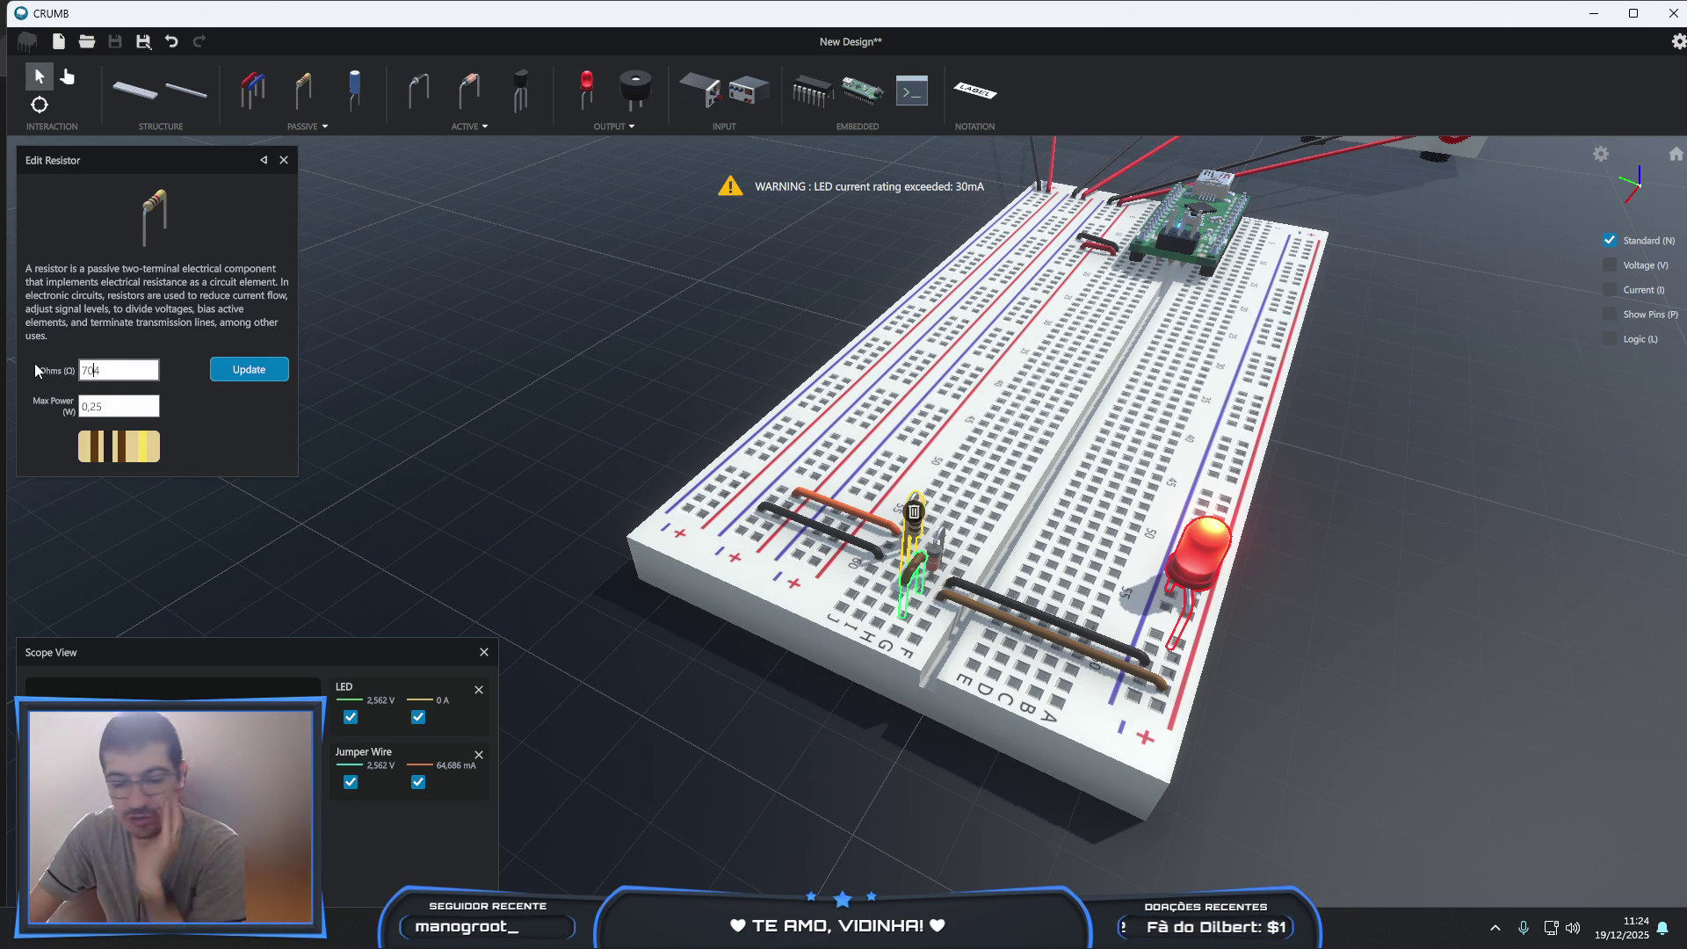
{"action": "key", "text": "ctrl+a"}
{"action": "type", "text": "470"}
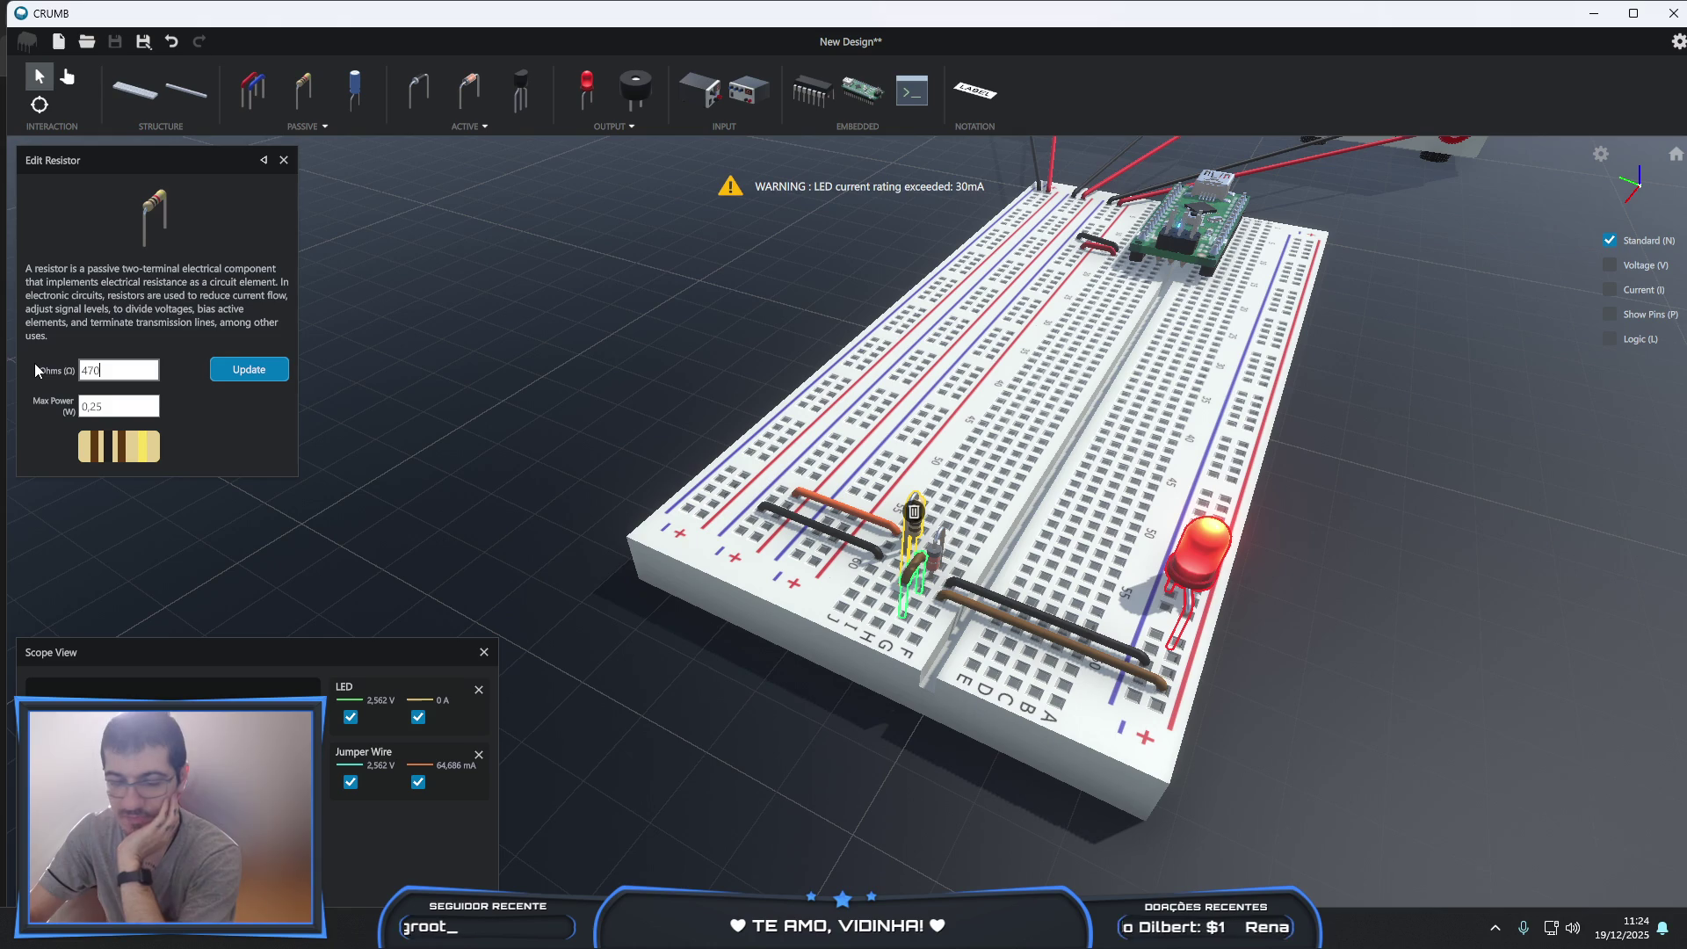
{"action": "left_click", "coordinate": [257, 372]}
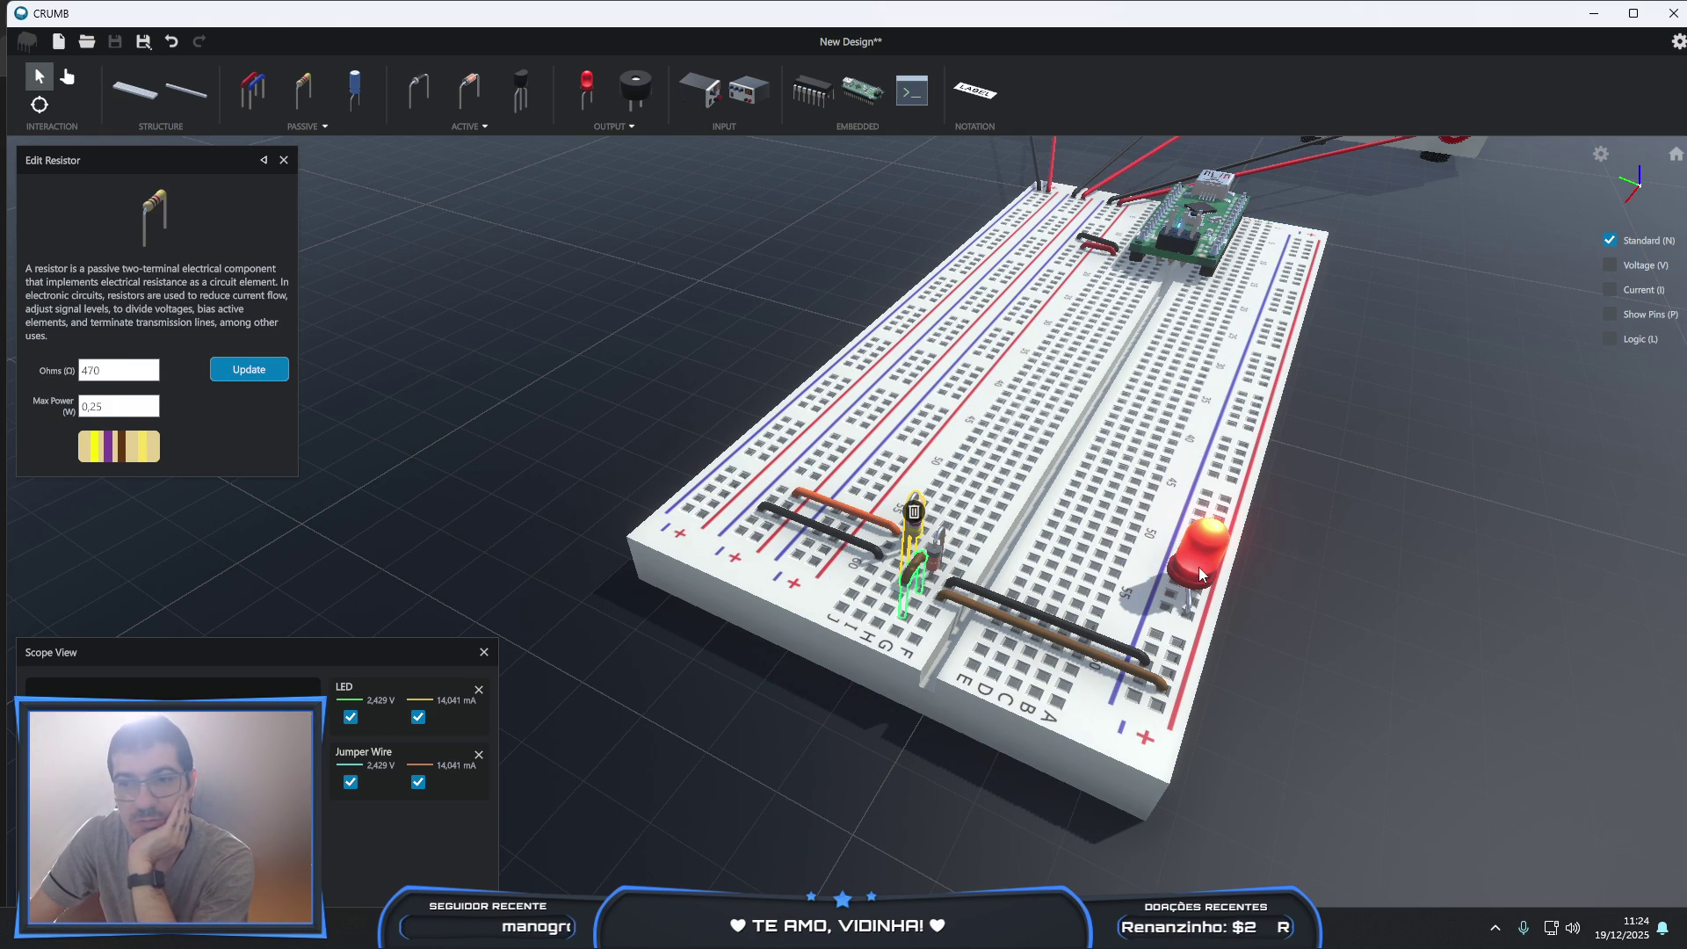
- Inspect the LED's properties and tilt the view to read the power supplies
{"action": "left_click", "coordinate": [1206, 595]}
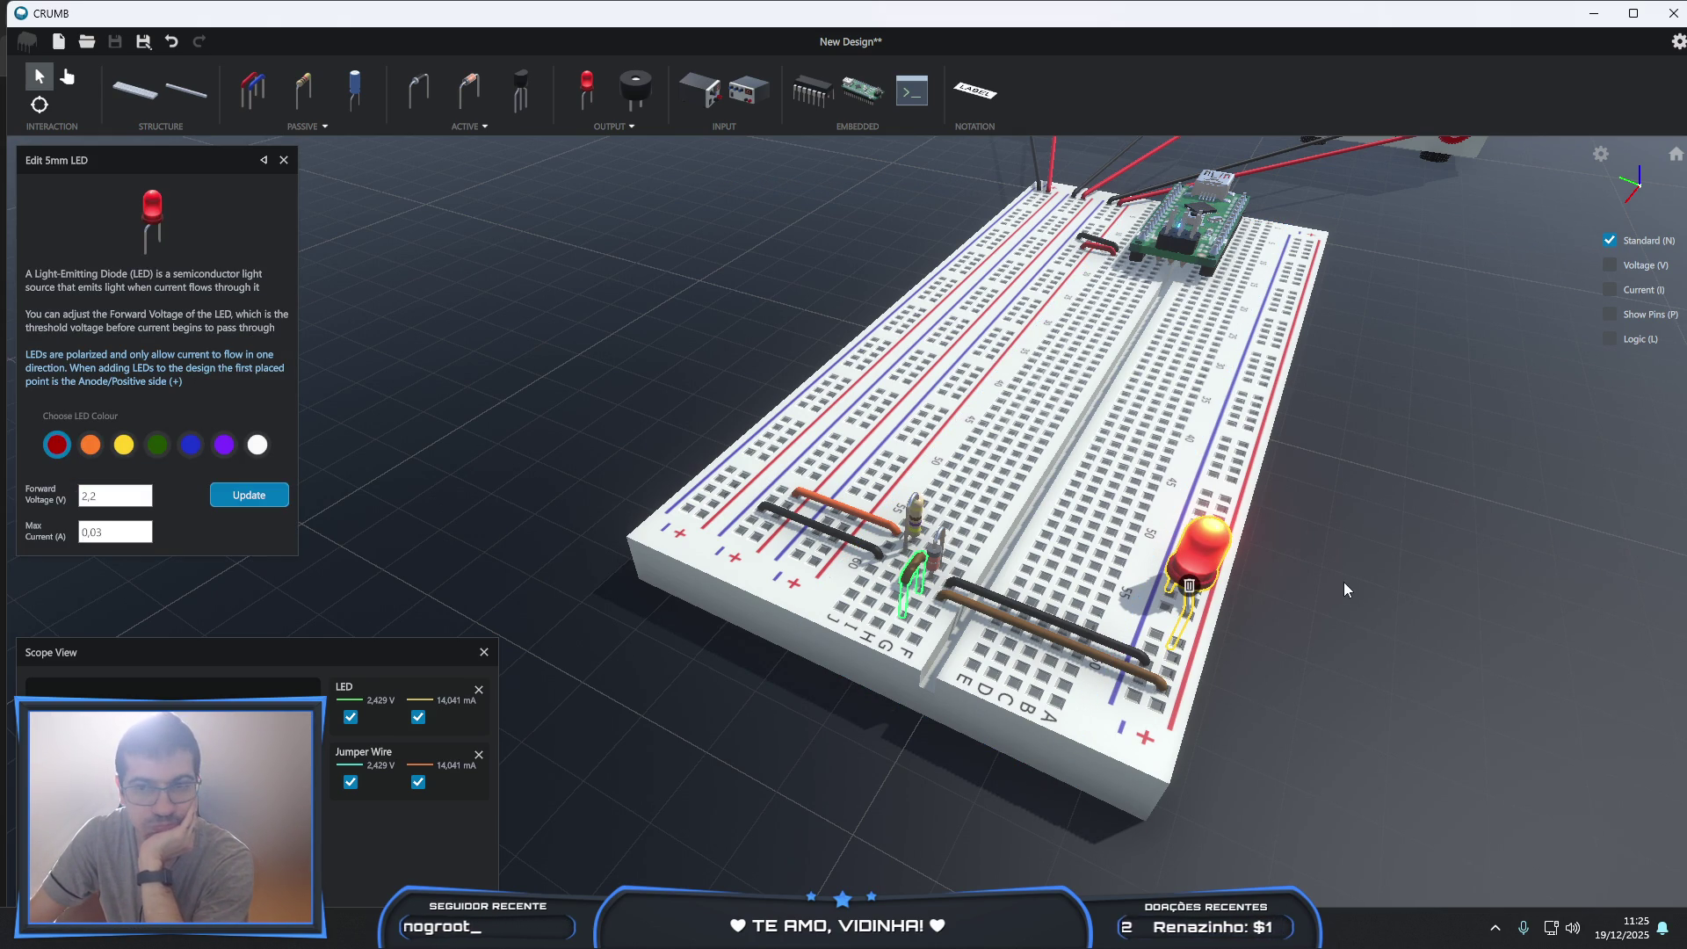
{"action": "scroll", "coordinate": [1343, 582], "scroll_direction": "down", "scroll_amount": 5}
{"action": "mouse_move", "coordinate": [1321, 400]}
{"action": "right_mouse_down"}
{"action": "mouse_move", "coordinate": [1248, 603]}
{"action": "mouse_move", "coordinate": [1295, 657]}
{"action": "mouse_move", "coordinate": [1298, 619]}
{"action": "mouse_move", "coordinate": [1272, 667]}
{"action": "mouse_move", "coordinate": [1274, 540]}
{"action": "right_mouse_up"}
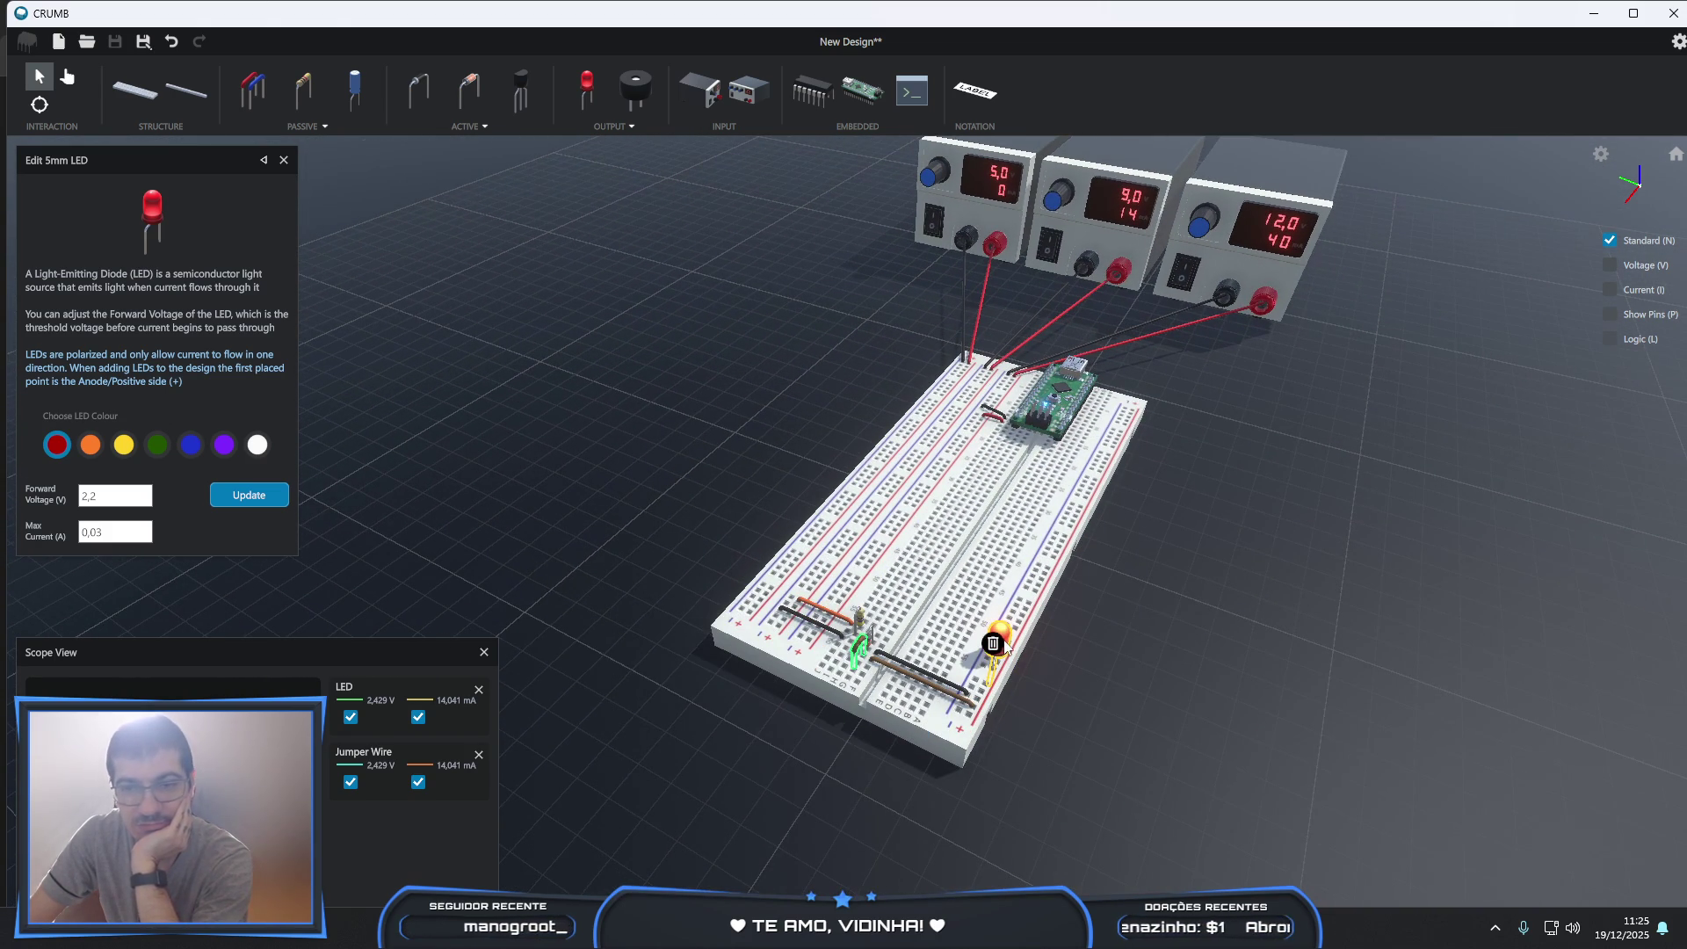
{"action": "left_click", "coordinate": [1128, 655]}
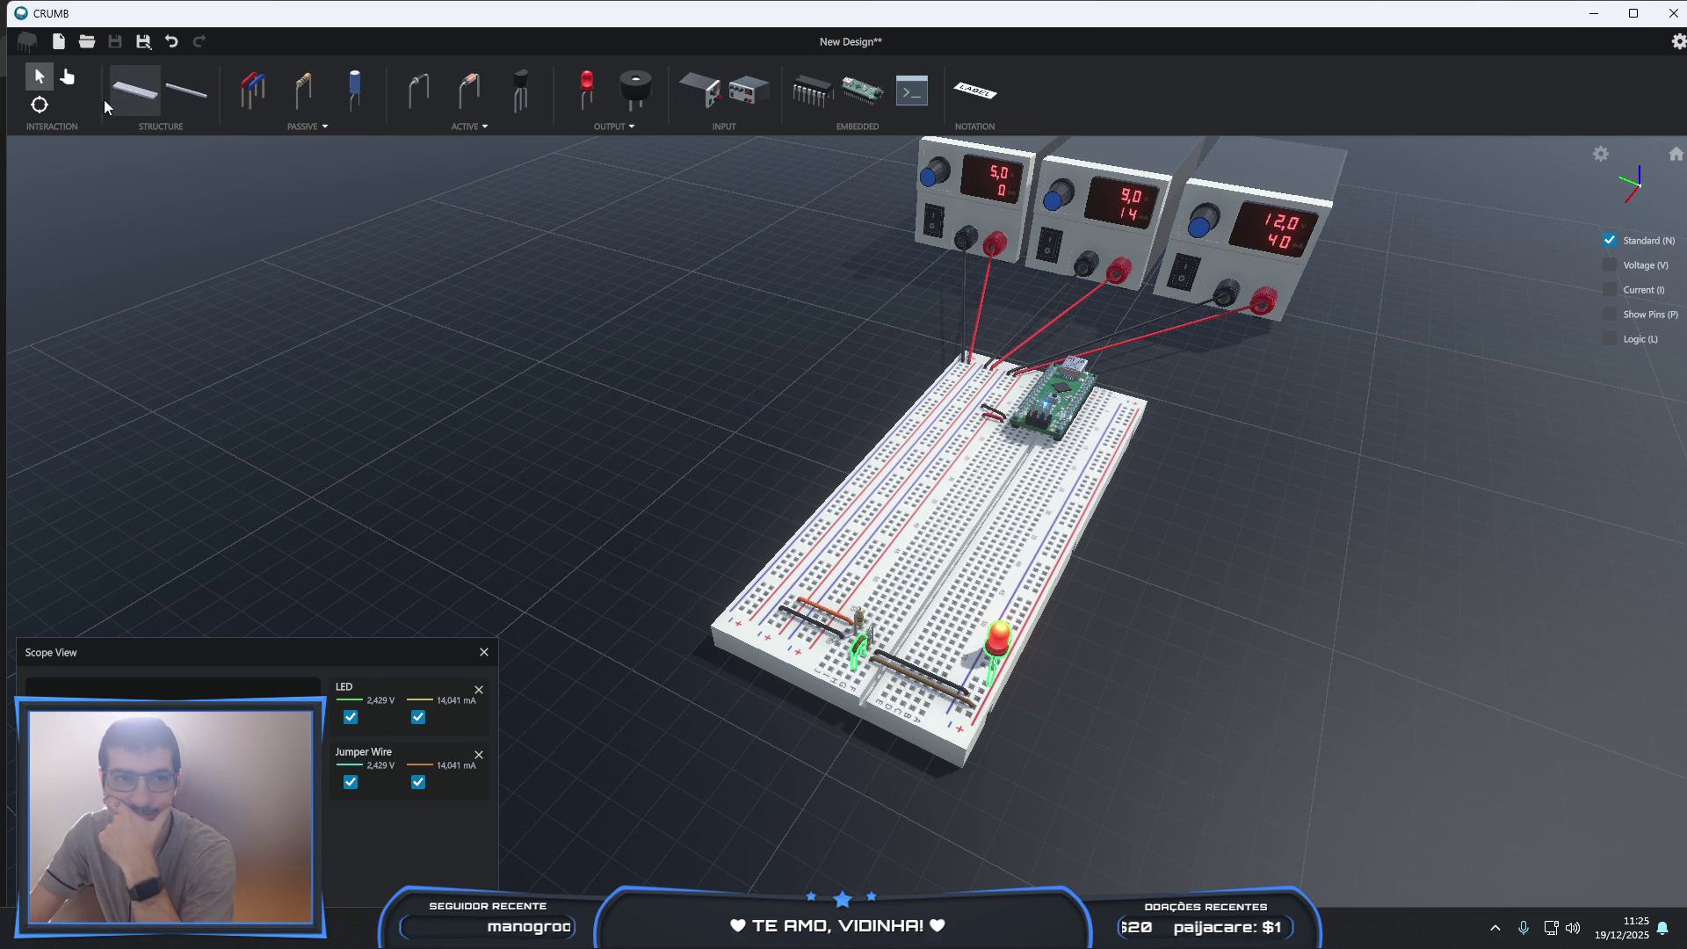
- Turn the 9 V supply off and back on, and adjust its output voltage
{"action": "left_click", "coordinate": [71, 78]}
{"action": "left_click", "coordinate": [1050, 251]}
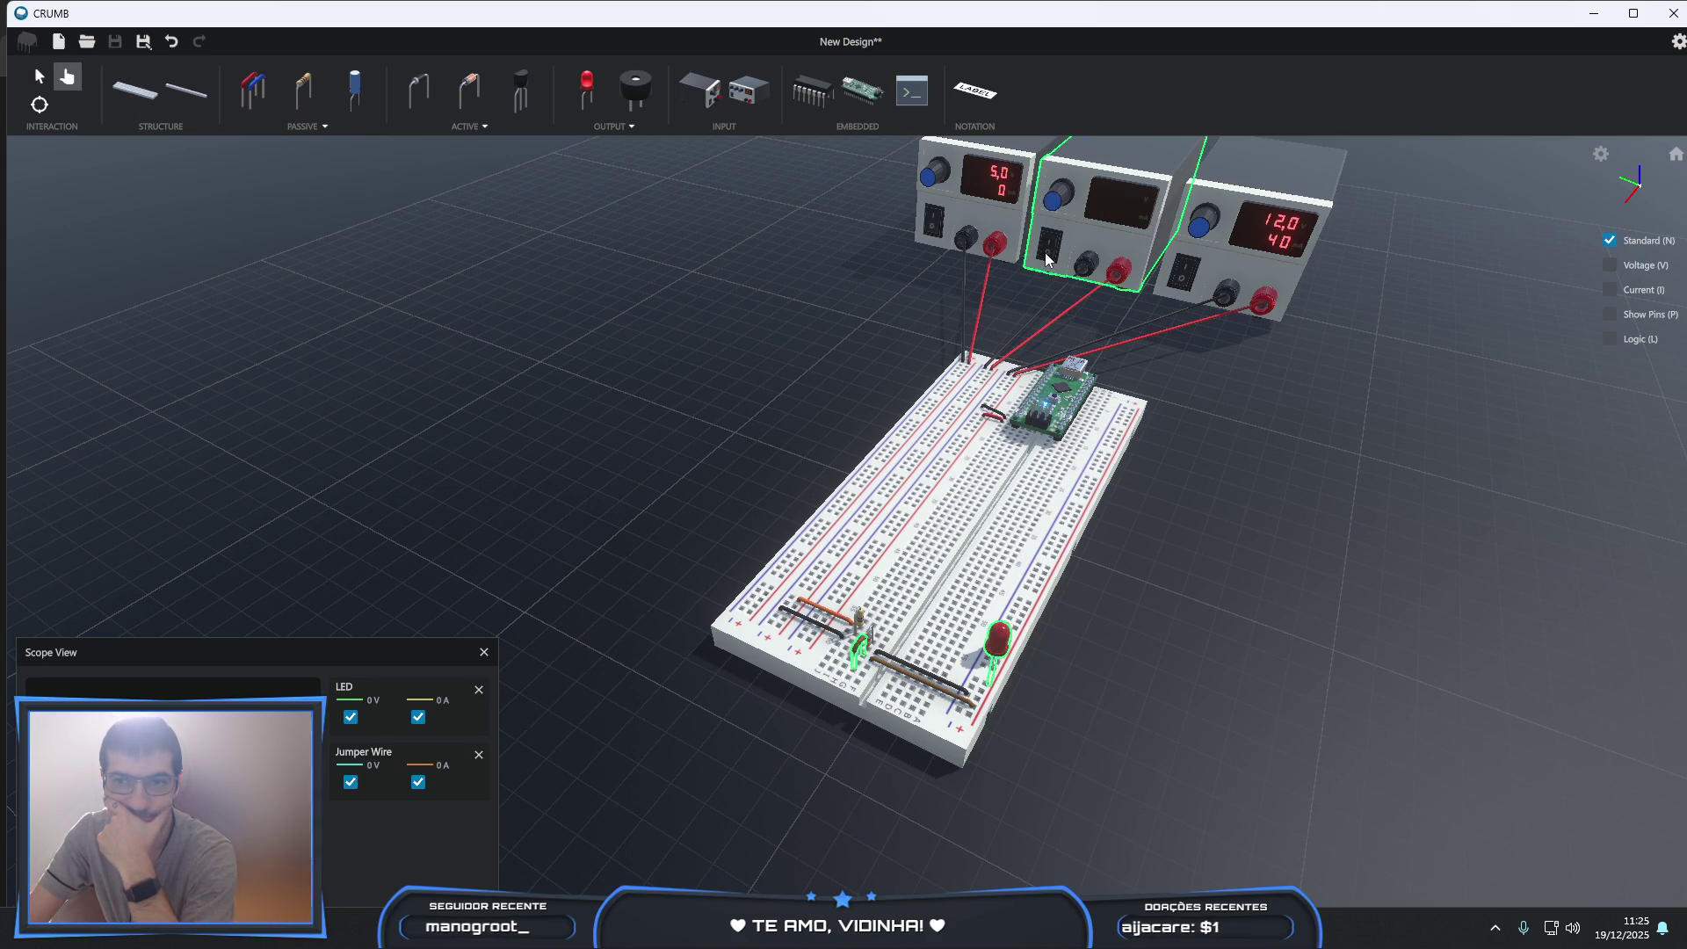
{"action": "left_click", "coordinate": [1050, 247]}
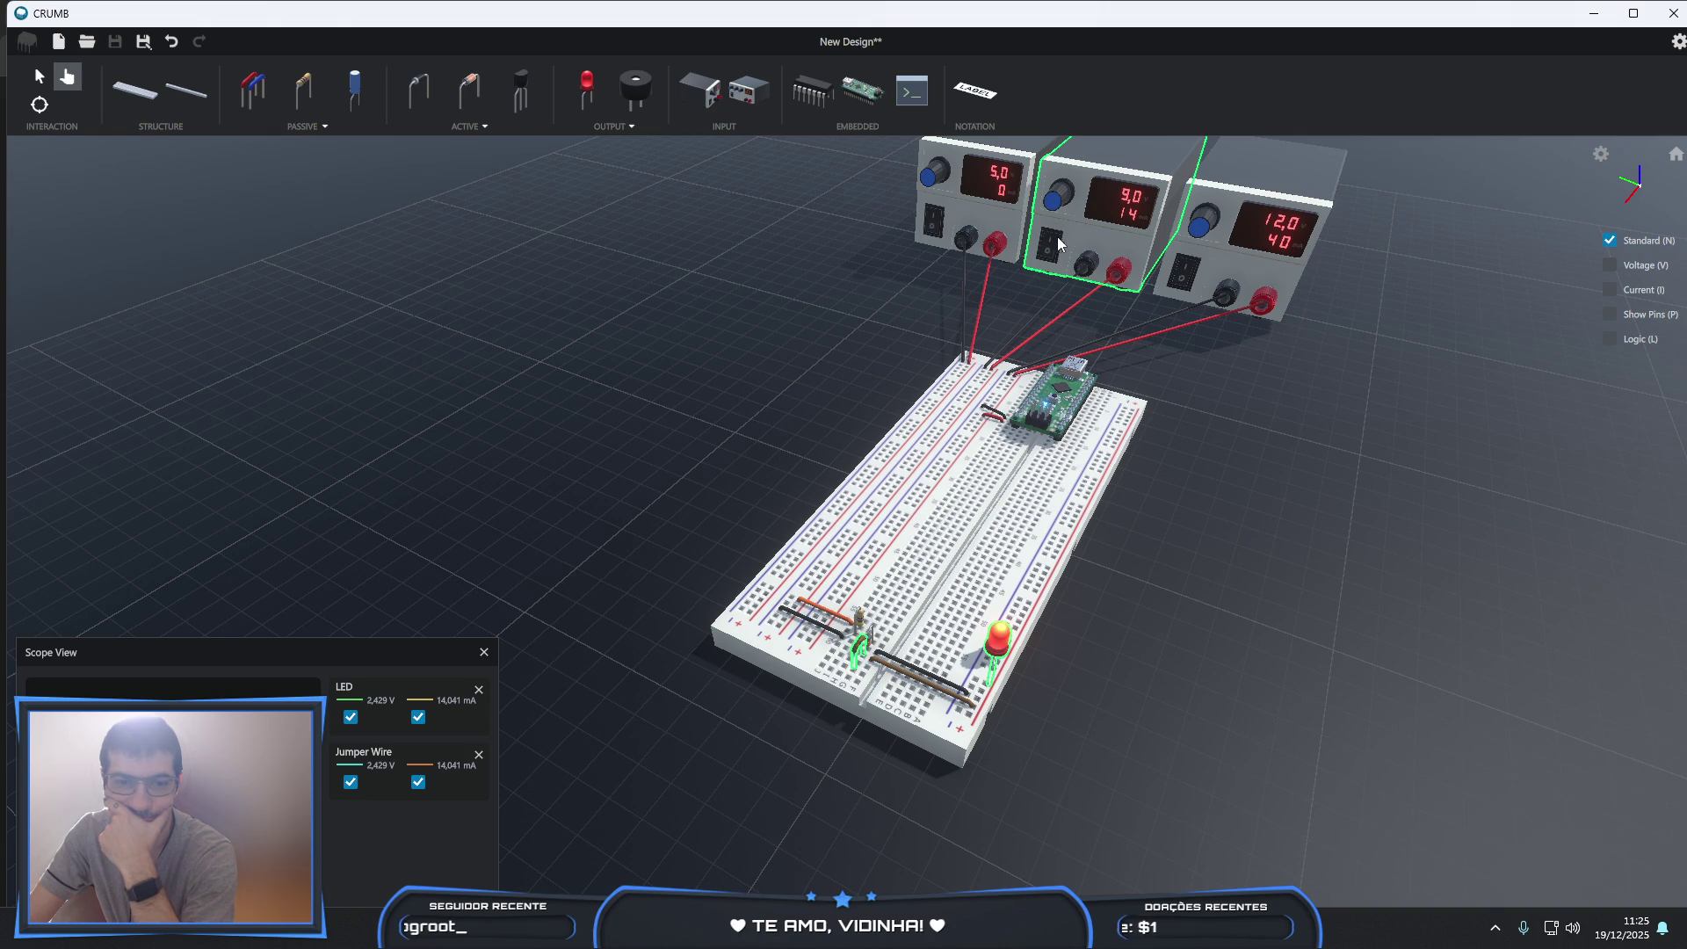
{"action": "mouse_move", "coordinate": [1054, 201]}
{"action": "left_mouse_down"}
{"action": "mouse_move", "coordinate": [1384, 235]}
{"action": "mouse_move", "coordinate": [763, 158]}
{"action": "mouse_move", "coordinate": [297, 195]}
{"action": "mouse_move", "coordinate": [1209, 267]}
{"action": "mouse_move", "coordinate": [1052, 232]}
{"action": "left_mouse_up"}
{"action": "left_click", "coordinate": [39, 76]}
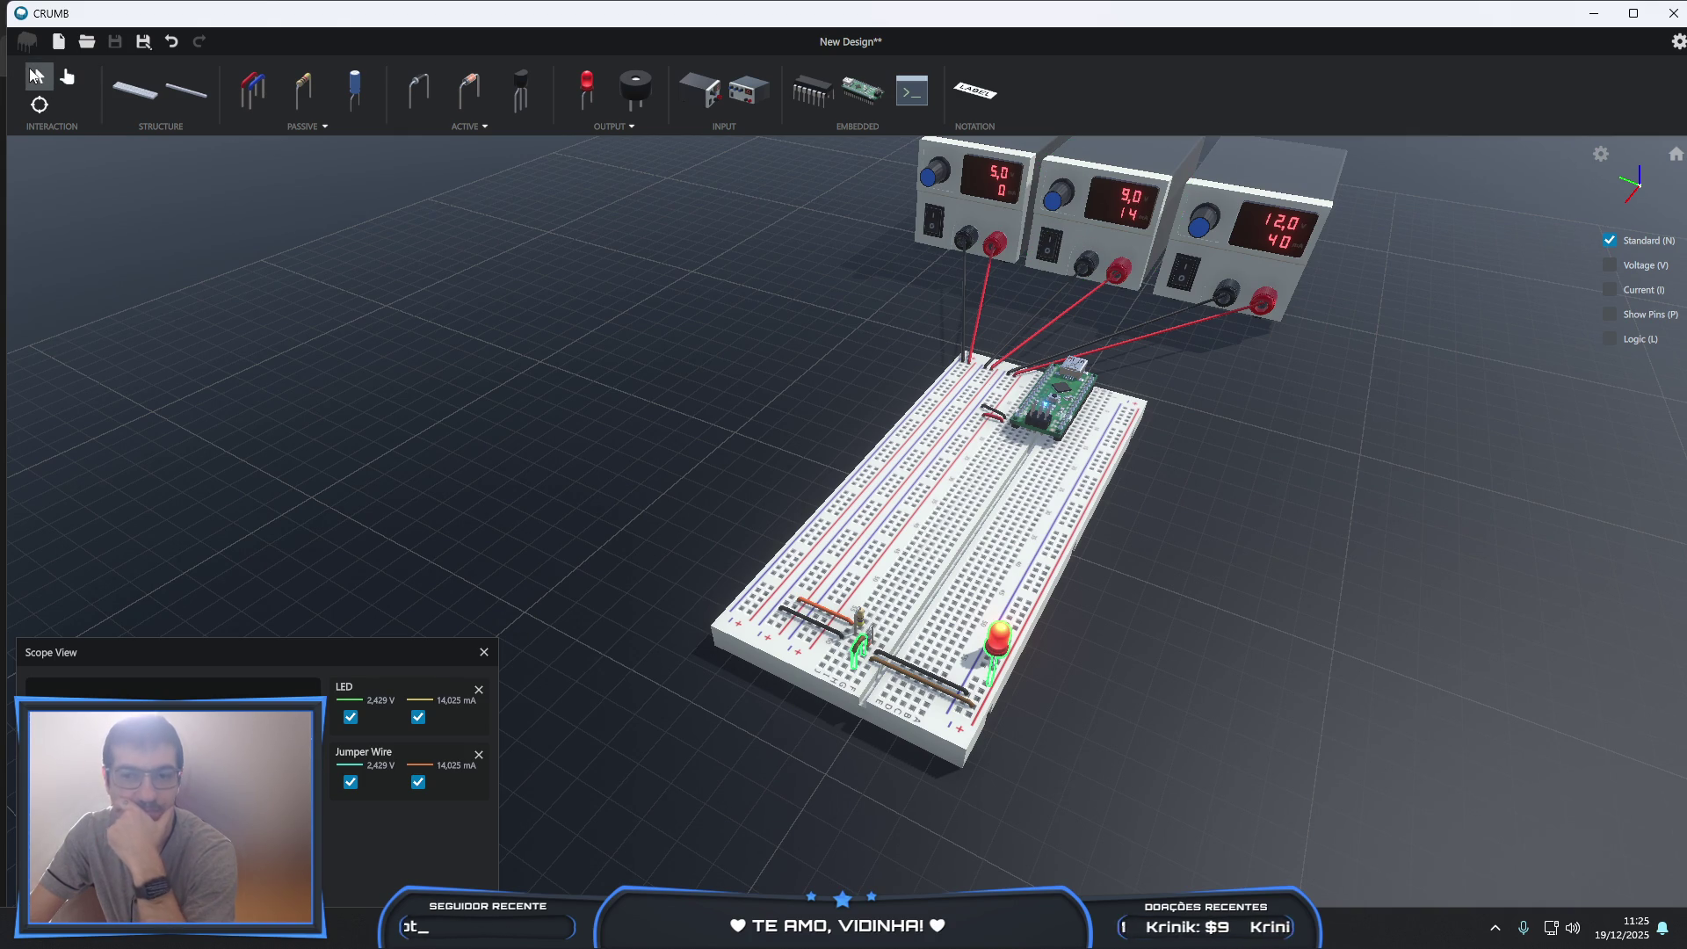
{"action": "scroll", "coordinate": [864, 641], "scroll_direction": "up", "scroll_amount": 2}
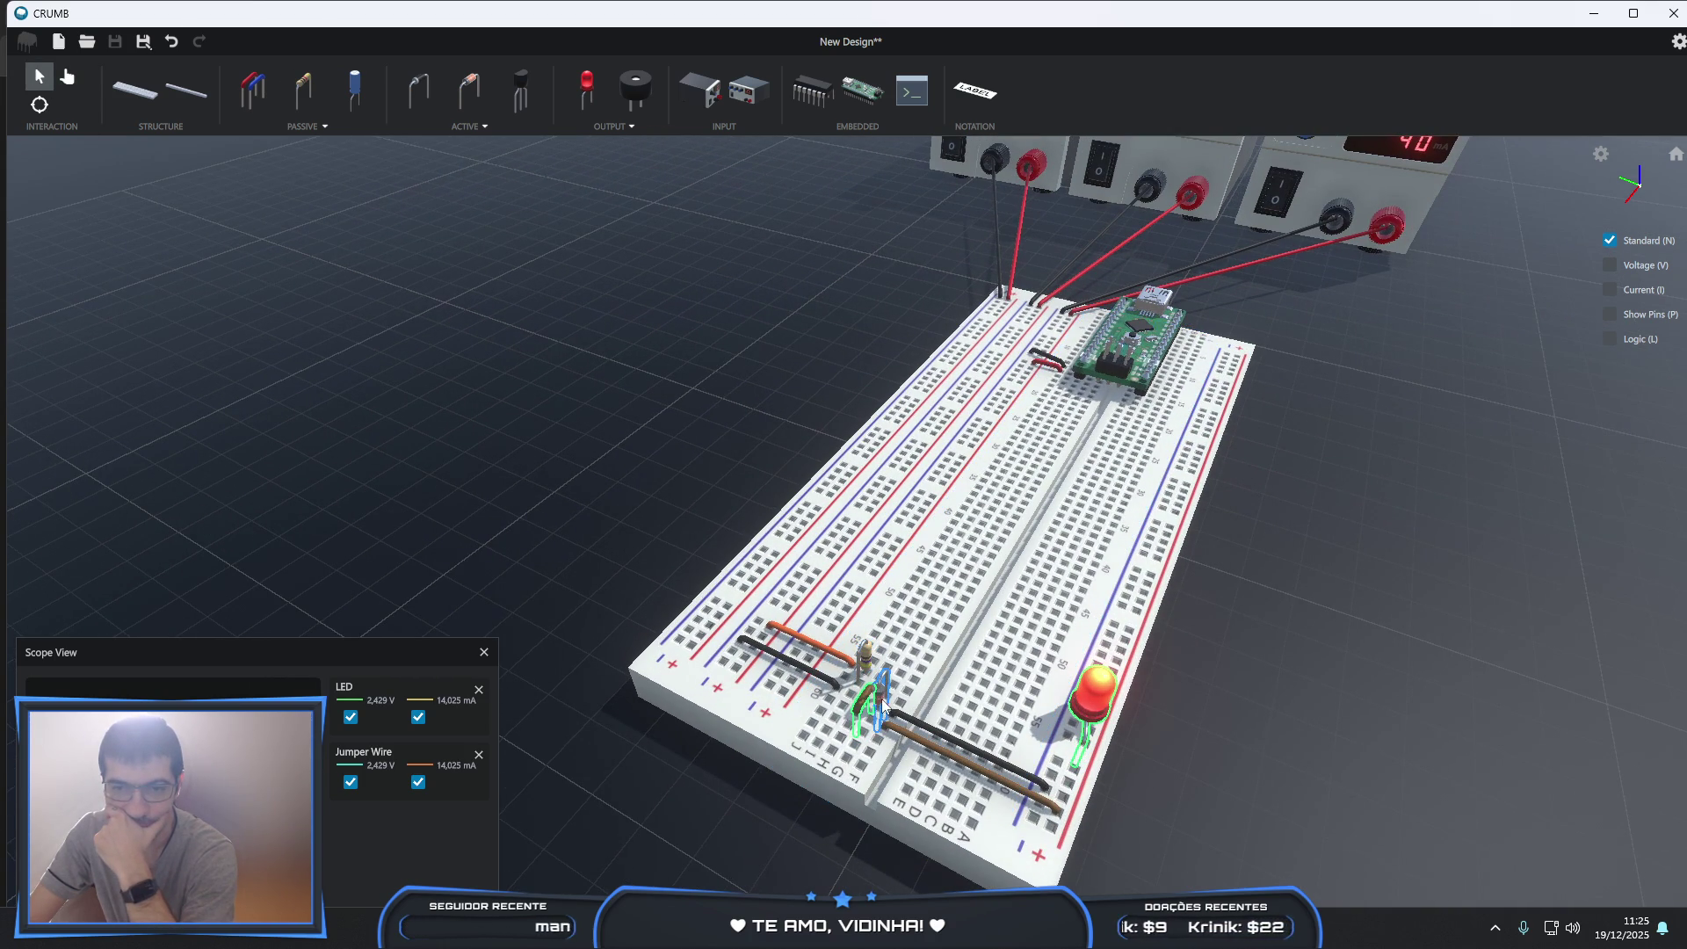
- Set the resistor's resistance to a near-zero 0,01 Ω
{"action": "left_click", "coordinate": [867, 665]}
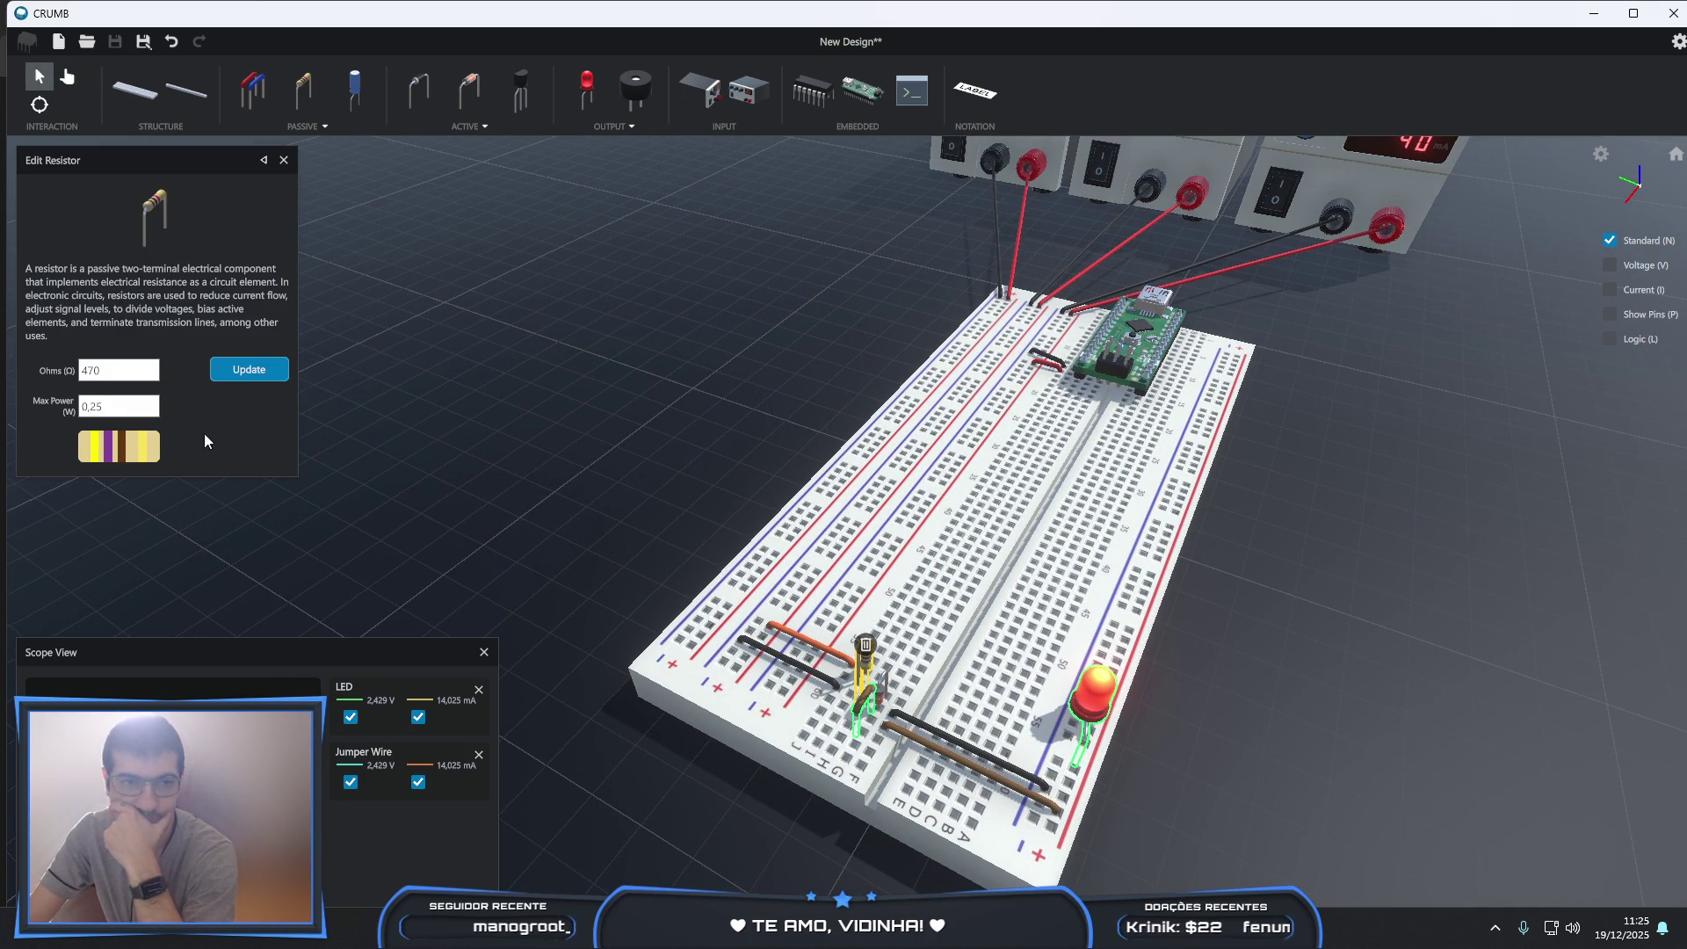
{"action": "left_click", "coordinate": [133, 371]}
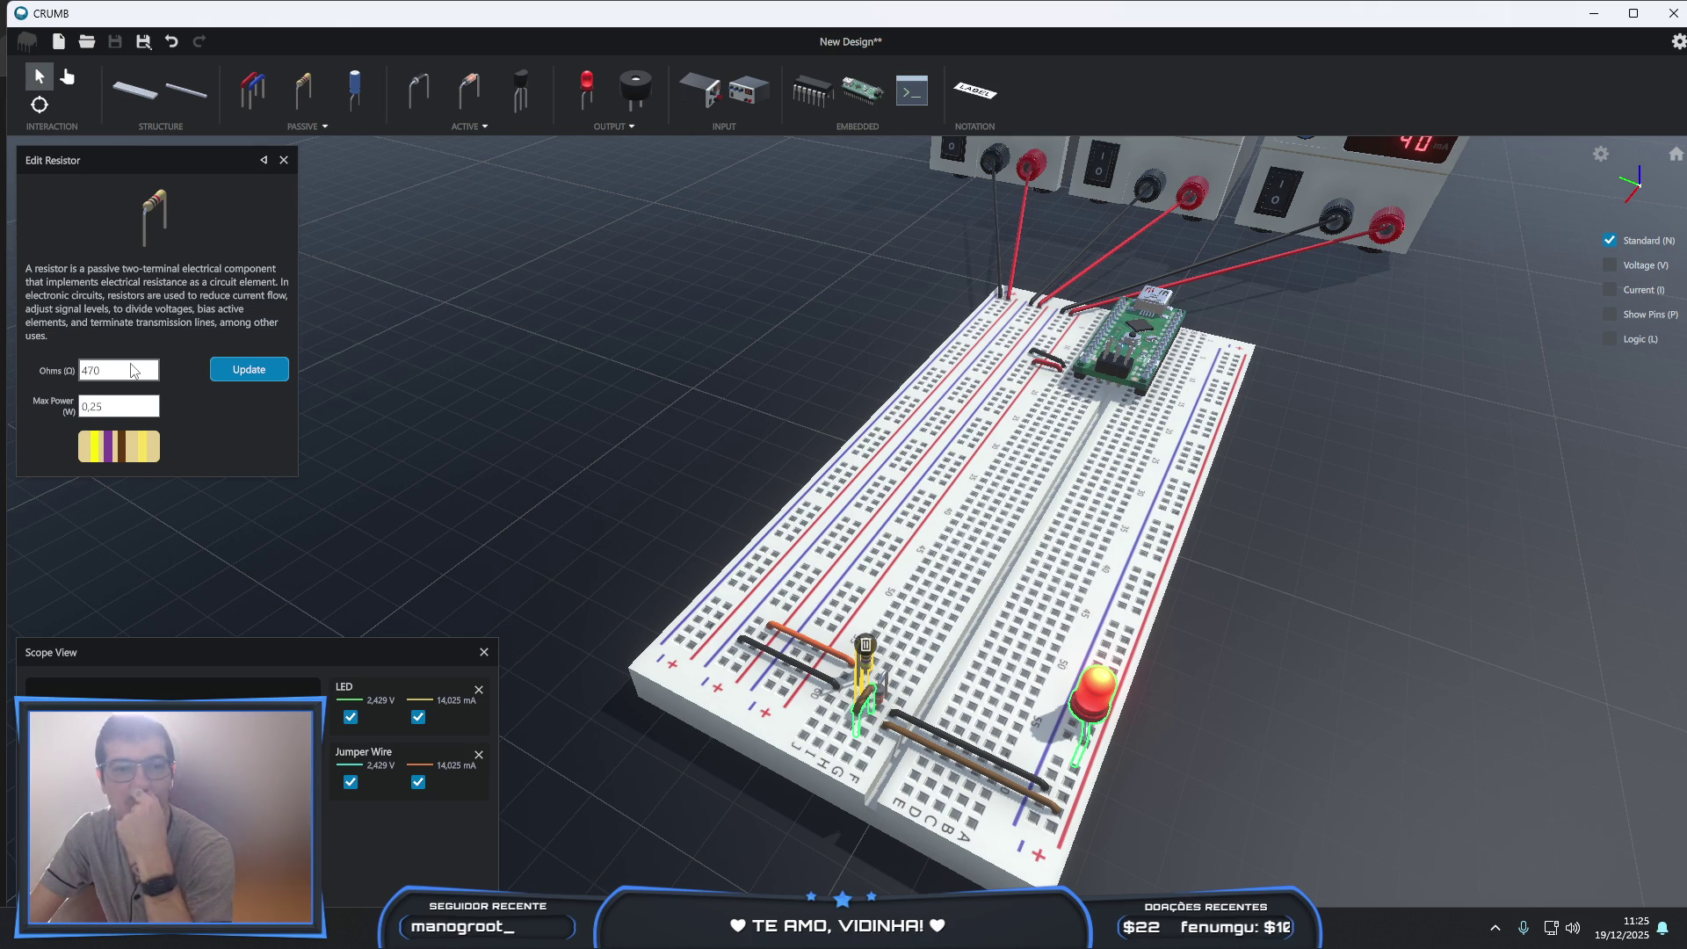
{"action": "type", "text": ",01"}
{"action": "left_click", "coordinate": [263, 373]}
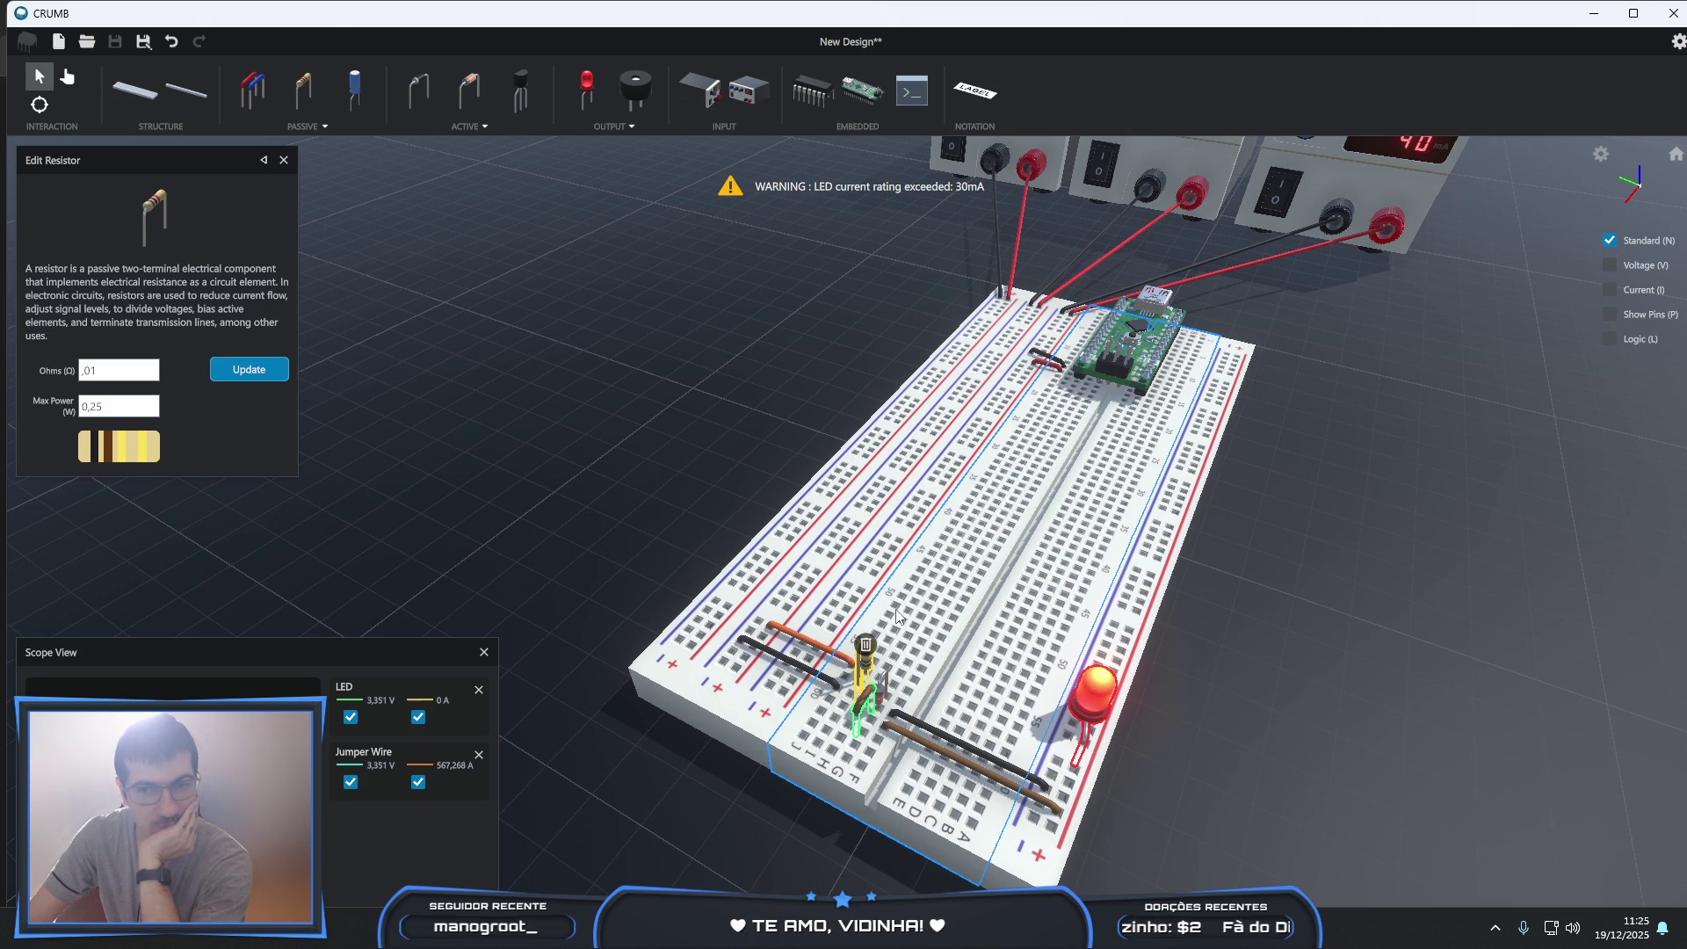
- Reselect the resistor and delete it from the breadboard
{"action": "left_click", "coordinate": [662, 567]}
{"action": "left_click", "coordinate": [869, 661]}
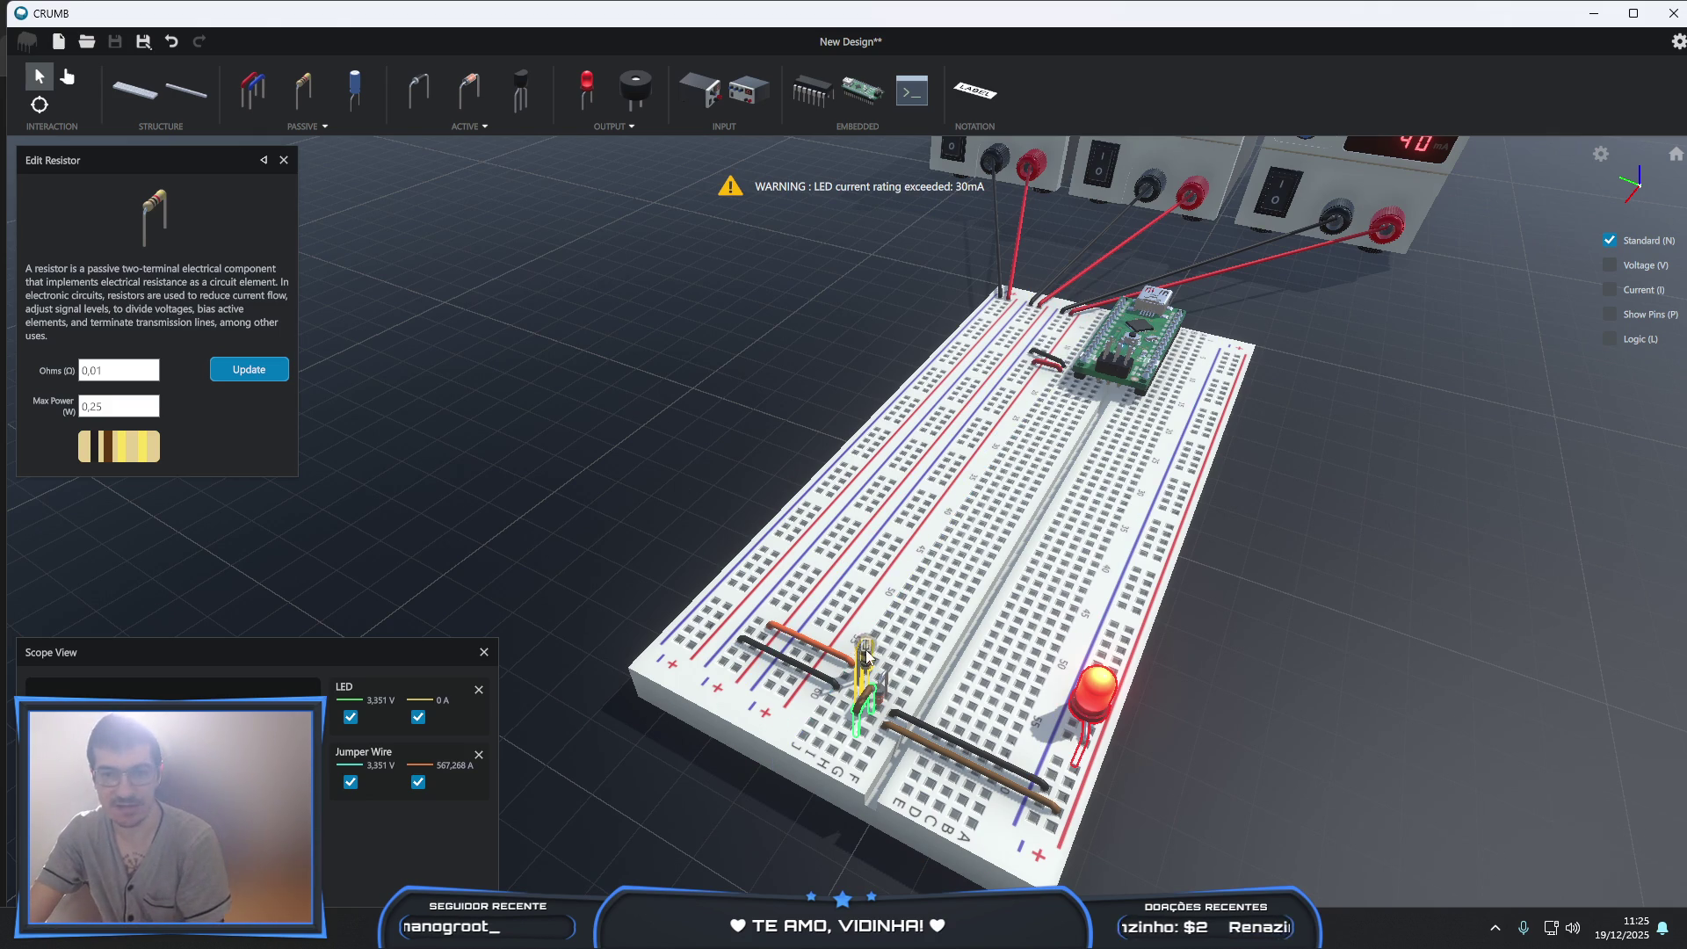
{"action": "left_click", "coordinate": [865, 644]}
{"action": "scroll", "coordinate": [918, 720], "scroll_direction": "up", "scroll_amount": 3}
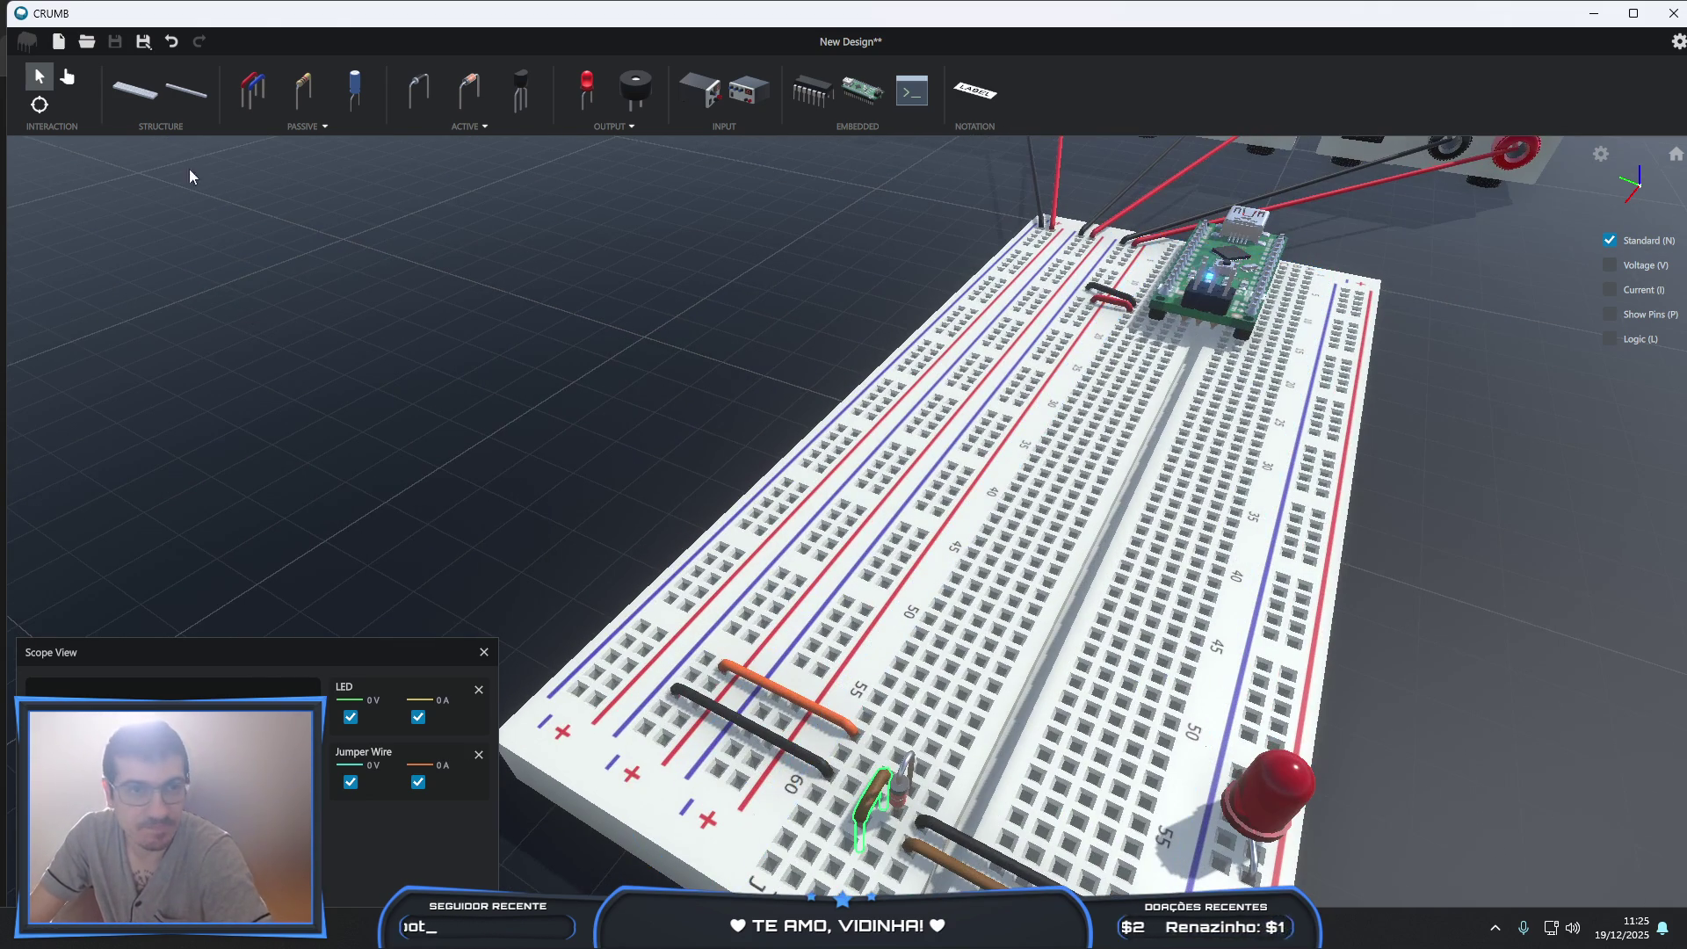
- Place an orange jumper wire across the resistor's former holes
{"action": "left_click", "coordinate": [269, 110]}
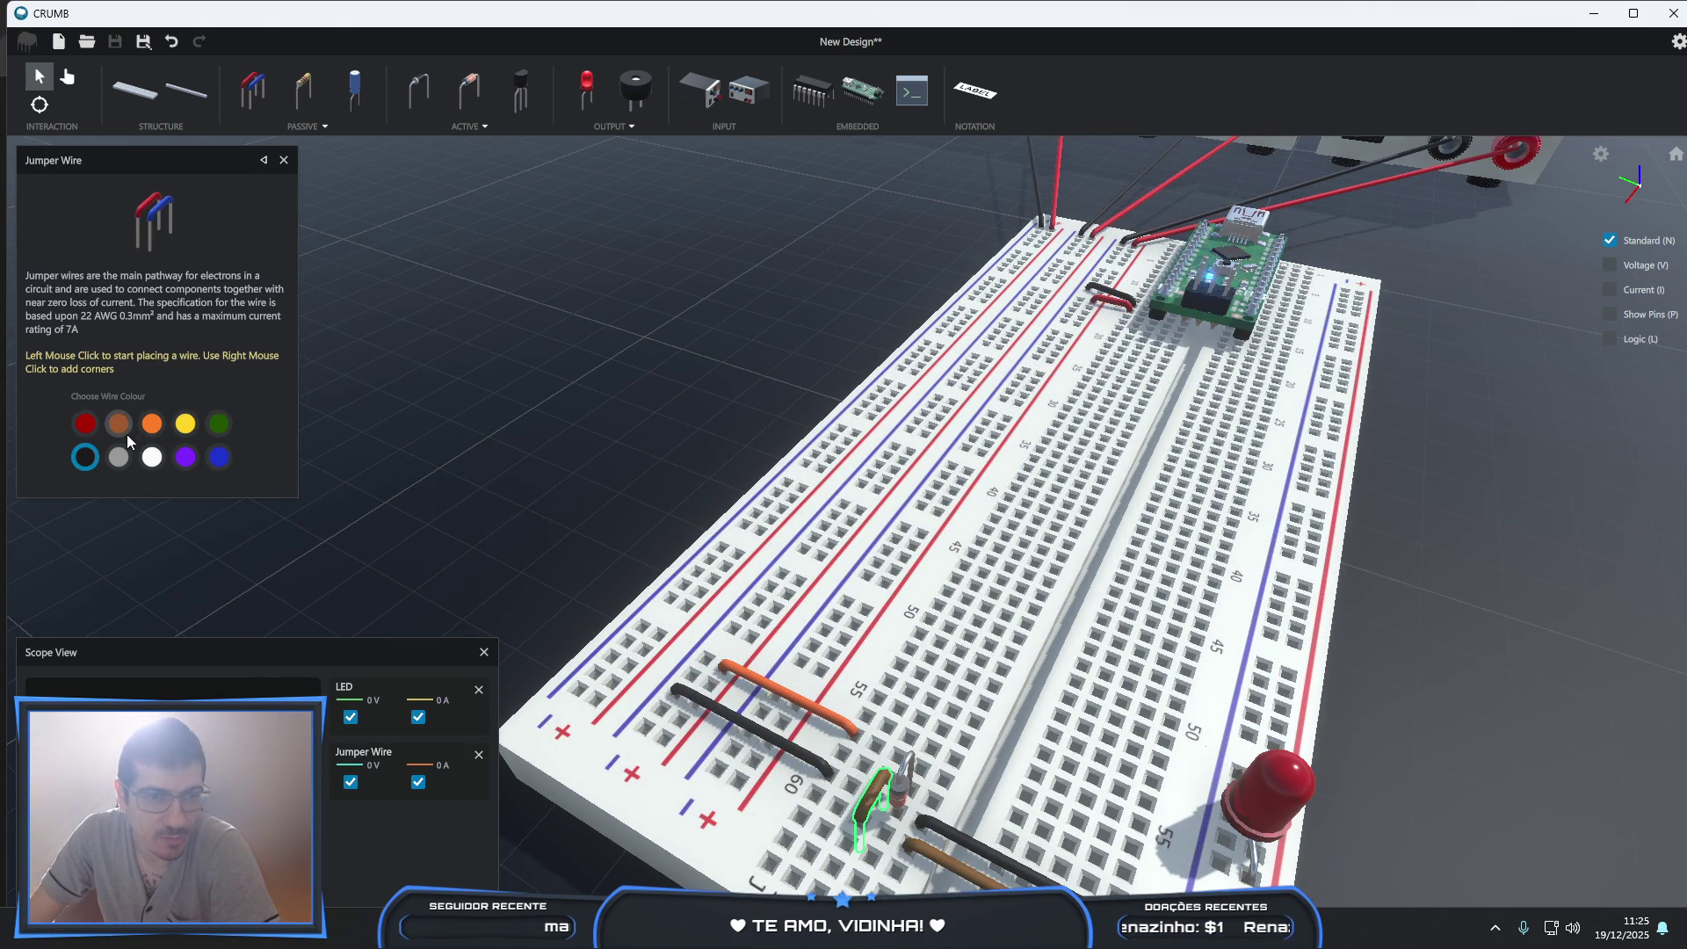
{"action": "left_click", "coordinate": [150, 426]}
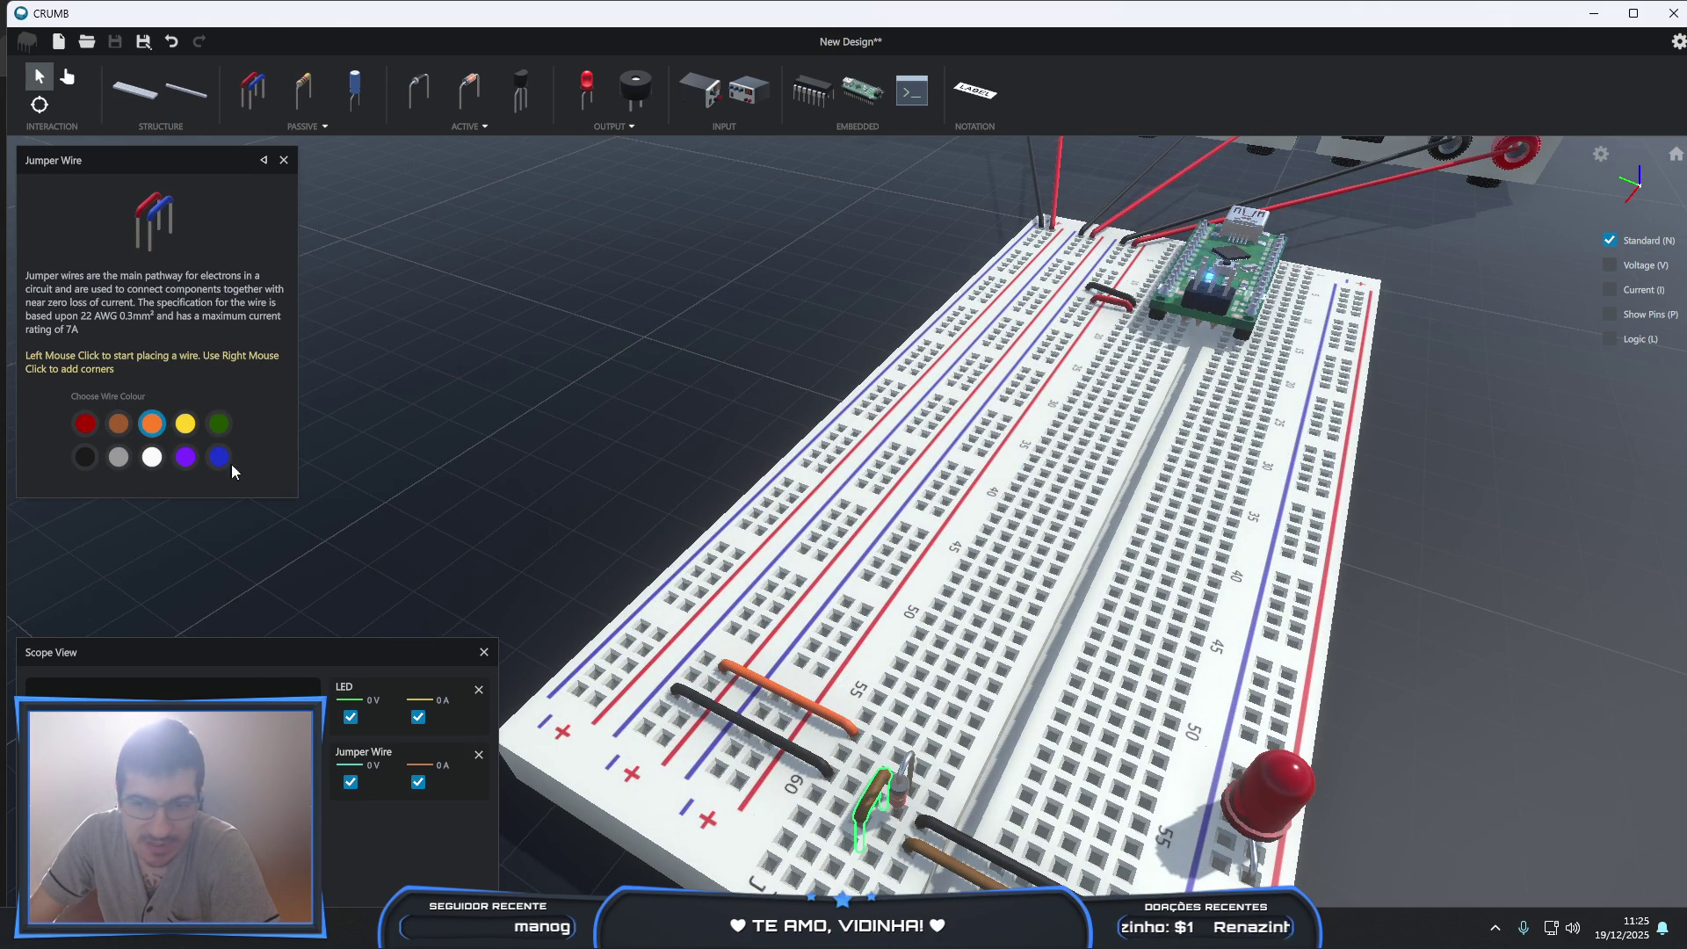
{"action": "left_click", "coordinate": [863, 762]}
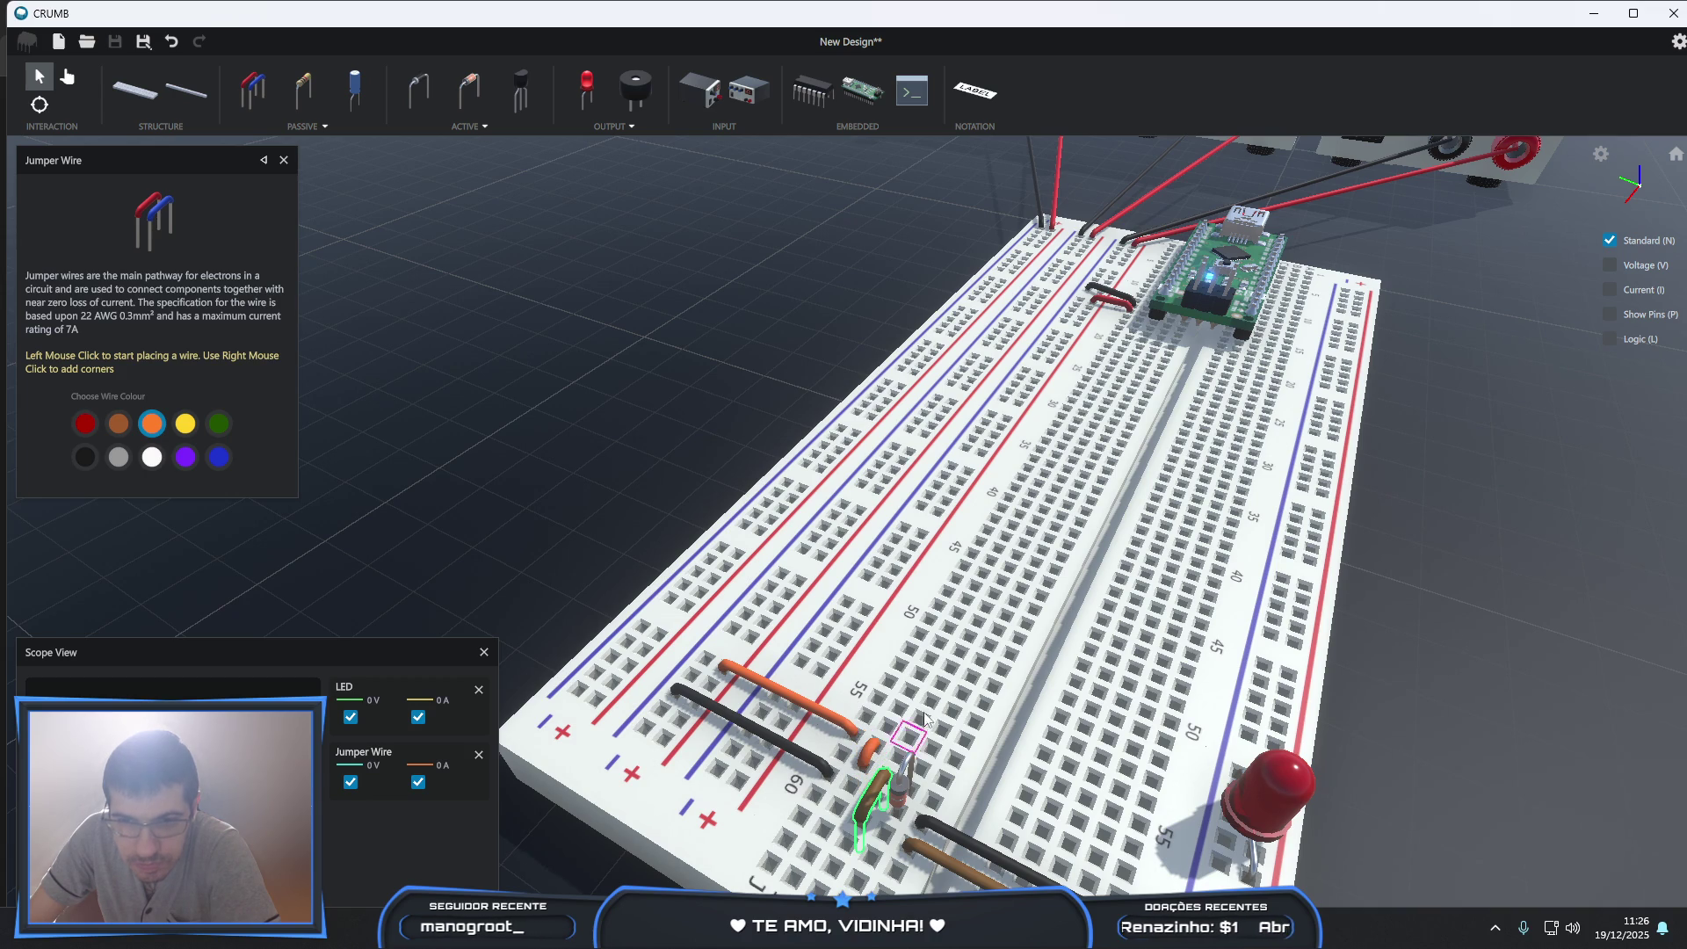
{"action": "left_click", "coordinate": [66, 77]}
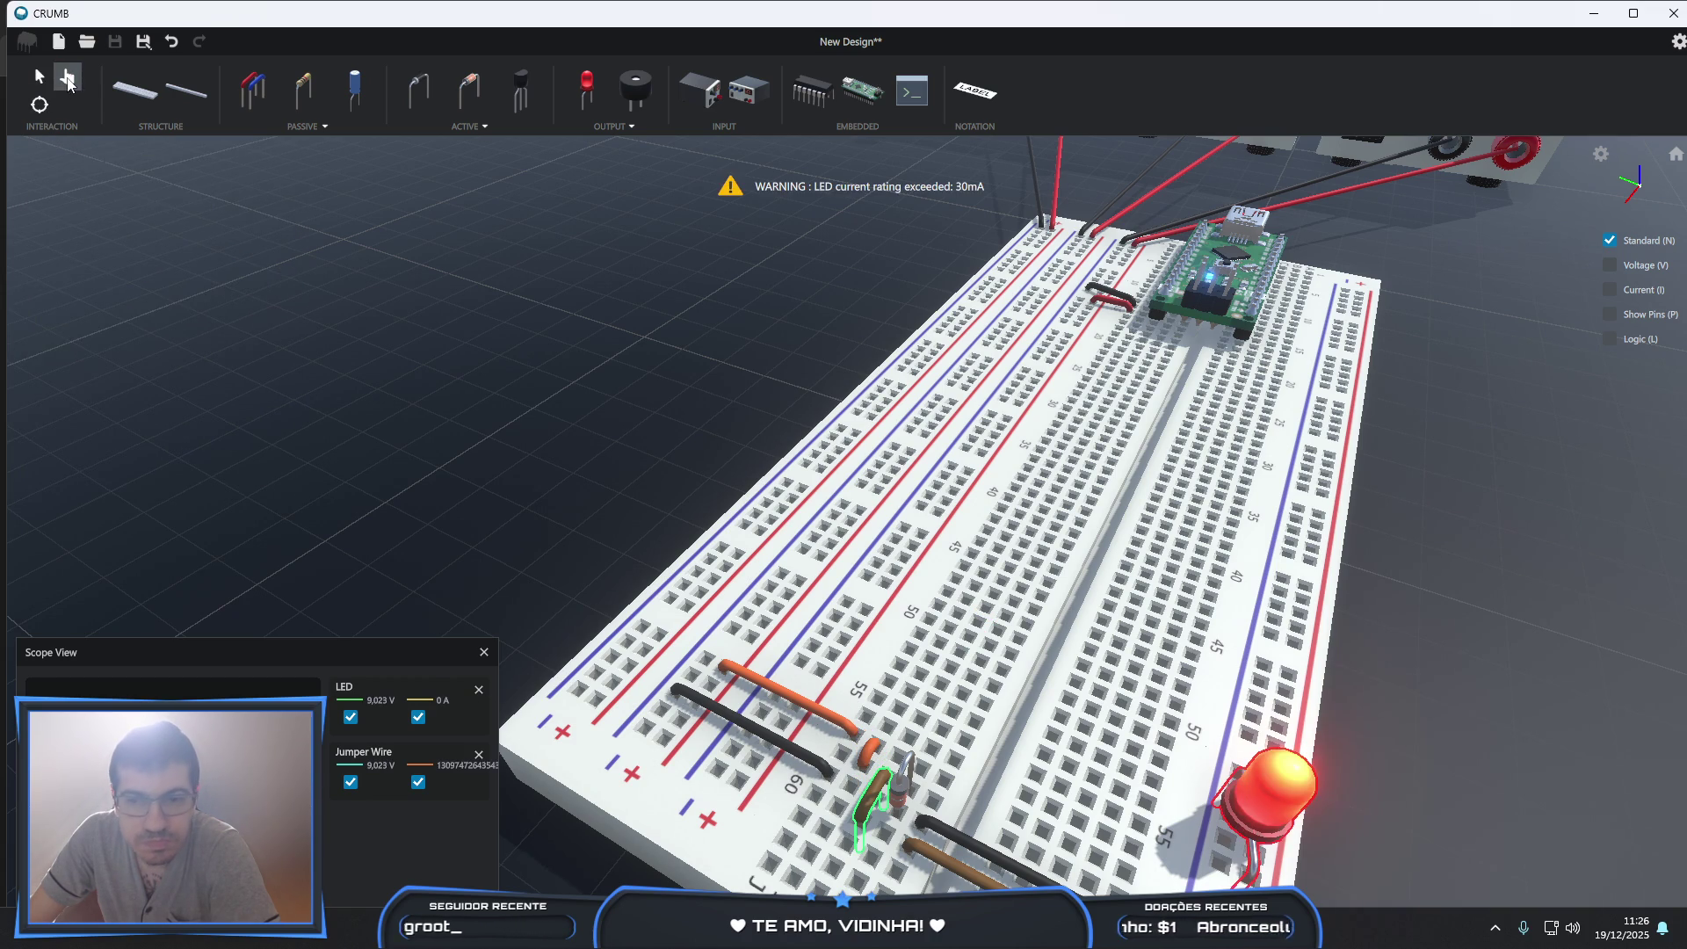
- Orbit the view to see the lit LED and breadboard from the side
{"action": "right_click_drag", "start_coordinate": [1010, 632], "coordinate": [1188, 641]}
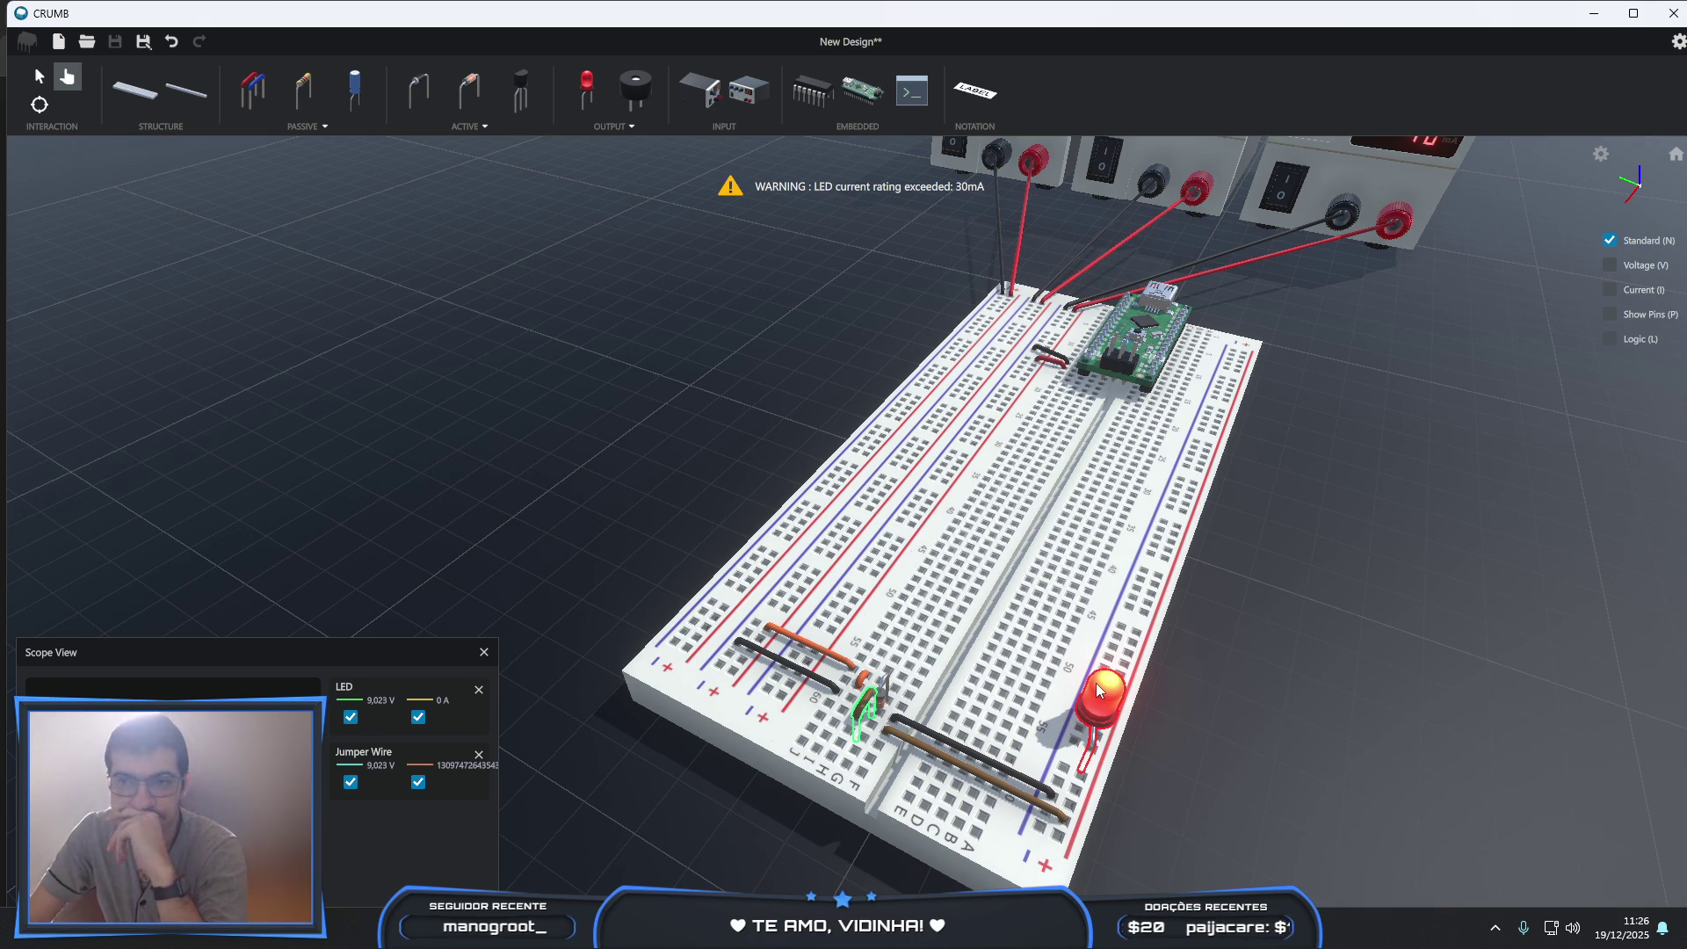
{"action": "scroll", "coordinate": [1094, 683], "scroll_direction": "down", "scroll_amount": 2}
{"action": "scroll", "coordinate": [1093, 681], "scroll_direction": "up", "scroll_amount": 3}
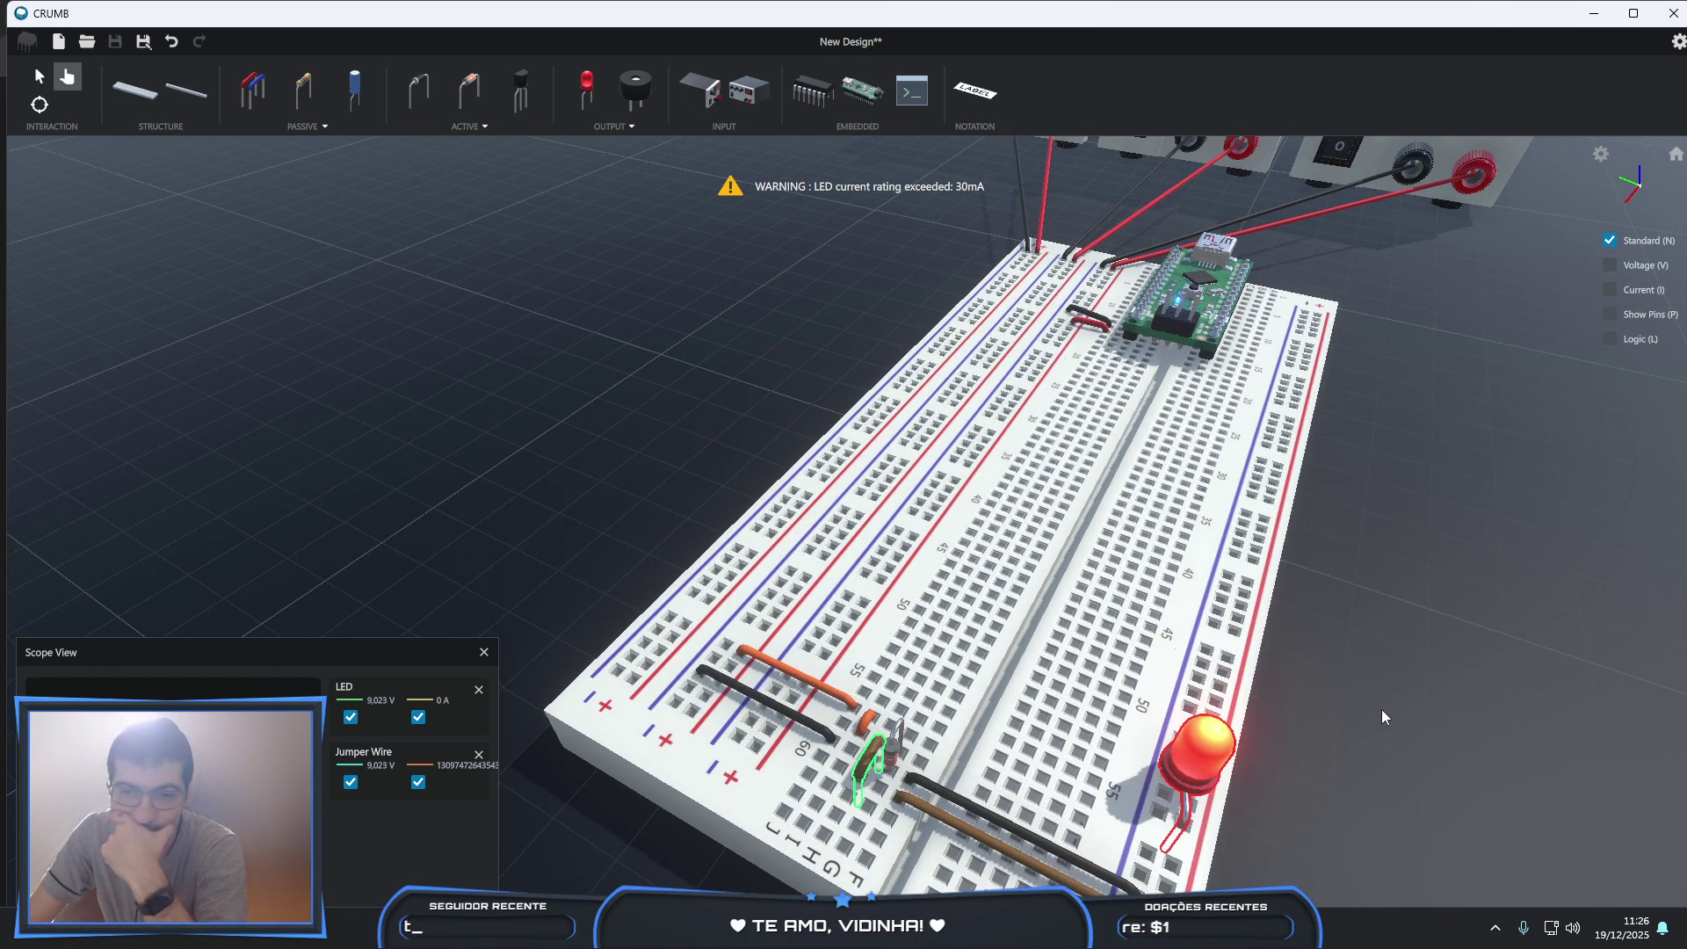
{"action": "mouse_move", "coordinate": [1395, 767]}
{"action": "right_mouse_down"}
{"action": "mouse_move", "coordinate": [1238, 698]}
{"action": "mouse_move", "coordinate": [1516, 768]}
{"action": "right_mouse_up"}
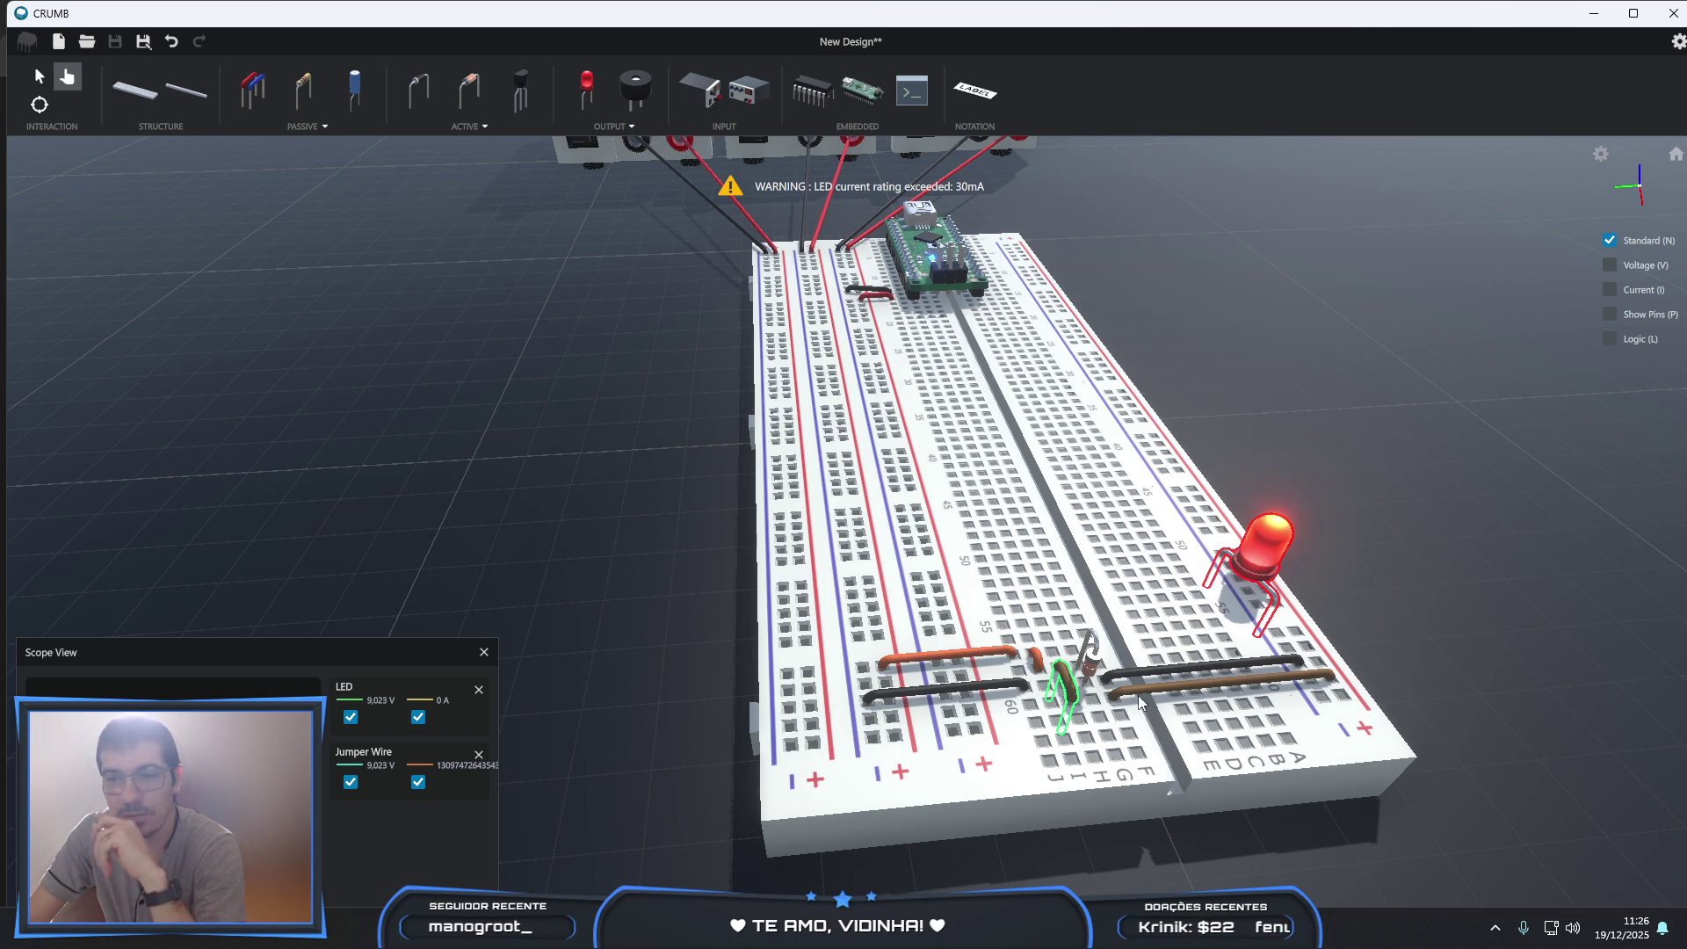
- Delete the orange jumper wire from the breadboard
{"action": "right_click_drag", "start_coordinate": [1452, 612], "coordinate": [1230, 639]}
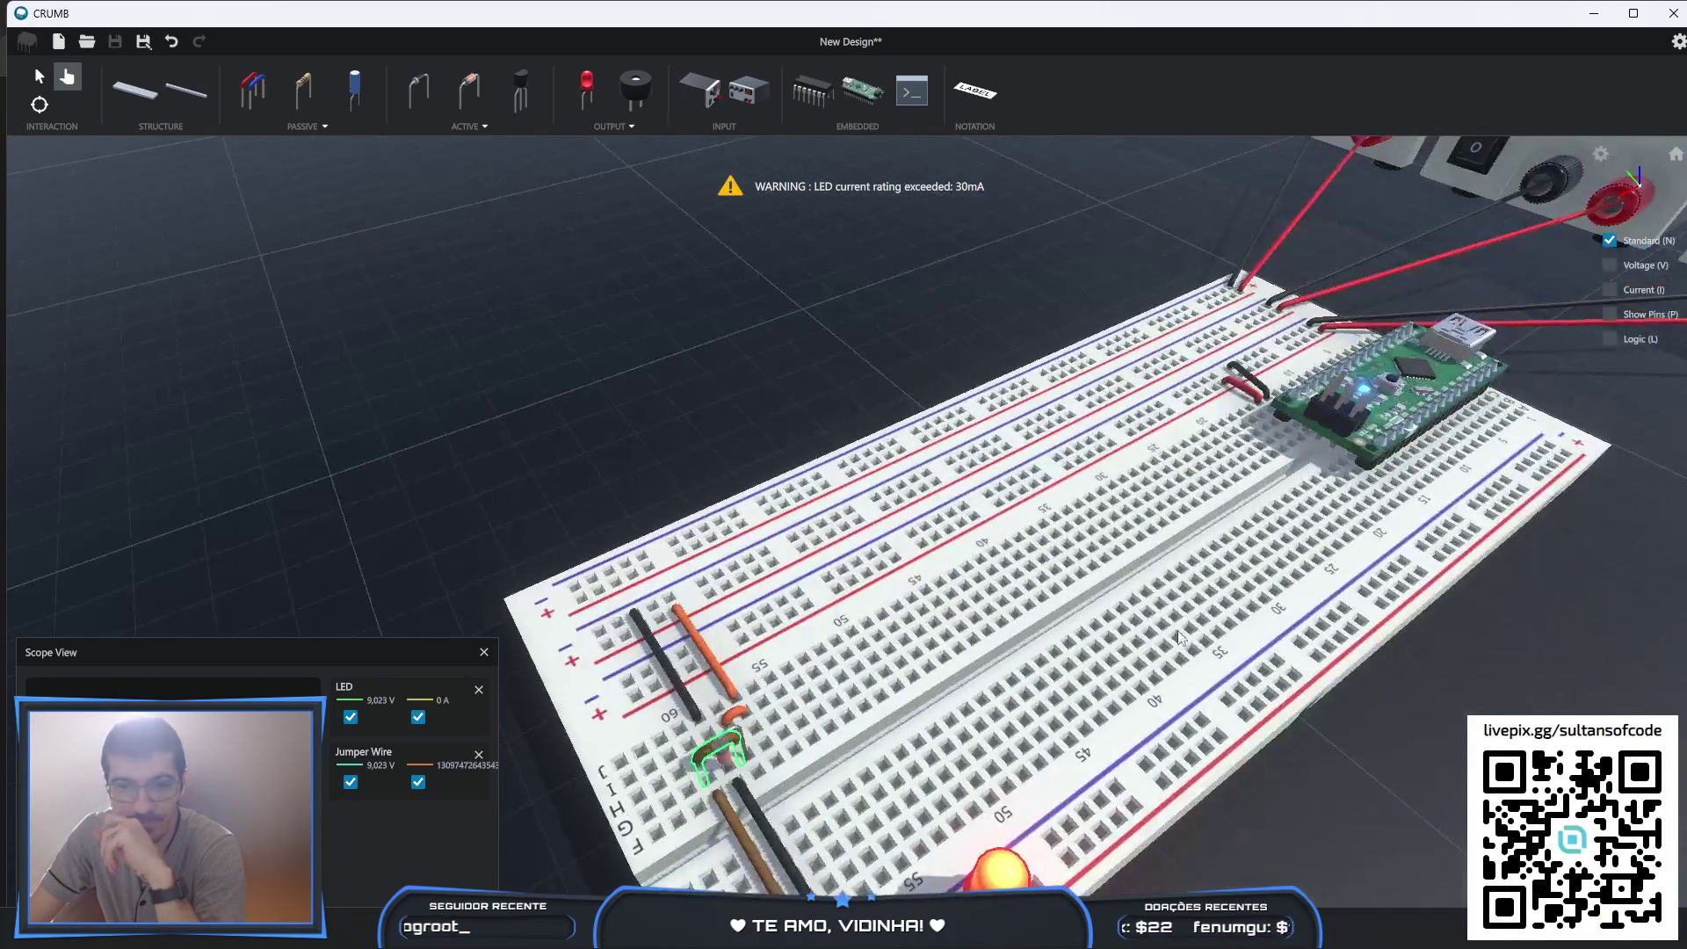
{"action": "left_click", "coordinate": [39, 76]}
{"action": "left_click", "coordinate": [742, 719]}
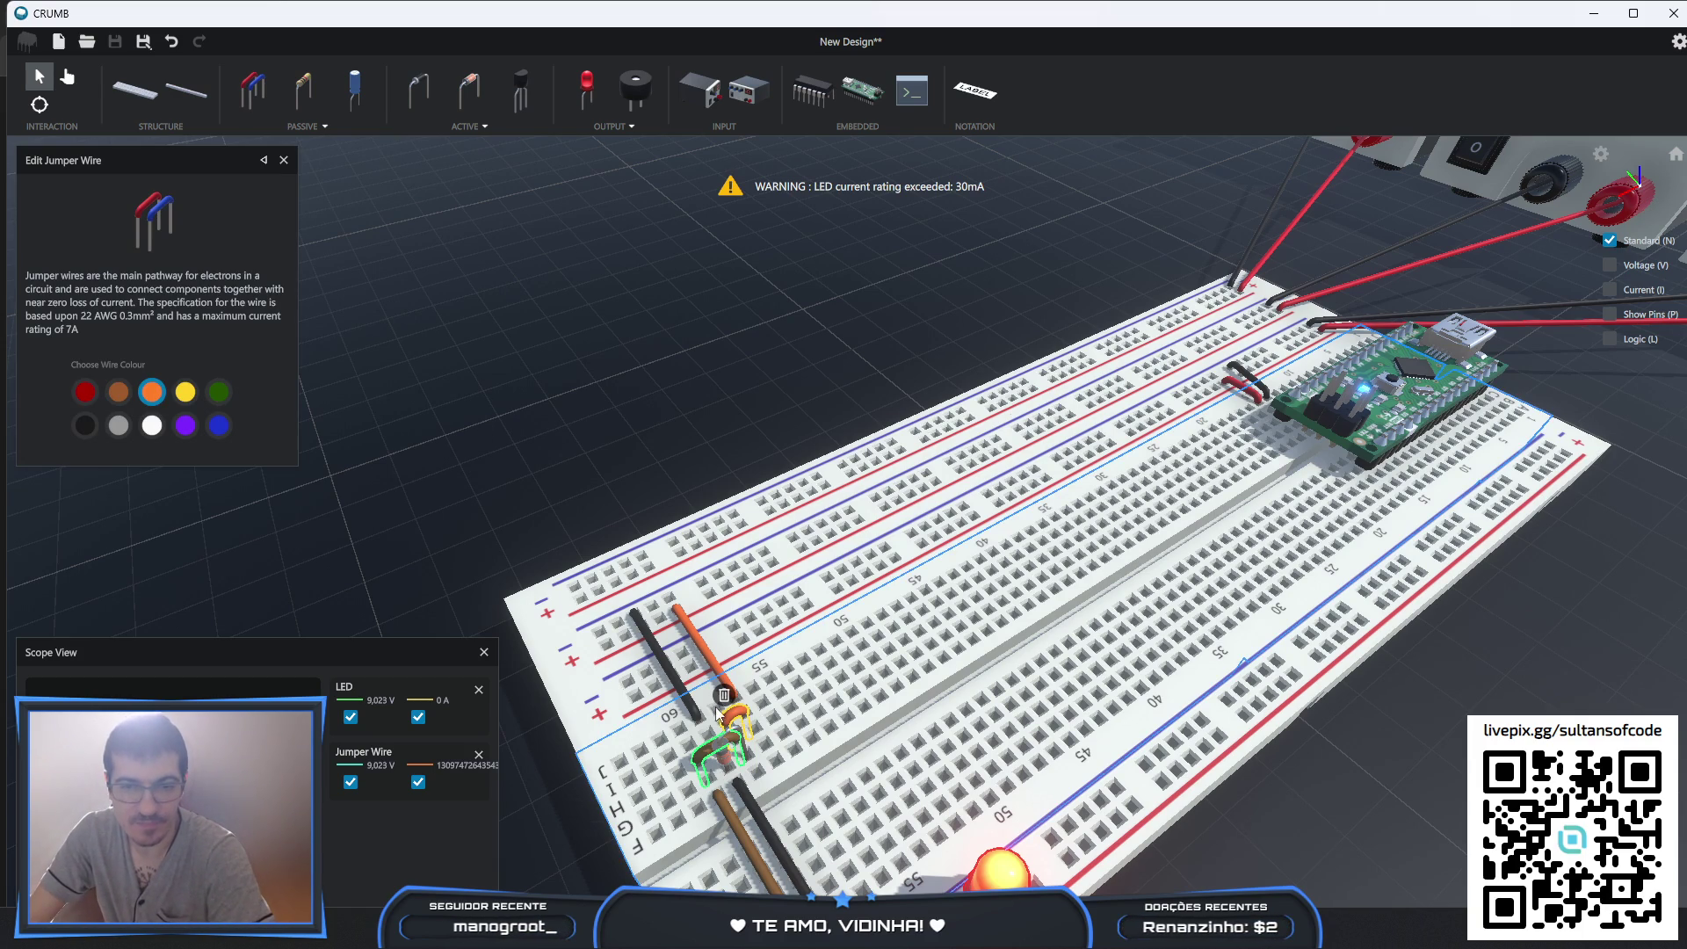
{"action": "left_click", "coordinate": [724, 695]}
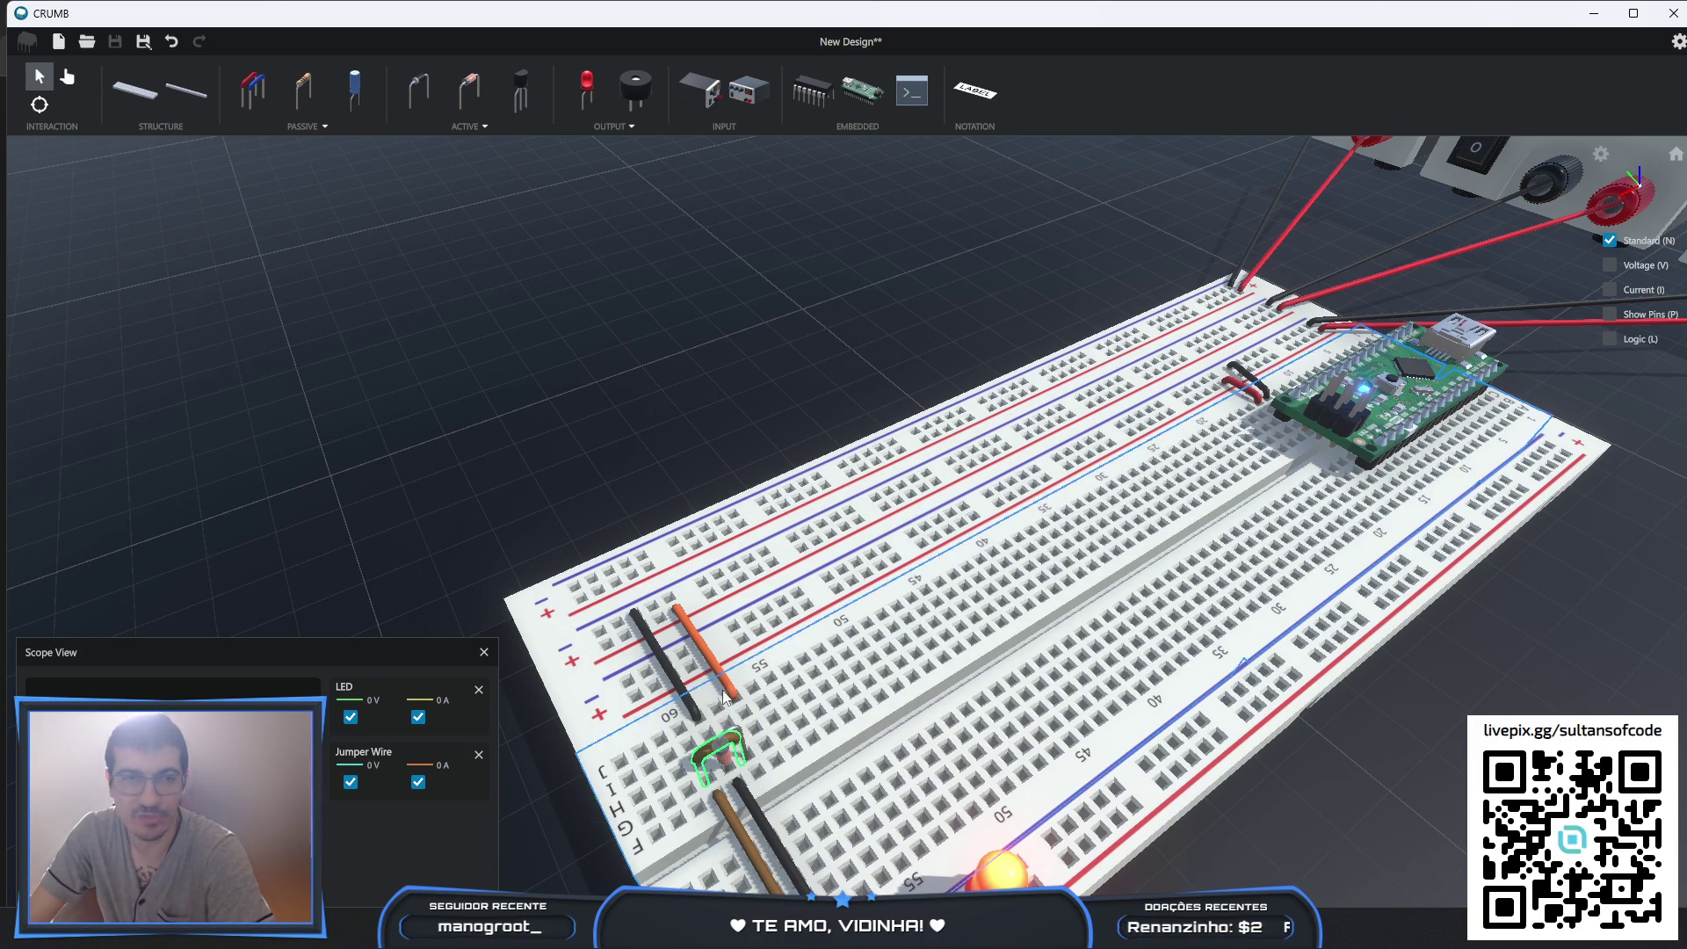
- Place a new 1000 Ω resistor across the gap on the breadboard
{"action": "left_click", "coordinate": [303, 86]}
{"action": "left_click_drag", "start_coordinate": [127, 409], "coordinate": [33, 403]}
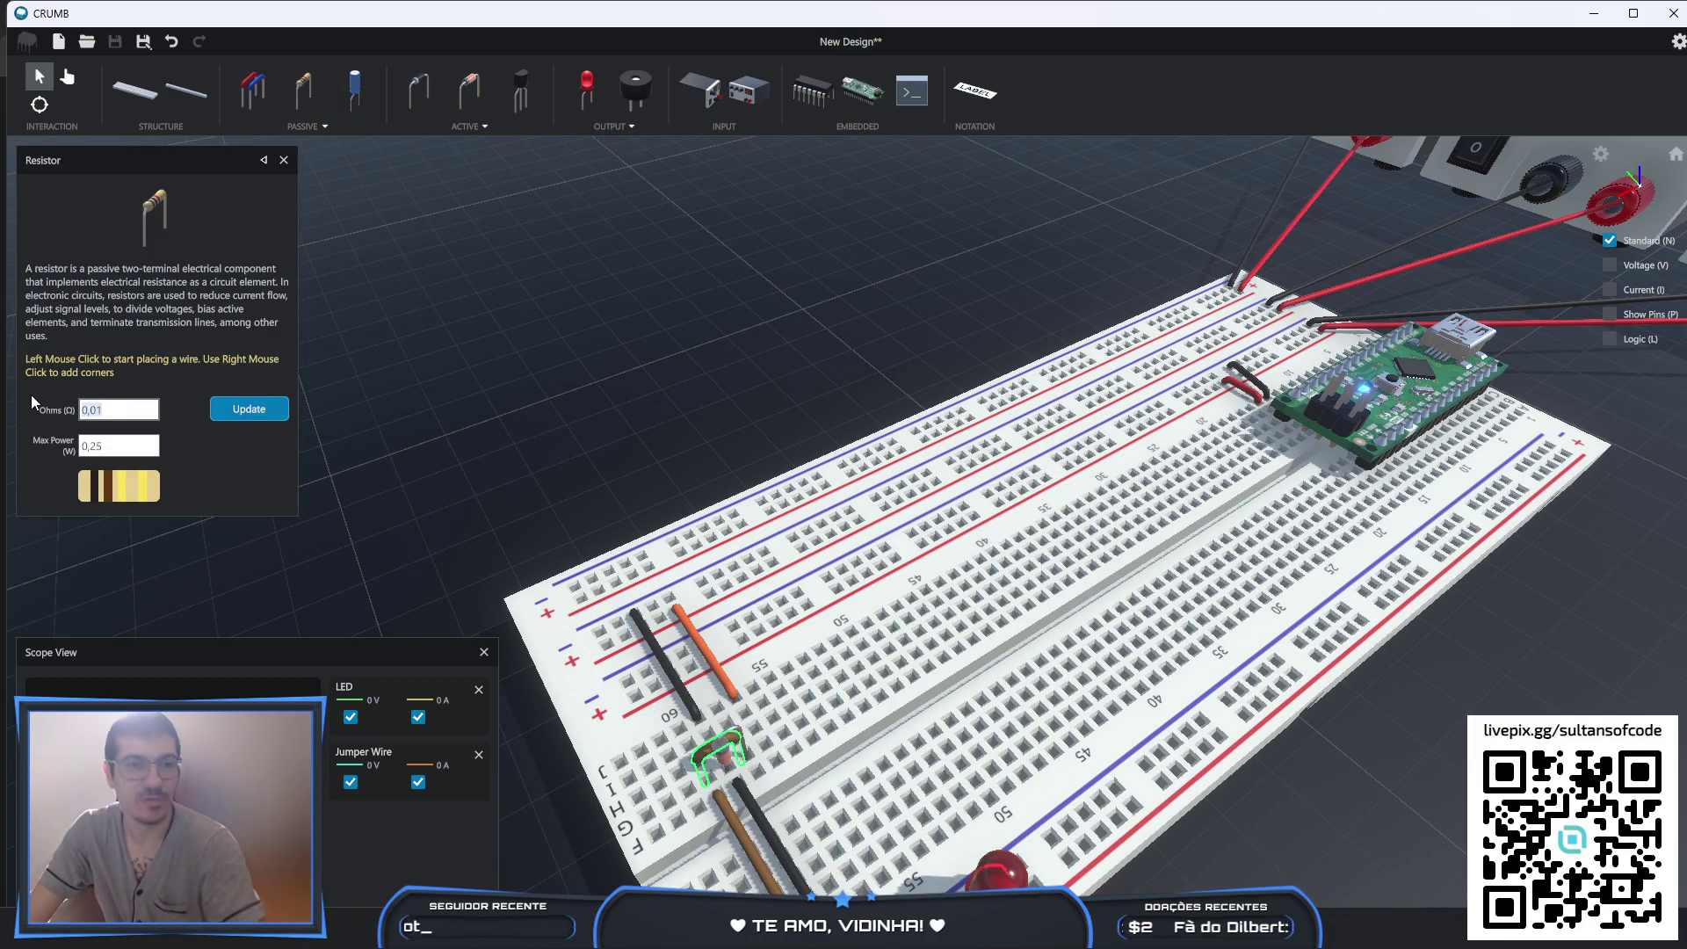
{"action": "type", "text": "1000"}
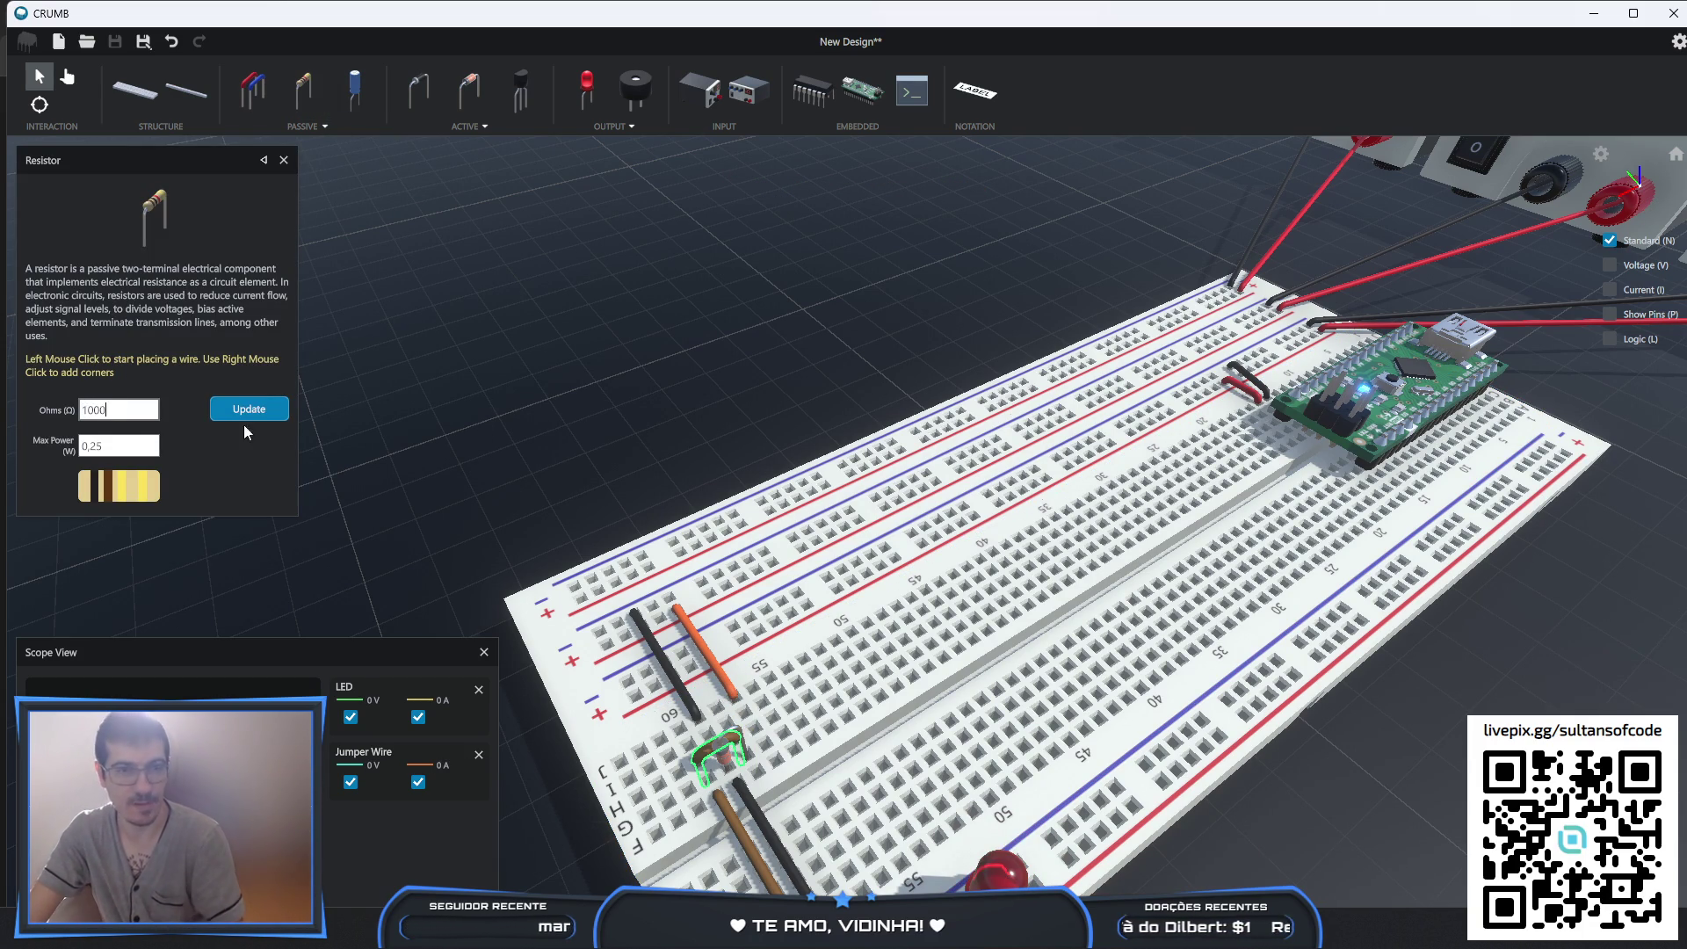
{"action": "left_click", "coordinate": [248, 410]}
{"action": "left_click", "coordinate": [757, 713]}
{"action": "left_click", "coordinate": [728, 679]}
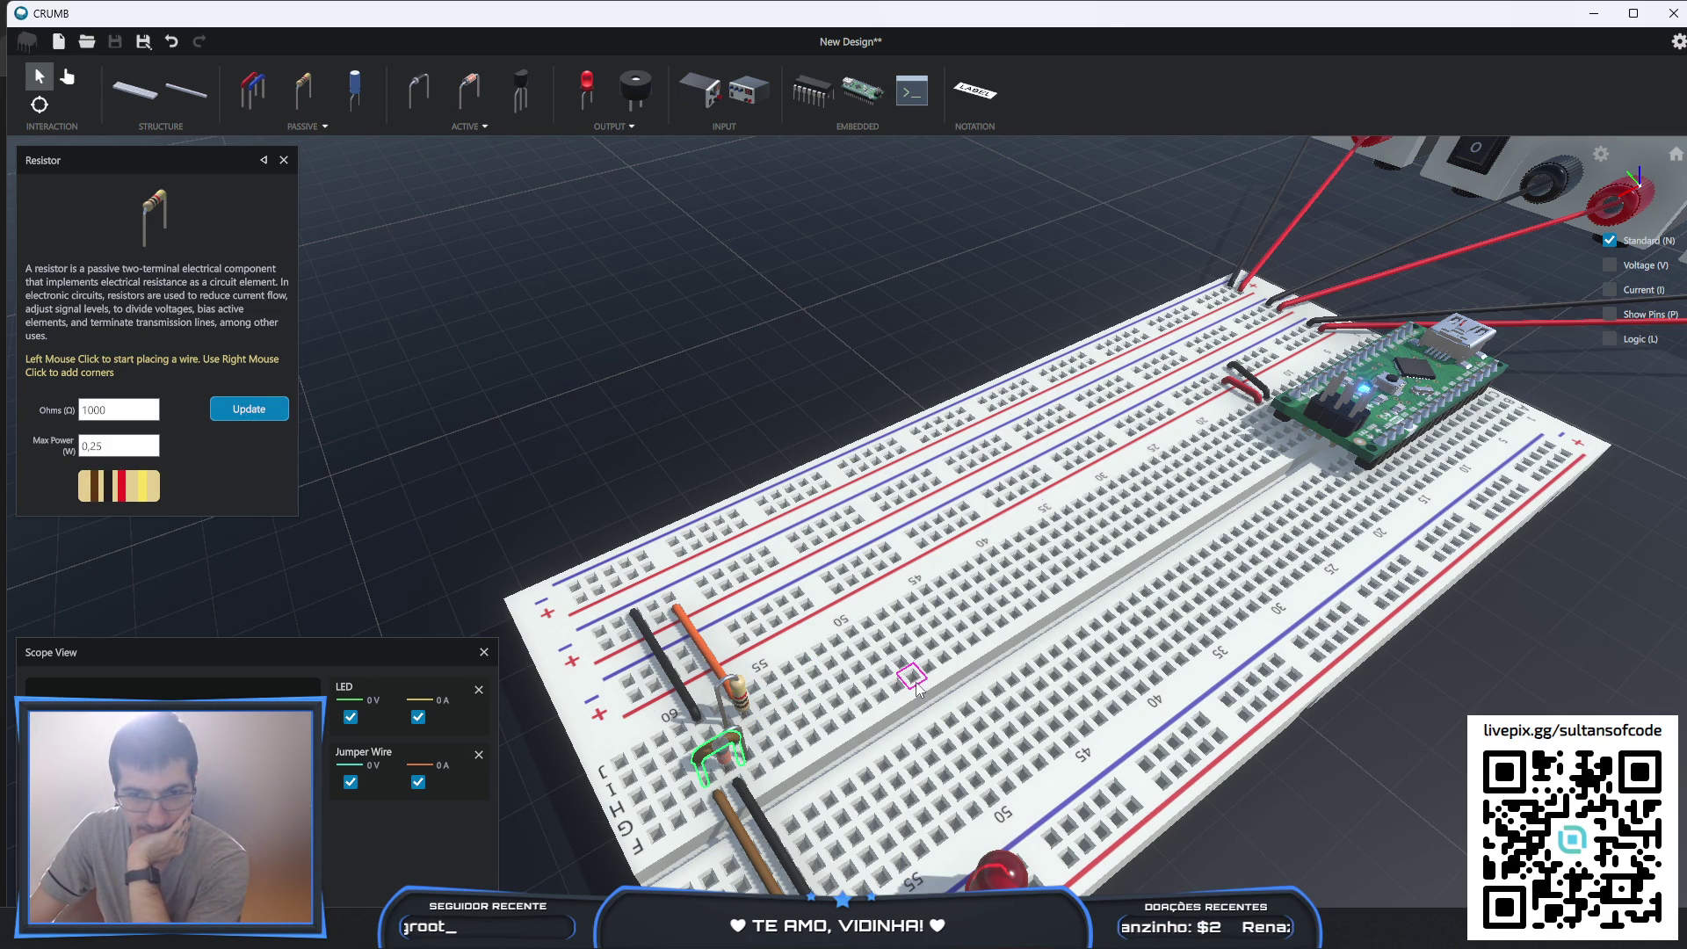
- Run the circuit briefly, then select the Zener diode and switch to the browser
{"action": "left_click", "coordinate": [67, 77]}
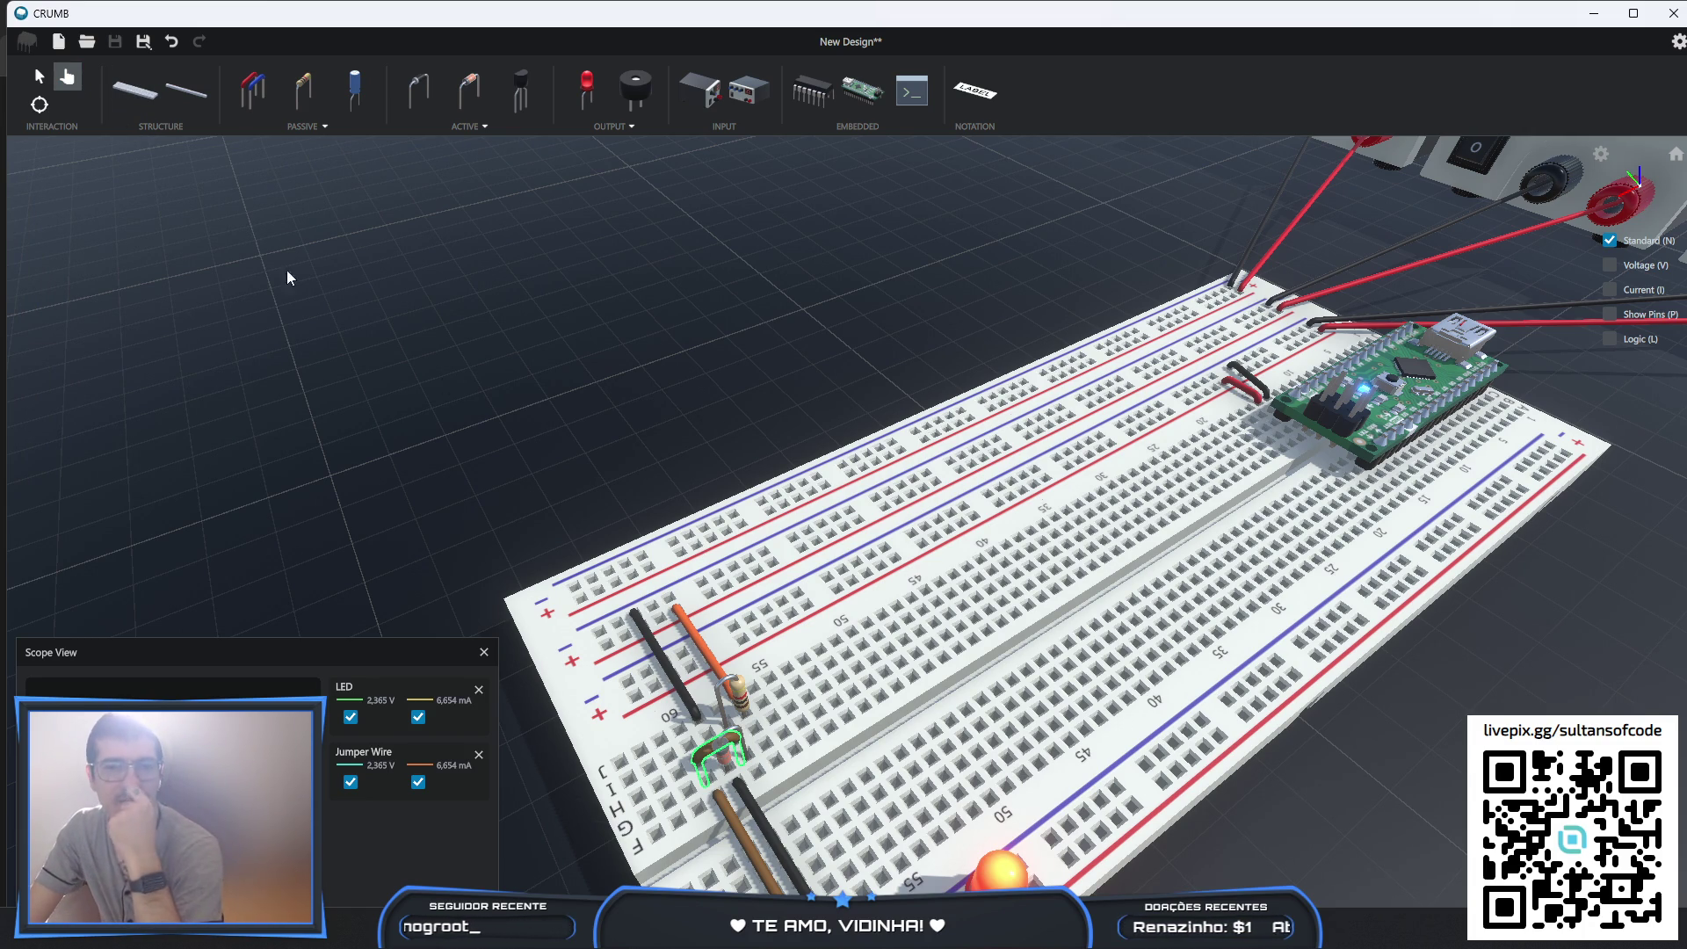
{"action": "left_click", "coordinate": [38, 77]}
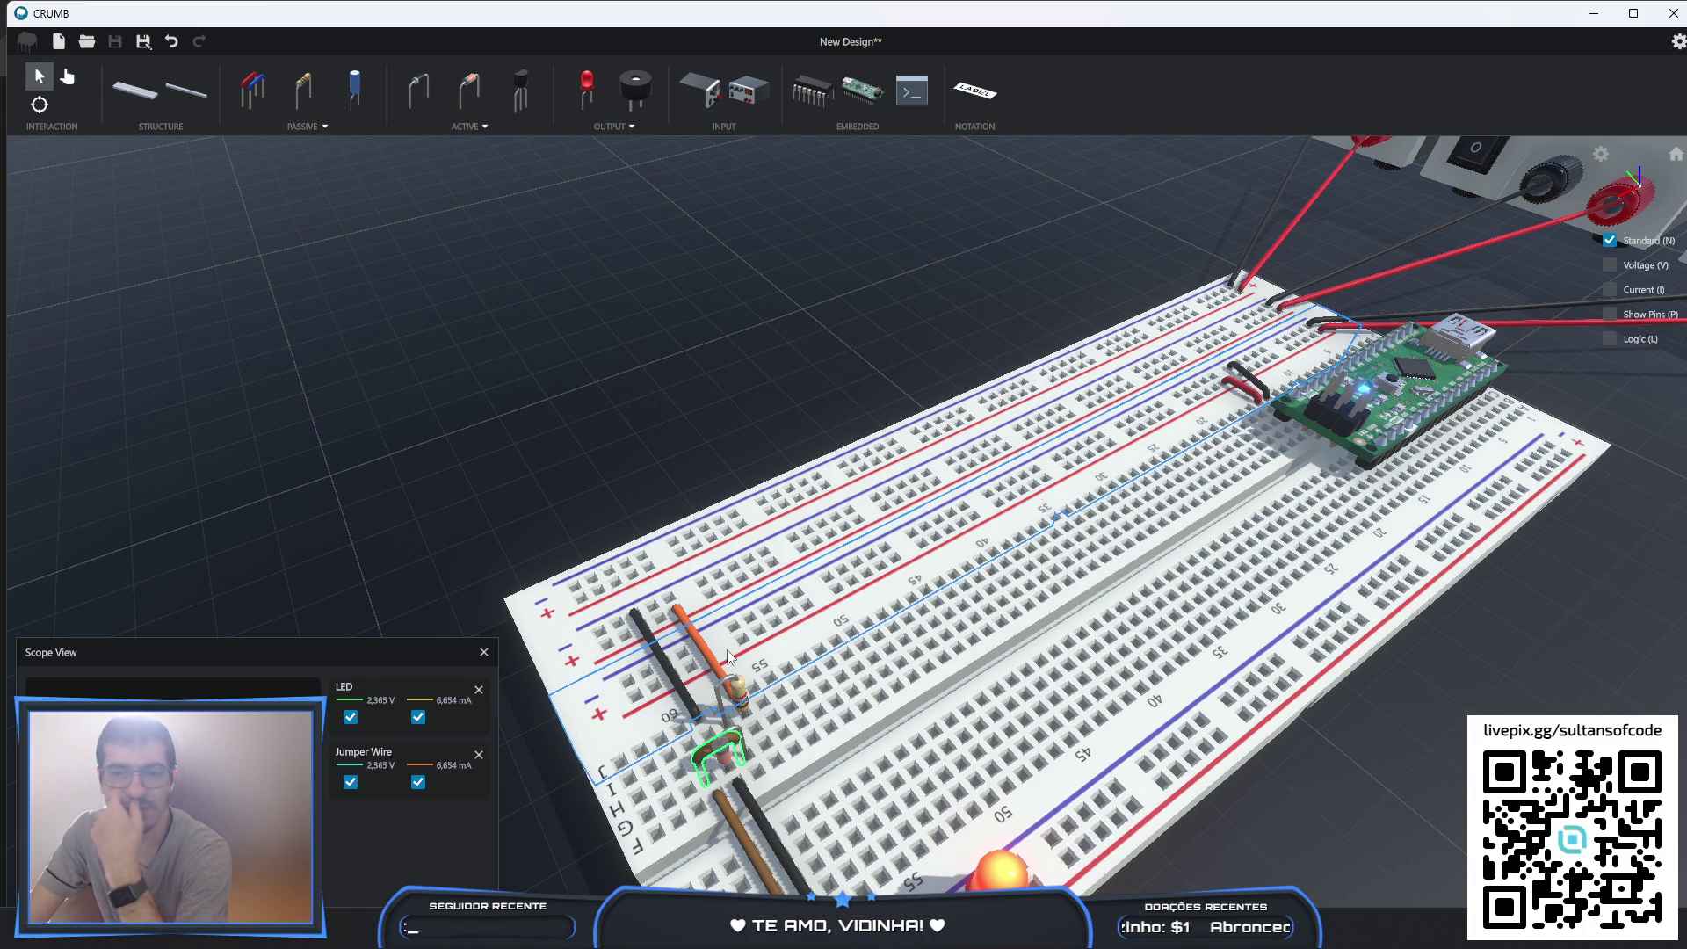
{"action": "left_click", "coordinate": [724, 763]}
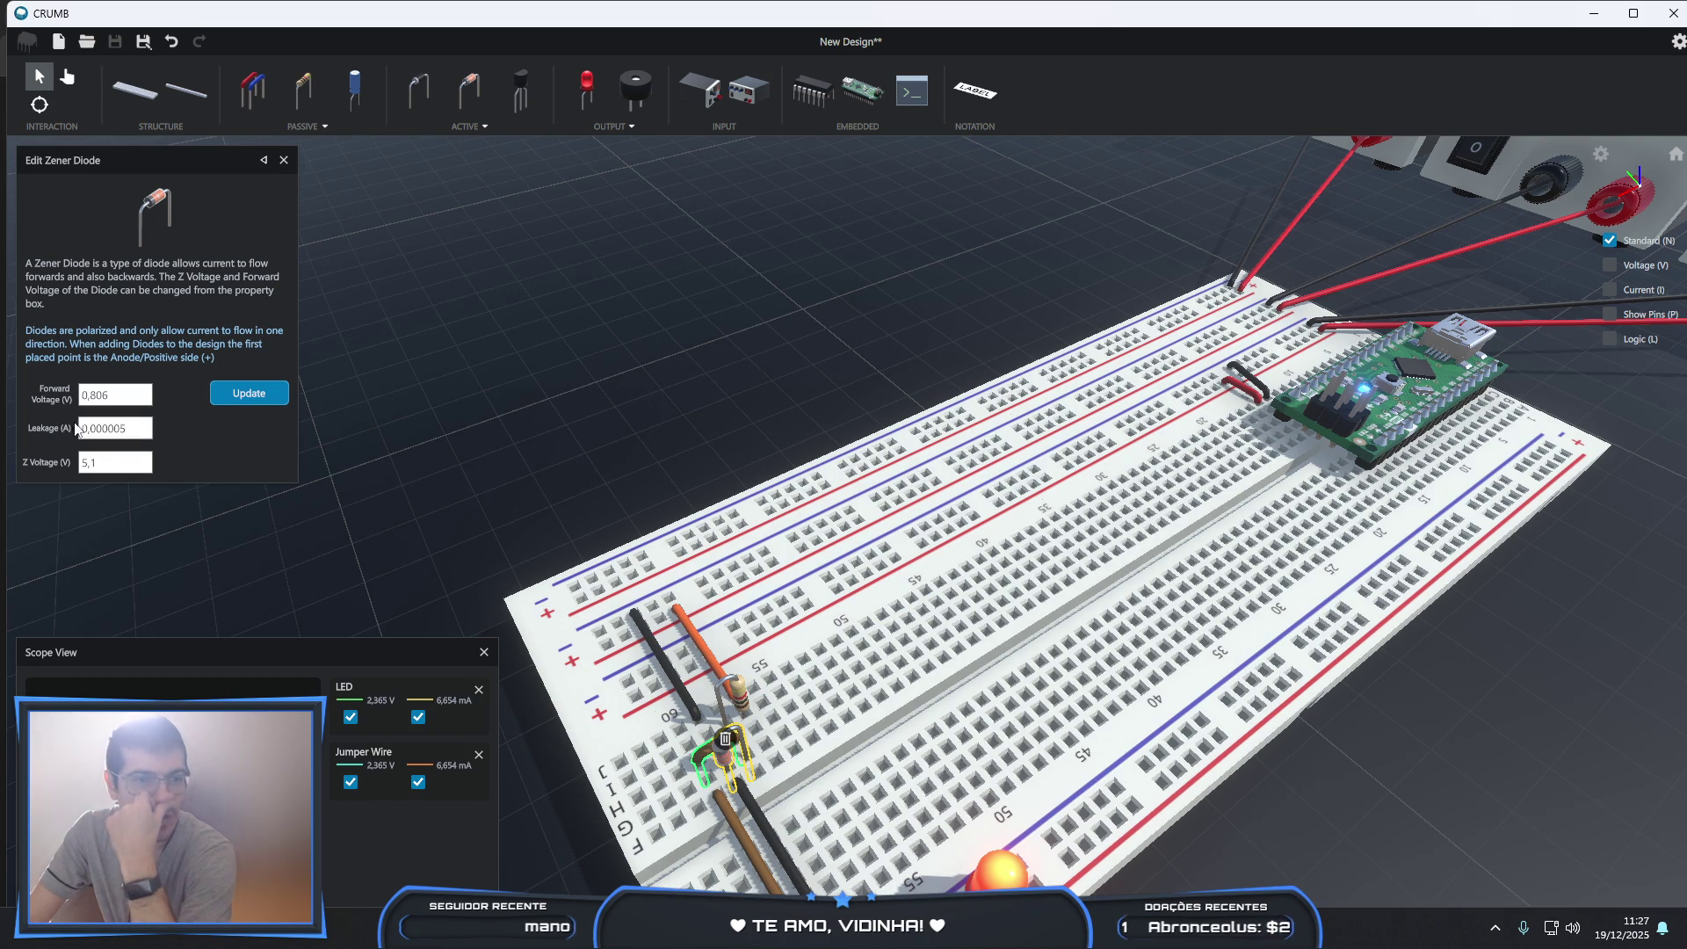
{"action": "key", "text": "alt+Tab"}
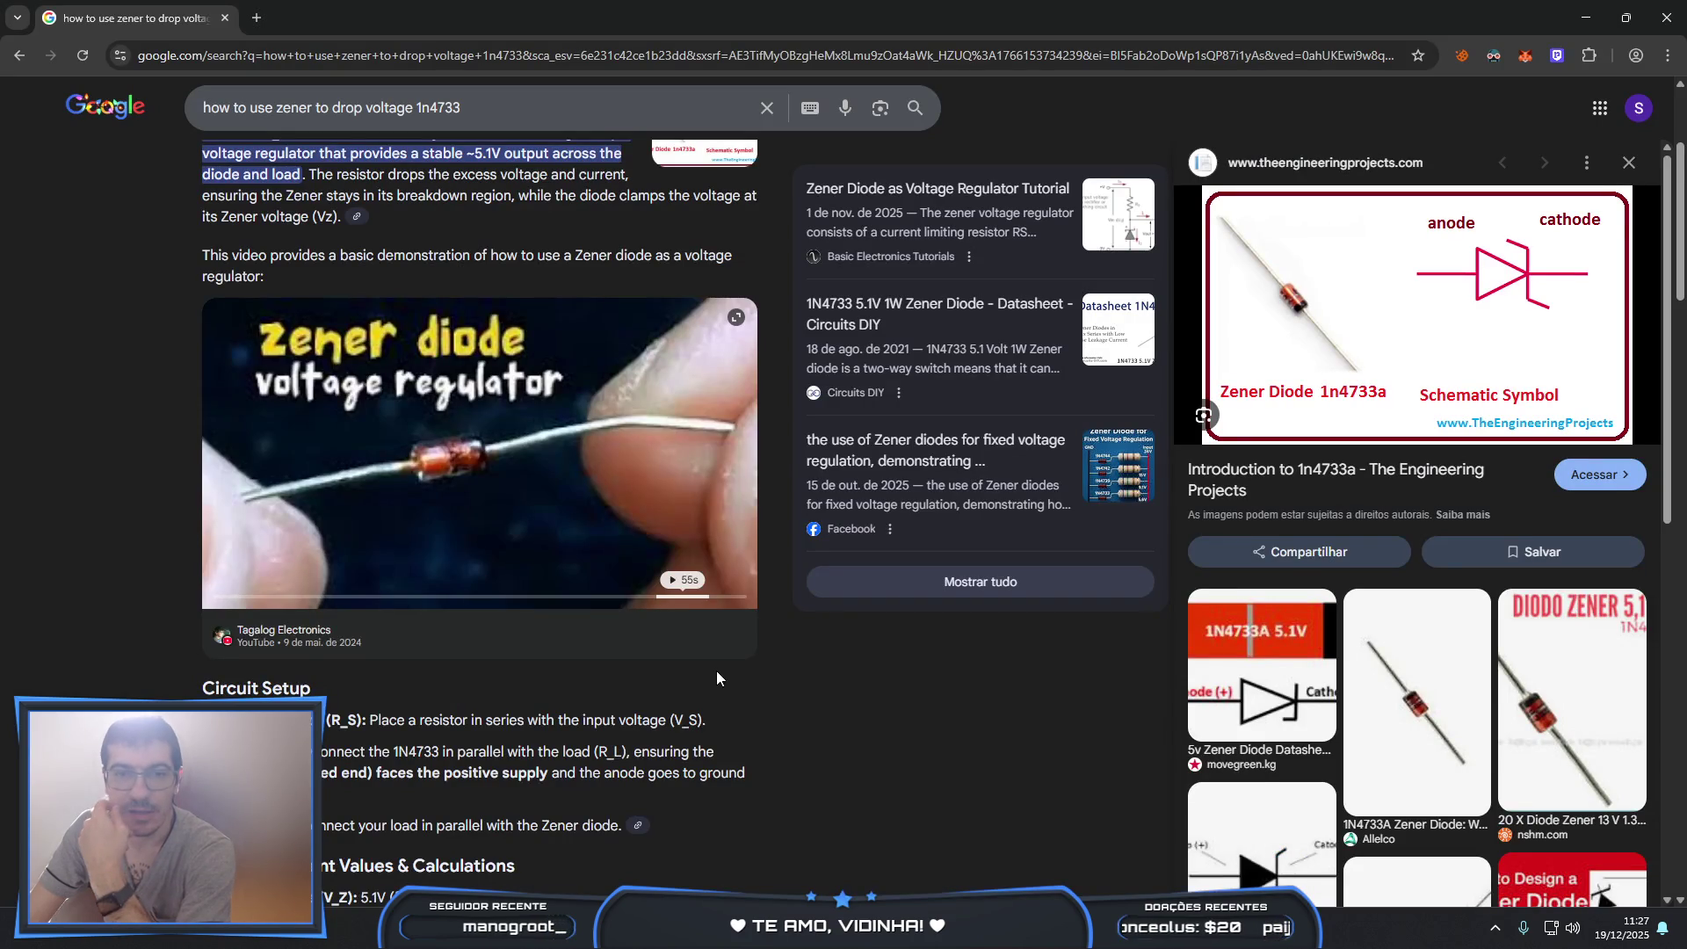
- Scroll the Google results for the 1N4733 Zener query to the EEVblog link
{"action": "scroll", "coordinate": [702, 659], "scroll_direction": "up", "scroll_amount": 3}
{"action": "scroll", "coordinate": [681, 638], "scroll_direction": "down", "scroll_amount": 5}
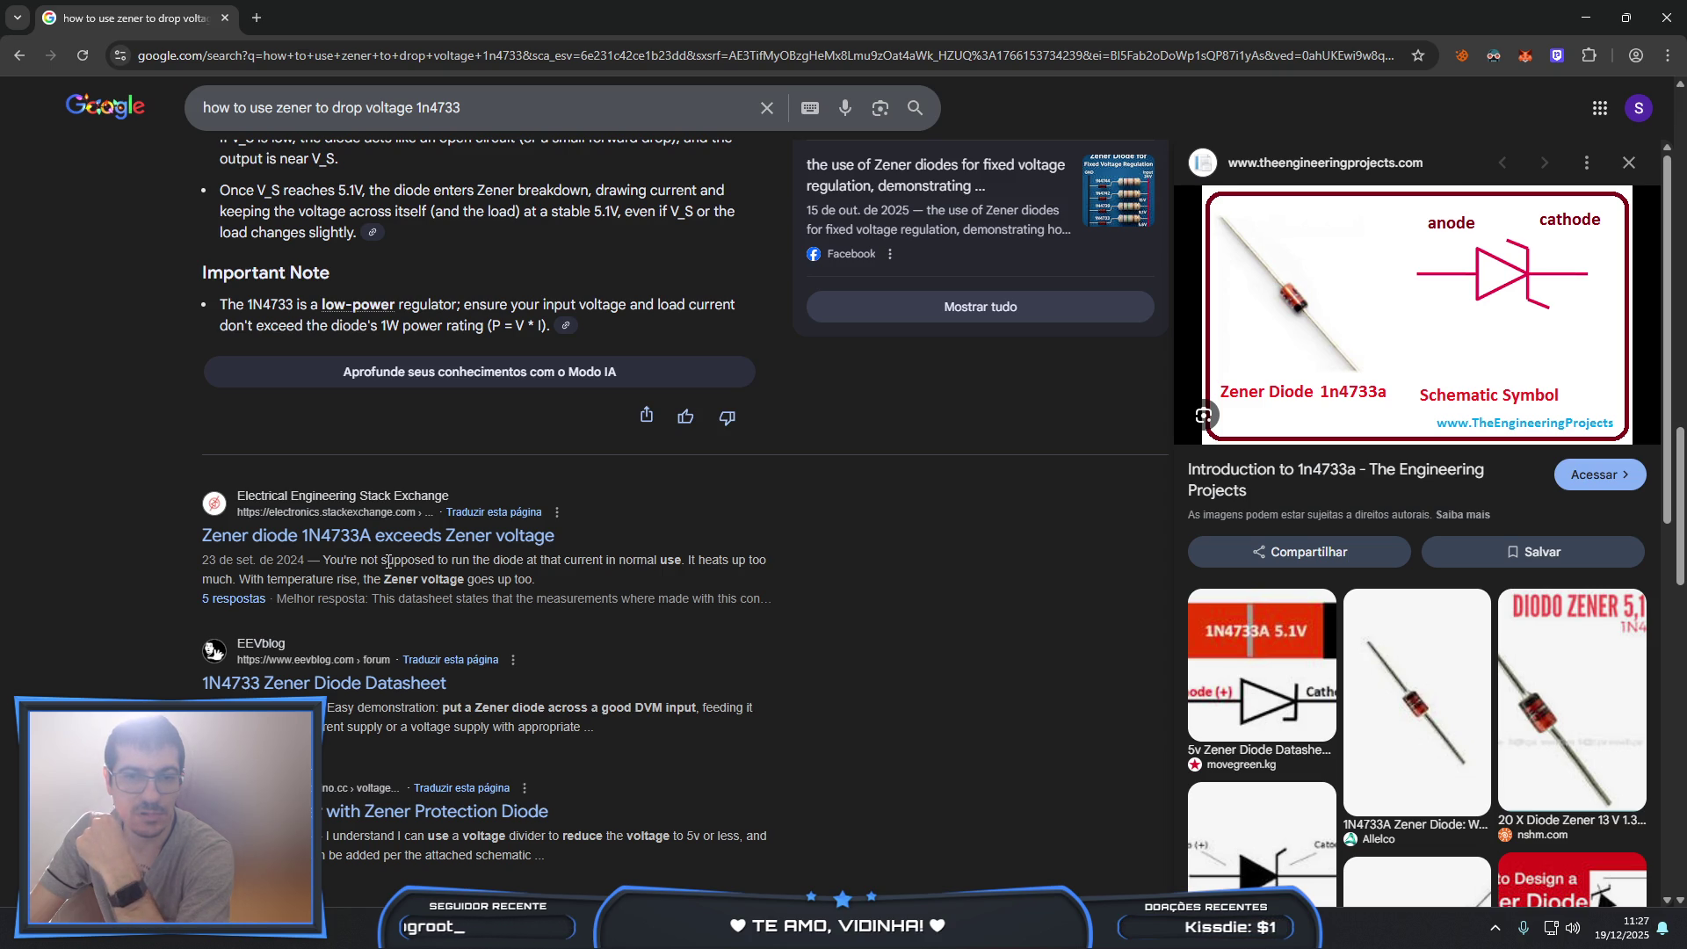
{"action": "scroll", "coordinate": [388, 563], "scroll_direction": "down", "scroll_amount": 1}
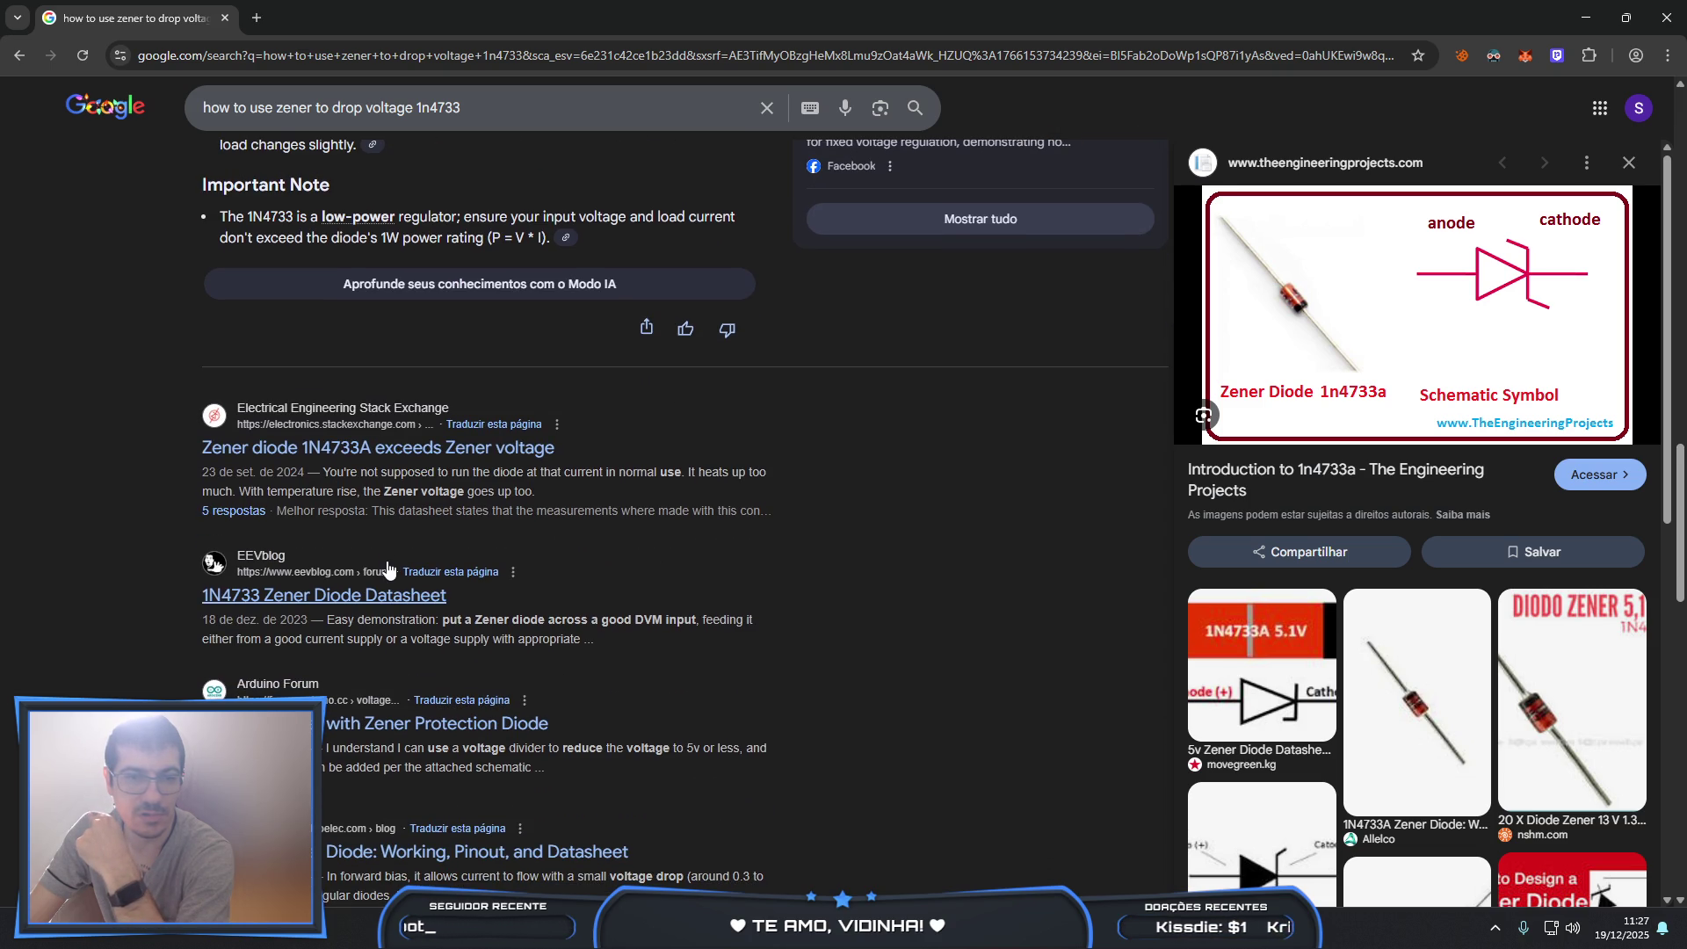
- Open the EEVblog '1N4733 Zener Diode Datasheet' thread, read the replies, and go back
{"action": "left_click", "coordinate": [342, 597]}
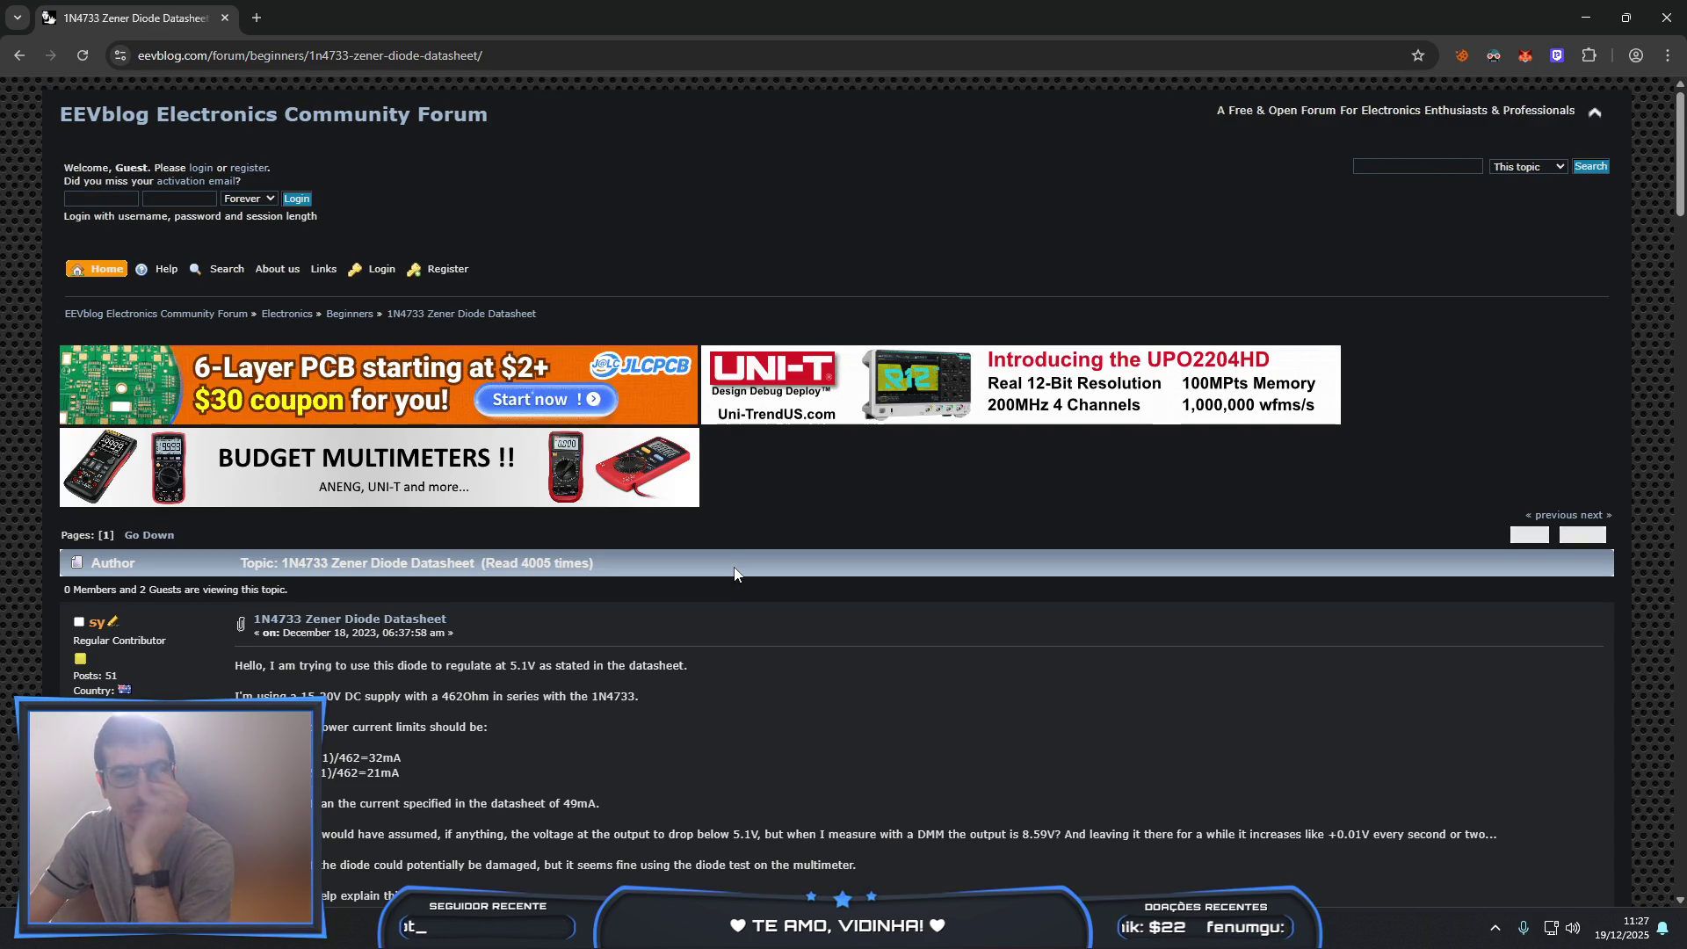
{"action": "scroll", "coordinate": [735, 574], "scroll_direction": "down", "scroll_amount": 1}
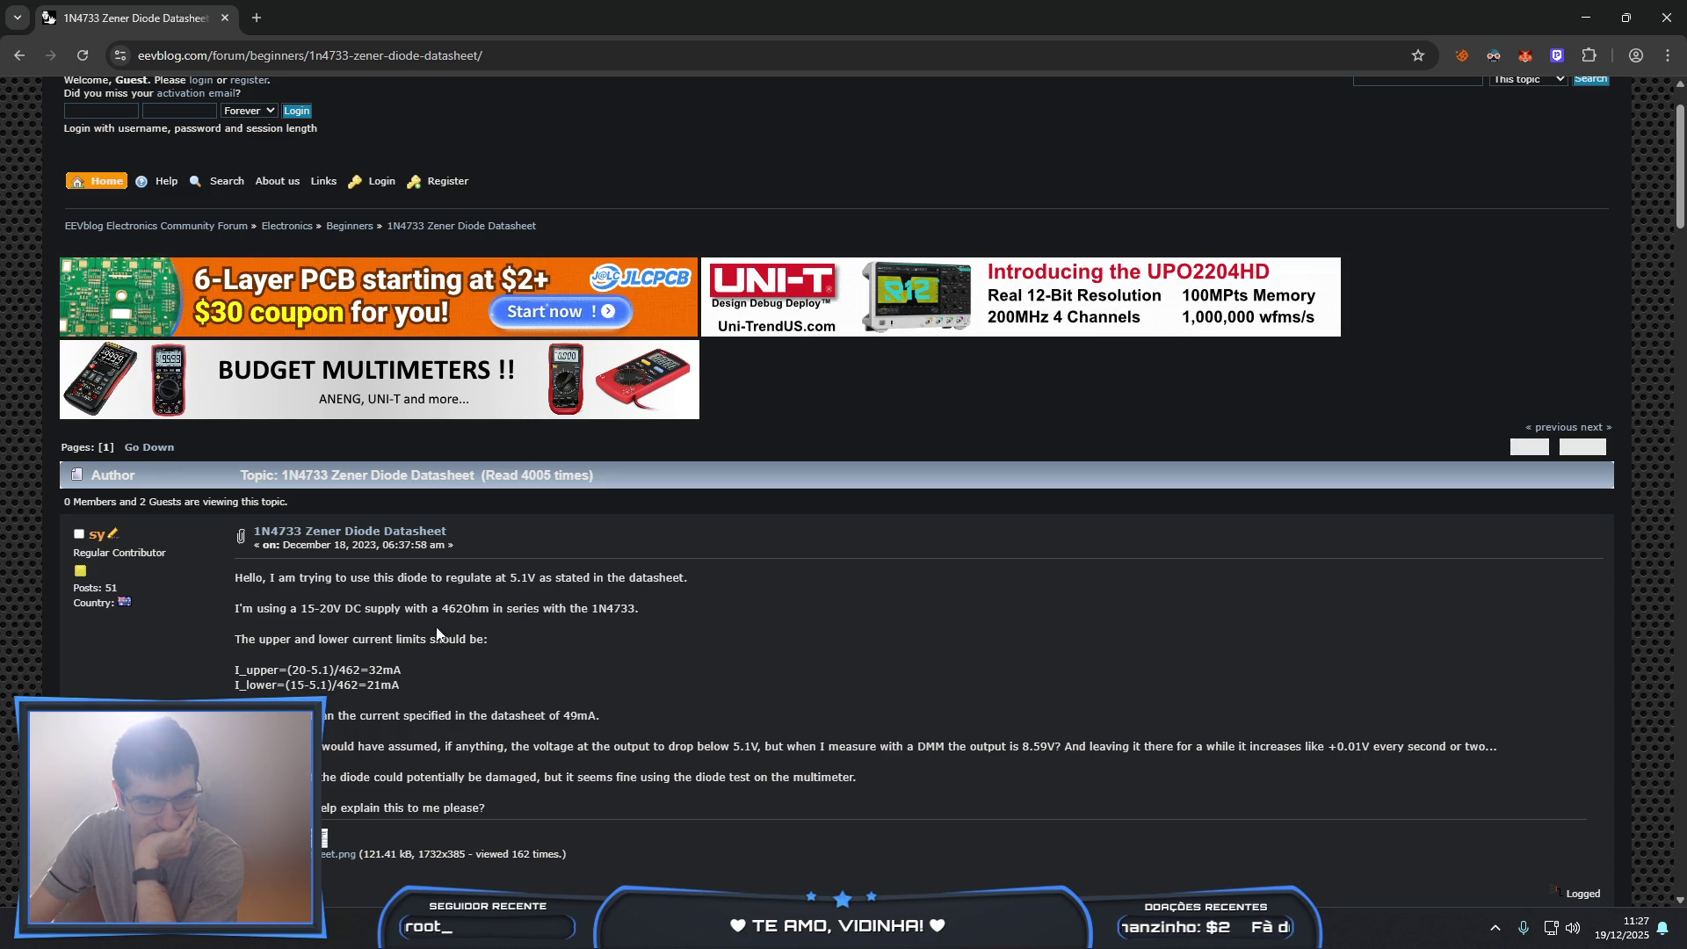
{"action": "scroll", "coordinate": [509, 629], "scroll_direction": "down", "scroll_amount": 1}
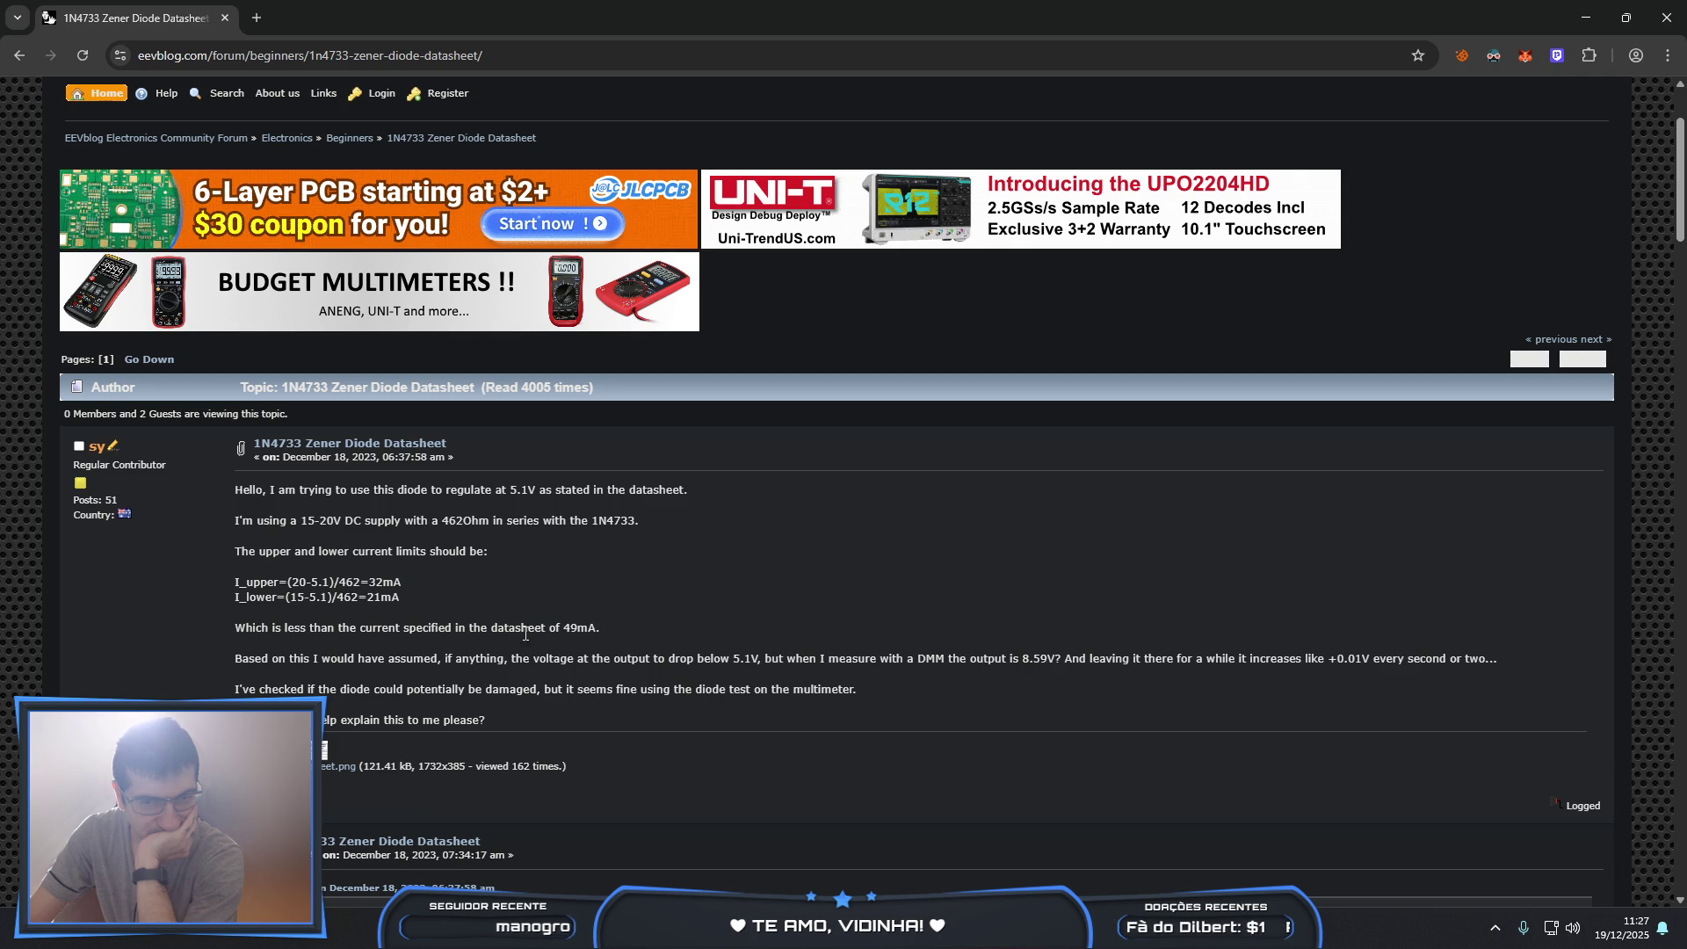
{"action": "scroll", "coordinate": [578, 640], "scroll_direction": "down", "scroll_amount": 1}
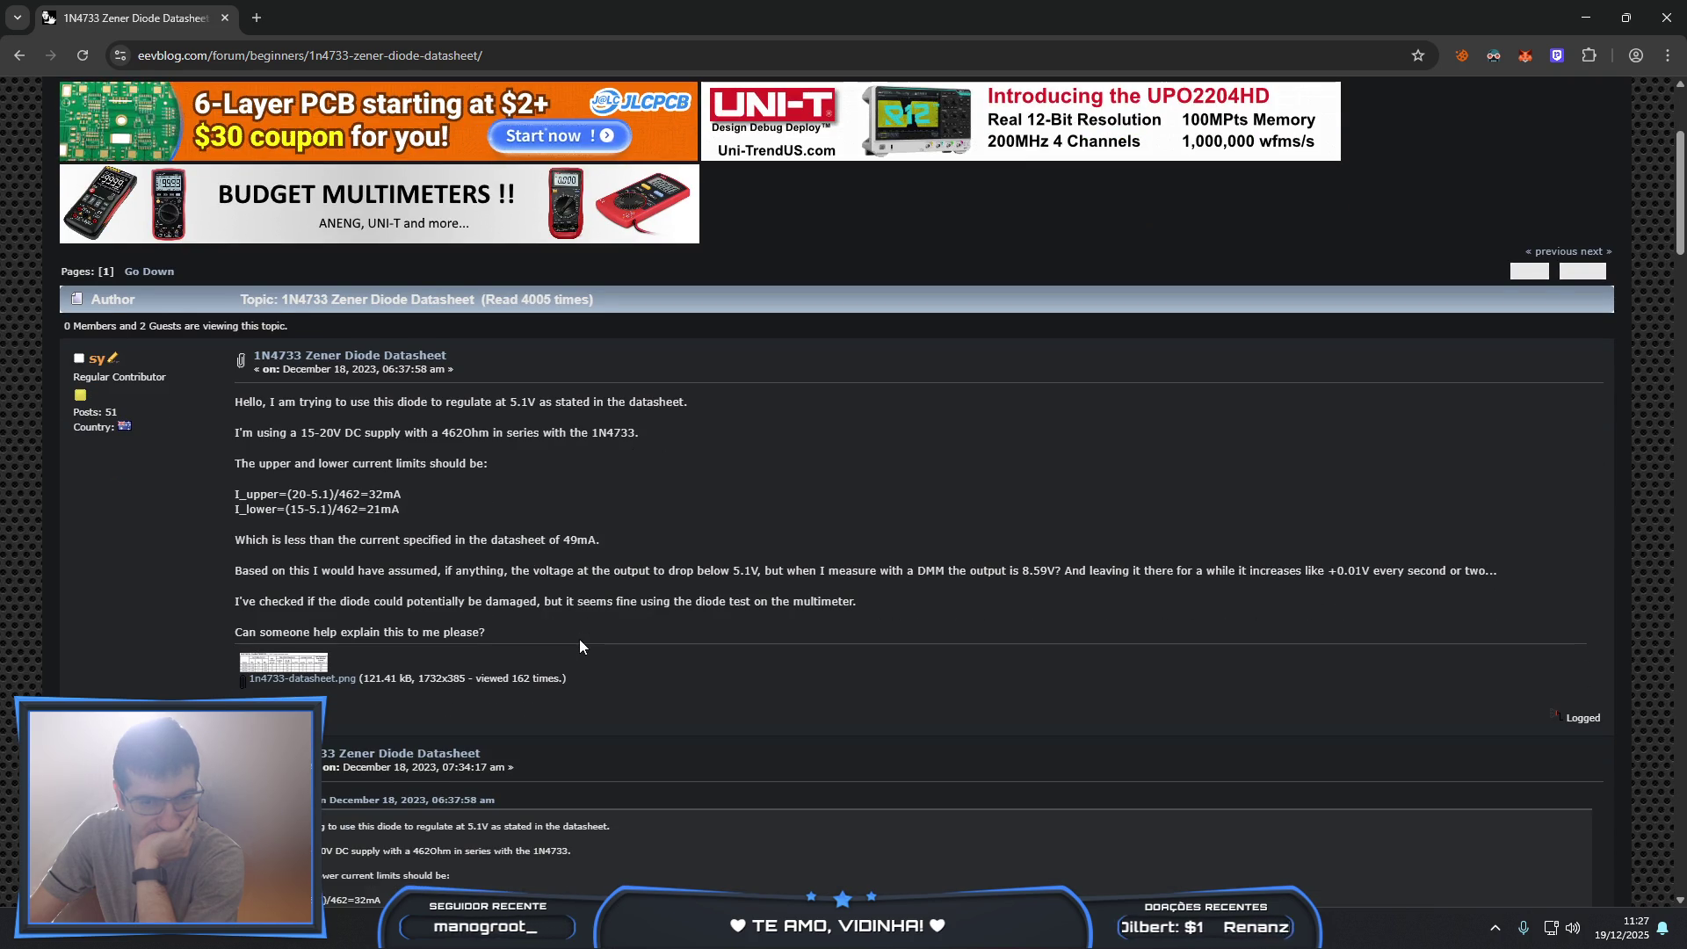
{"action": "scroll", "coordinate": [578, 640], "scroll_direction": "down", "scroll_amount": 4}
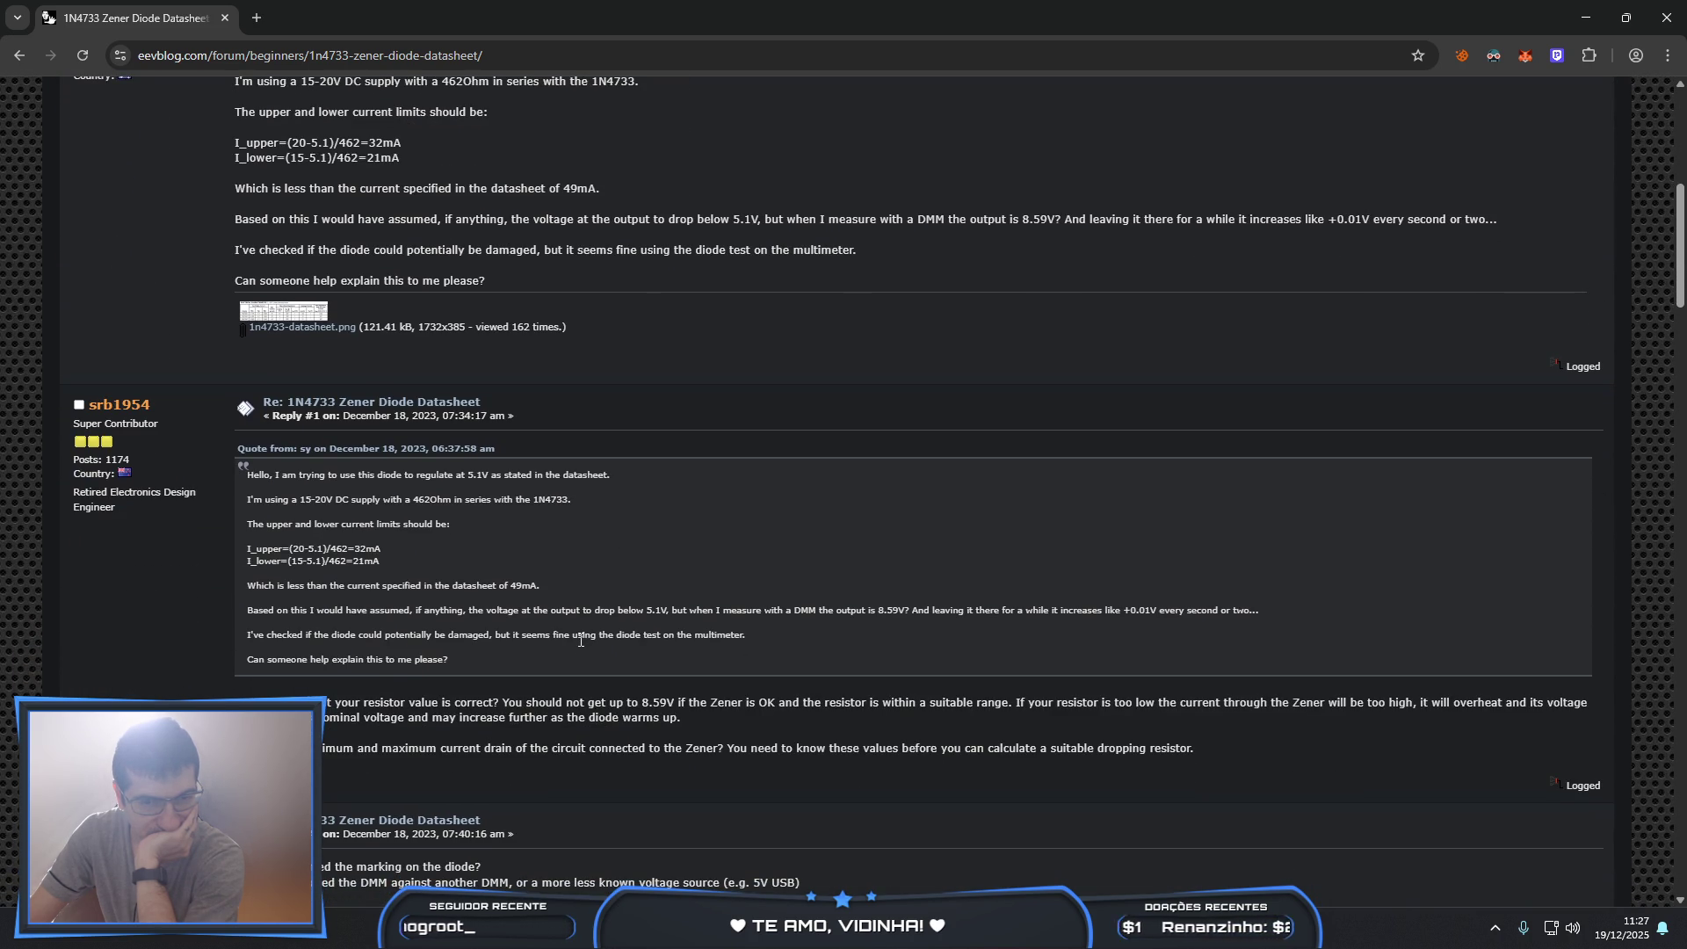
{"action": "scroll", "coordinate": [580, 640], "scroll_direction": "down", "scroll_amount": 1}
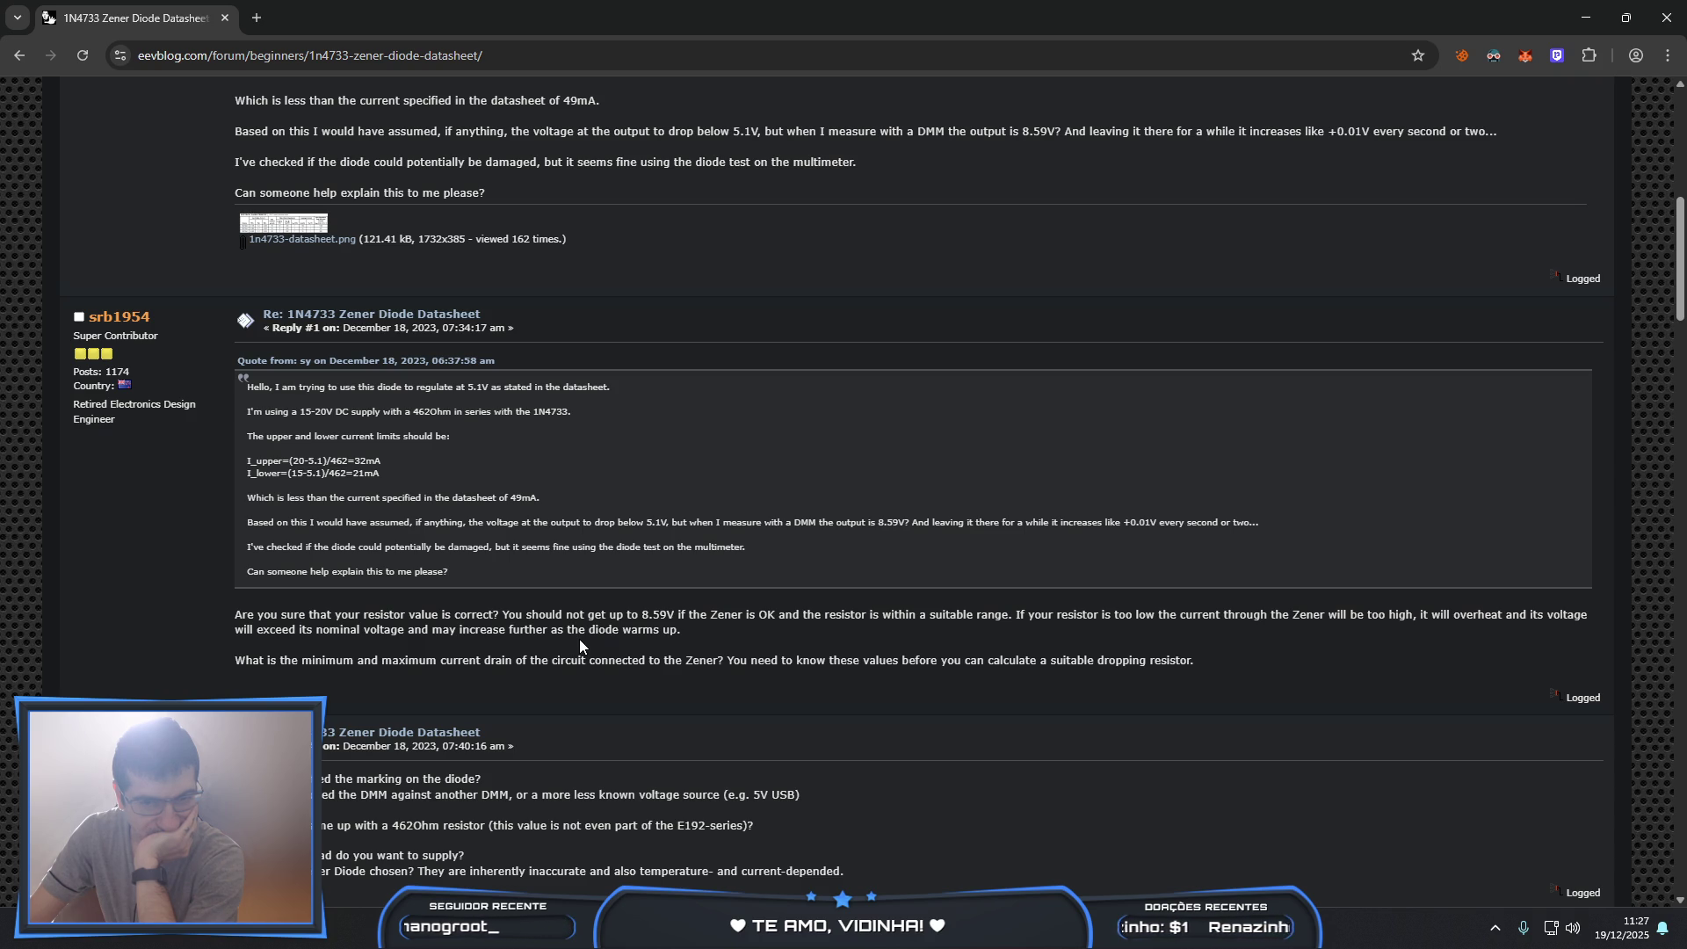
{"action": "scroll", "coordinate": [580, 640], "scroll_direction": "down", "scroll_amount": 1}
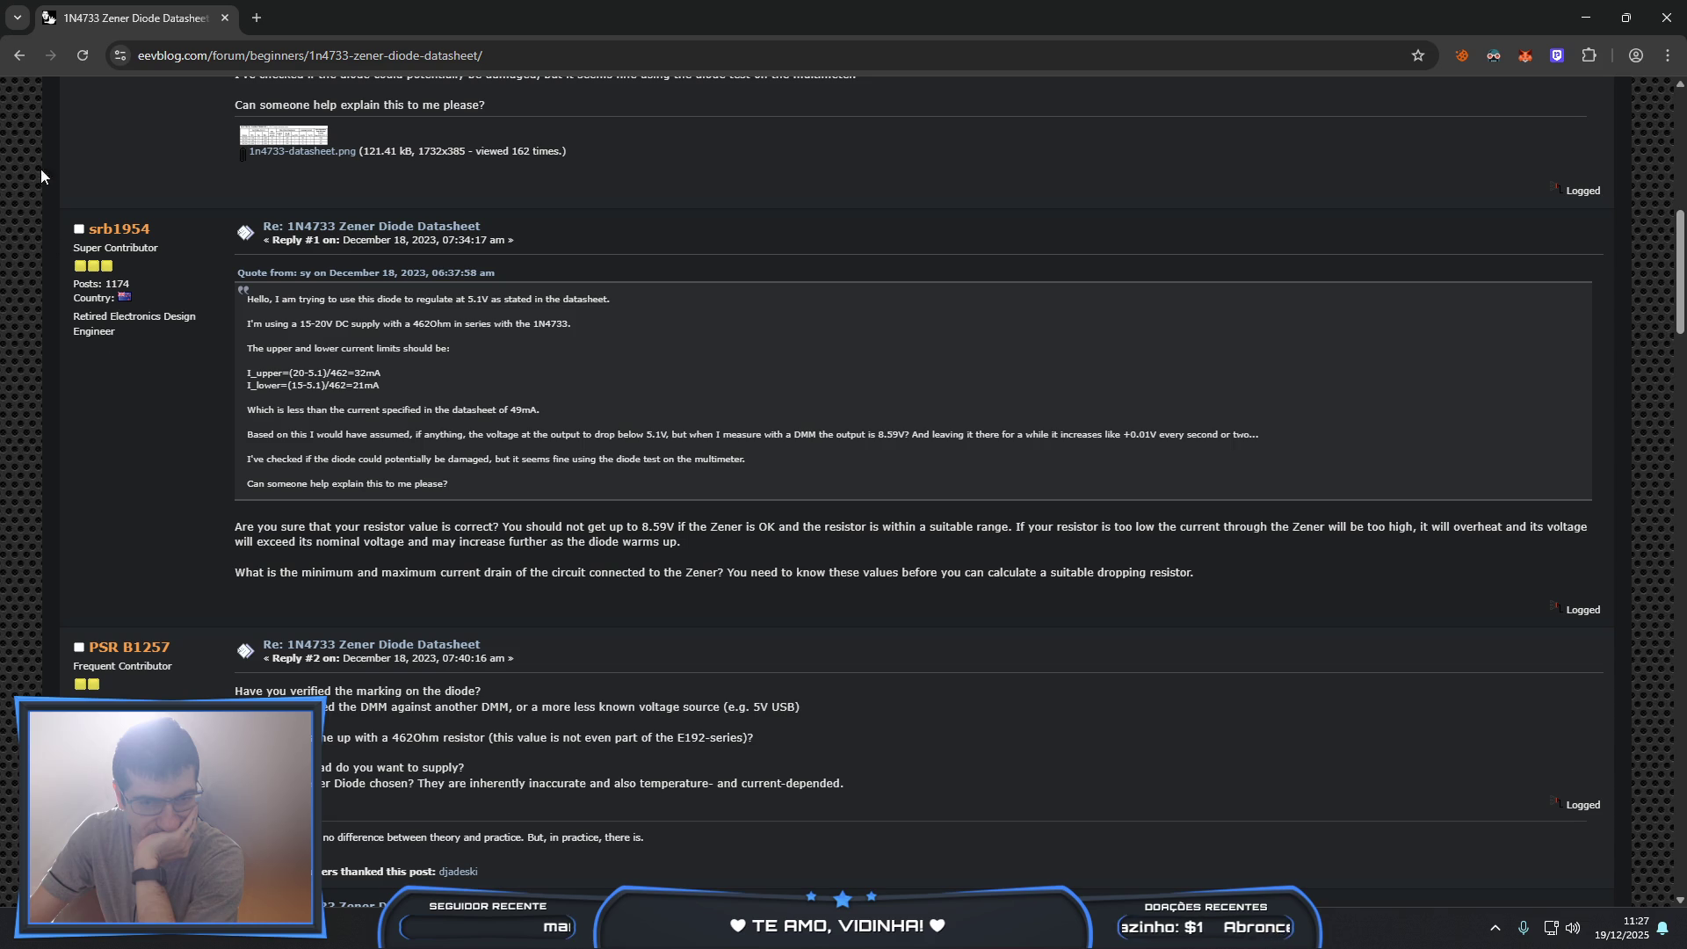
{"action": "left_click", "coordinate": [31, 58]}
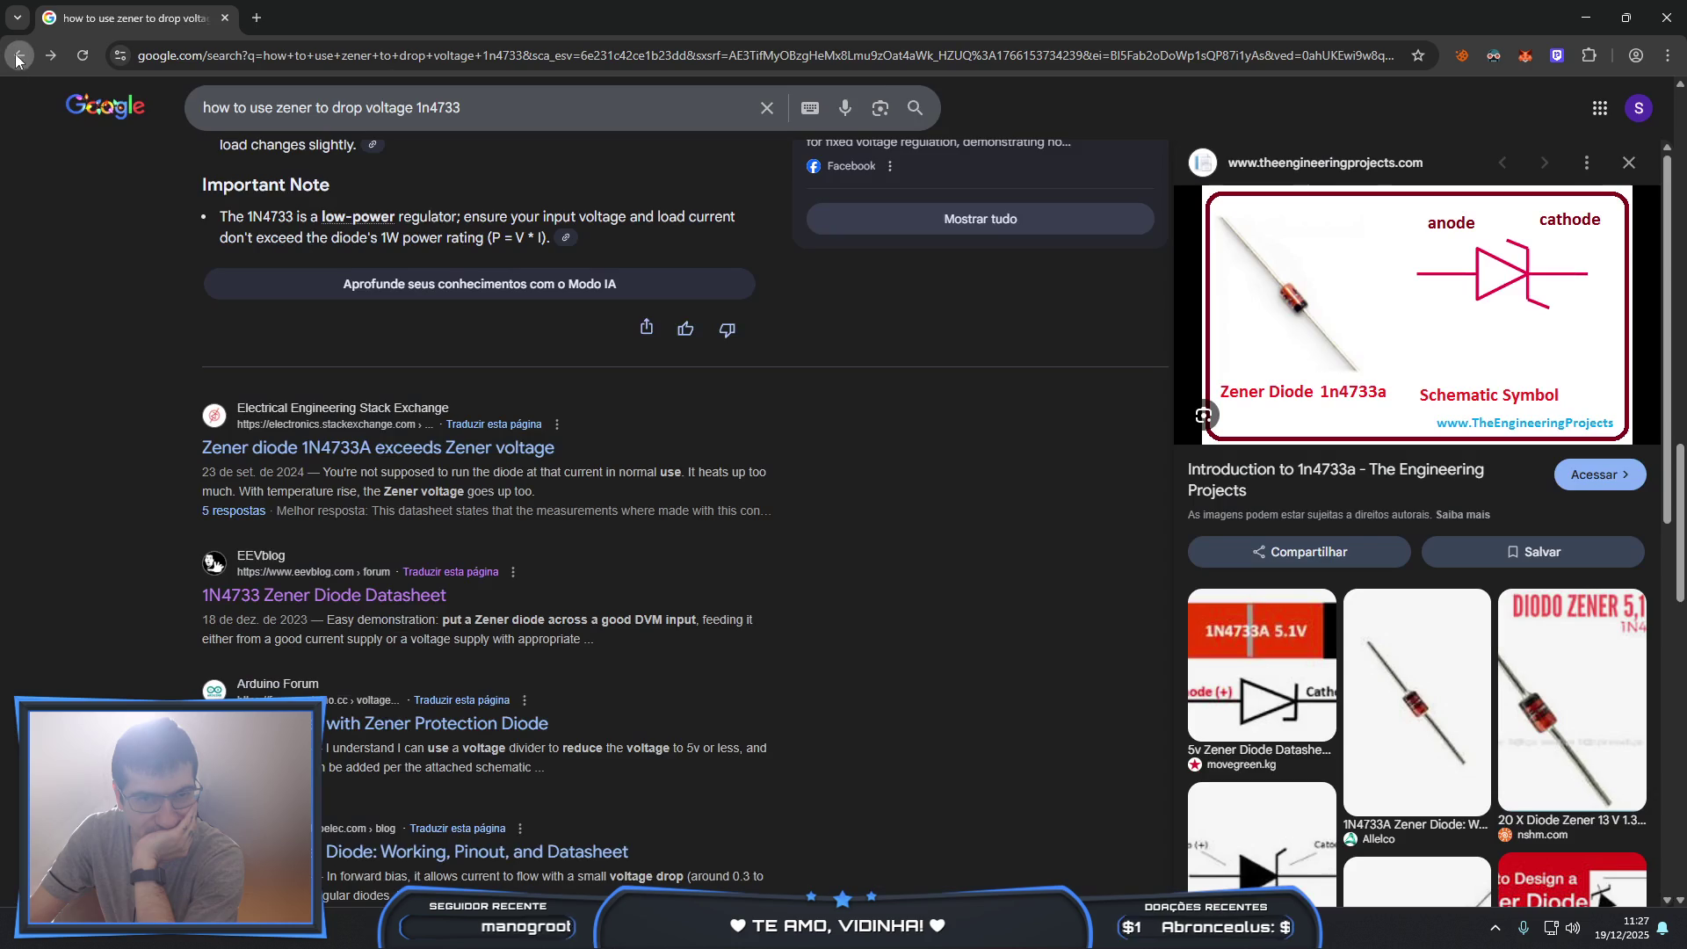
- Search Google for '1N4733 datasheet' and scroll down to the ALLDATASHEET result
{"action": "scroll", "coordinate": [426, 423], "scroll_direction": "down", "scroll_amount": 1}
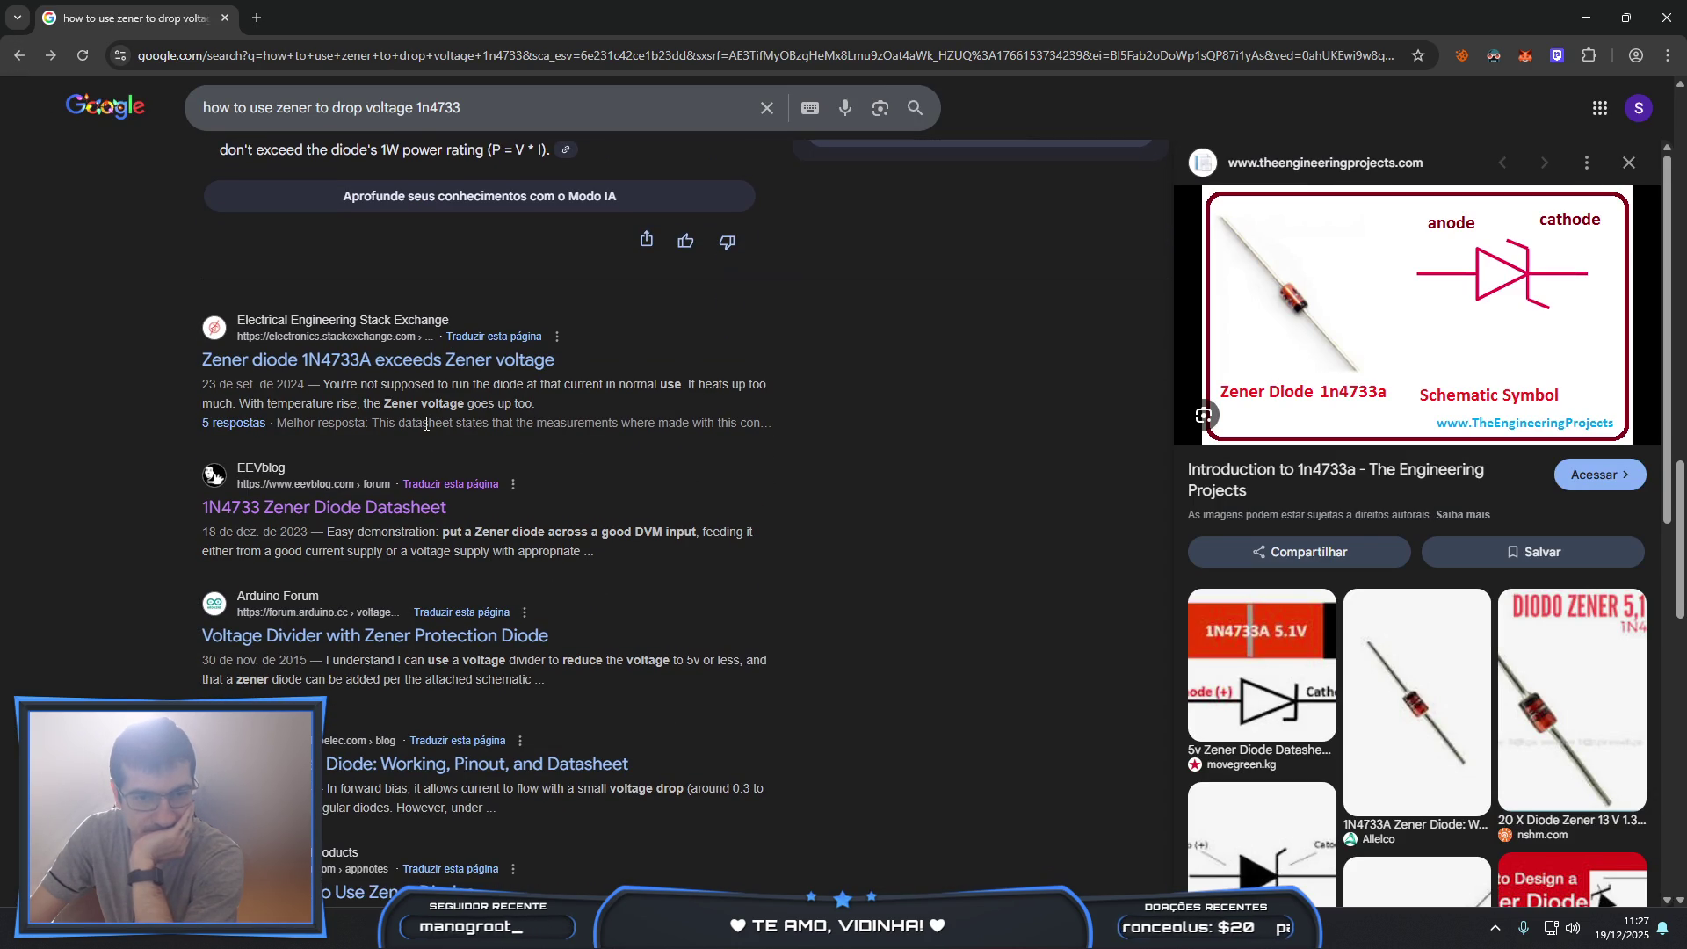
{"action": "scroll", "coordinate": [426, 423], "scroll_direction": "up", "scroll_amount": 15}
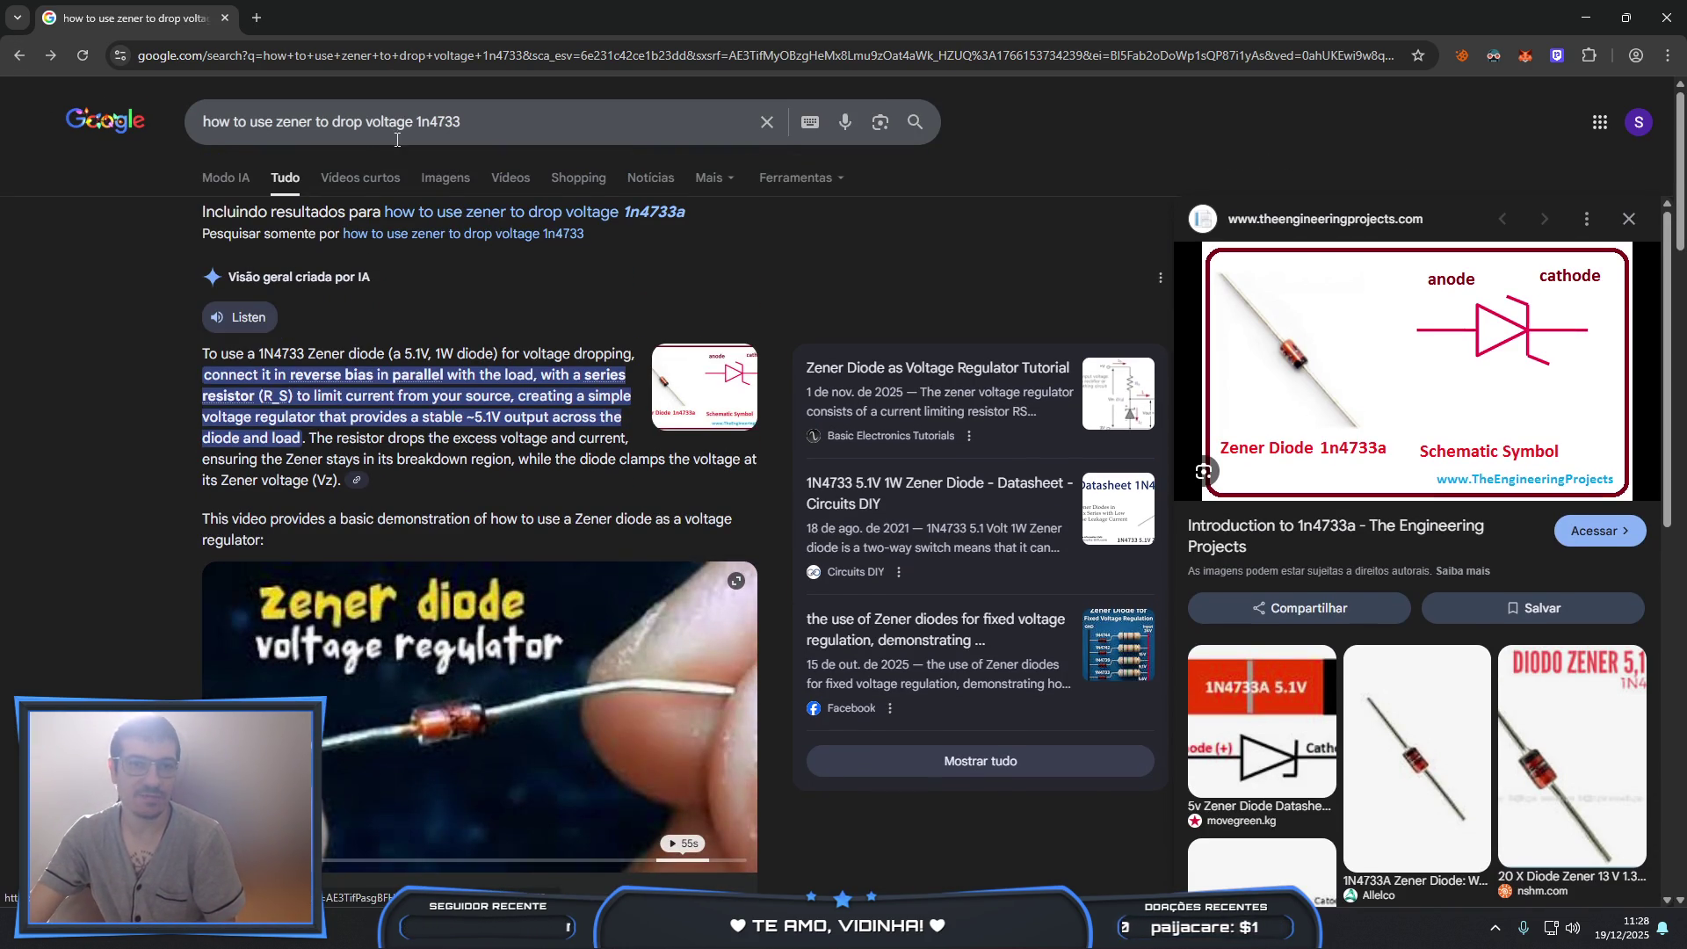
{"action": "left_click", "coordinate": [530, 120]}
{"action": "type", "text": "datashee"}
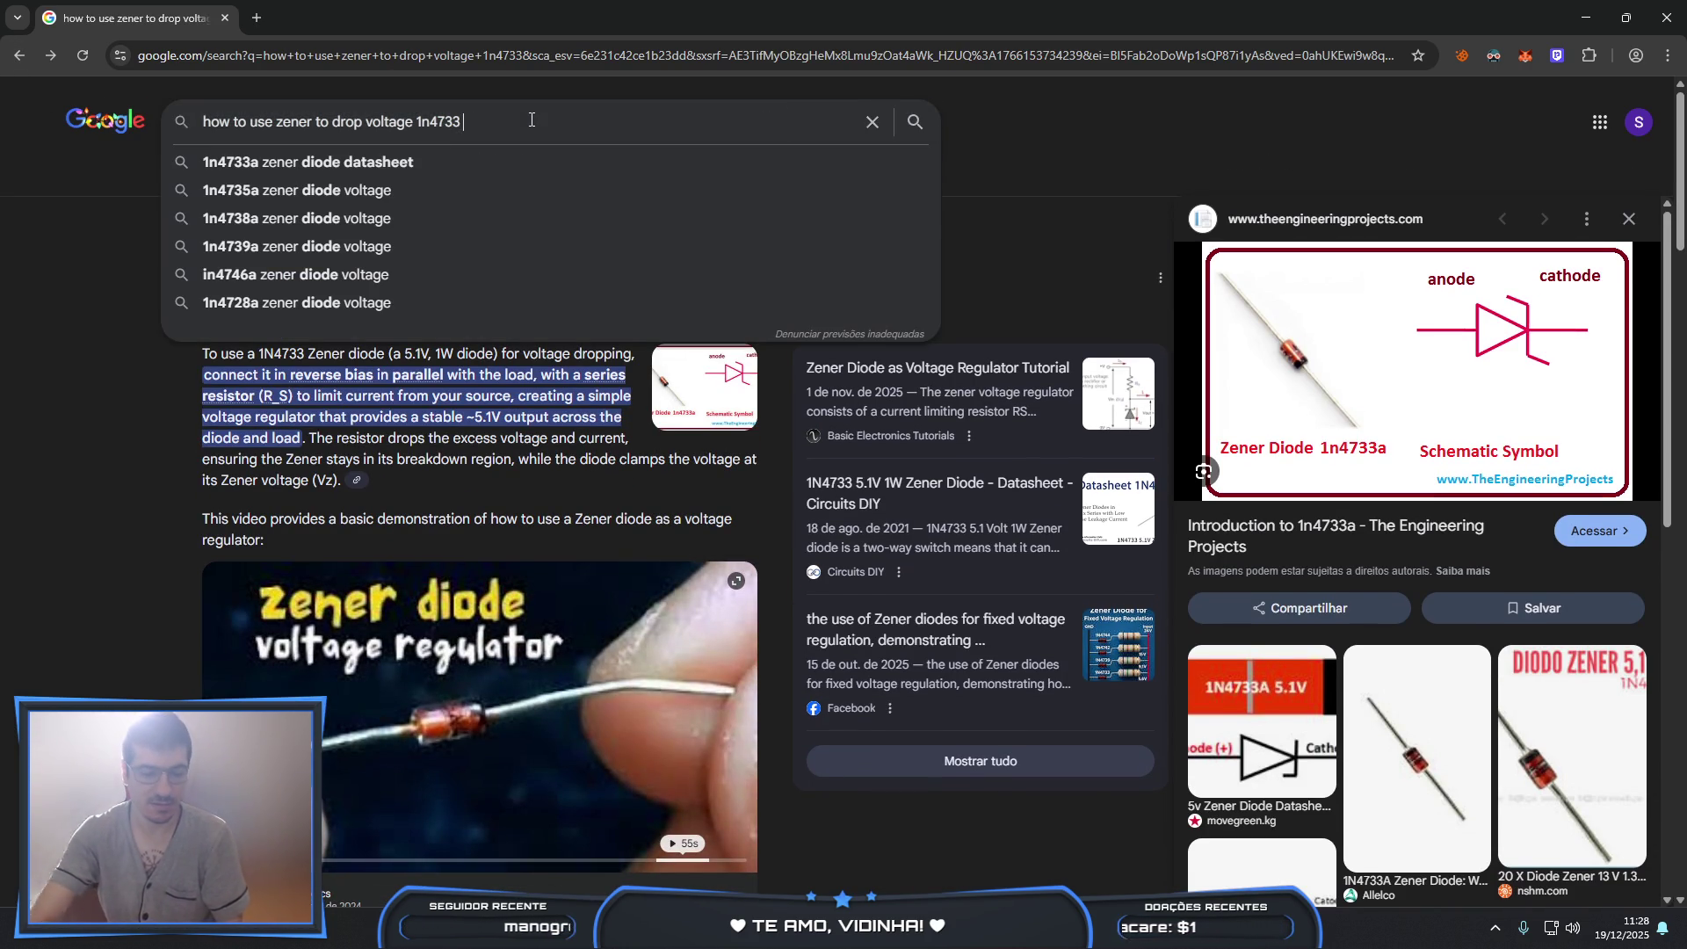
{"action": "type", "text": "t"}
{"action": "key", "text": "Return"}
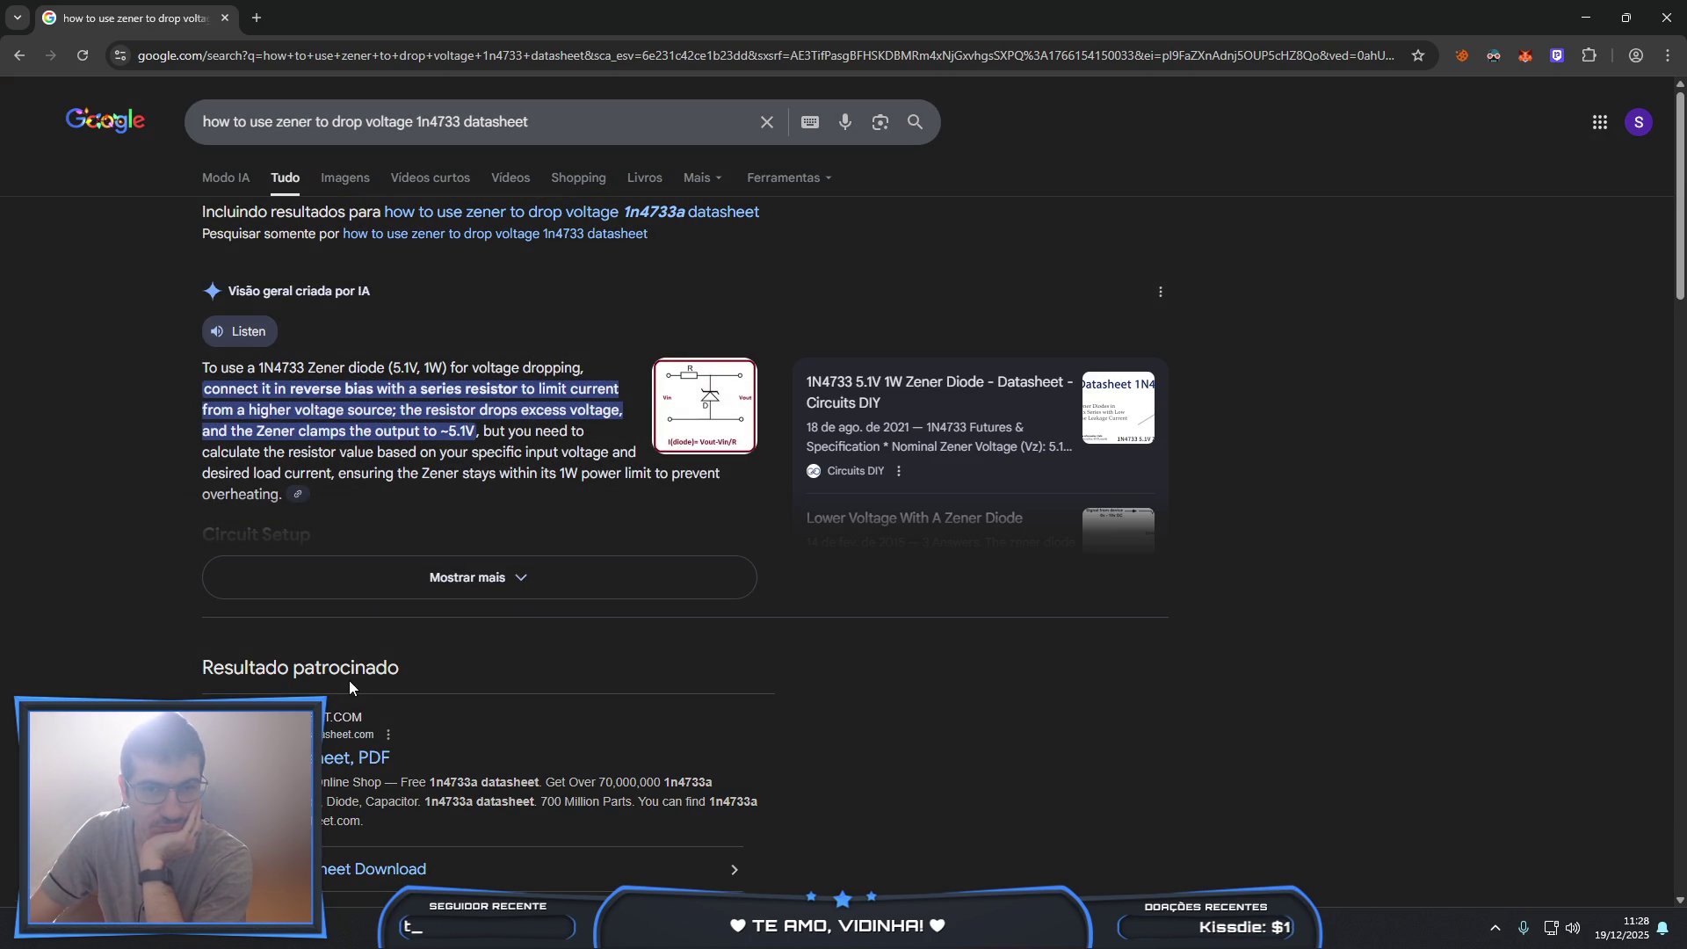
{"action": "scroll", "coordinate": [350, 682], "scroll_direction": "down", "scroll_amount": 3}
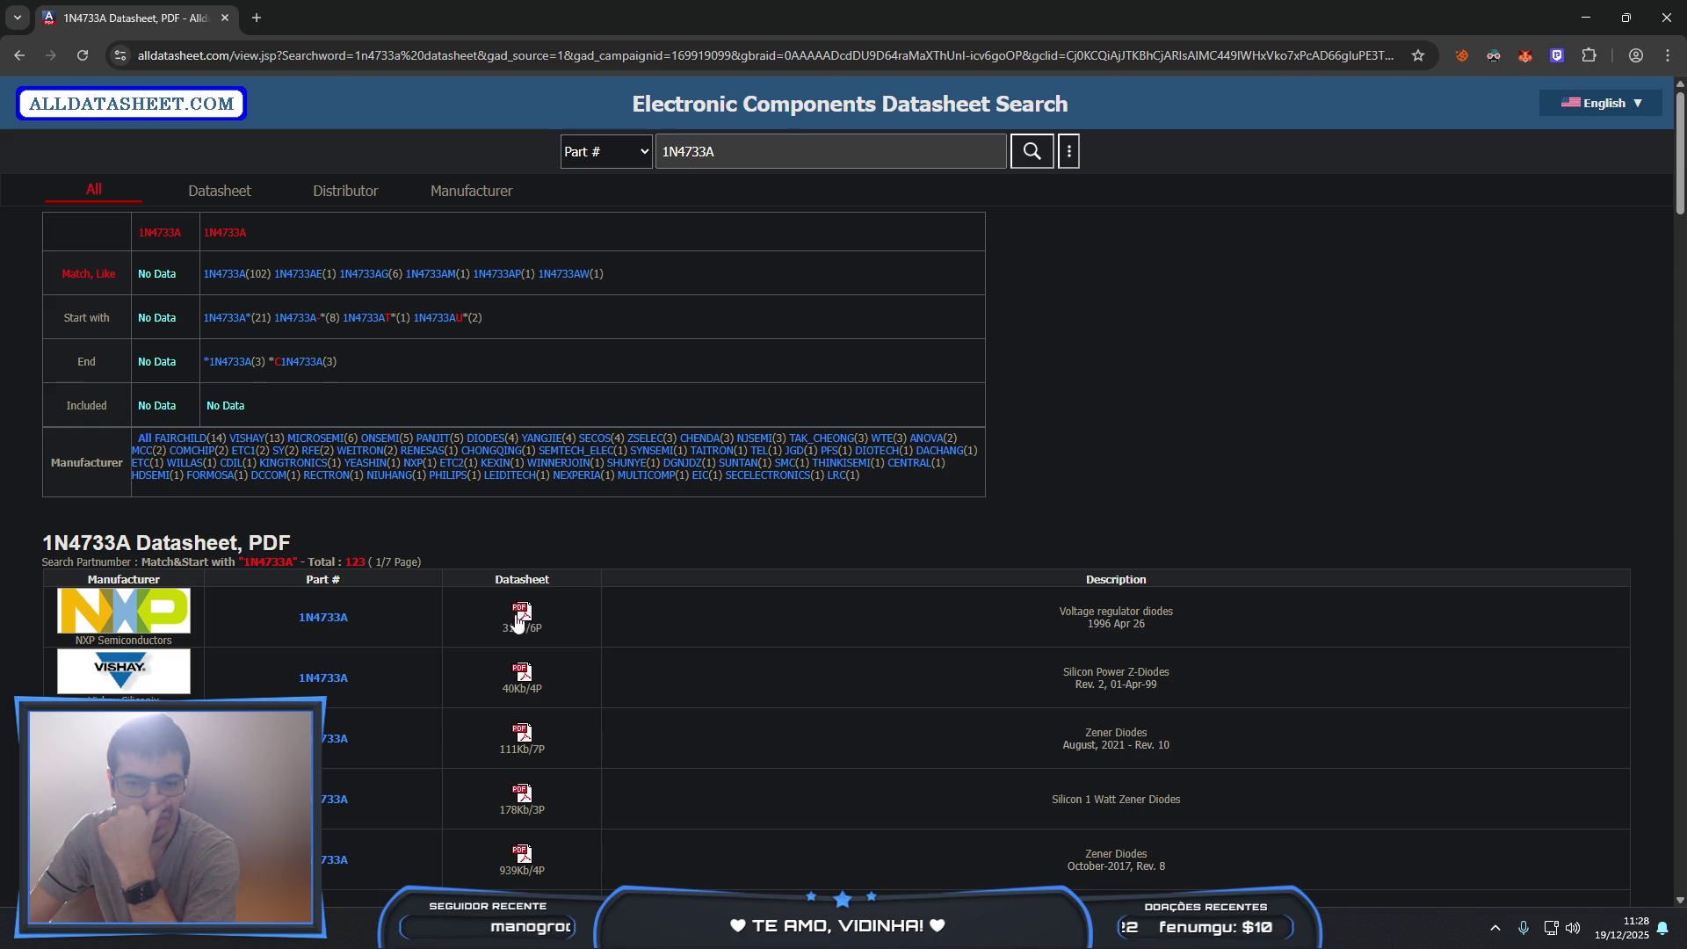
- Open the NXP 1N4733A datasheet PDF and scroll through its first page
{"action": "left_click", "coordinate": [521, 611]}
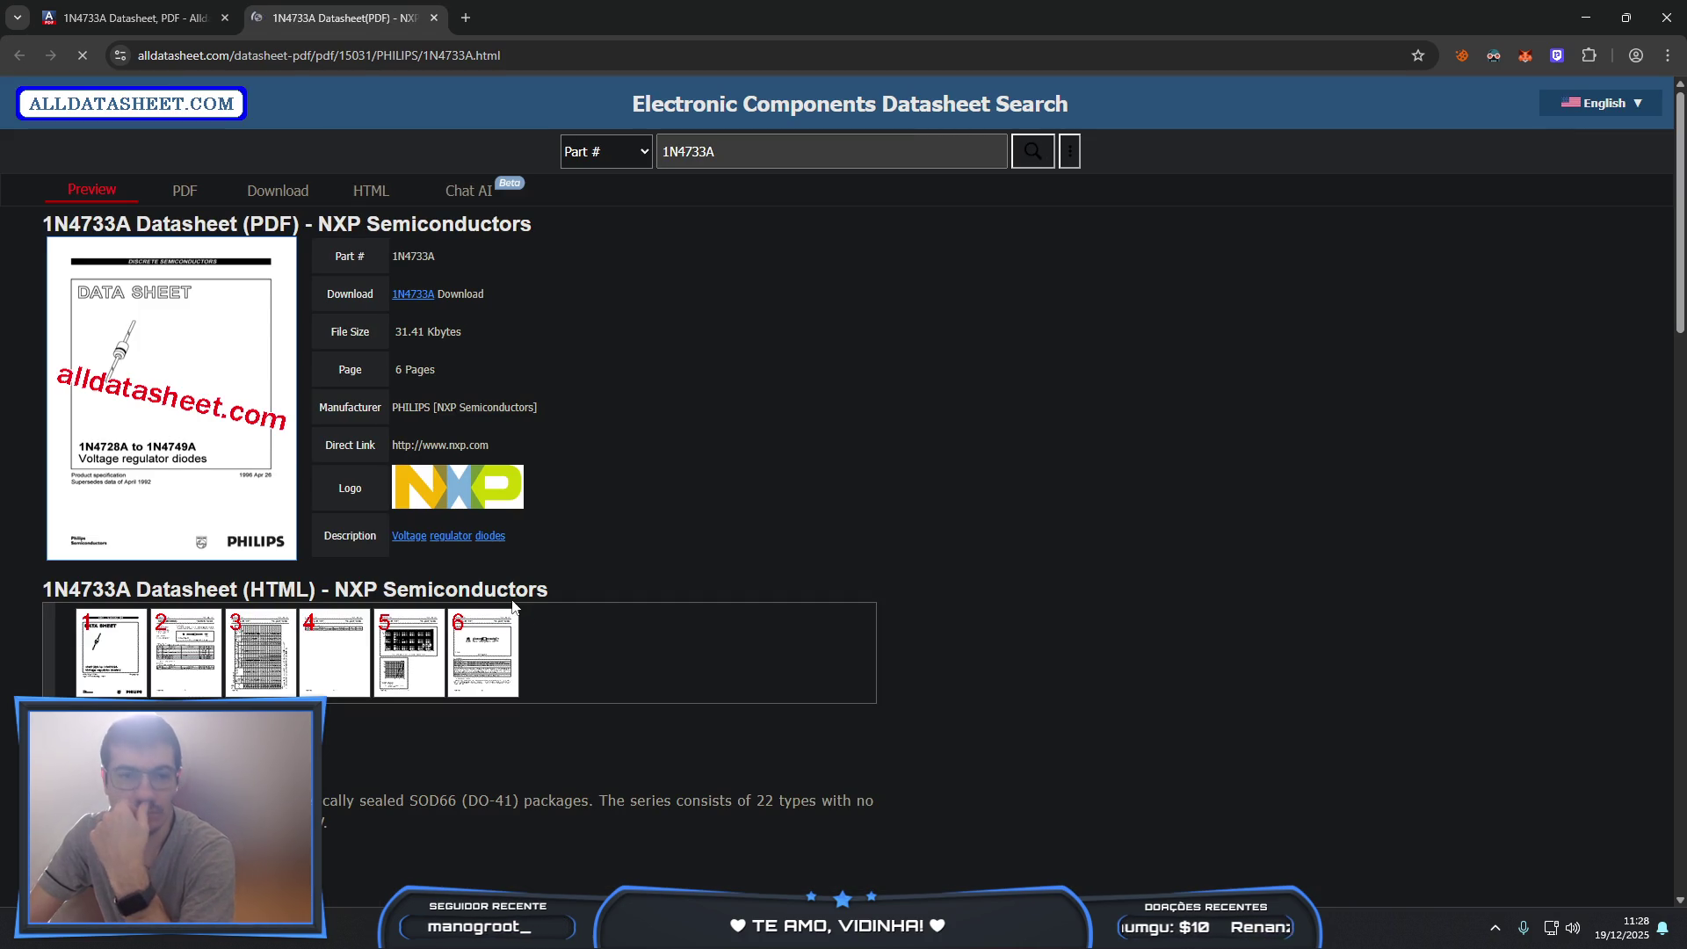
{"action": "scroll", "coordinate": [518, 606], "scroll_direction": "down", "scroll_amount": 4}
{"action": "scroll", "coordinate": [513, 606], "scroll_direction": "down", "scroll_amount": 5}
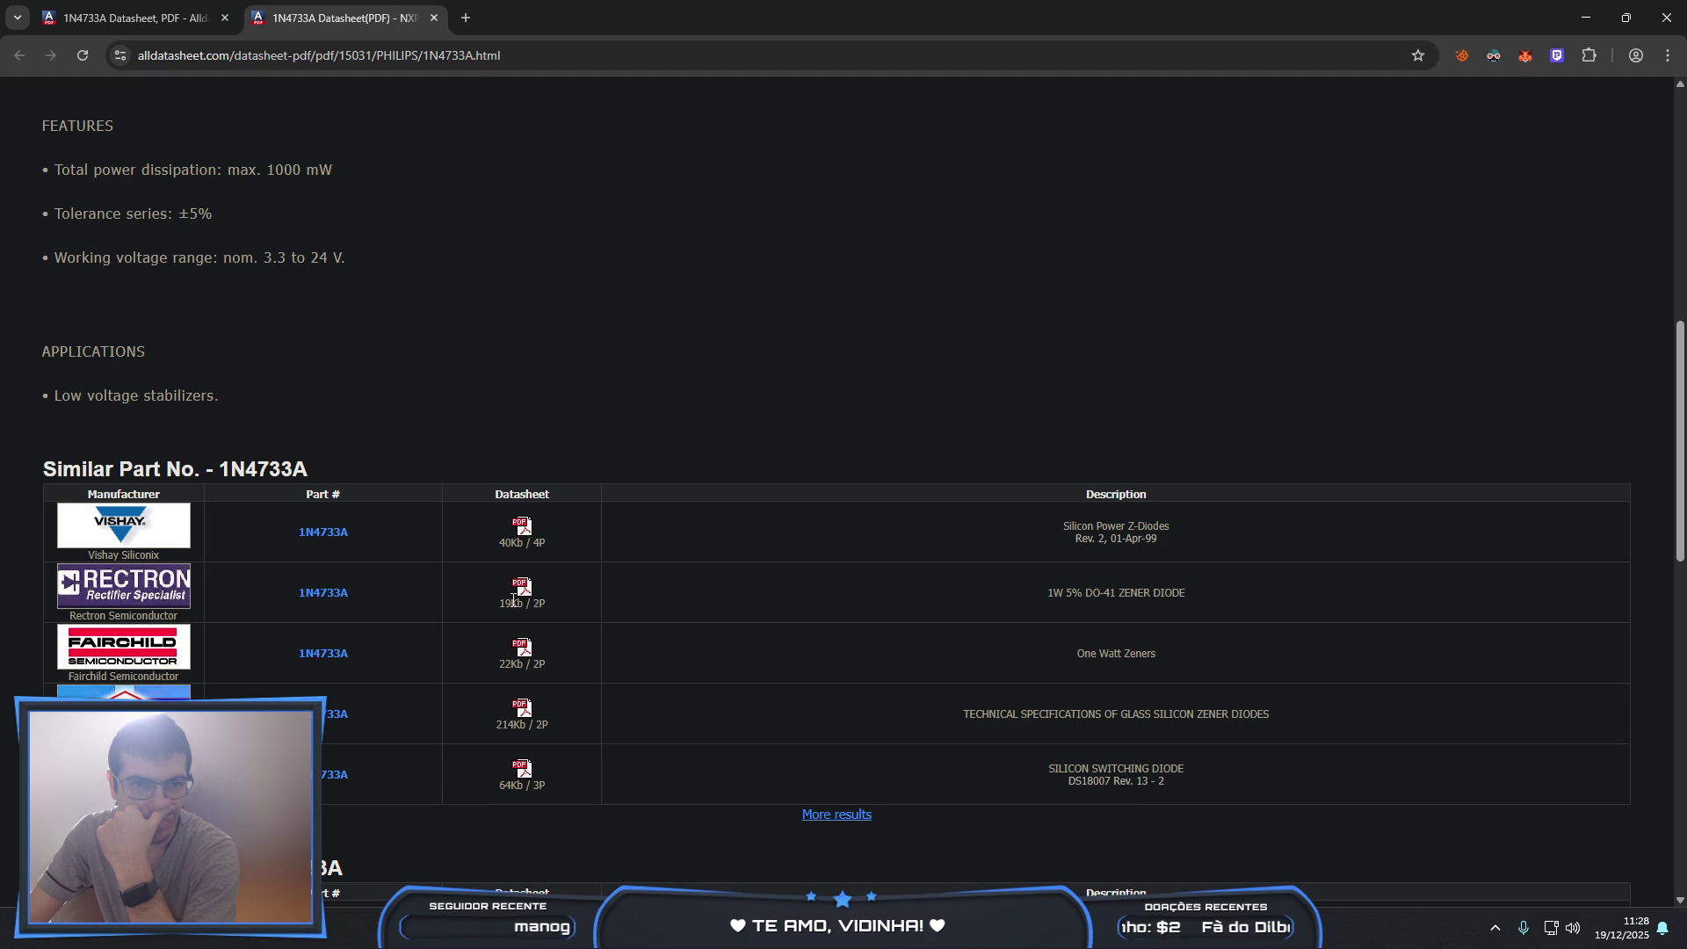
{"action": "scroll", "coordinate": [514, 600], "scroll_direction": "down", "scroll_amount": 3}
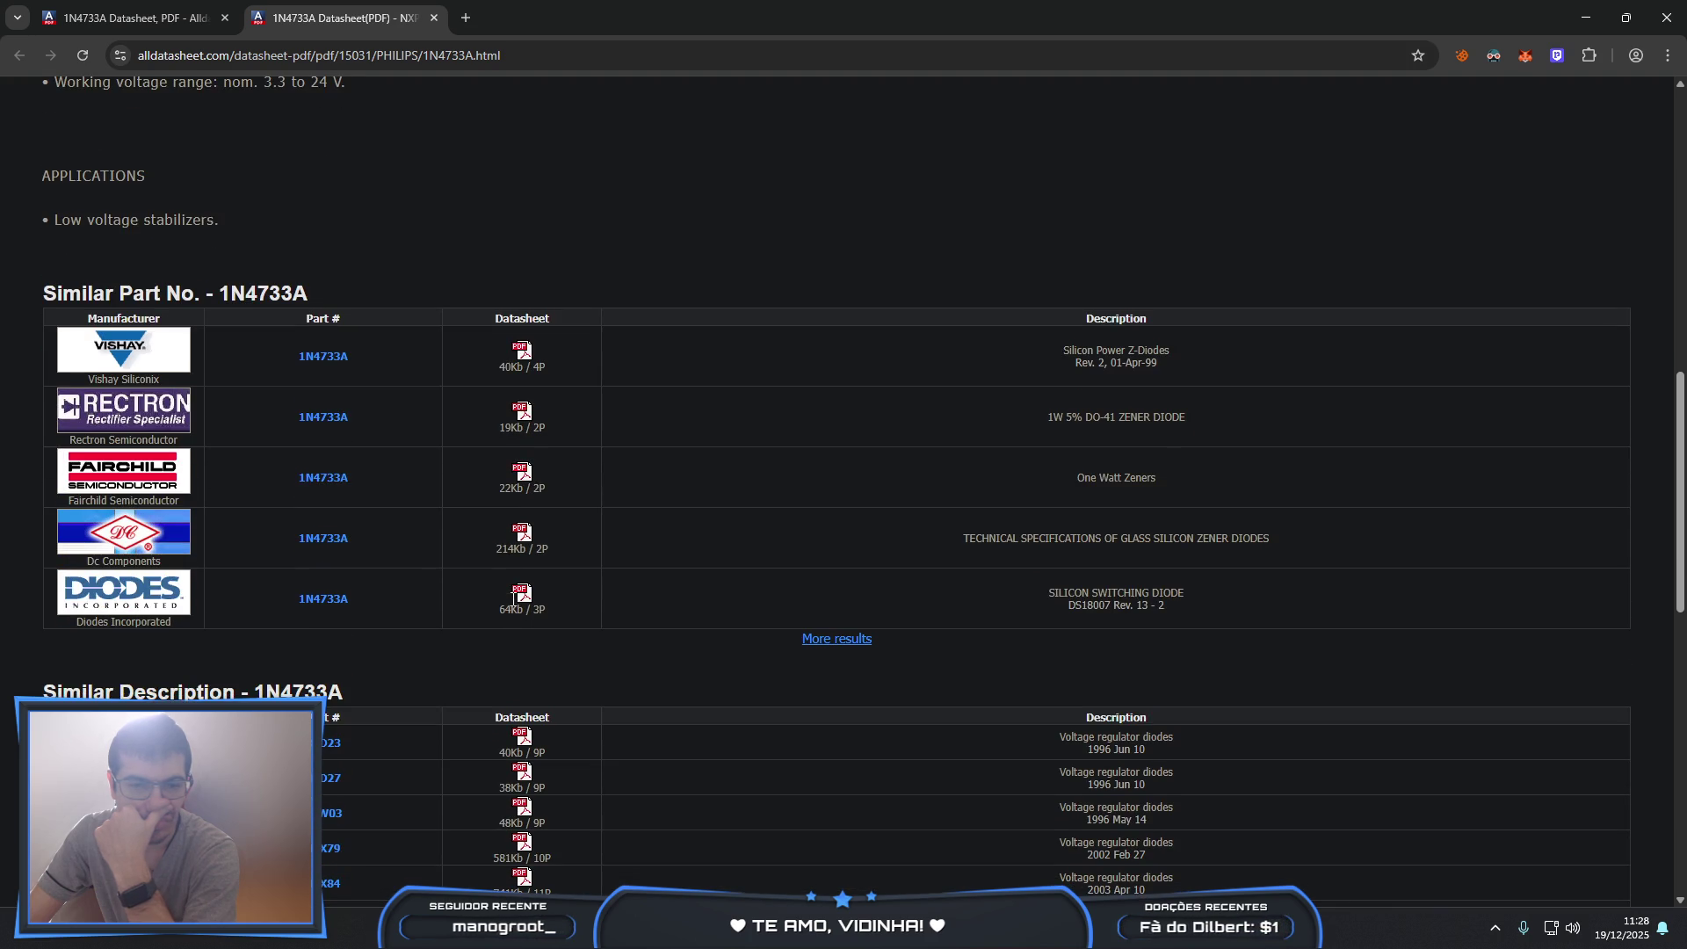
{"action": "scroll", "coordinate": [514, 606], "scroll_direction": "down", "scroll_amount": 4}
{"action": "scroll", "coordinate": [514, 599], "scroll_direction": "down", "scroll_amount": 4}
{"action": "scroll", "coordinate": [514, 602], "scroll_direction": "up", "scroll_amount": 15}
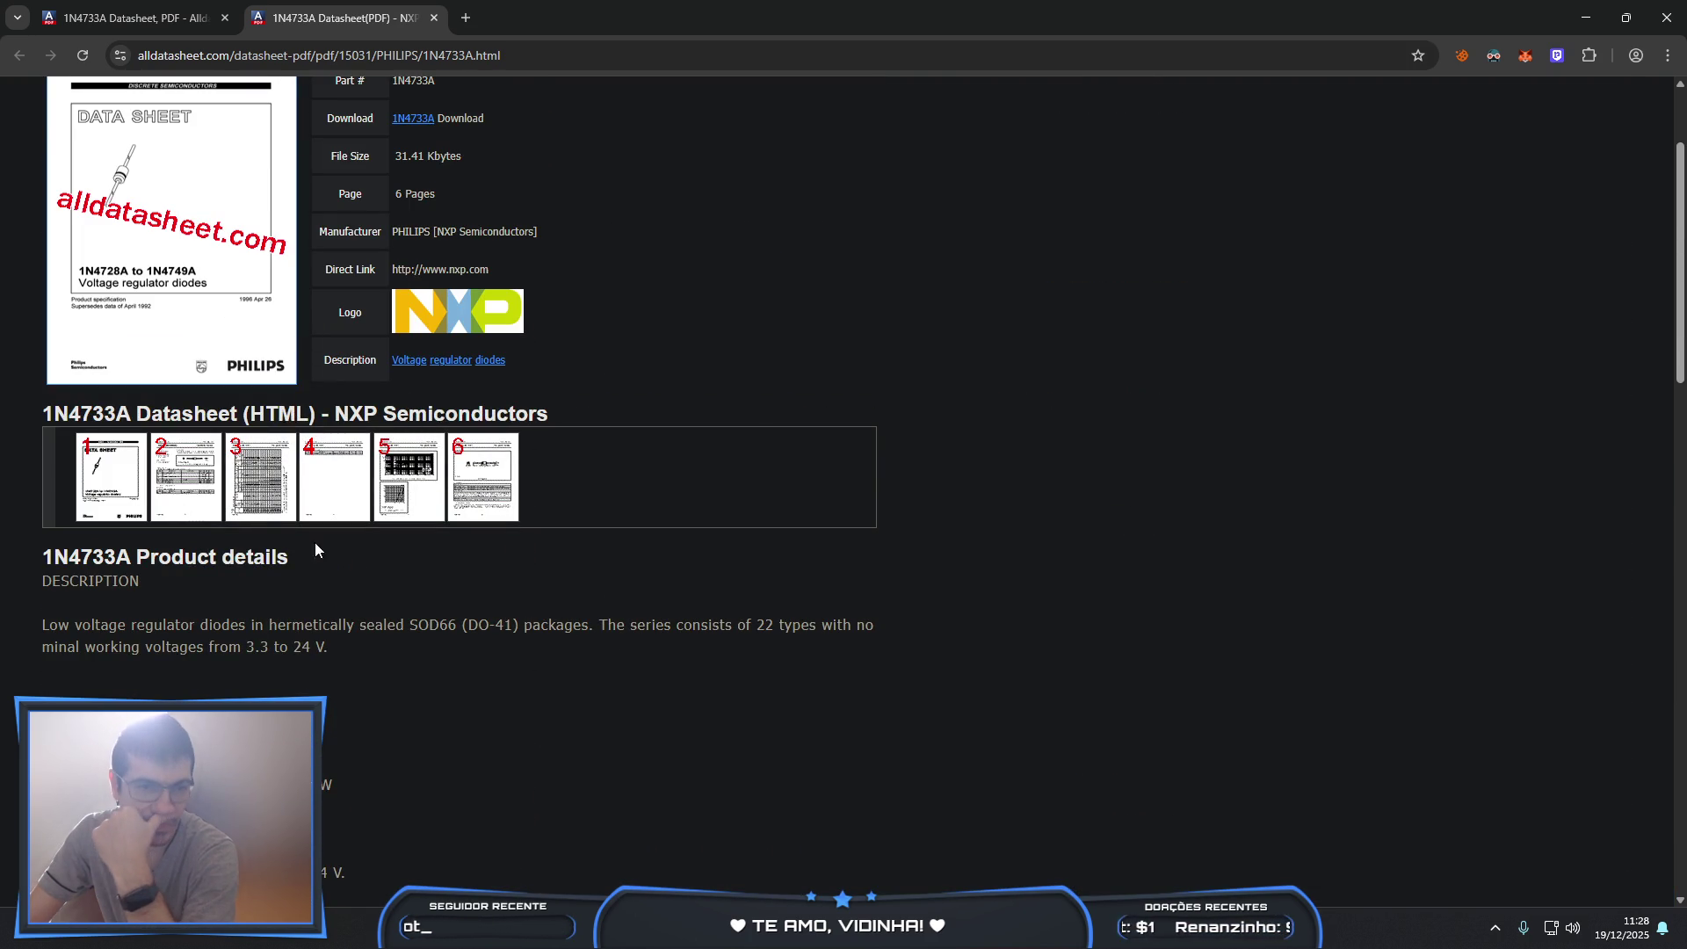
- Show datasheet page 2 with Dark Reader disabled to read the 1.2 V forward voltage
{"action": "left_click", "coordinate": [193, 486]}
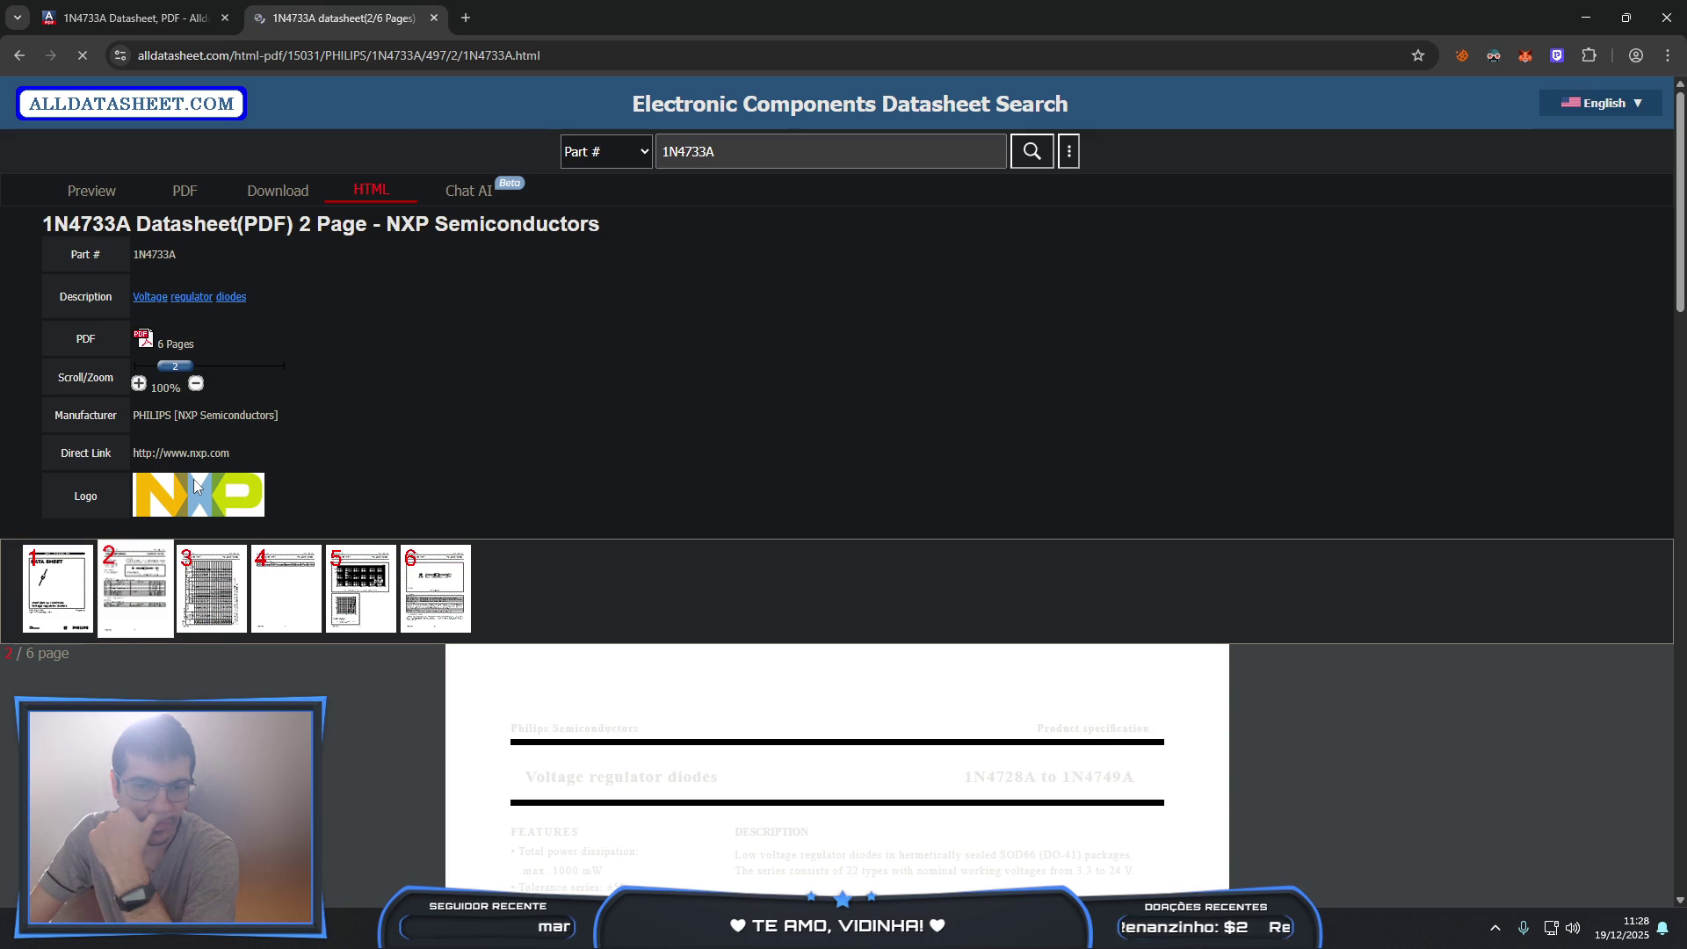
{"action": "scroll", "coordinate": [655, 606], "scroll_direction": "down", "scroll_amount": 7}
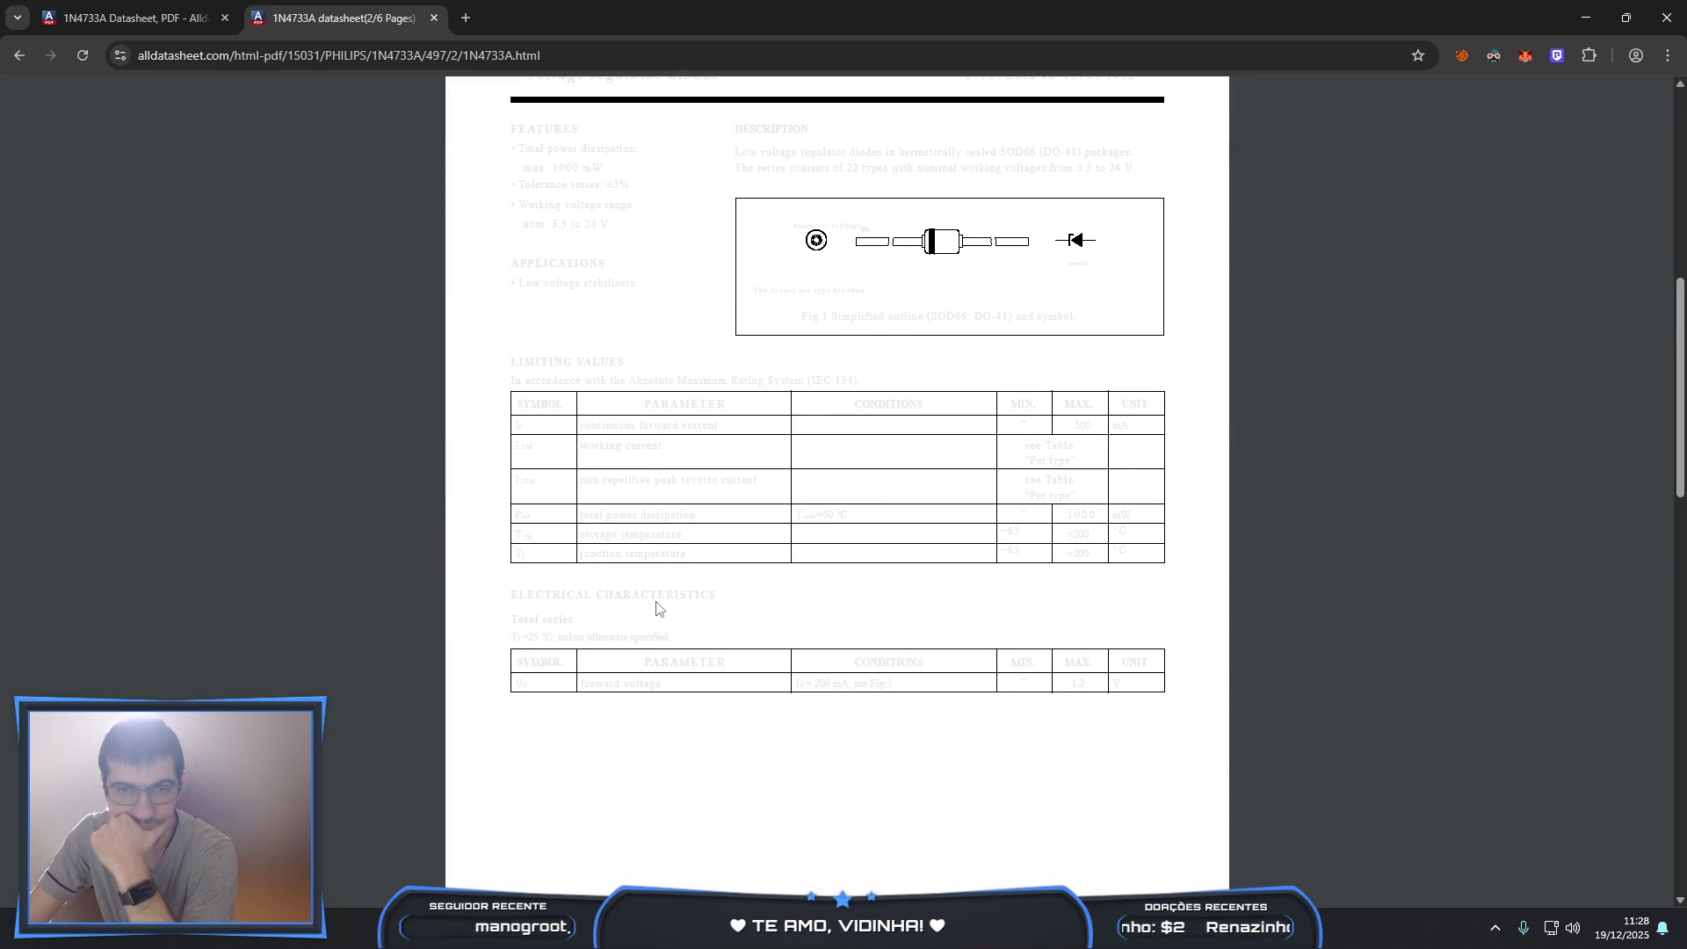
{"action": "left_click", "coordinate": [1496, 61]}
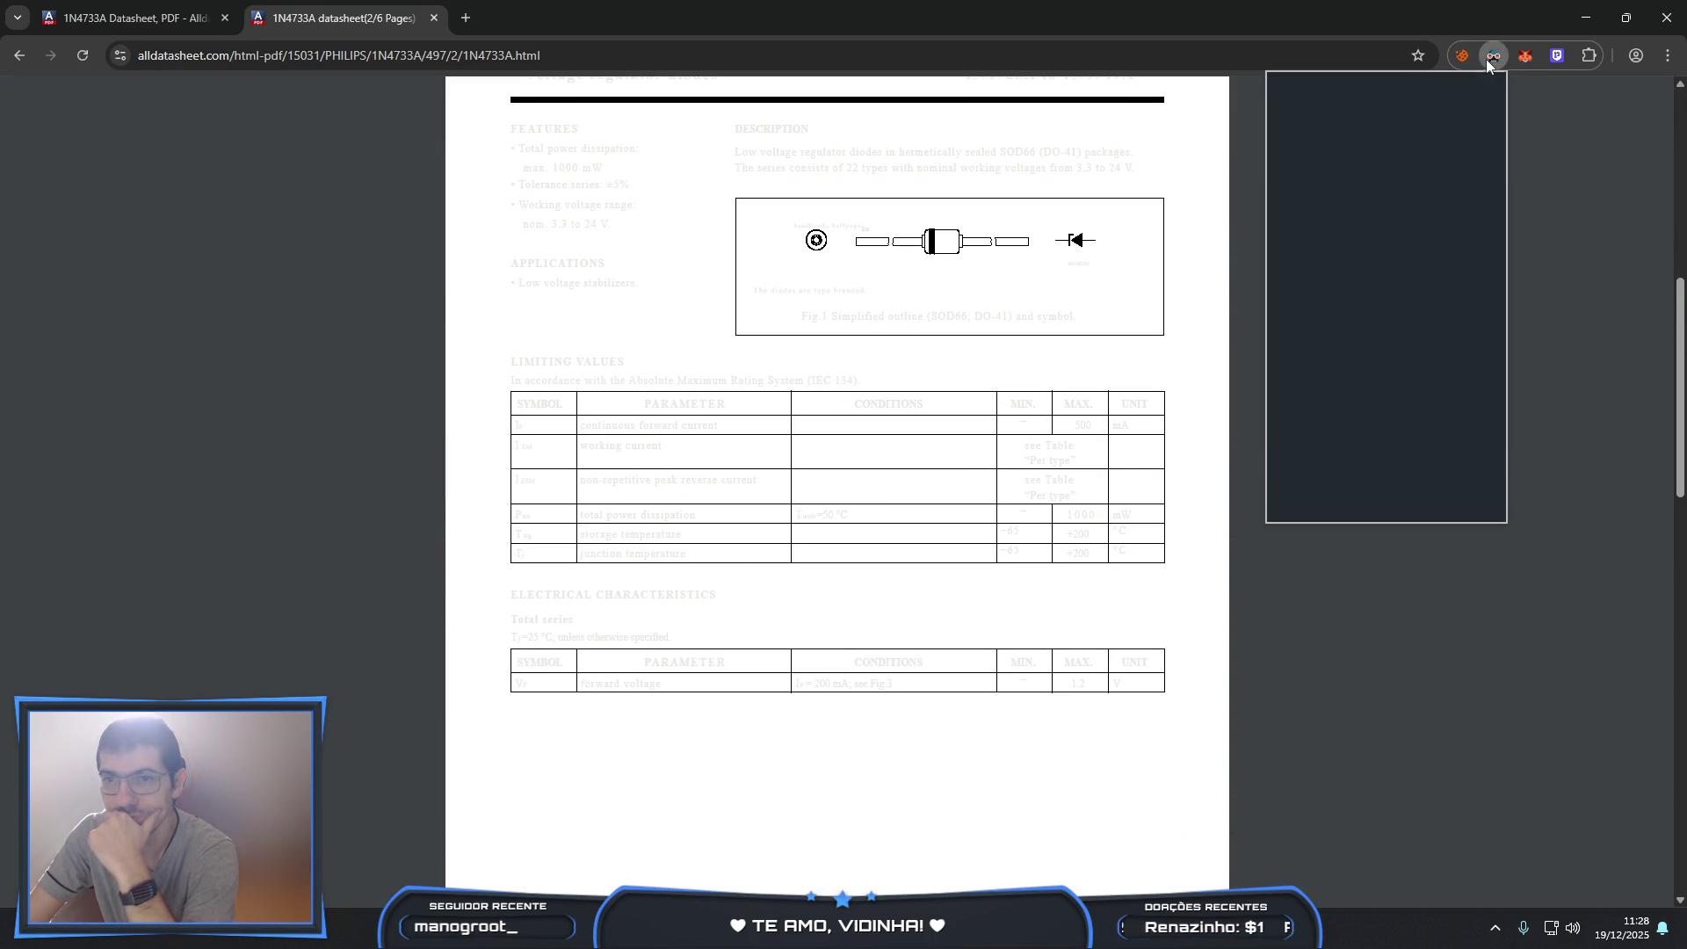
{"action": "left_click", "coordinate": [1463, 130]}
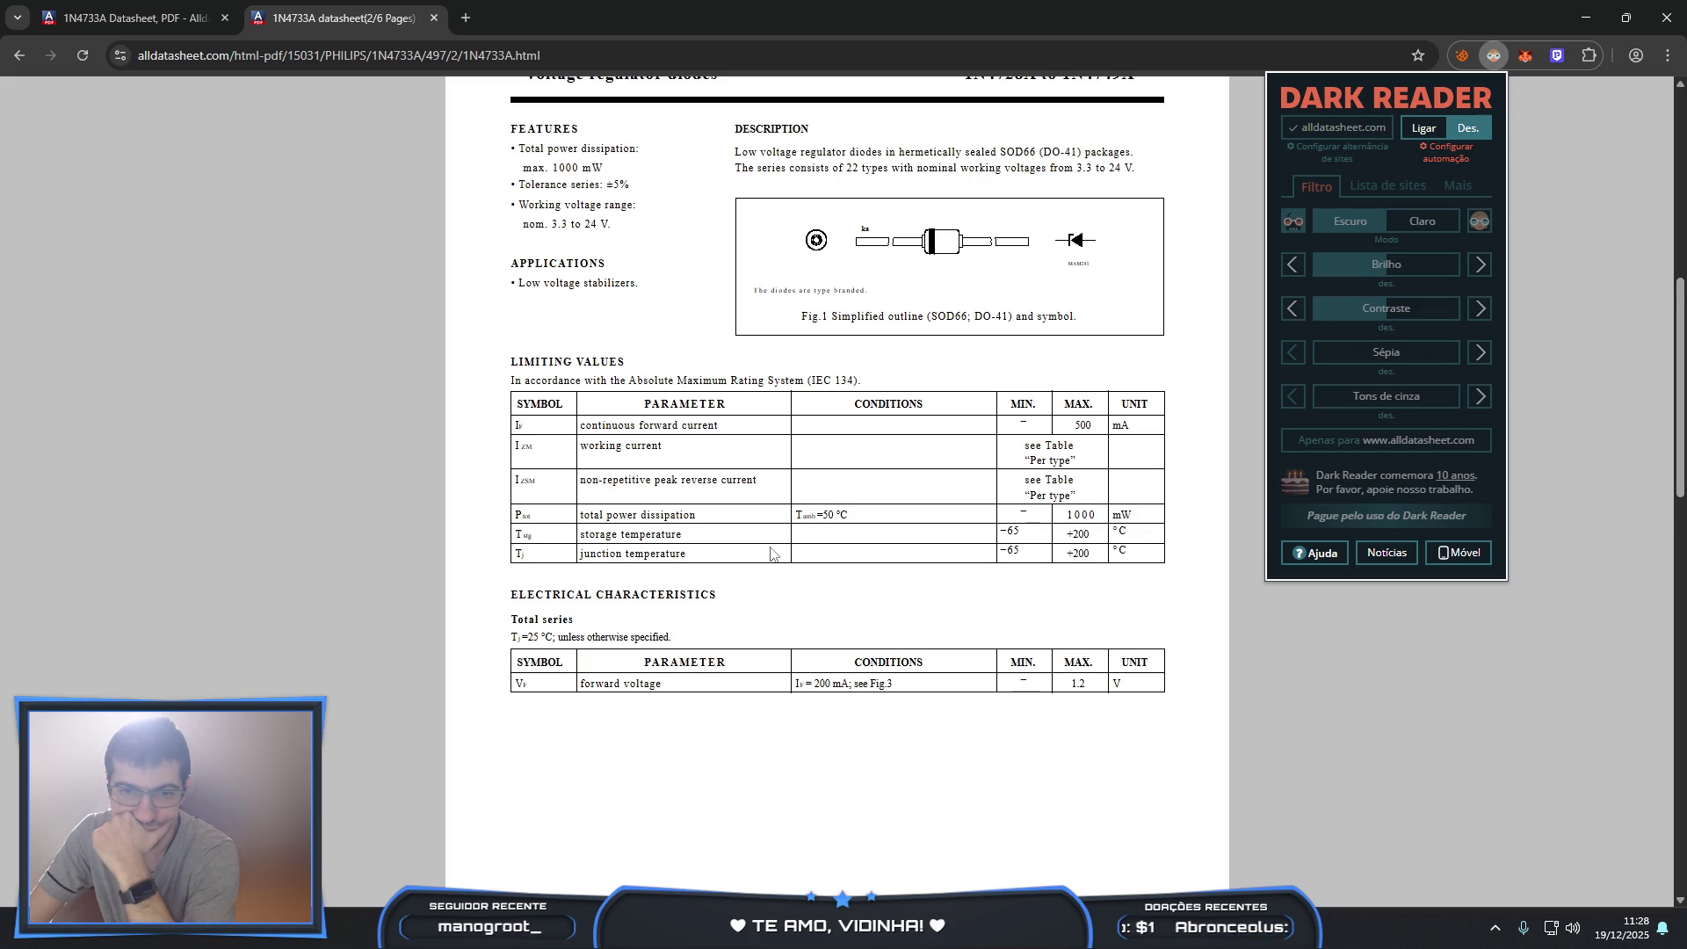
{"action": "scroll", "coordinate": [771, 554], "scroll_direction": "down", "scroll_amount": 1}
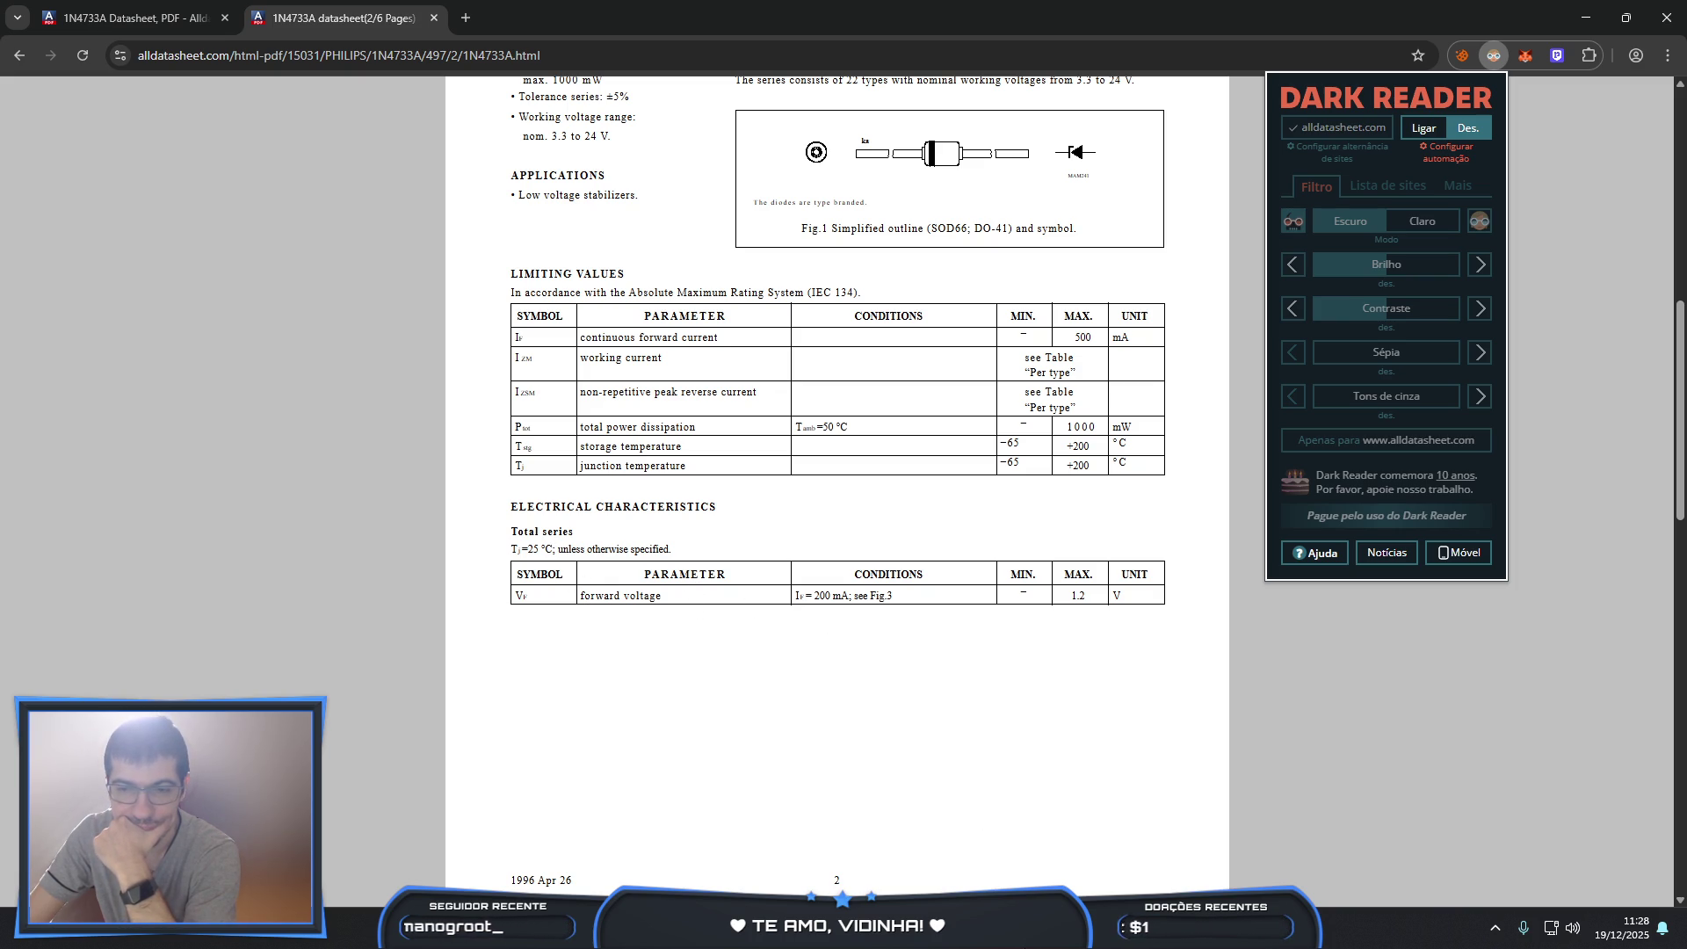
{"action": "left_click", "coordinate": [983, 843]}
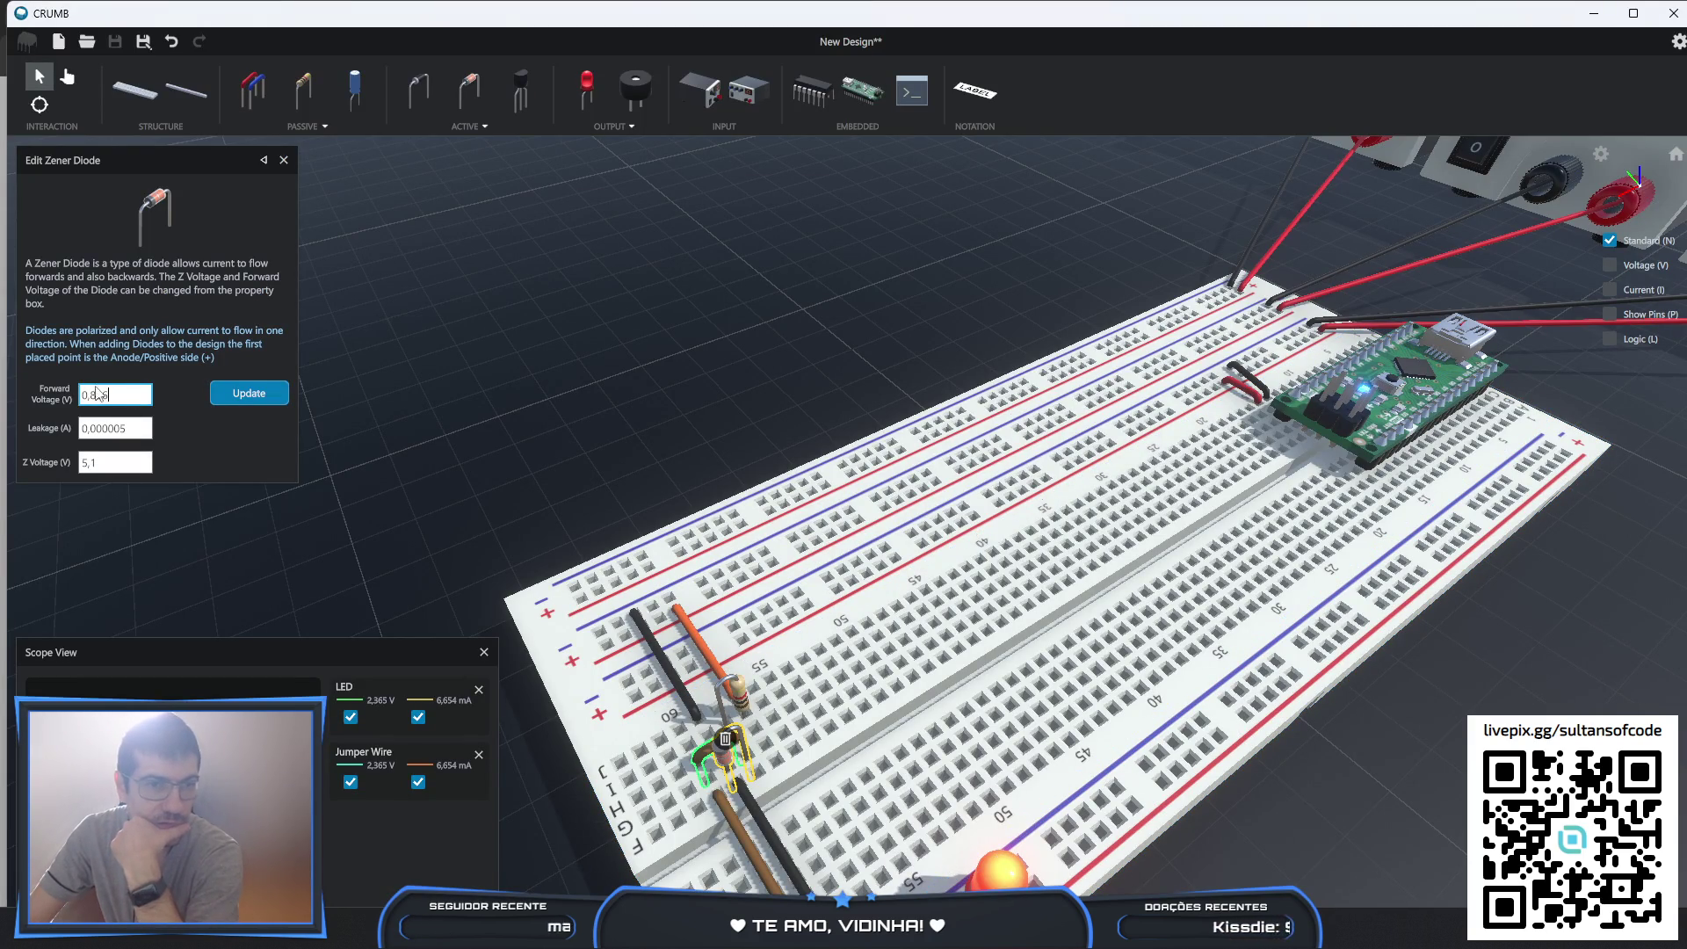
- Enter 1,2 V as the Zener's forward voltage, then return to the datasheet
{"action": "type", "text": "1,2"}
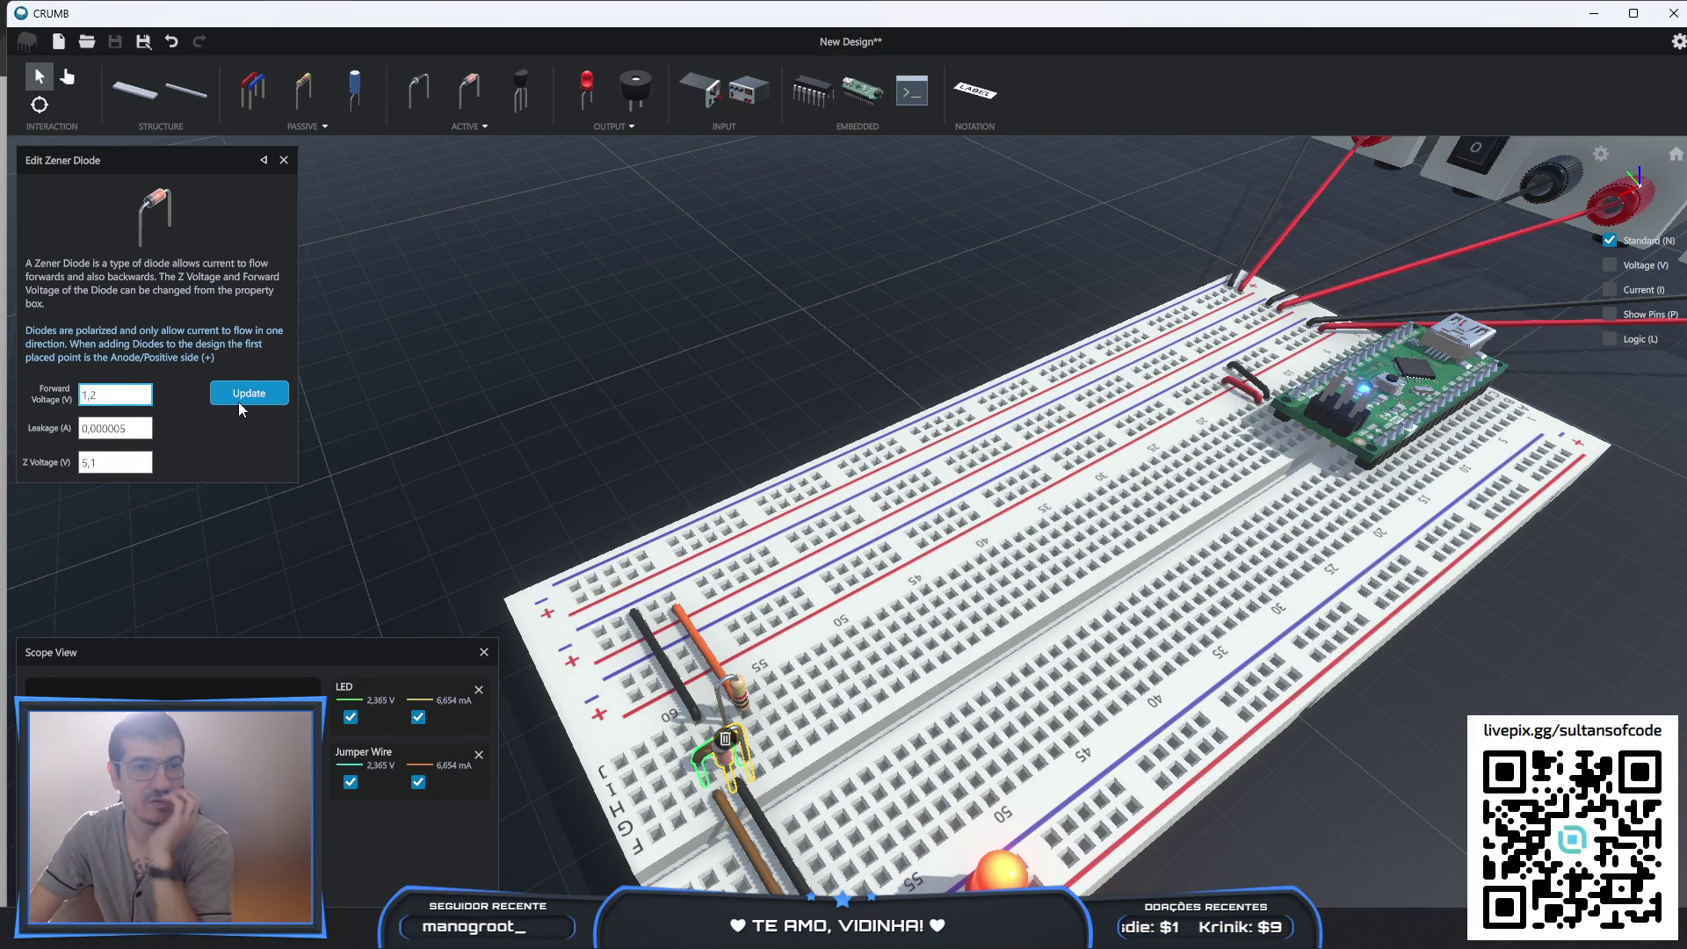
{"action": "left_click", "coordinate": [239, 401]}
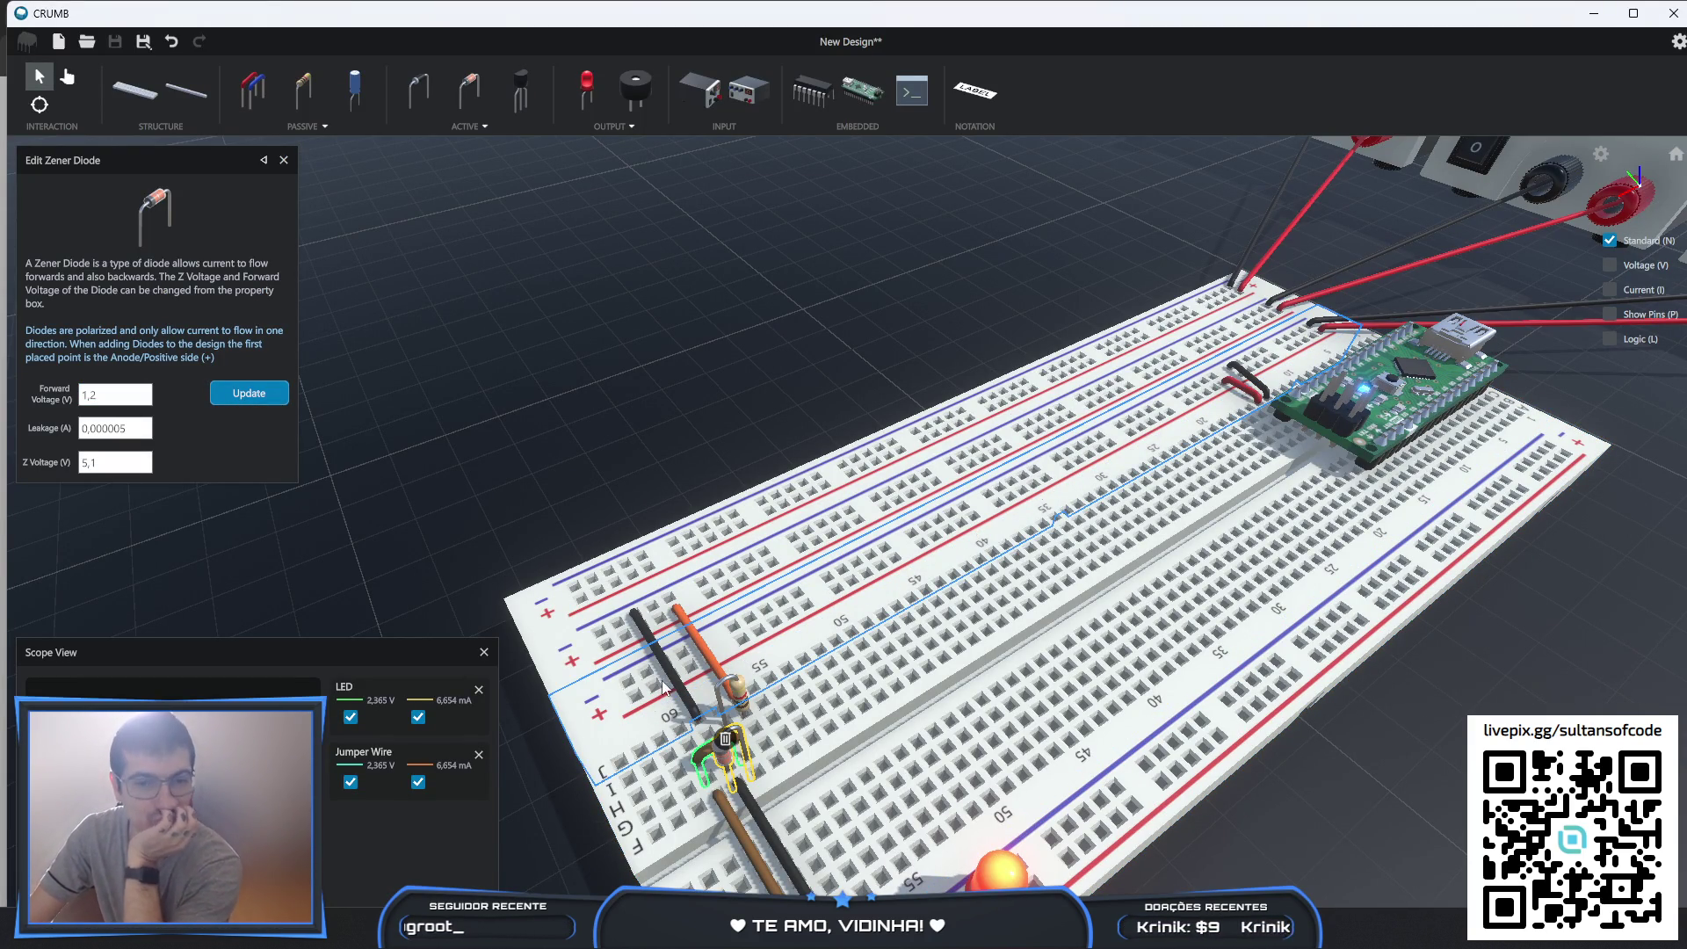
{"action": "key", "text": "alt+Tab"}
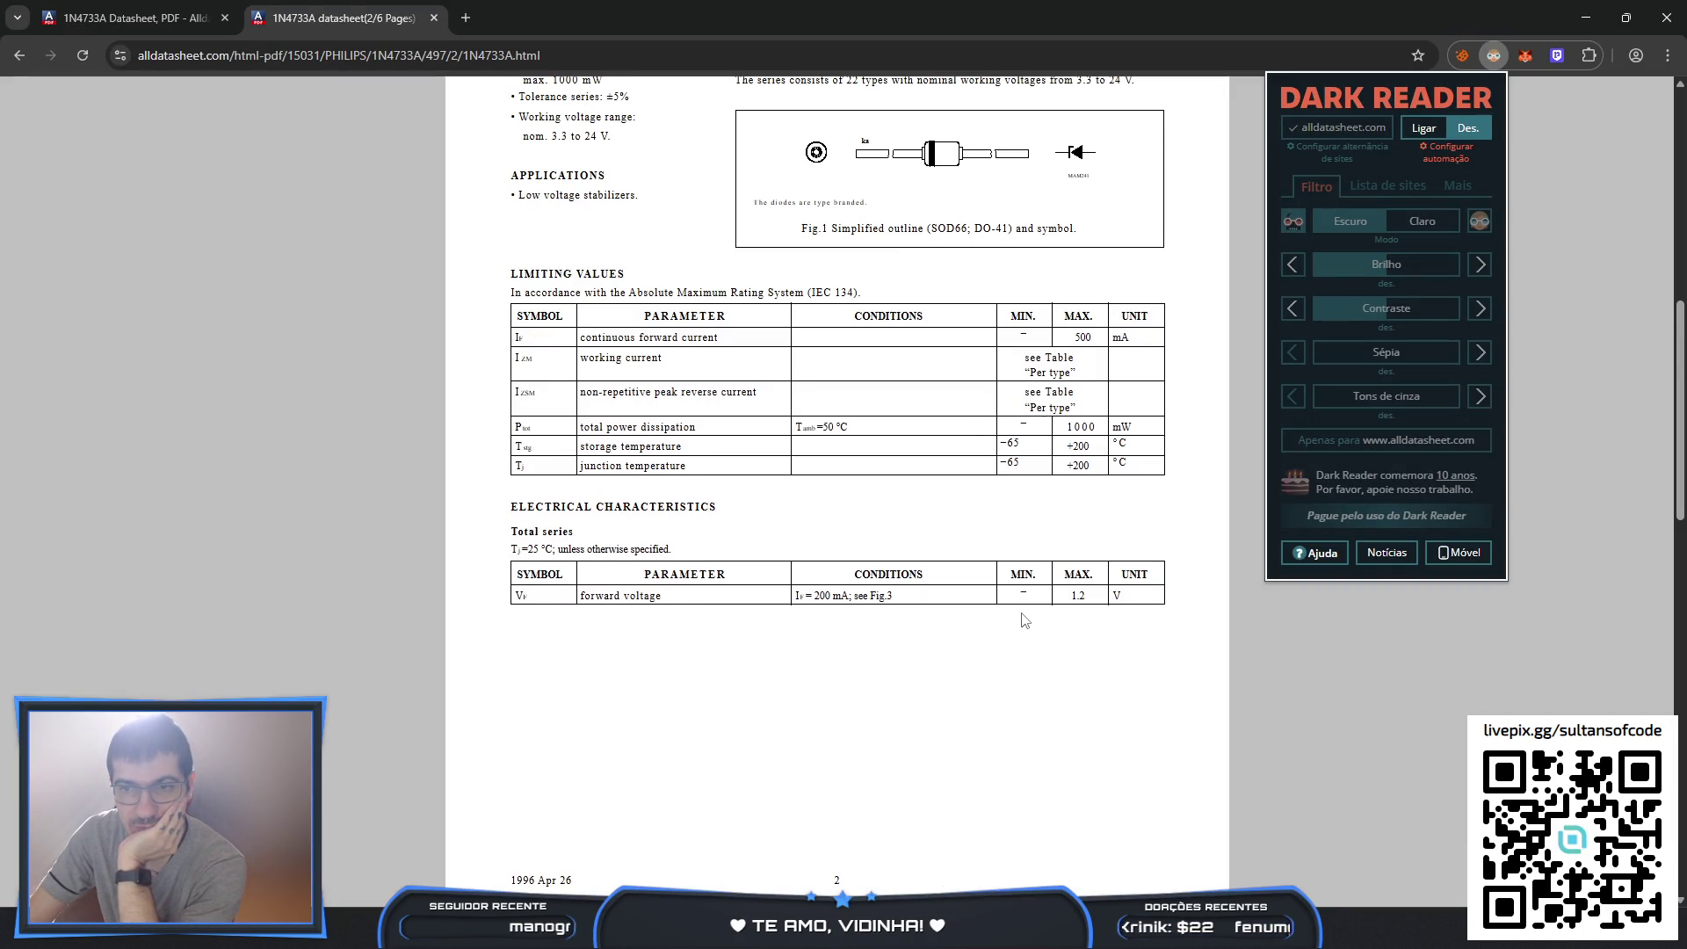
- Review the 1N4728A–1N4749A table on datasheet page 3, then return to CRUMB
{"action": "scroll", "coordinate": [983, 618], "scroll_direction": "down", "scroll_amount": 6}
{"action": "scroll", "coordinate": [1022, 615], "scroll_direction": "up", "scroll_amount": 13}
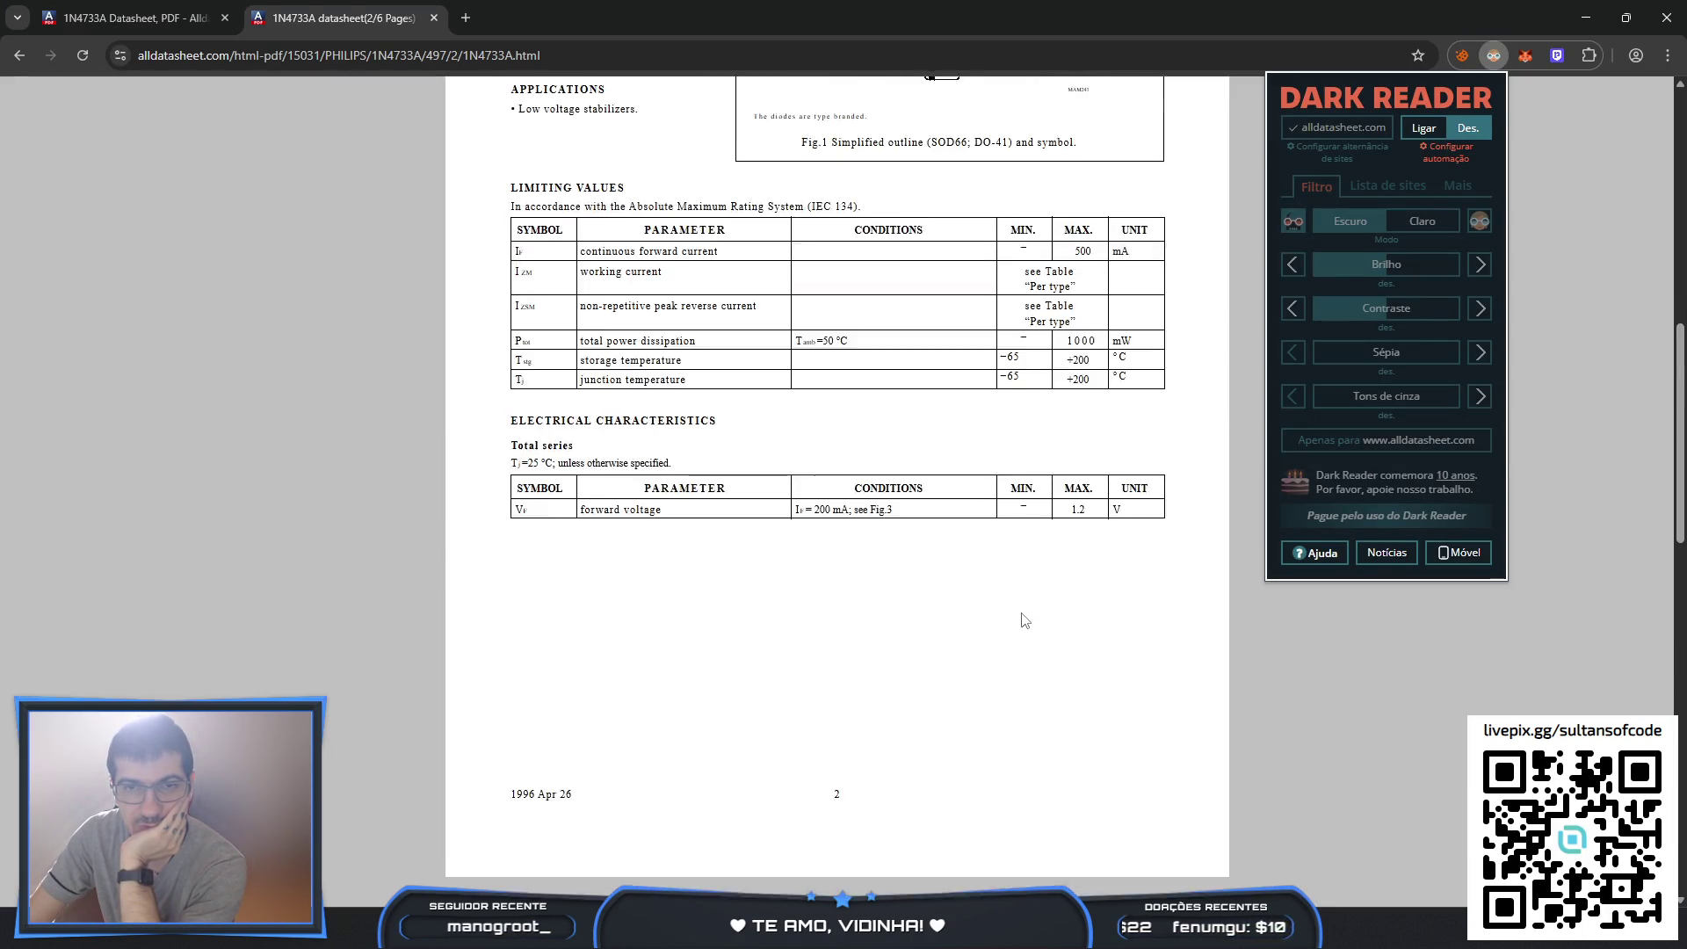
{"action": "left_click", "coordinate": [220, 432]}
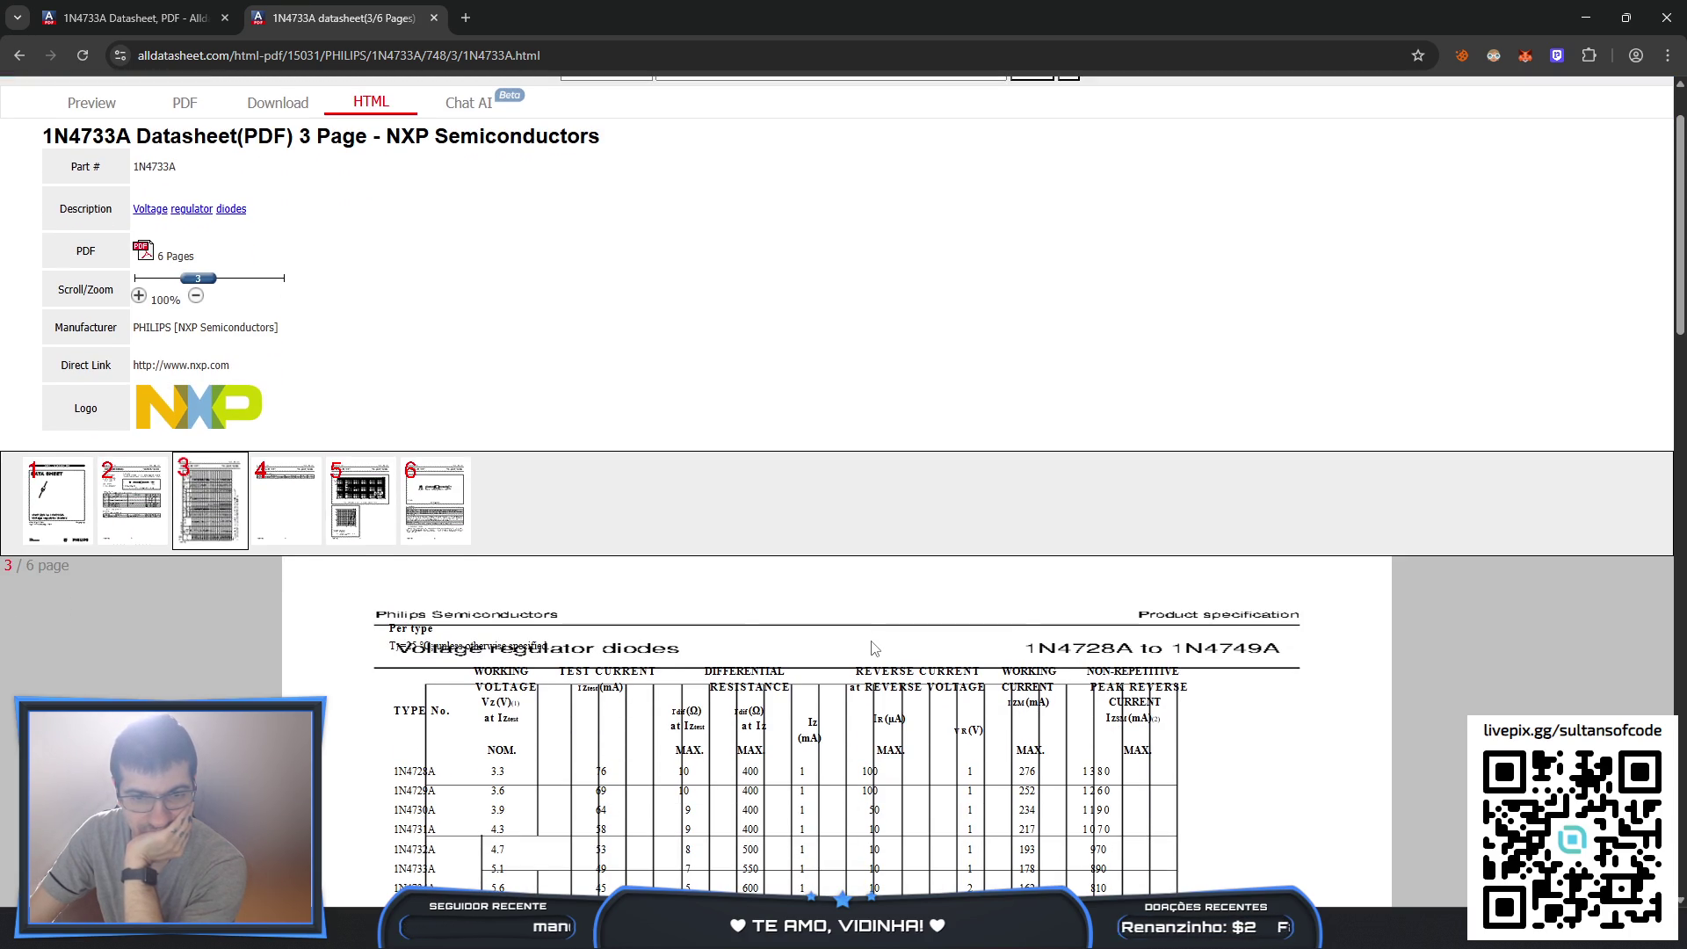
{"action": "scroll", "coordinate": [873, 648], "scroll_direction": "down", "scroll_amount": 2}
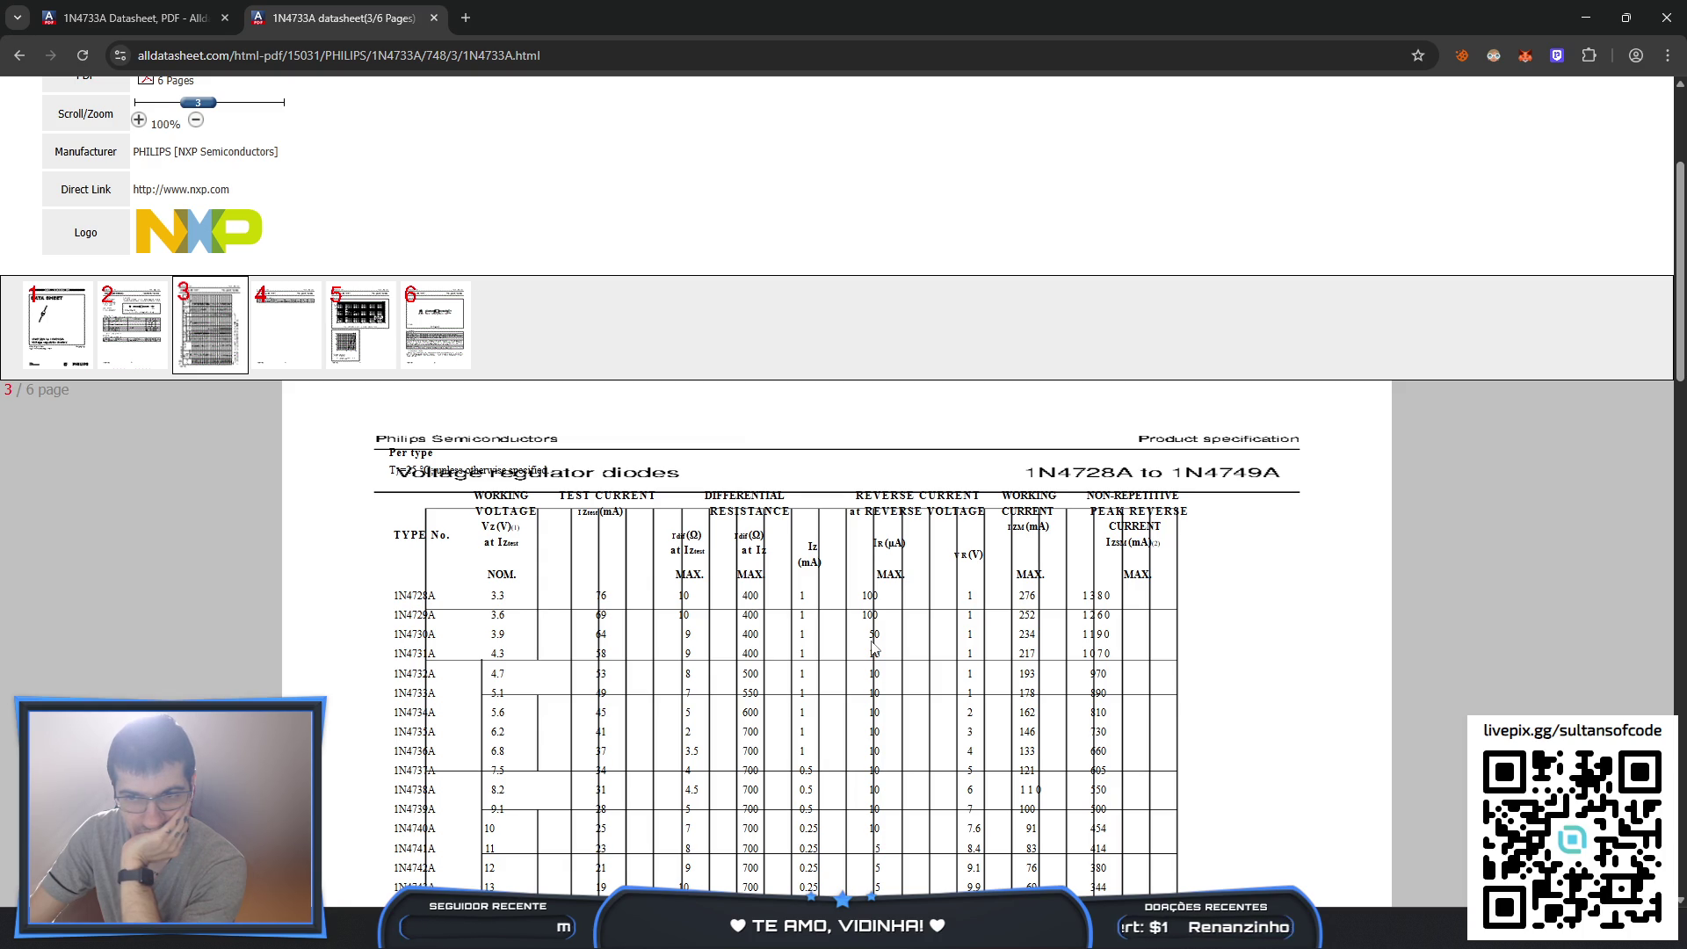
{"action": "scroll", "coordinate": [873, 648], "scroll_direction": "down", "scroll_amount": 4}
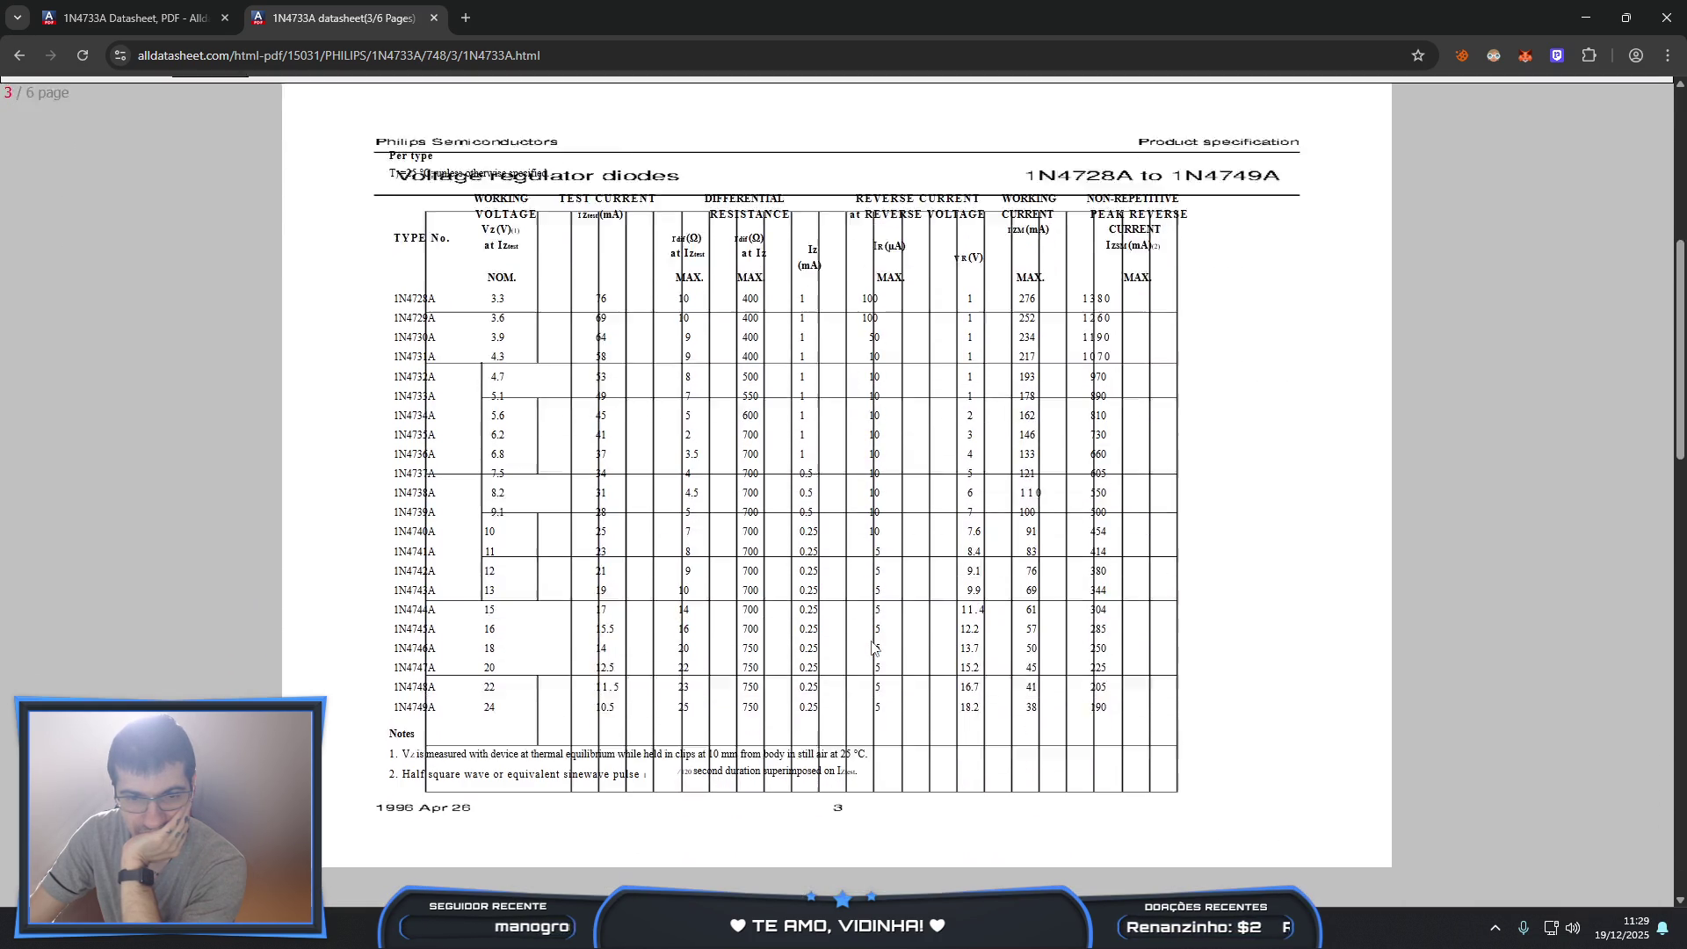
{"action": "scroll", "coordinate": [872, 649], "scroll_direction": "down", "scroll_amount": 8}
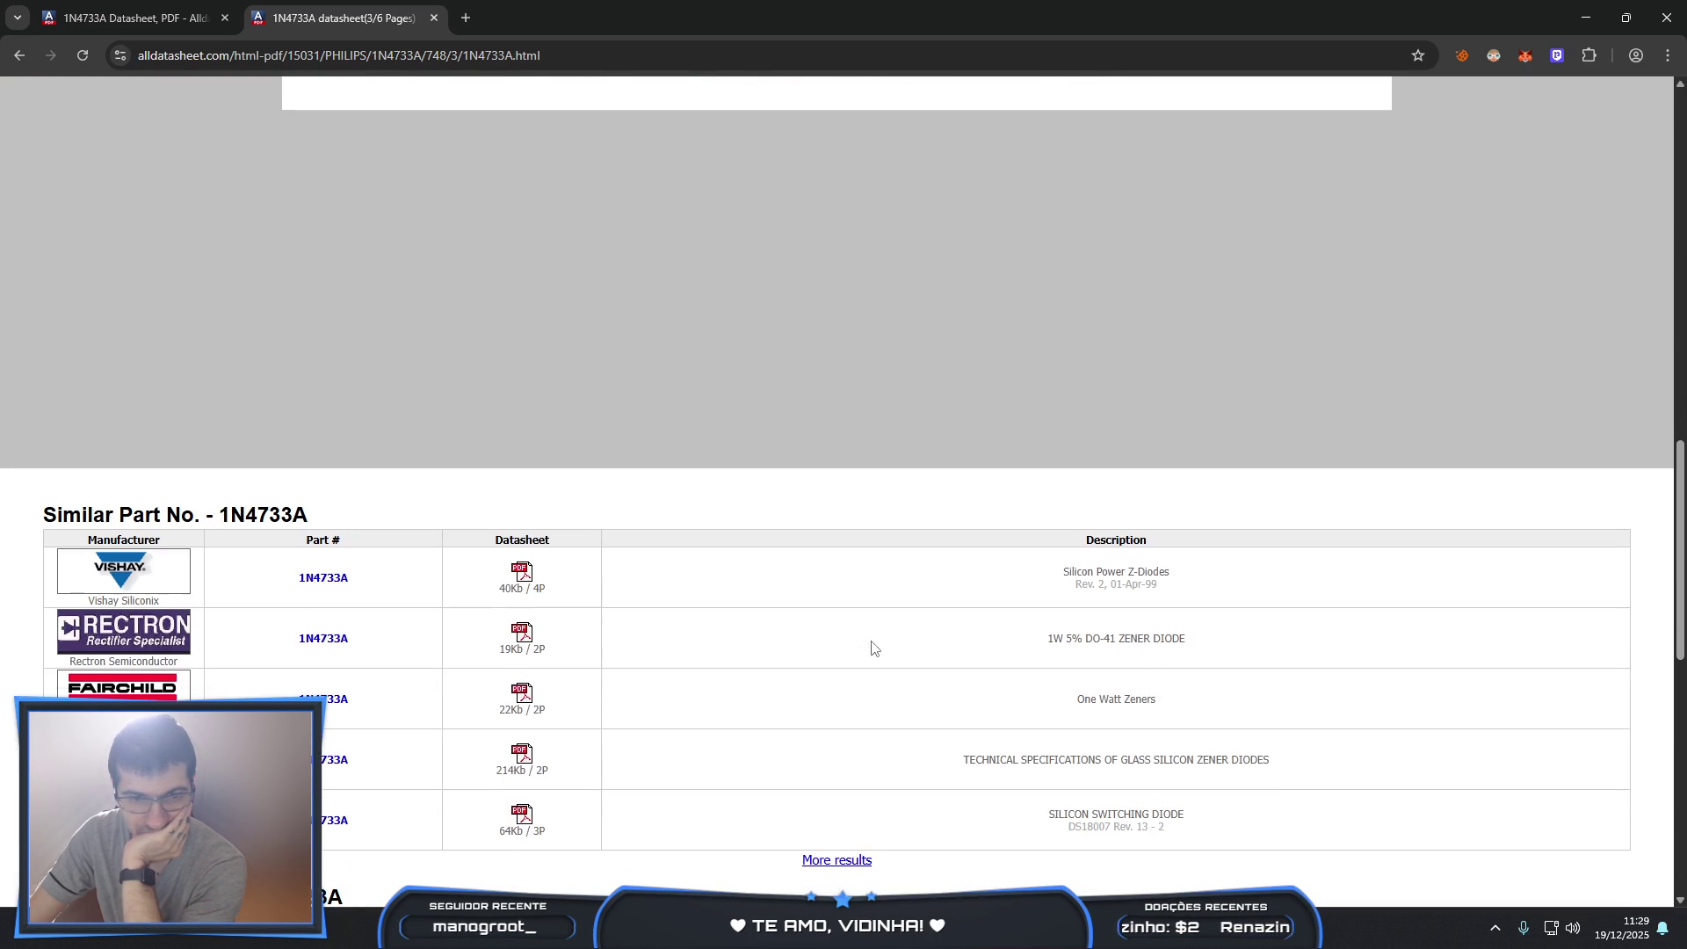
{"action": "left_click", "coordinate": [986, 945]}
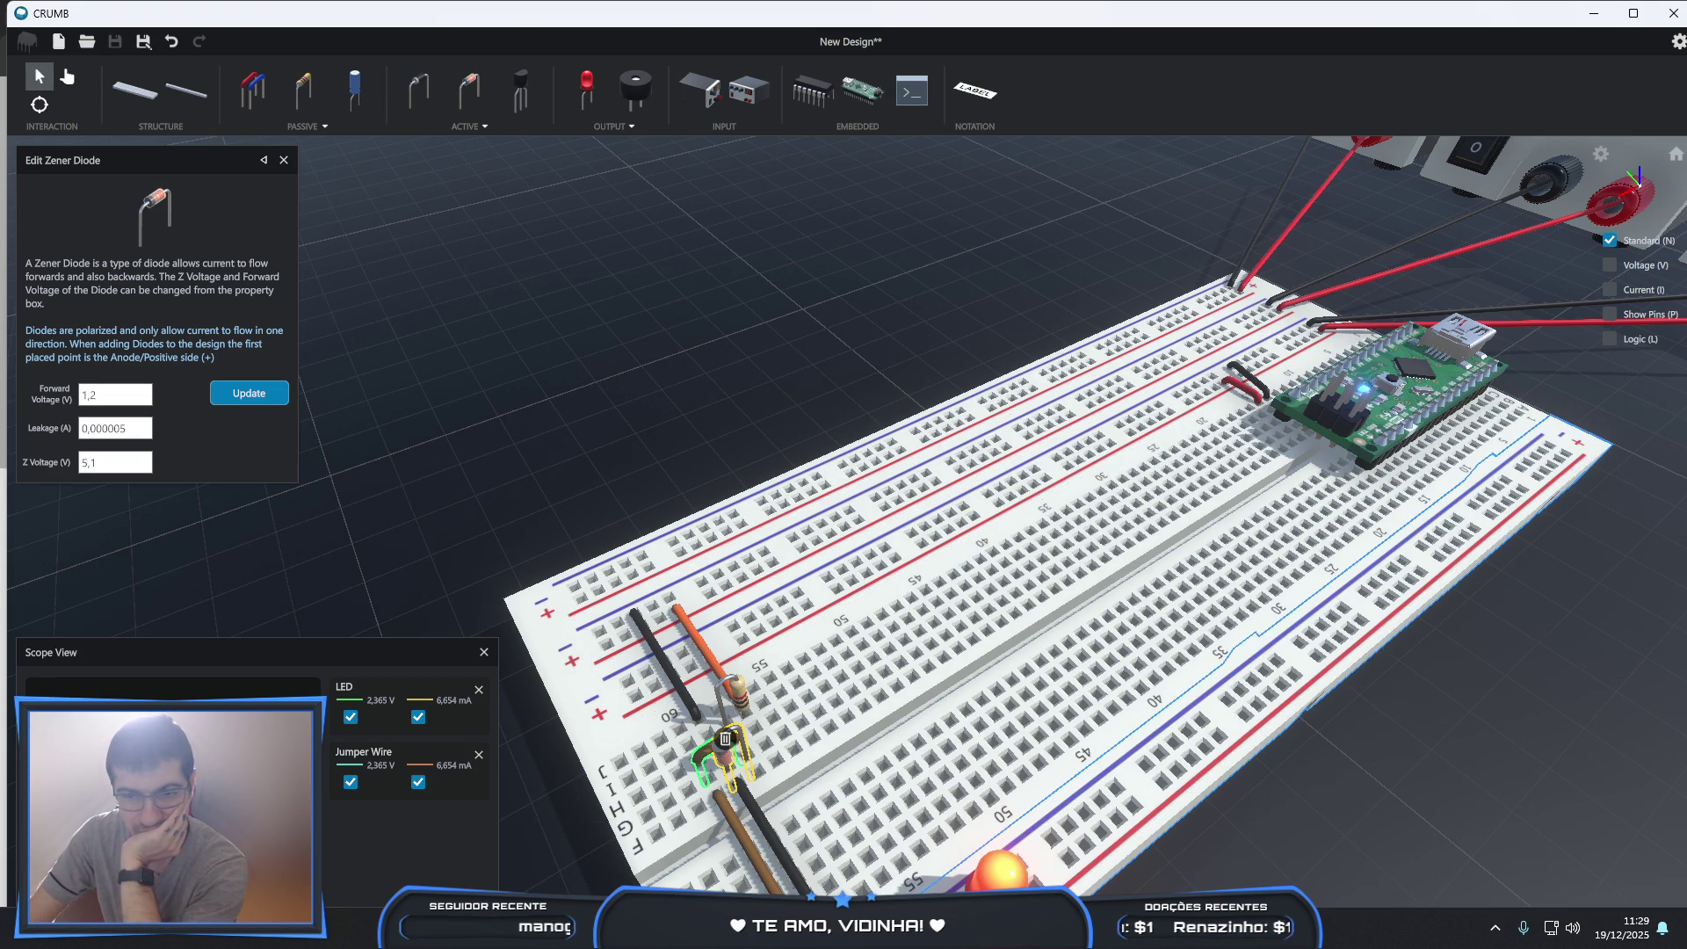
- Try 10000, 1000 and 100 Ω as the LED's series resistor value
{"action": "left_click", "coordinate": [741, 710]}
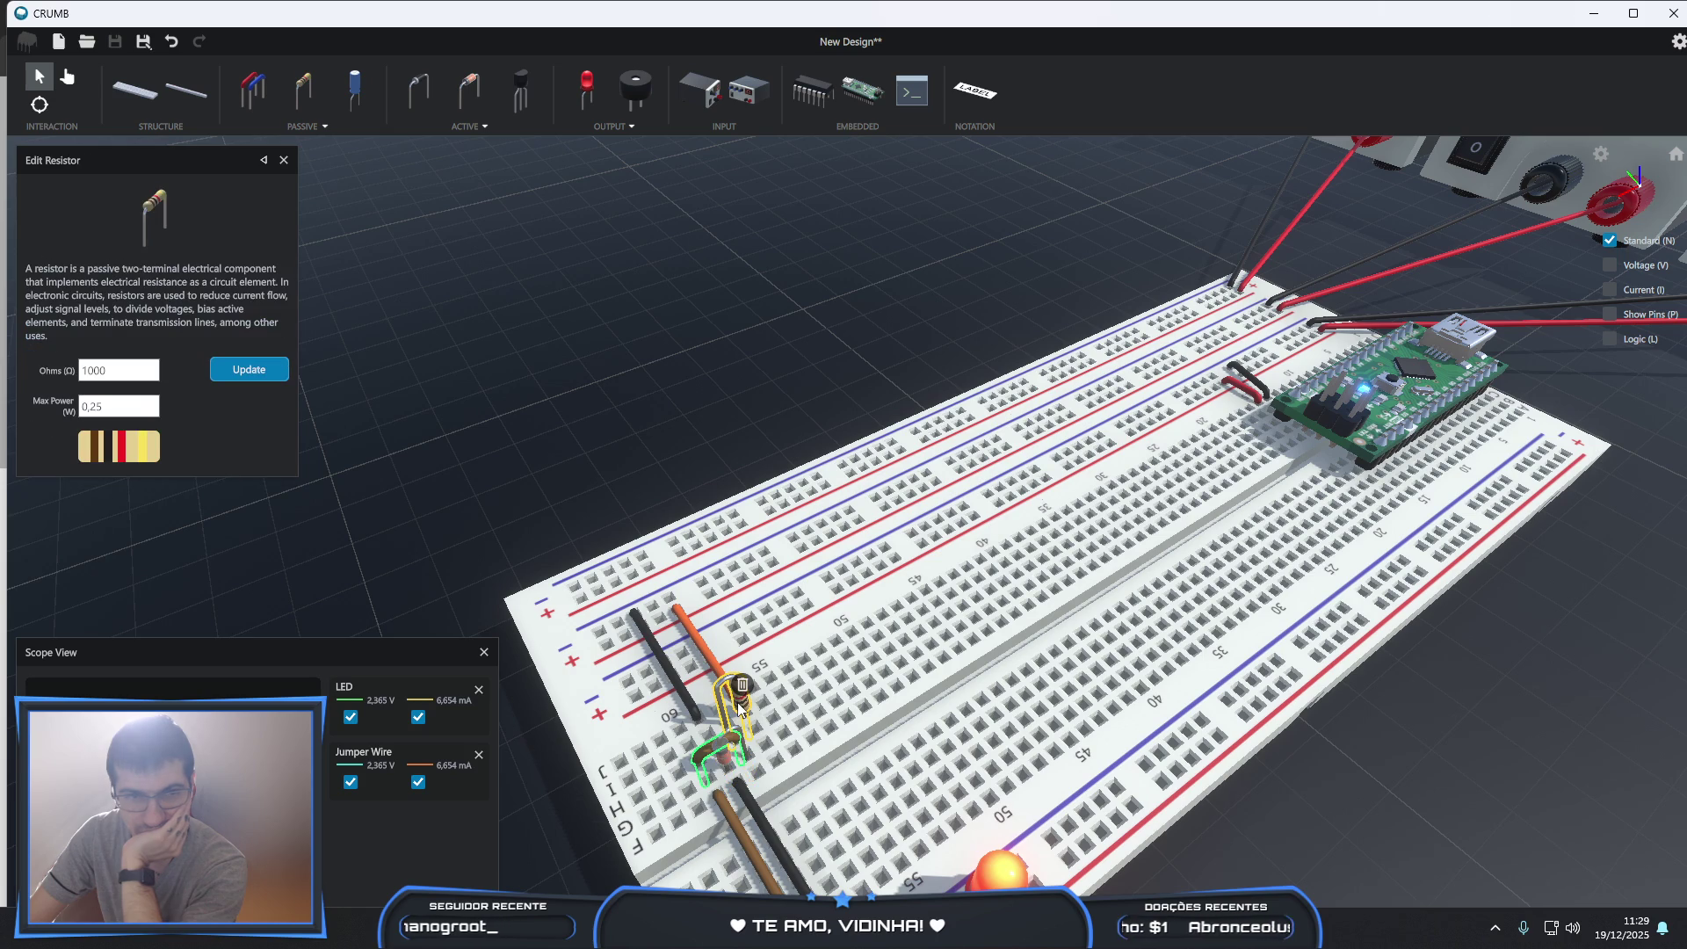
{"action": "left_click", "coordinate": [124, 369]}
{"action": "type", "text": "0"}
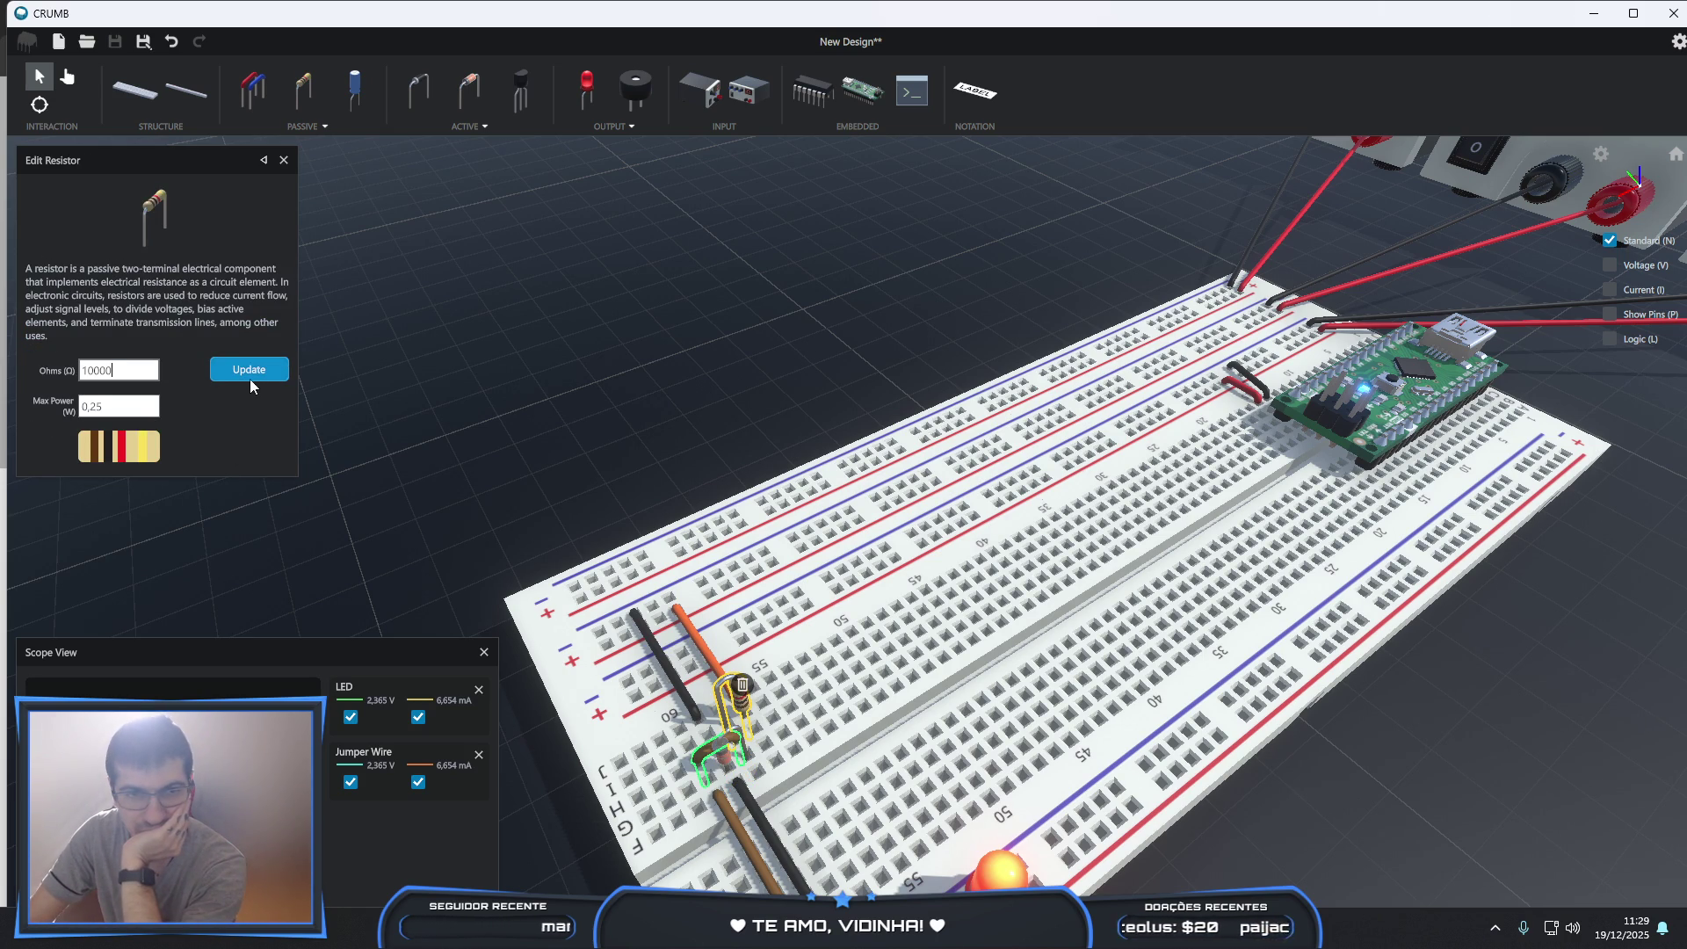
{"action": "left_click", "coordinate": [253, 373]}
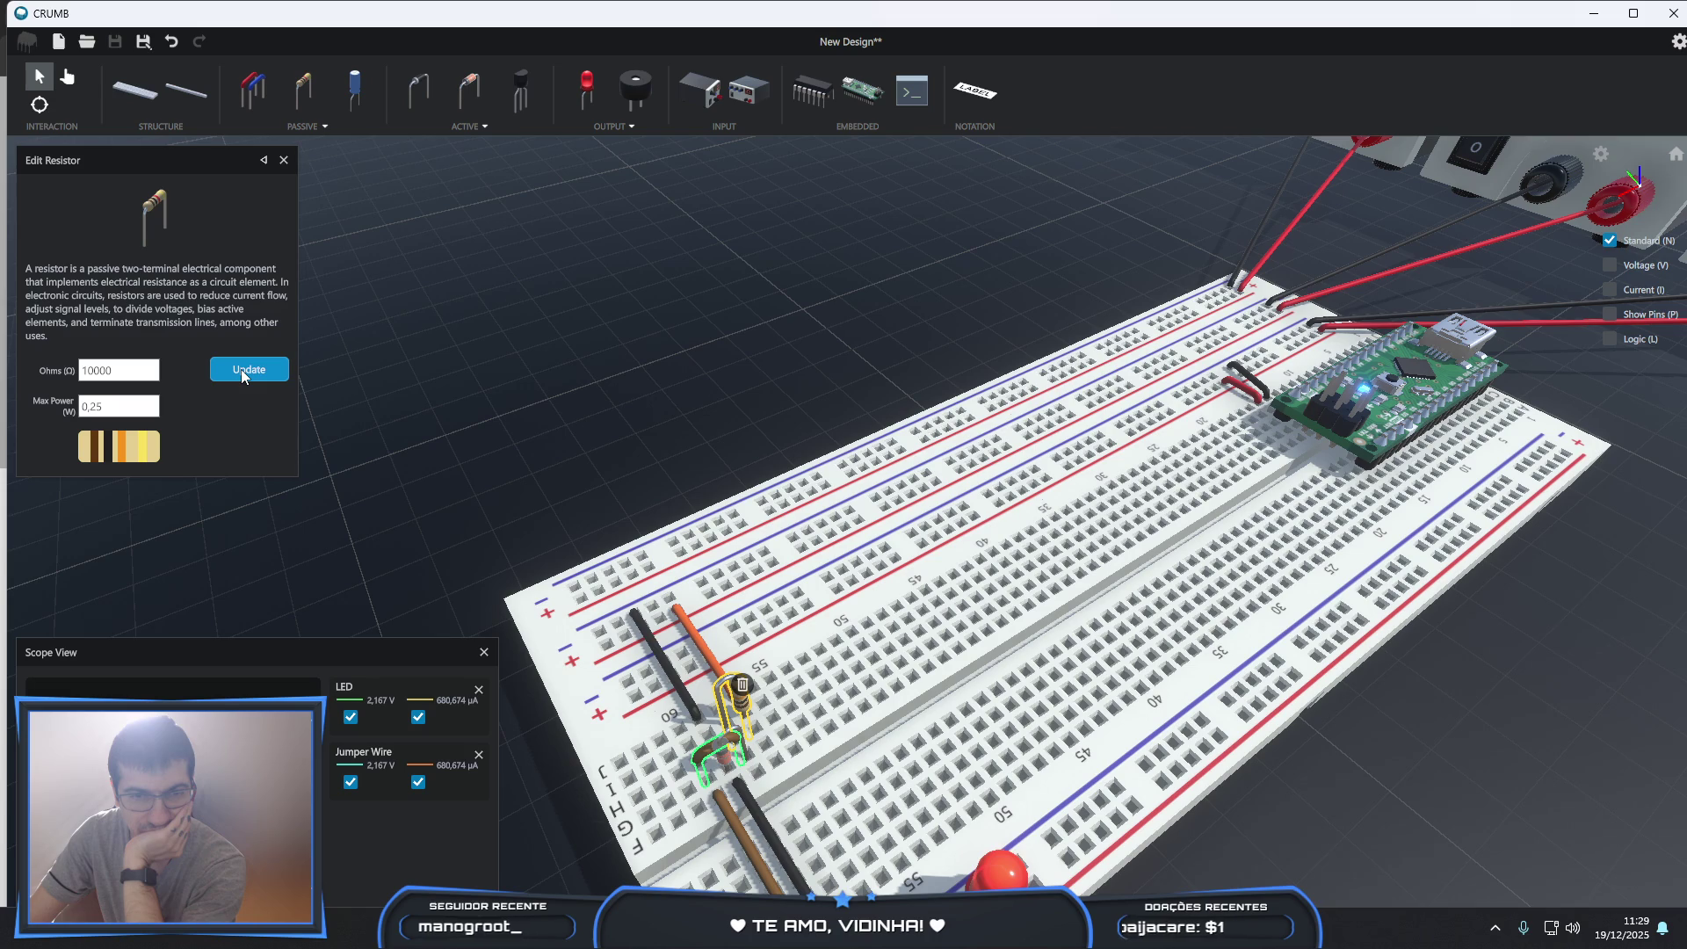
{"action": "left_click", "coordinate": [122, 370]}
{"action": "key", "text": "BackSpace"}
{"action": "left_click", "coordinate": [249, 371]}
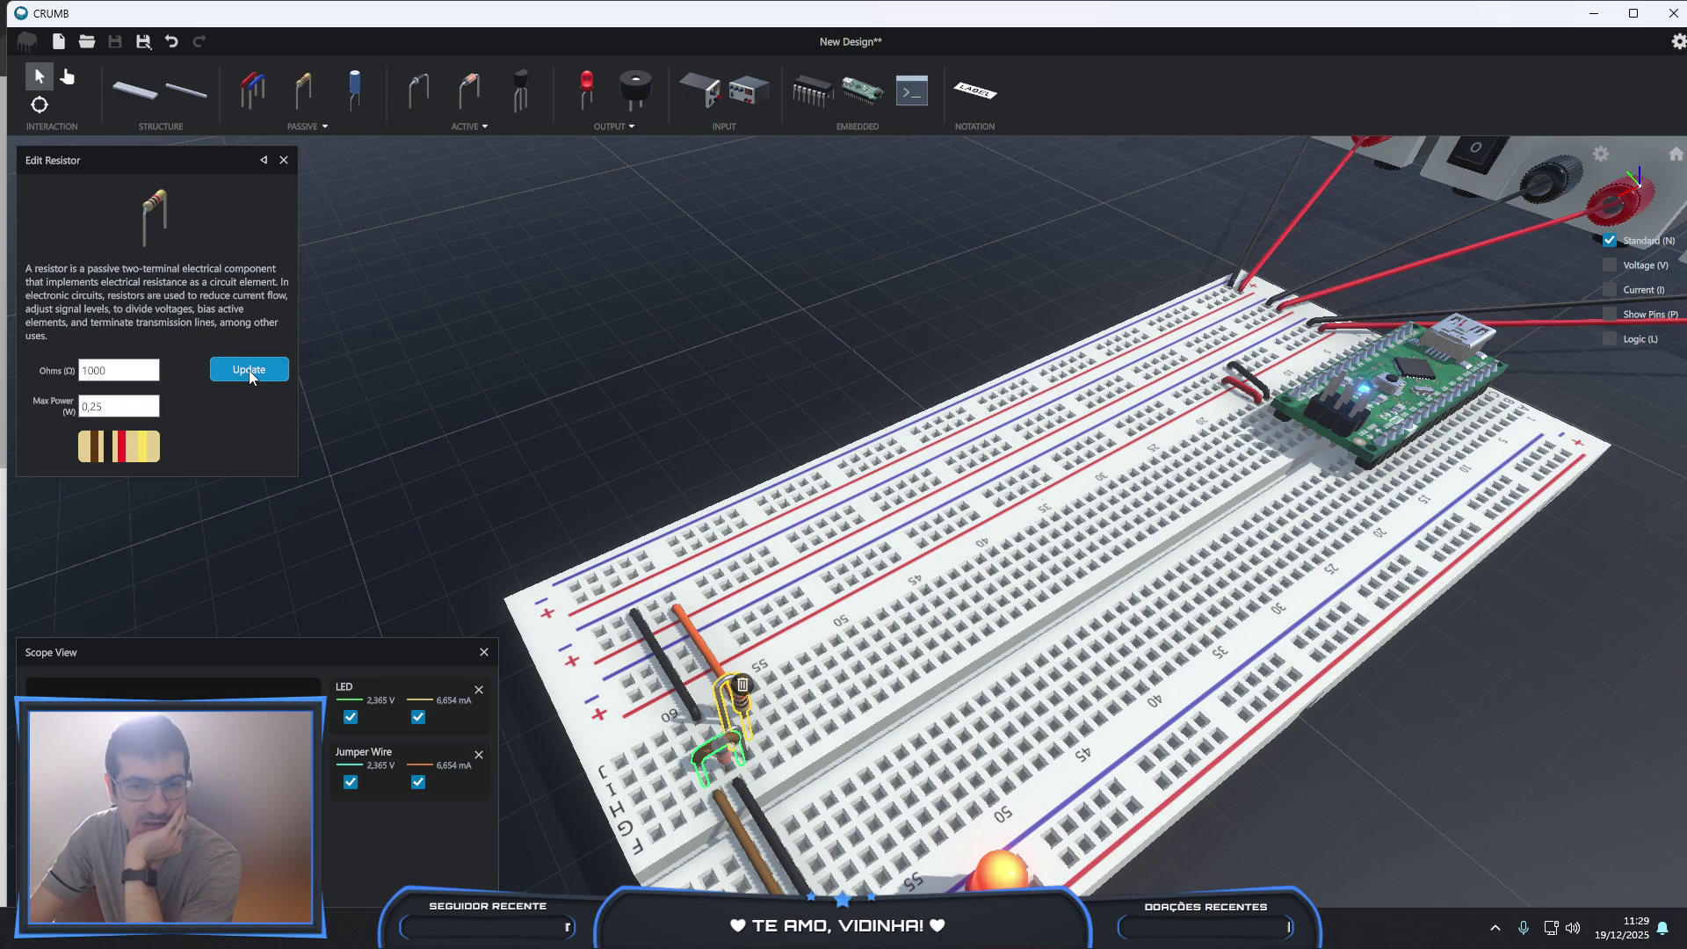
{"action": "left_click", "coordinate": [121, 376]}
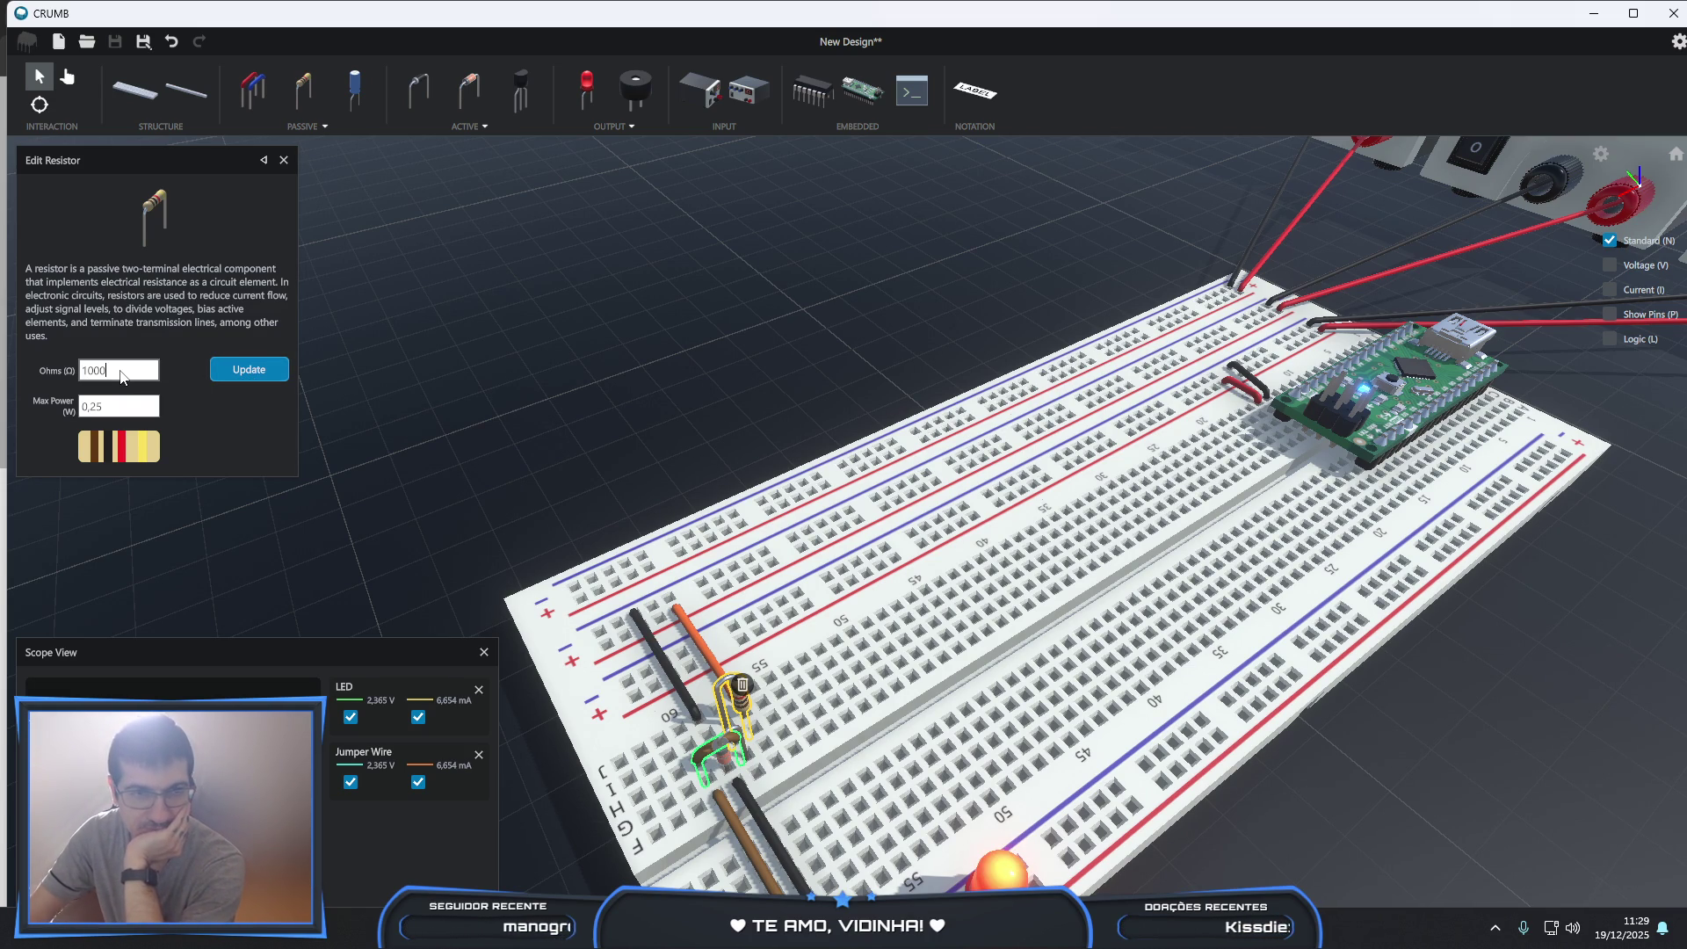
{"action": "key", "text": "BackSpace"}
{"action": "left_click", "coordinate": [243, 372]}
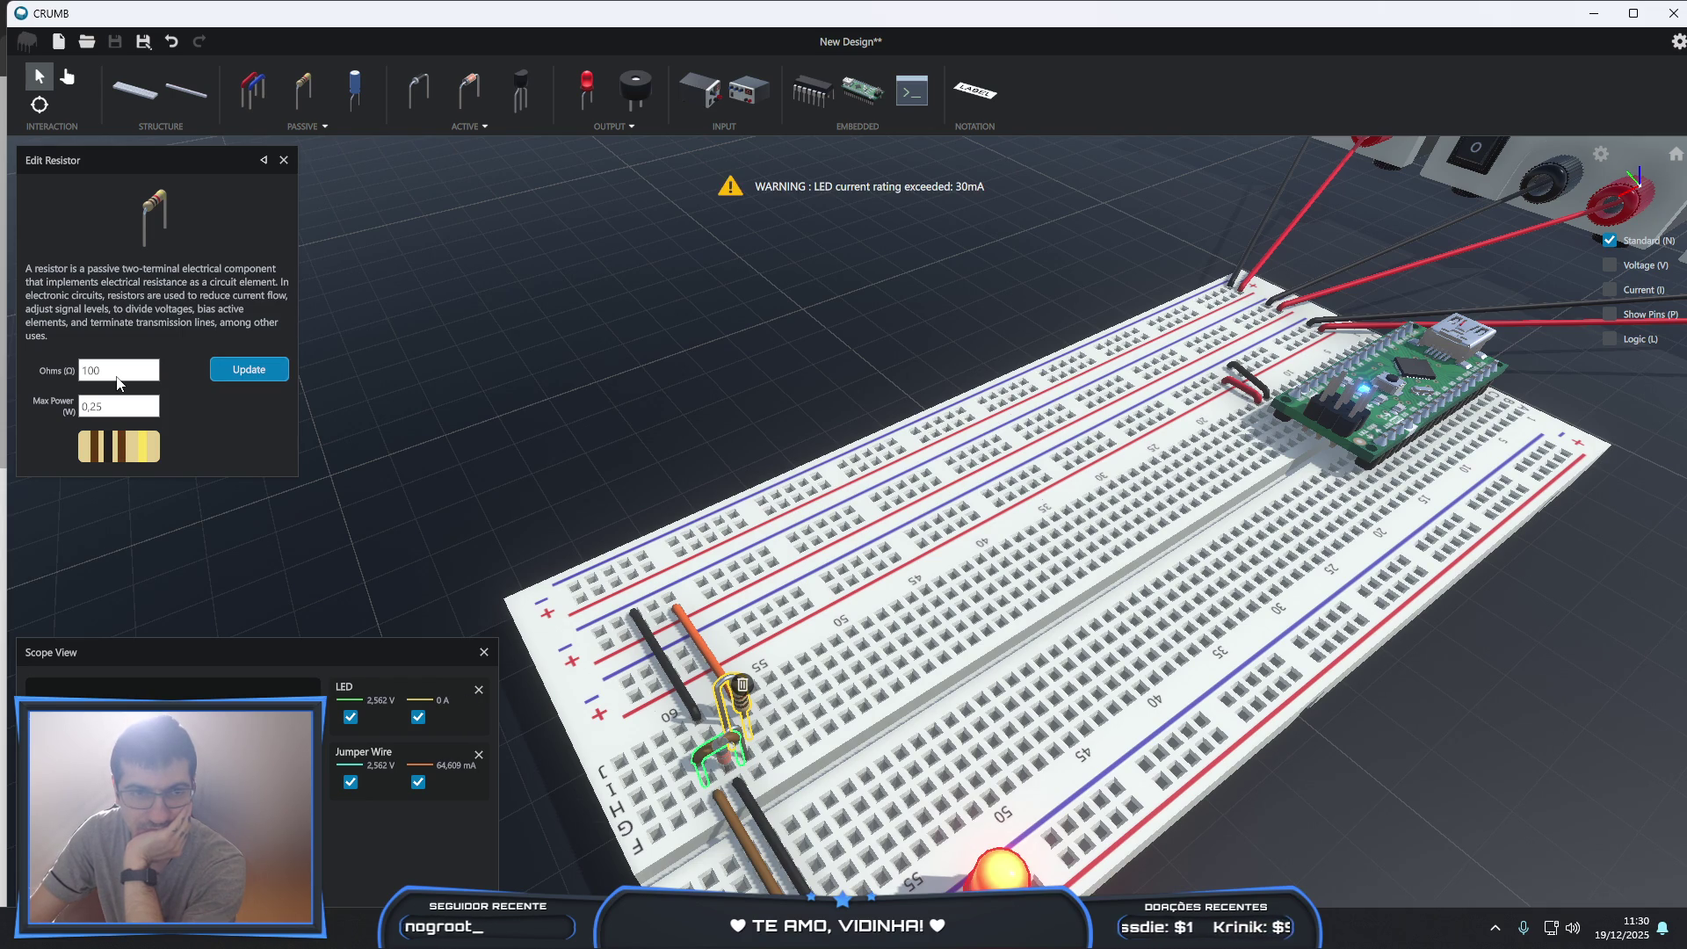
- Set the resistor to 470 Ω, giving the LED about 14 mA at 2.429 V
{"action": "left_click_drag", "start_coordinate": [115, 378], "coordinate": [64, 367]}
{"action": "type", "text": "47"}
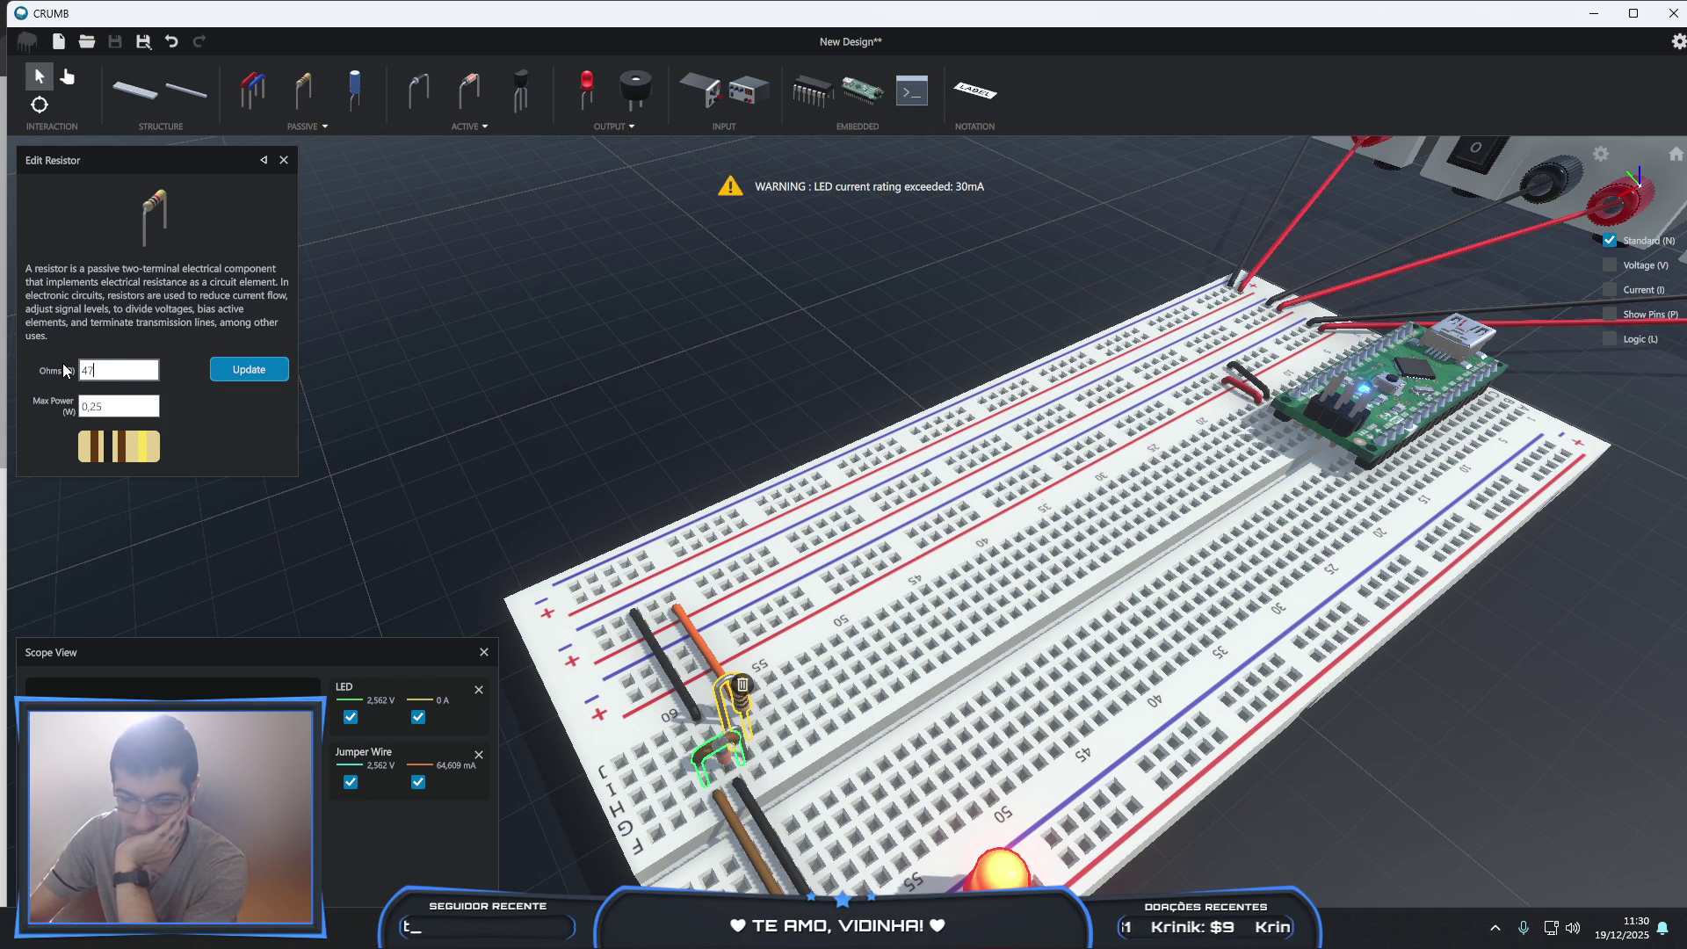
{"action": "type", "text": "0"}
{"action": "left_click", "coordinate": [248, 373]}
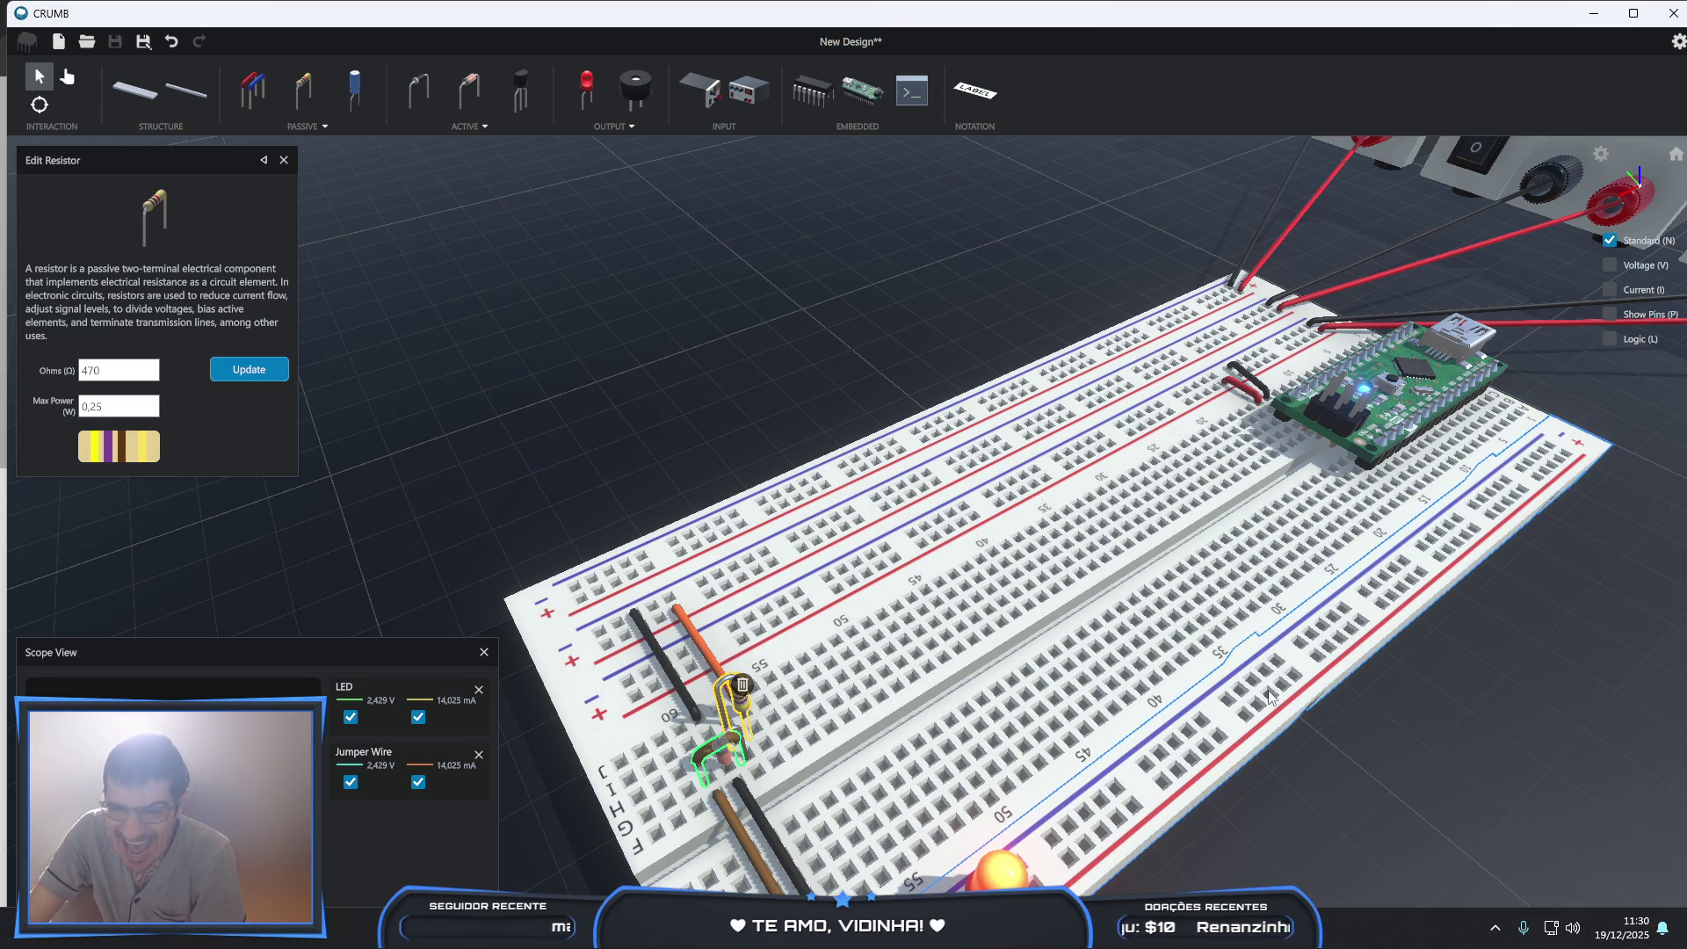
{"action": "mouse_move", "coordinate": [1437, 712]}
{"action": "right_mouse_down"}
{"action": "mouse_move", "coordinate": [1183, 522]}
{"action": "mouse_move", "coordinate": [1500, 699]}
{"action": "mouse_move", "coordinate": [1369, 515]}
{"action": "right_mouse_up"}
{"action": "right_click_drag", "start_coordinate": [1182, 287], "coordinate": [987, 636]}
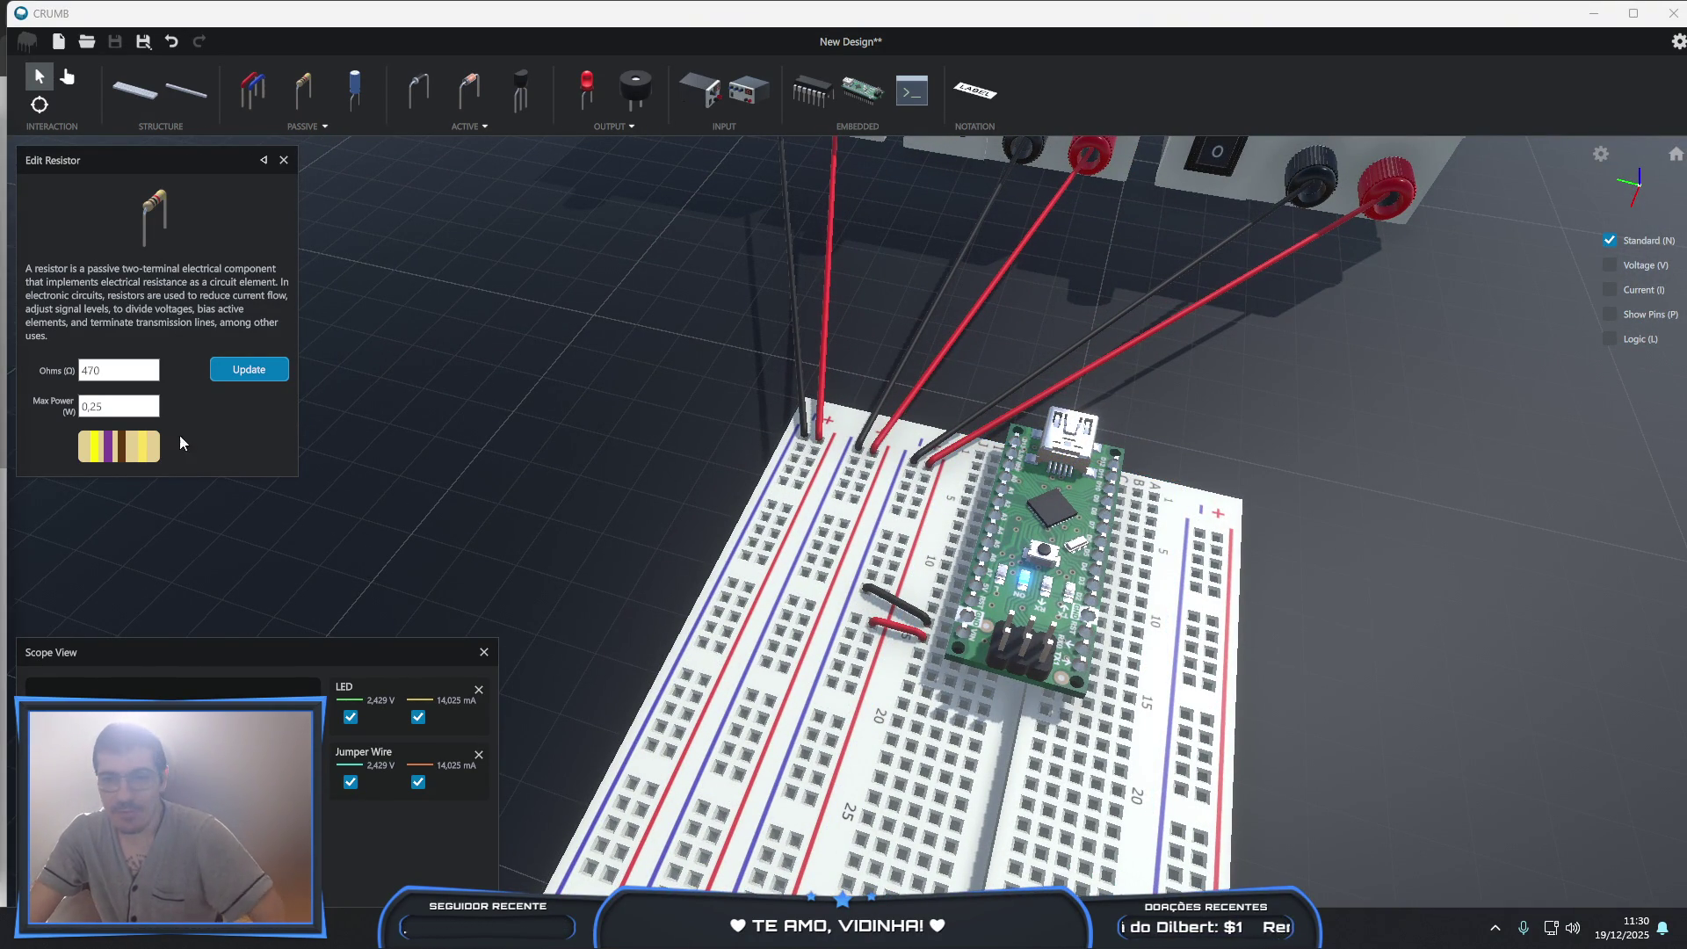
- Zoom in on the Arduino Nano and select it to show its description and pinout
{"action": "mouse_move", "coordinate": [1256, 593]}
{"action": "right_mouse_down"}
{"action": "mouse_move", "coordinate": [1125, 593]}
{"action": "mouse_move", "coordinate": [1070, 525]}
{"action": "mouse_move", "coordinate": [992, 594]}
{"action": "right_mouse_up"}
{"action": "left_click", "coordinate": [926, 603]}
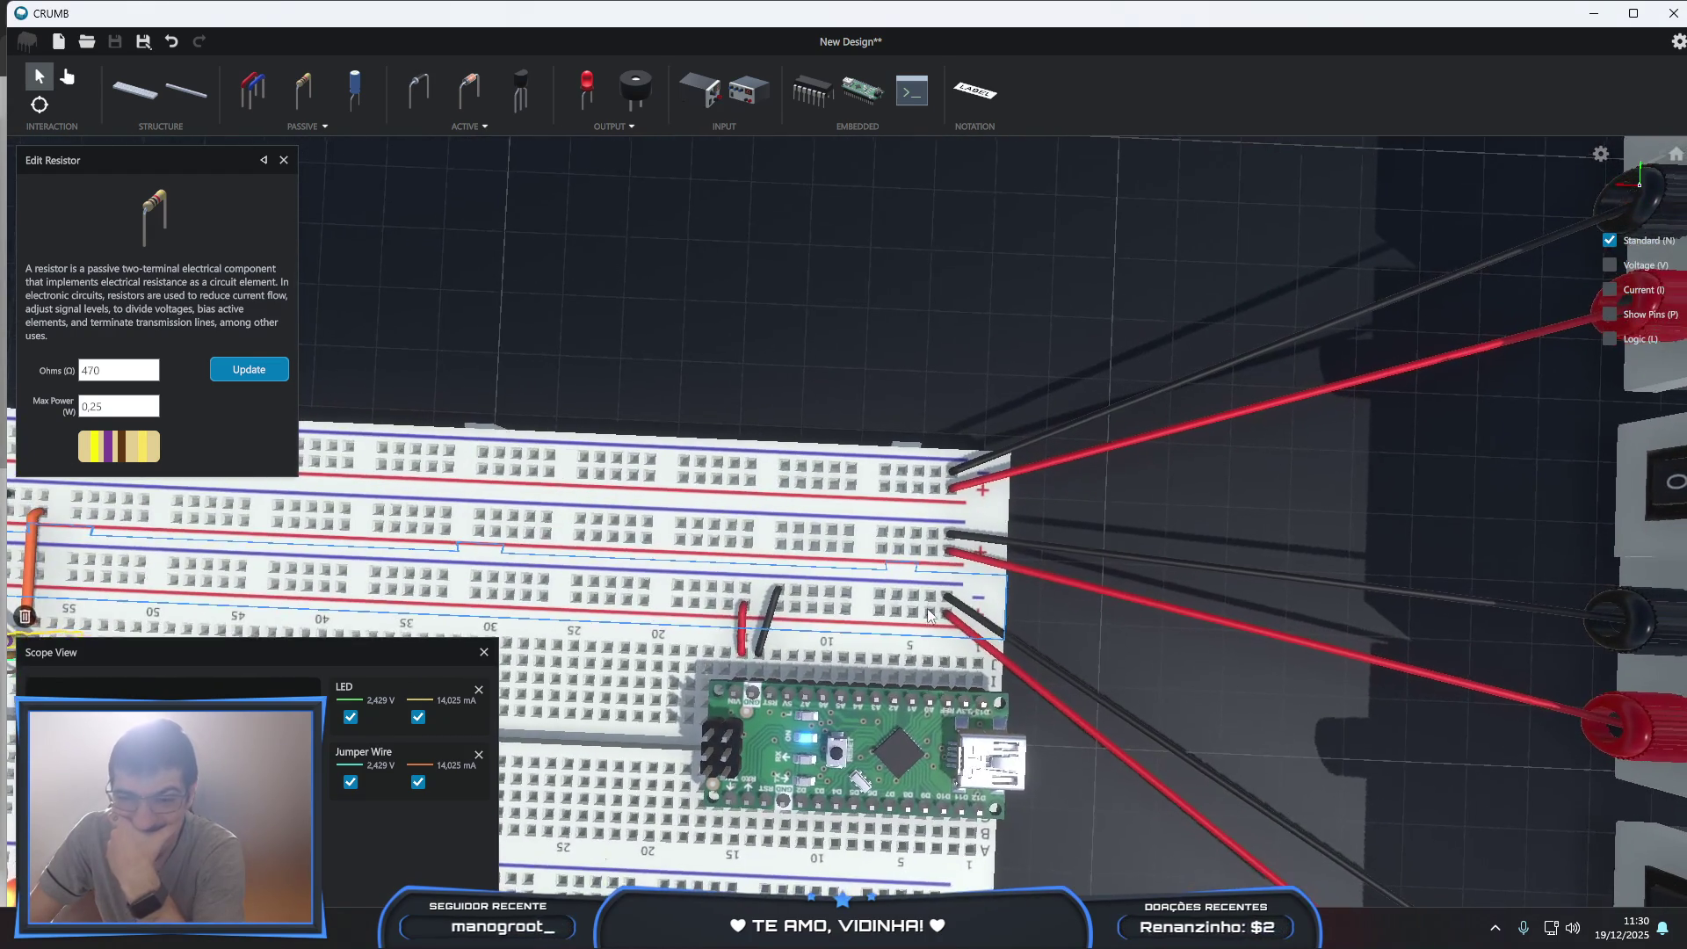
{"action": "right_click_drag", "start_coordinate": [929, 724], "coordinate": [903, 354]}
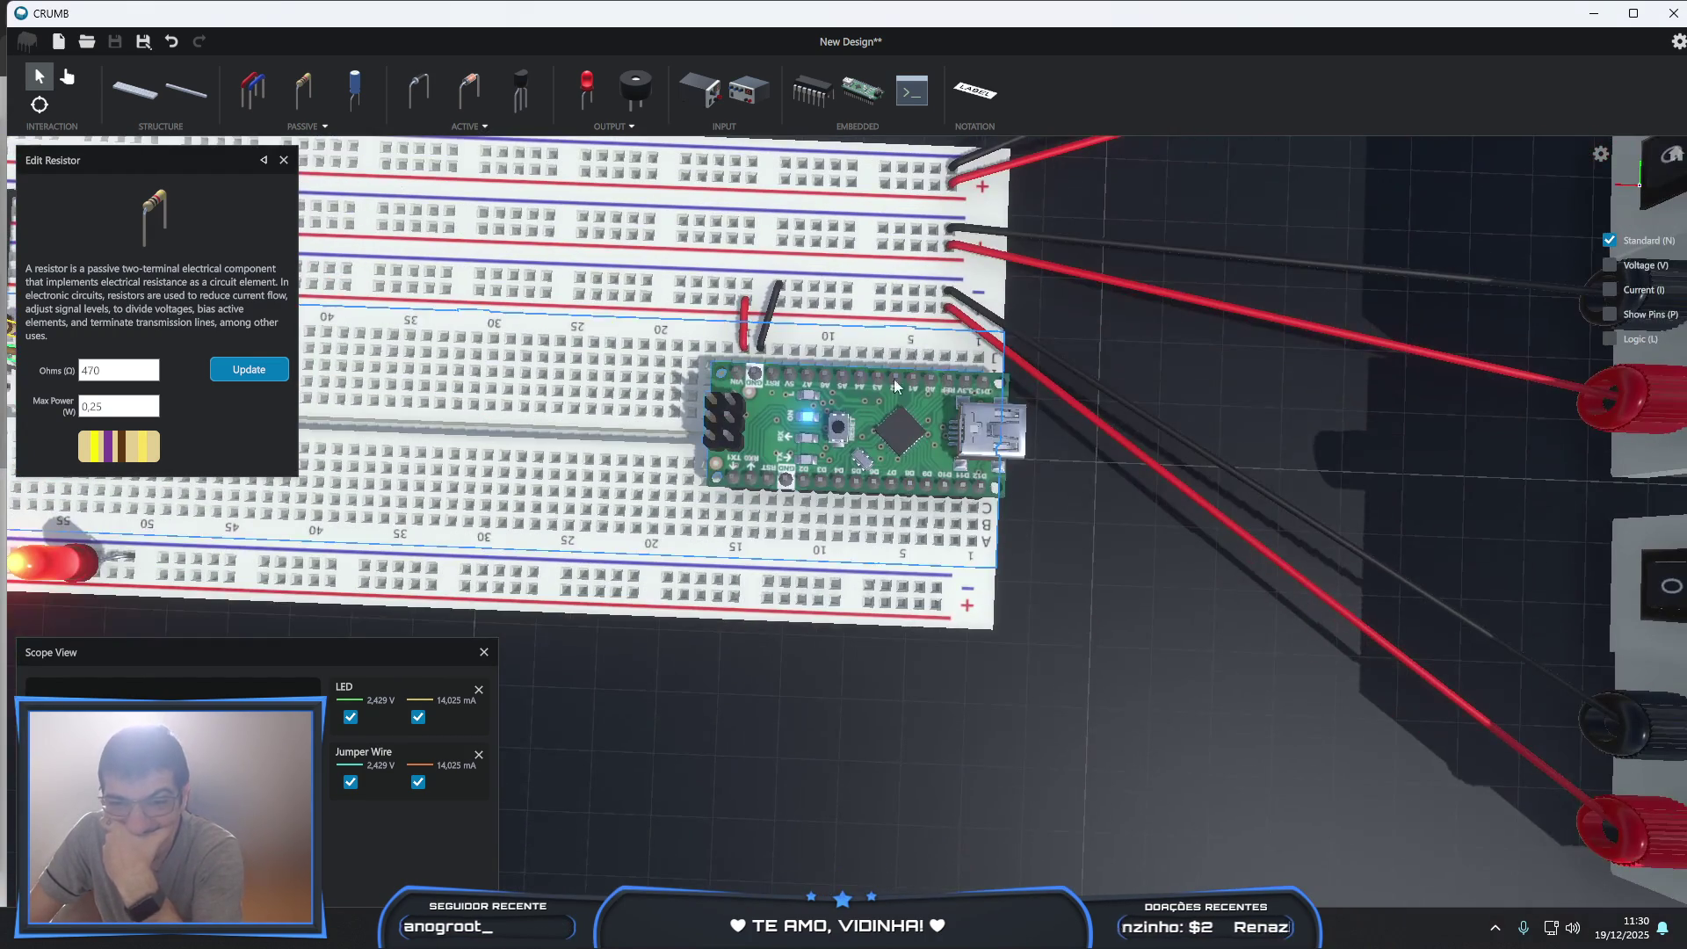
{"action": "right_click_drag", "start_coordinate": [878, 622], "coordinate": [879, 605]}
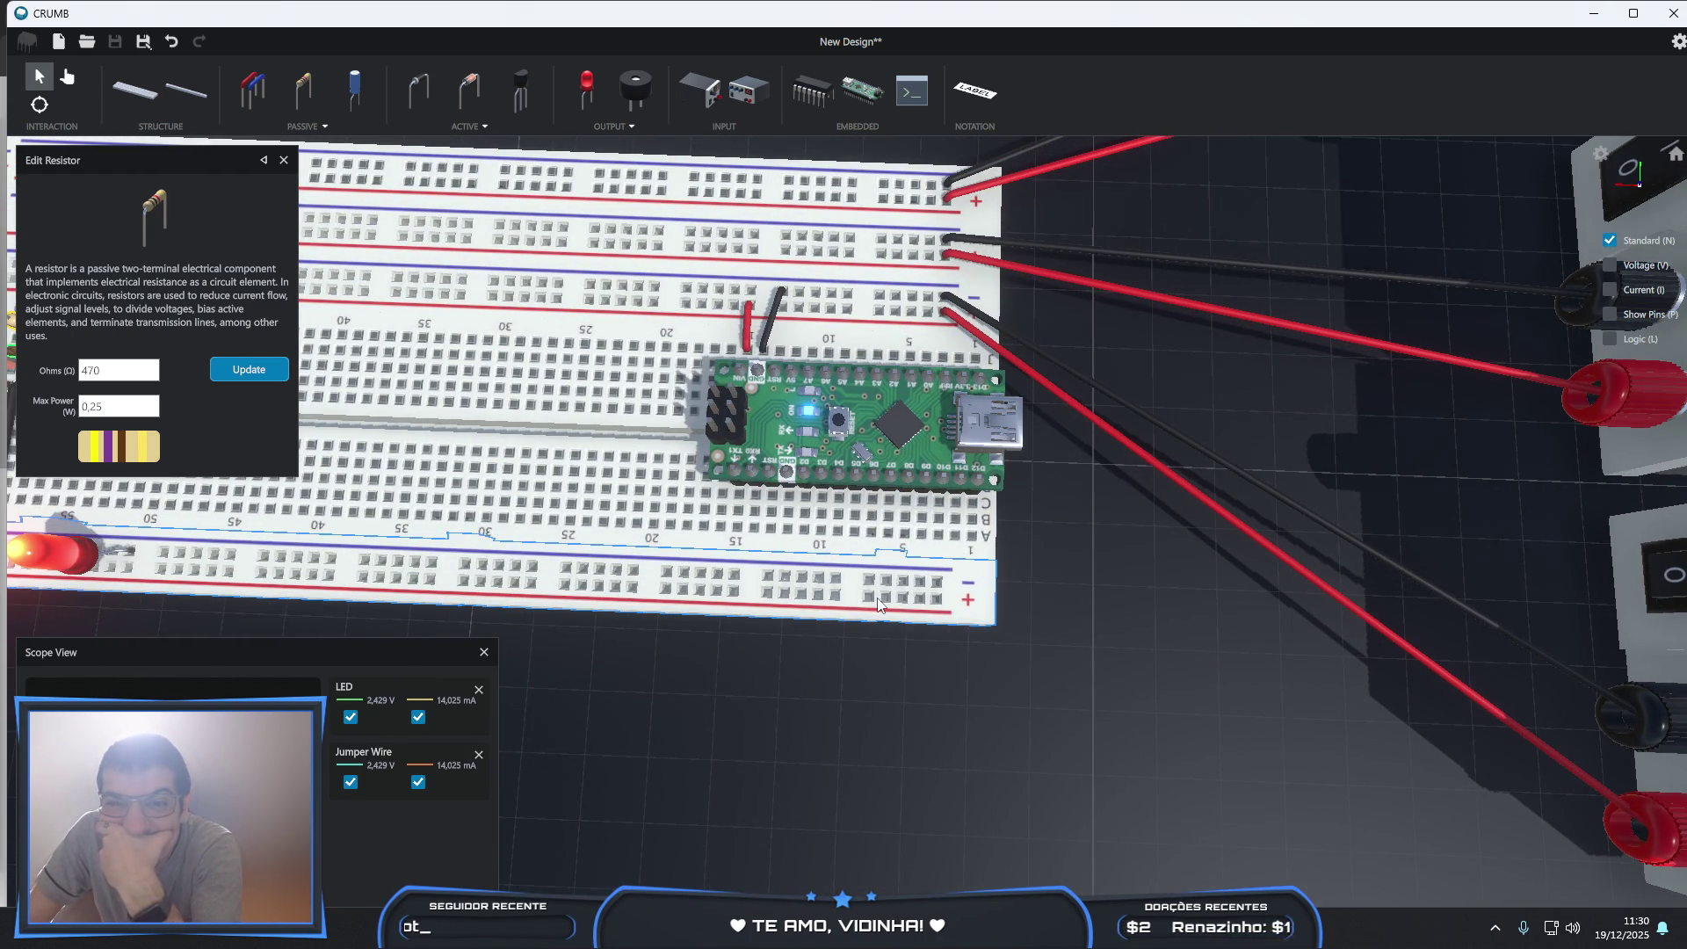
{"action": "scroll", "coordinate": [830, 580], "scroll_direction": "up", "scroll_amount": 3}
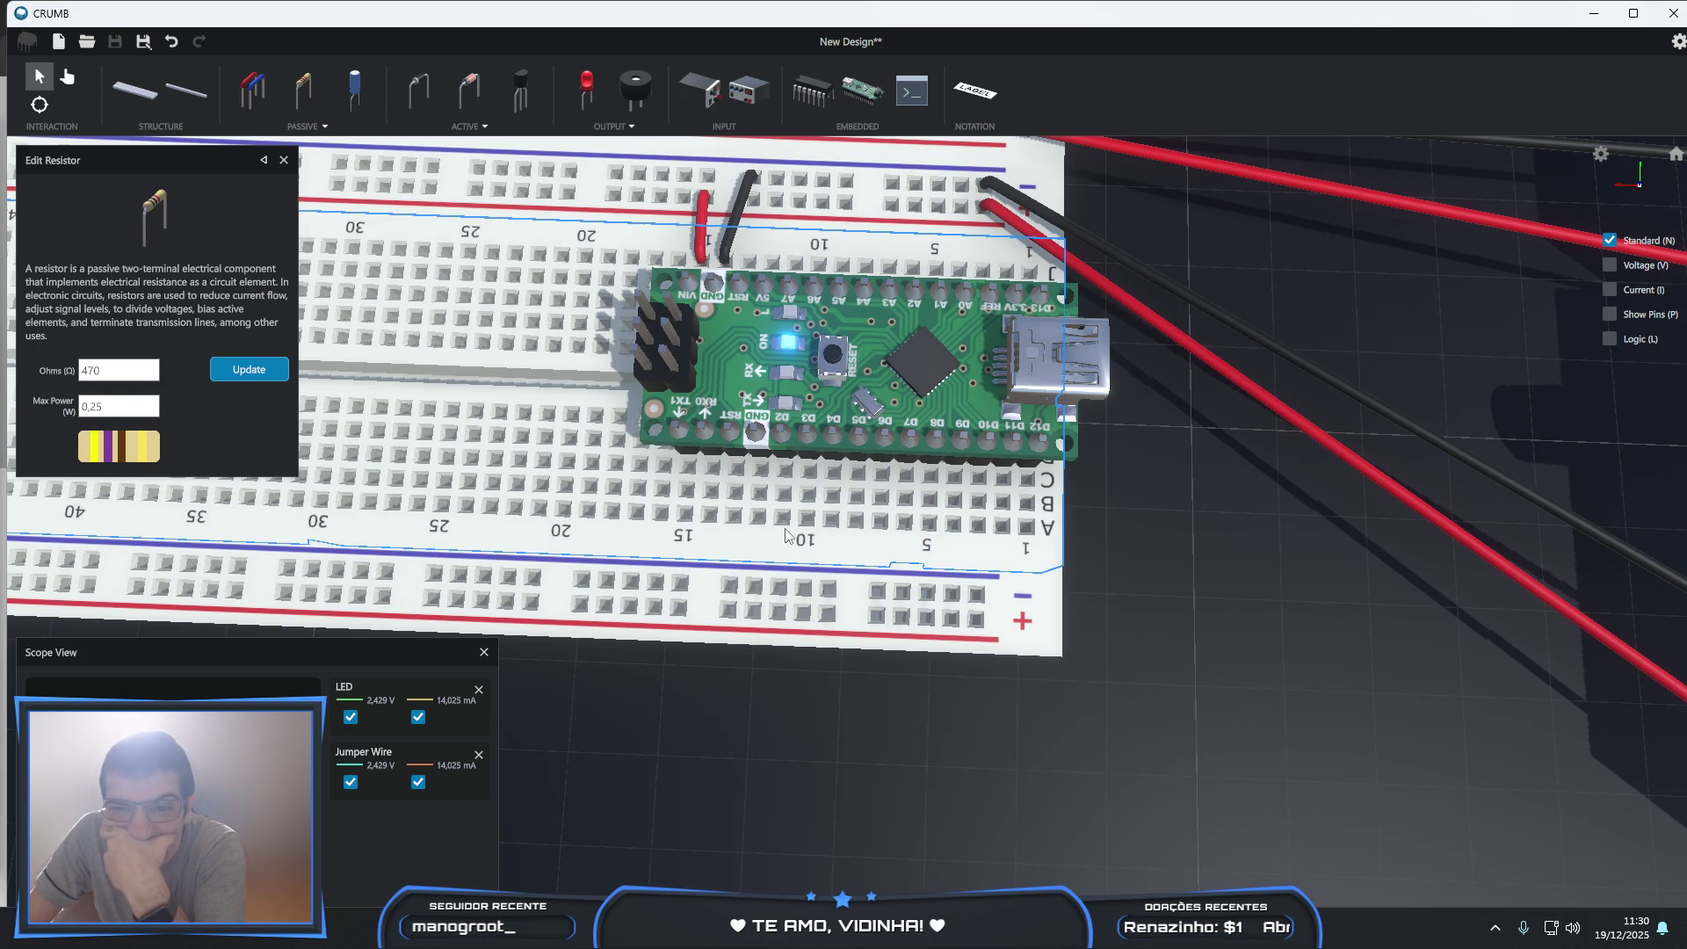
{"action": "scroll", "coordinate": [787, 535], "scroll_direction": "up", "scroll_amount": 1}
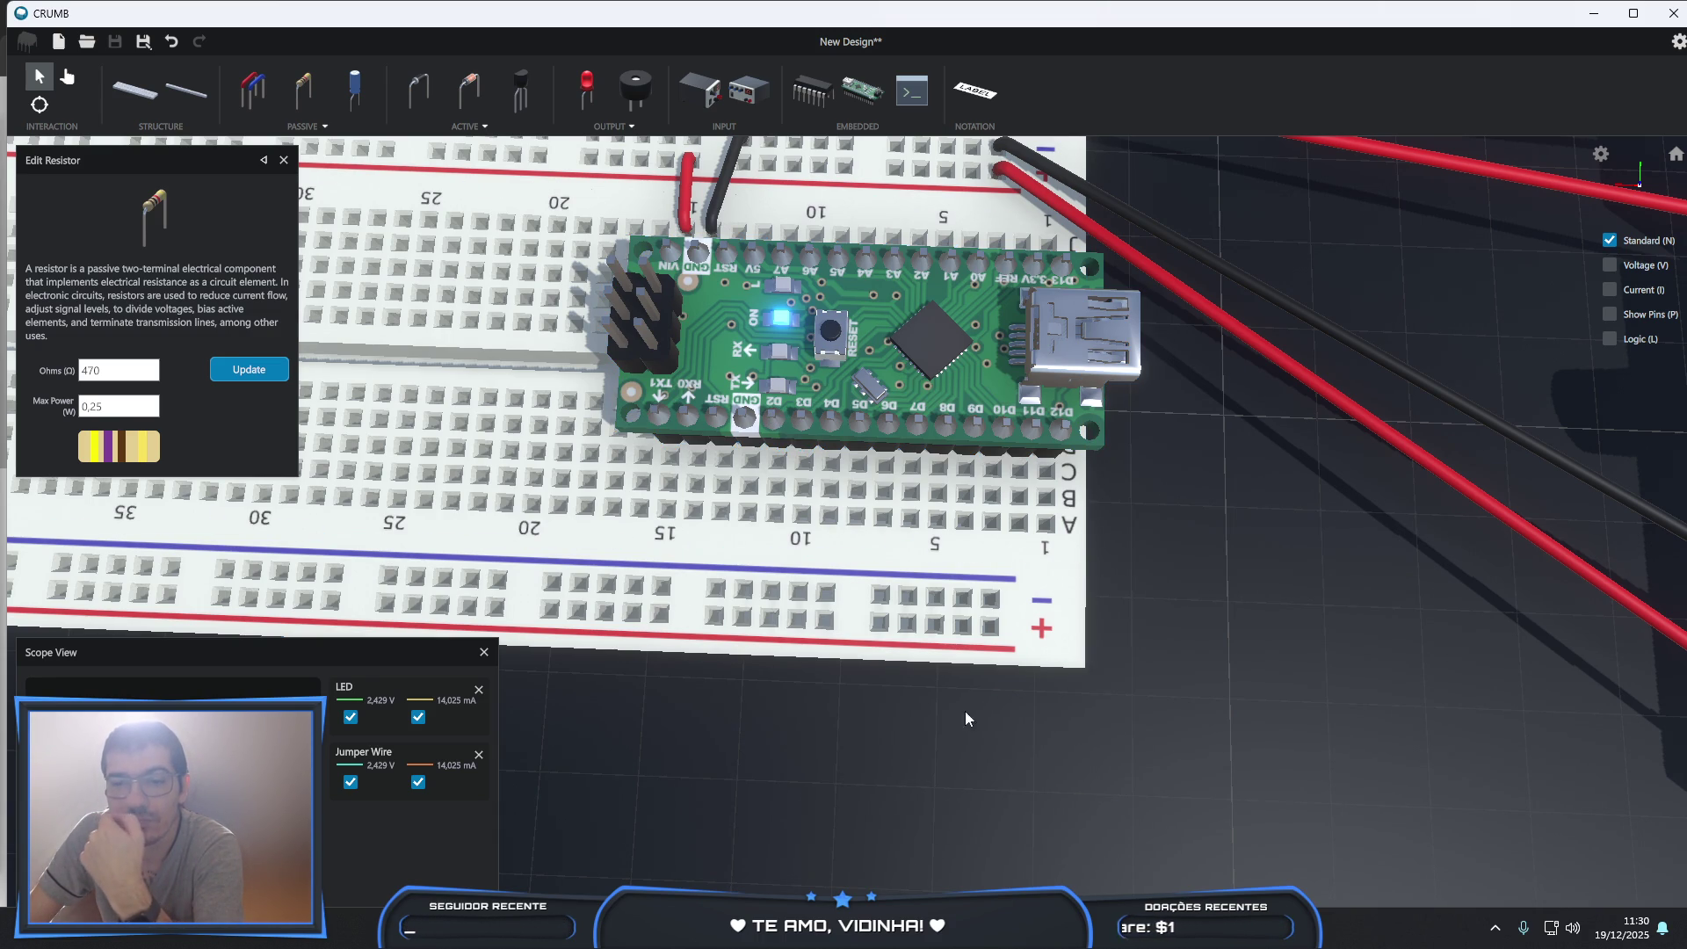
{"action": "left_click", "coordinate": [656, 423]}
{"action": "left_click", "coordinate": [757, 366]}
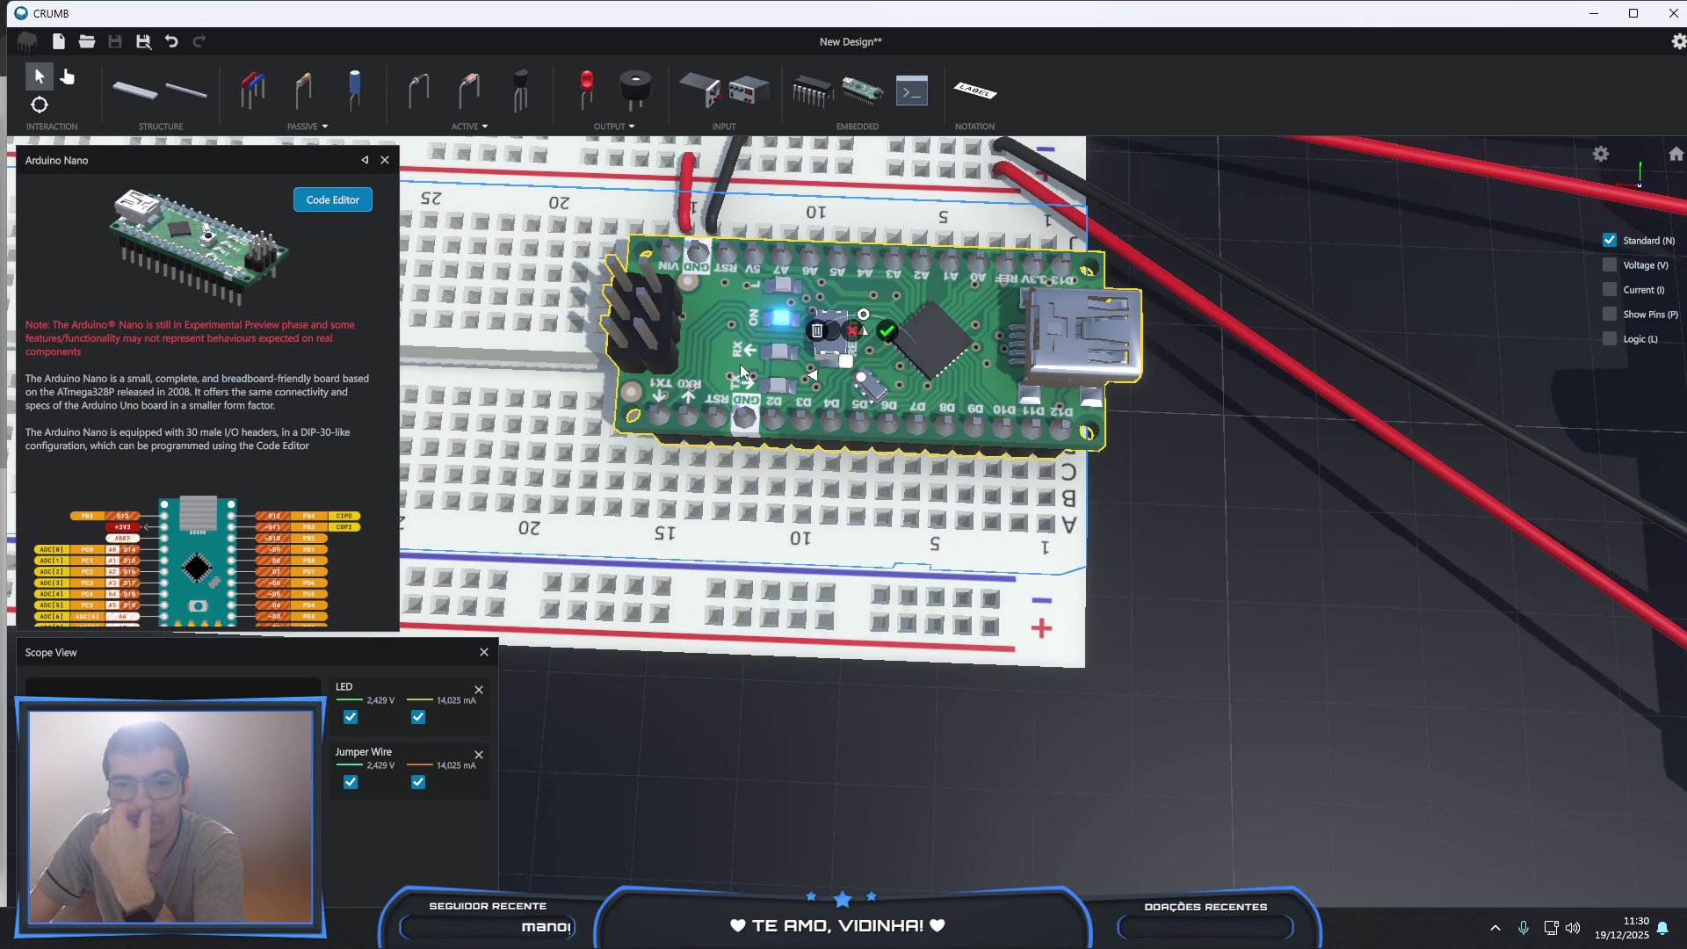
{"action": "left_click", "coordinate": [345, 206]}
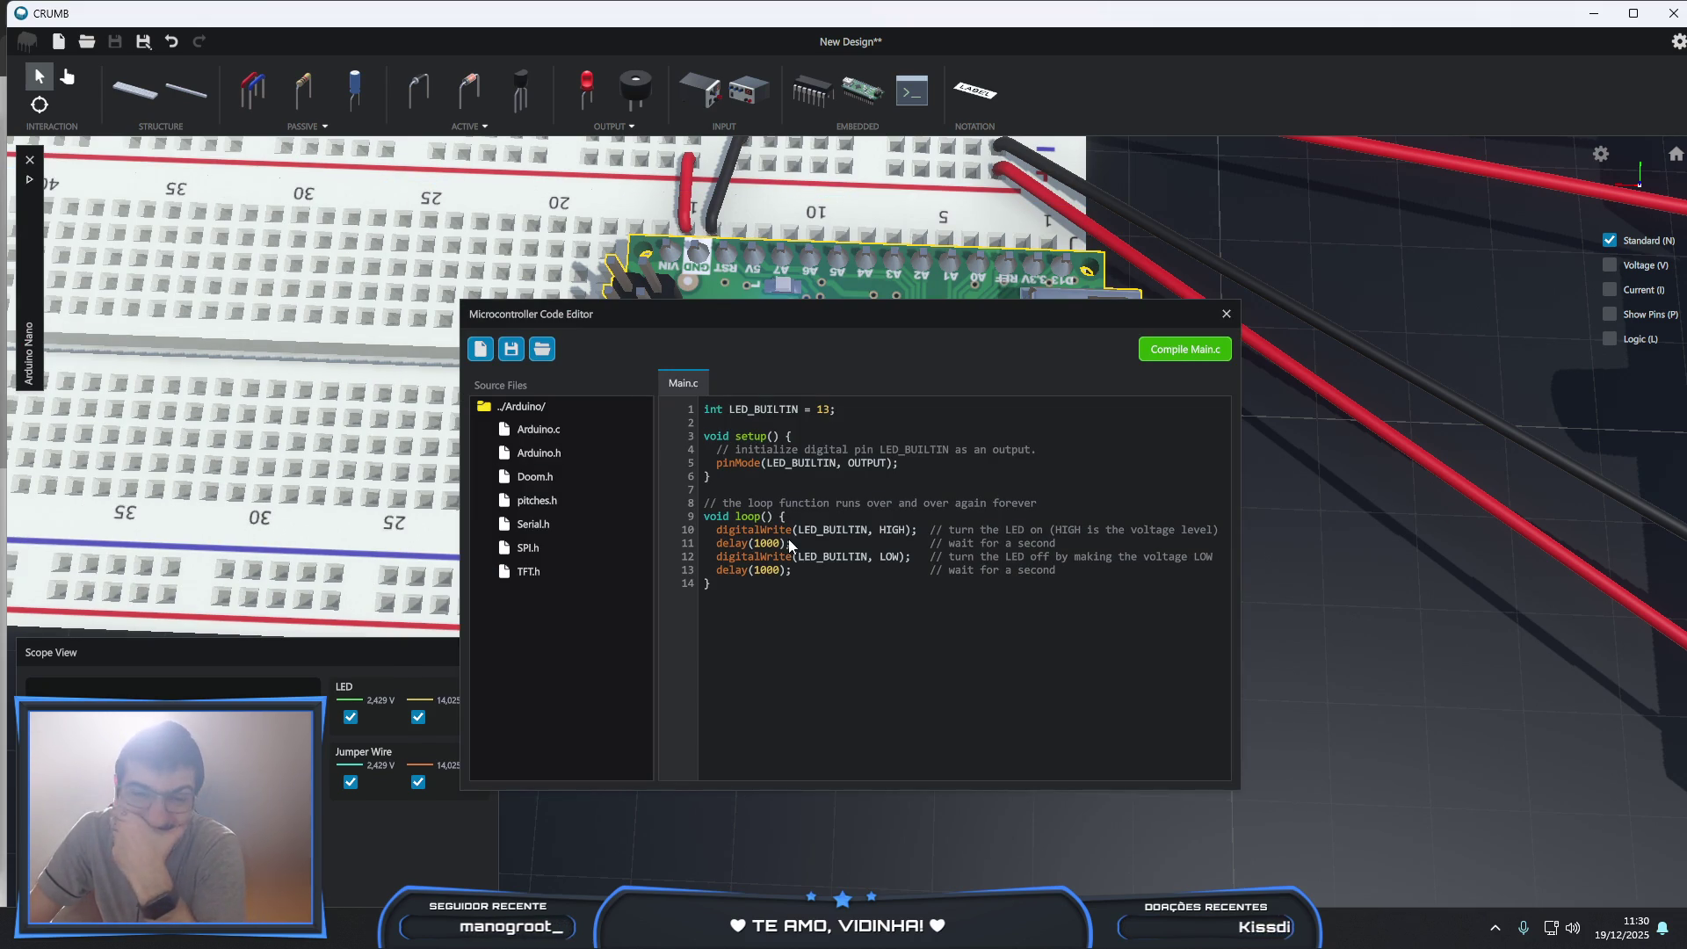
{"action": "double_click", "coordinate": [546, 459]}
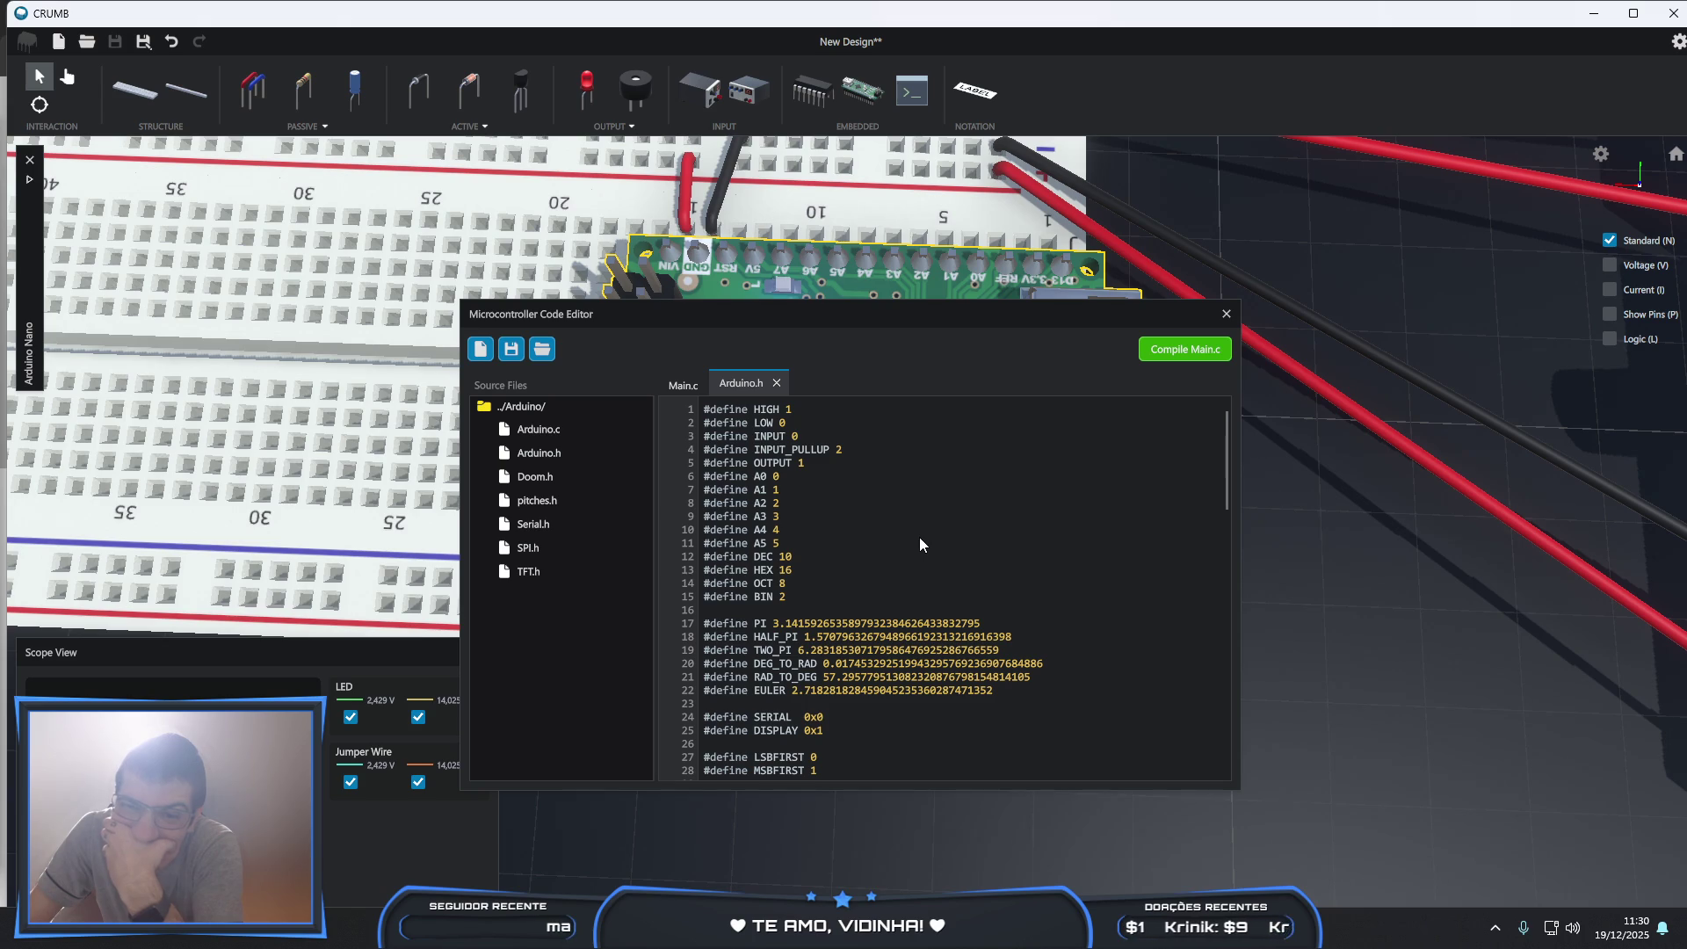
{"action": "scroll", "coordinate": [919, 536], "scroll_direction": "down", "scroll_amount": 4}
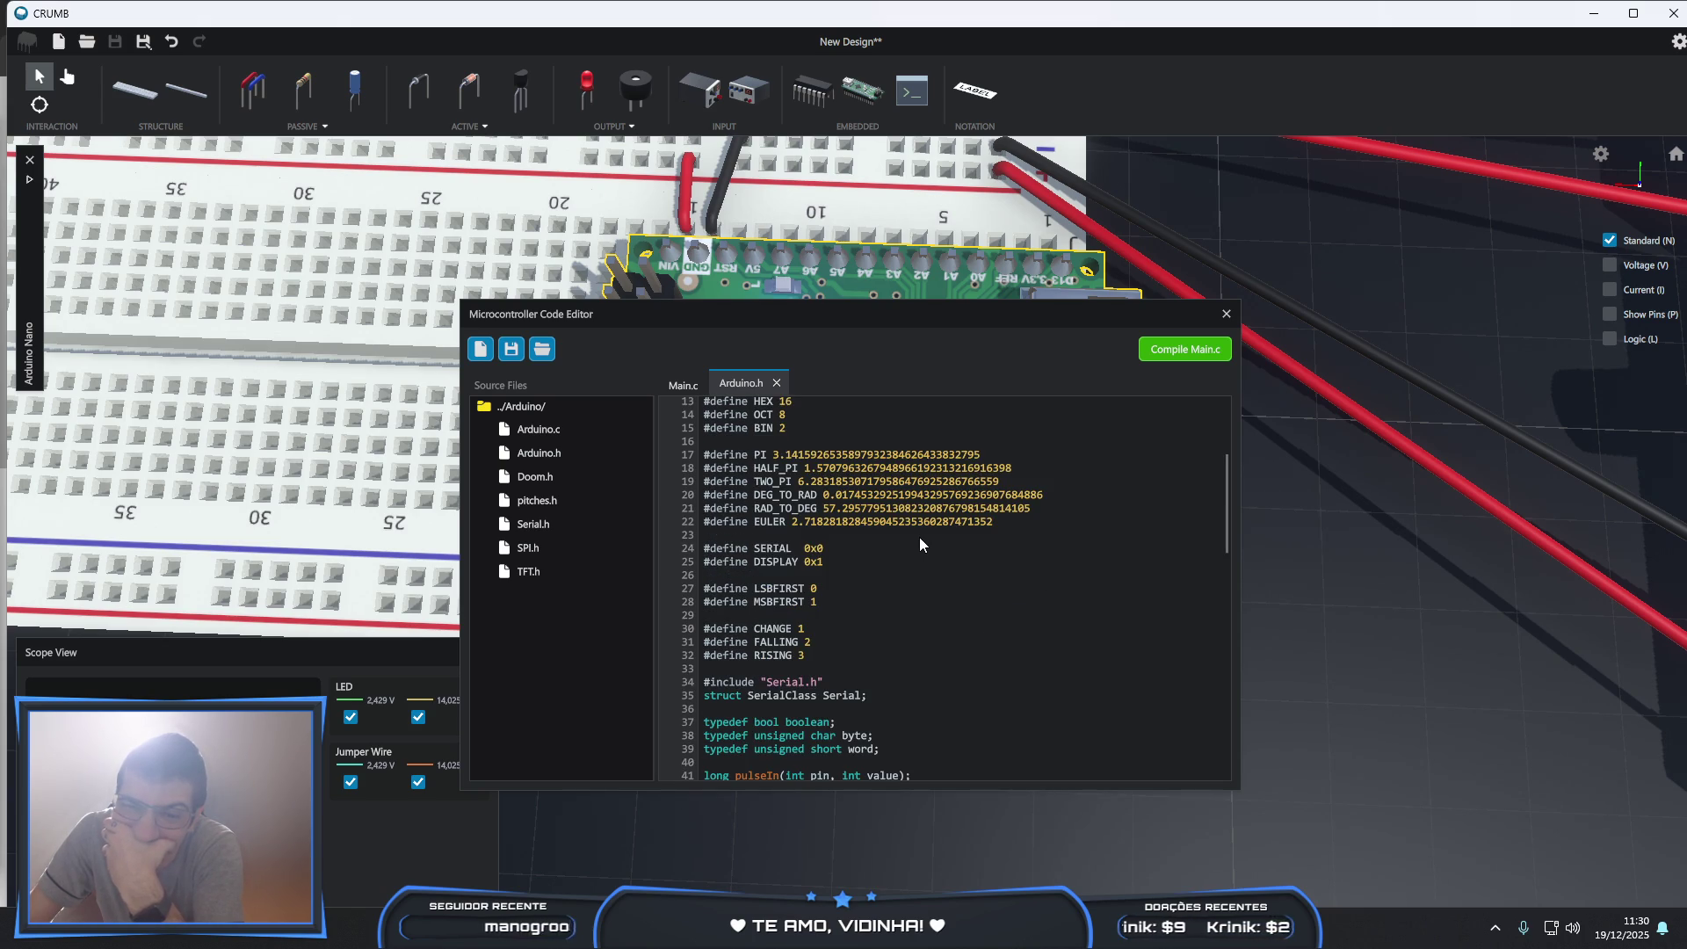
{"action": "left_click", "coordinate": [775, 383]}
{"action": "left_click", "coordinate": [1225, 314]}
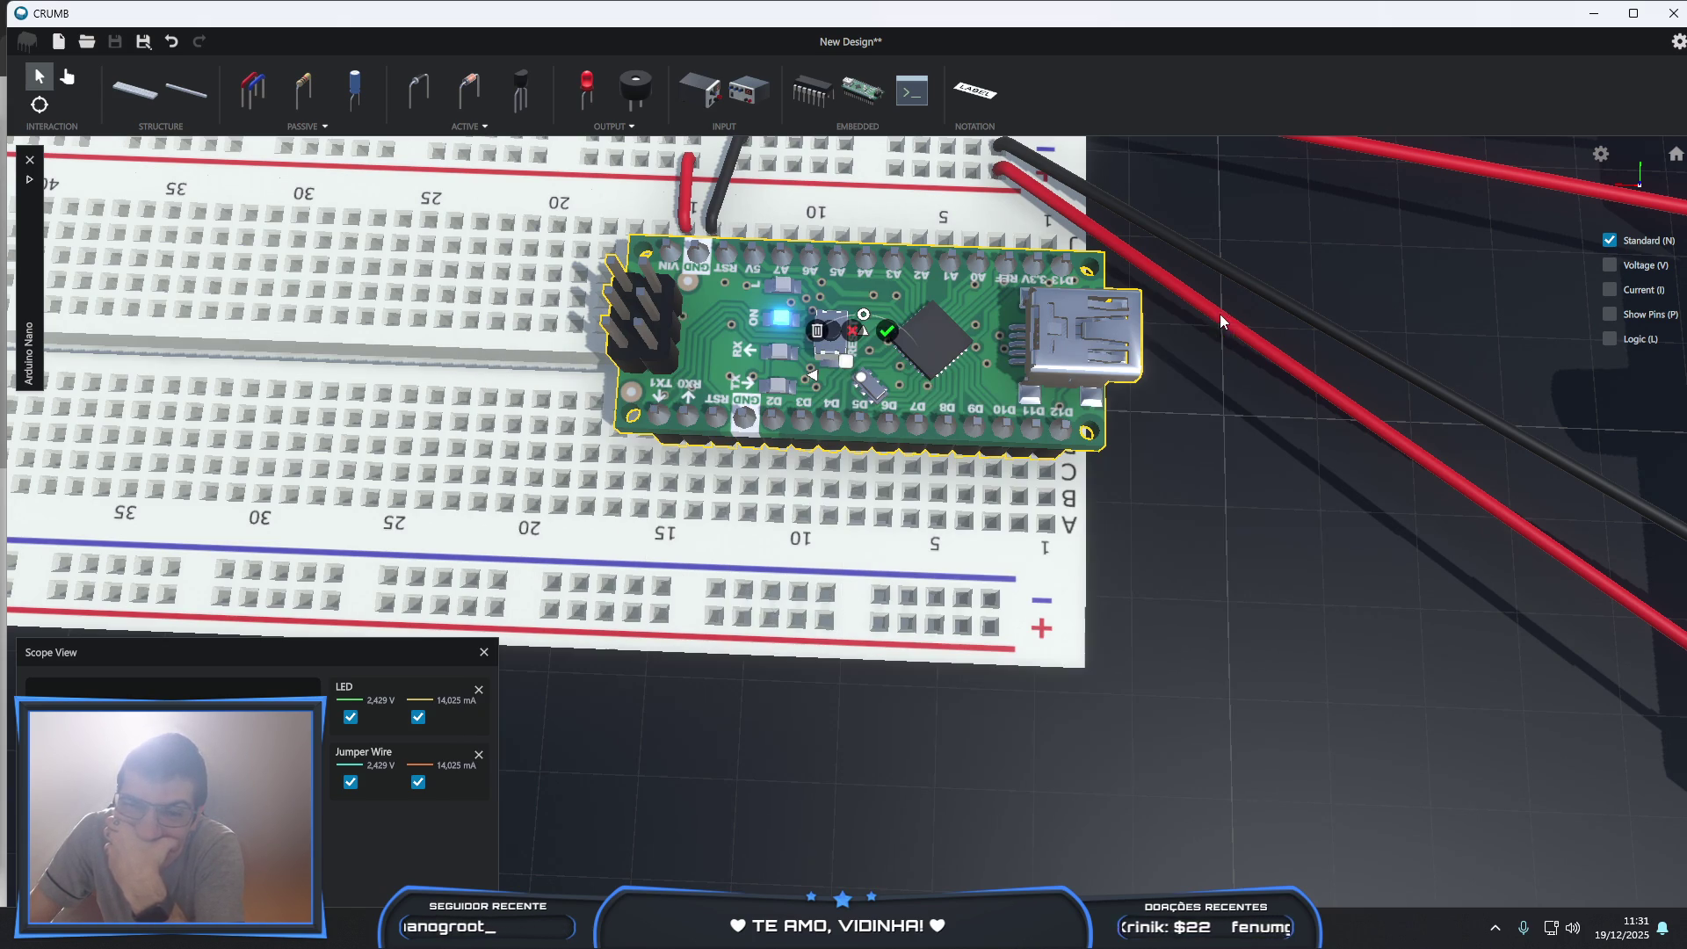
{"action": "left_click", "coordinate": [797, 314]}
- Browse the Nano's pinout, then open the empty Serial Monitor and close the Nano panel
{"action": "left_click", "coordinate": [902, 375]}
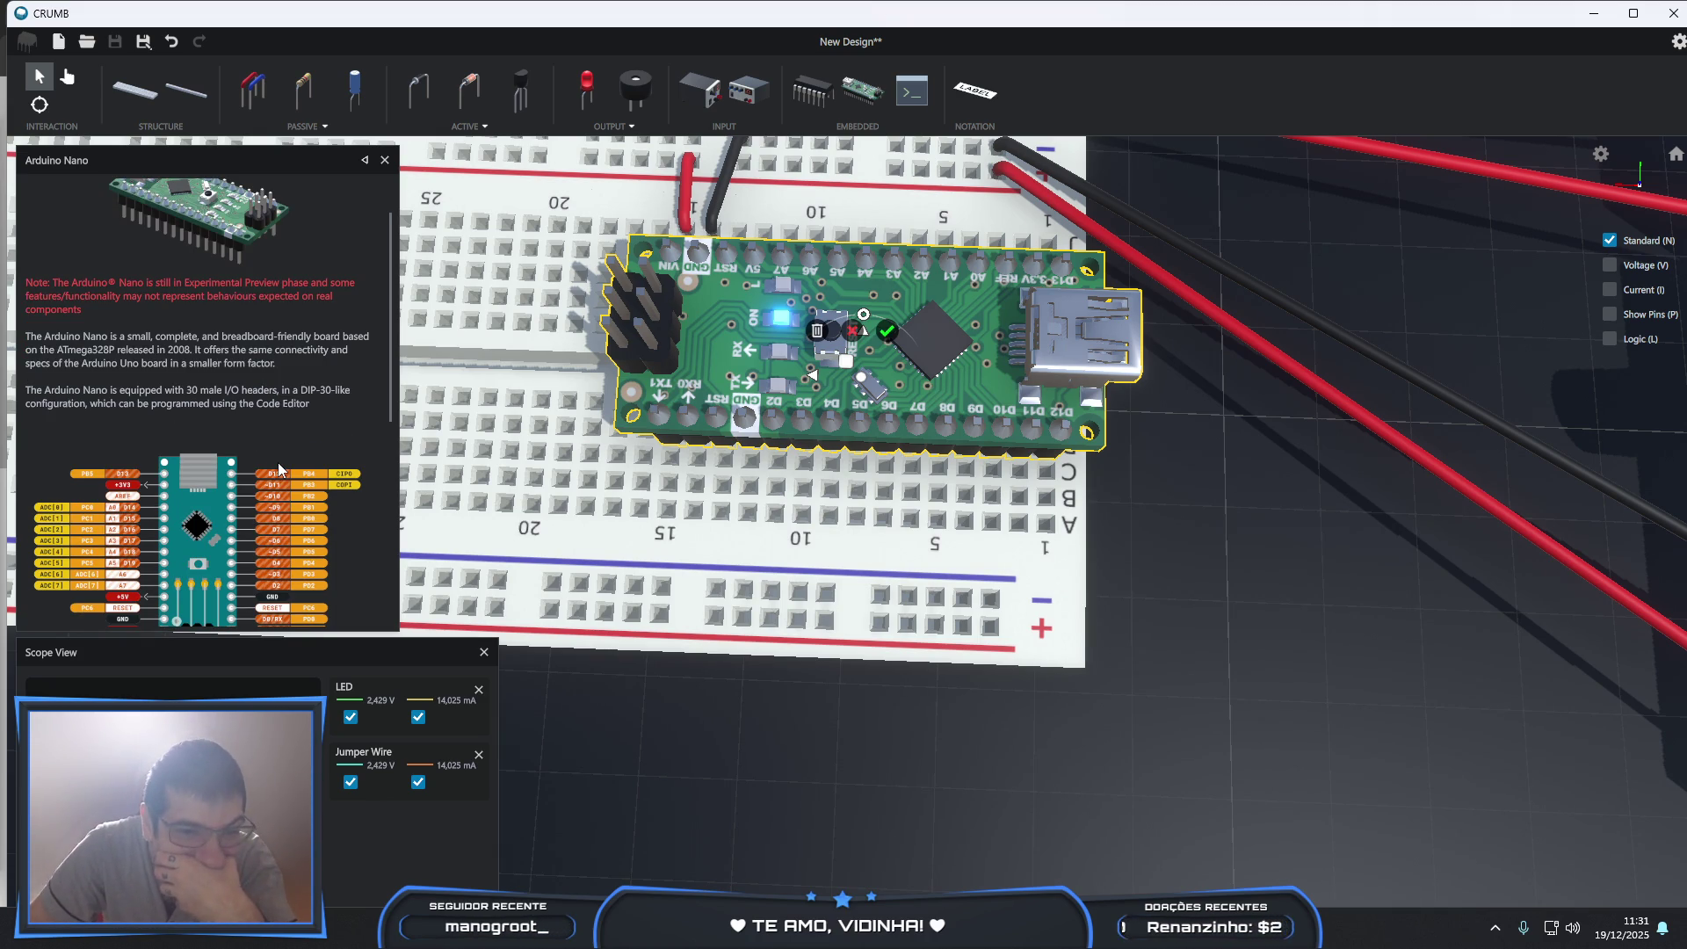
{"action": "scroll", "coordinate": [278, 462], "scroll_direction": "down", "scroll_amount": 1}
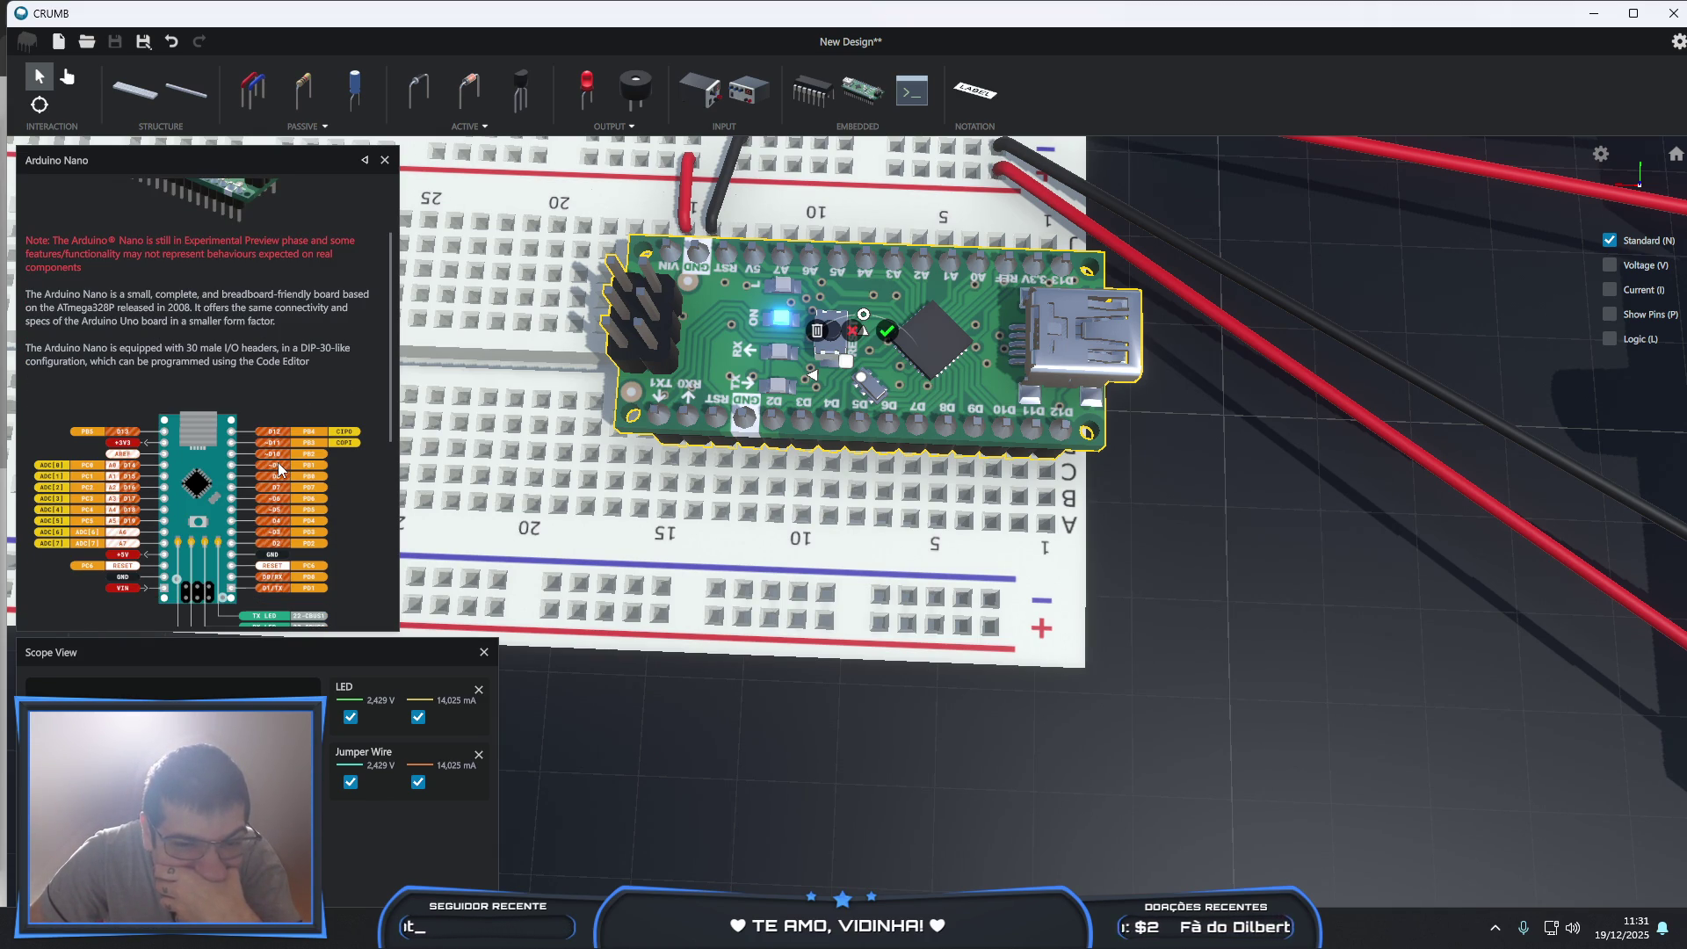
{"action": "scroll", "coordinate": [278, 462], "scroll_direction": "down", "scroll_amount": 2}
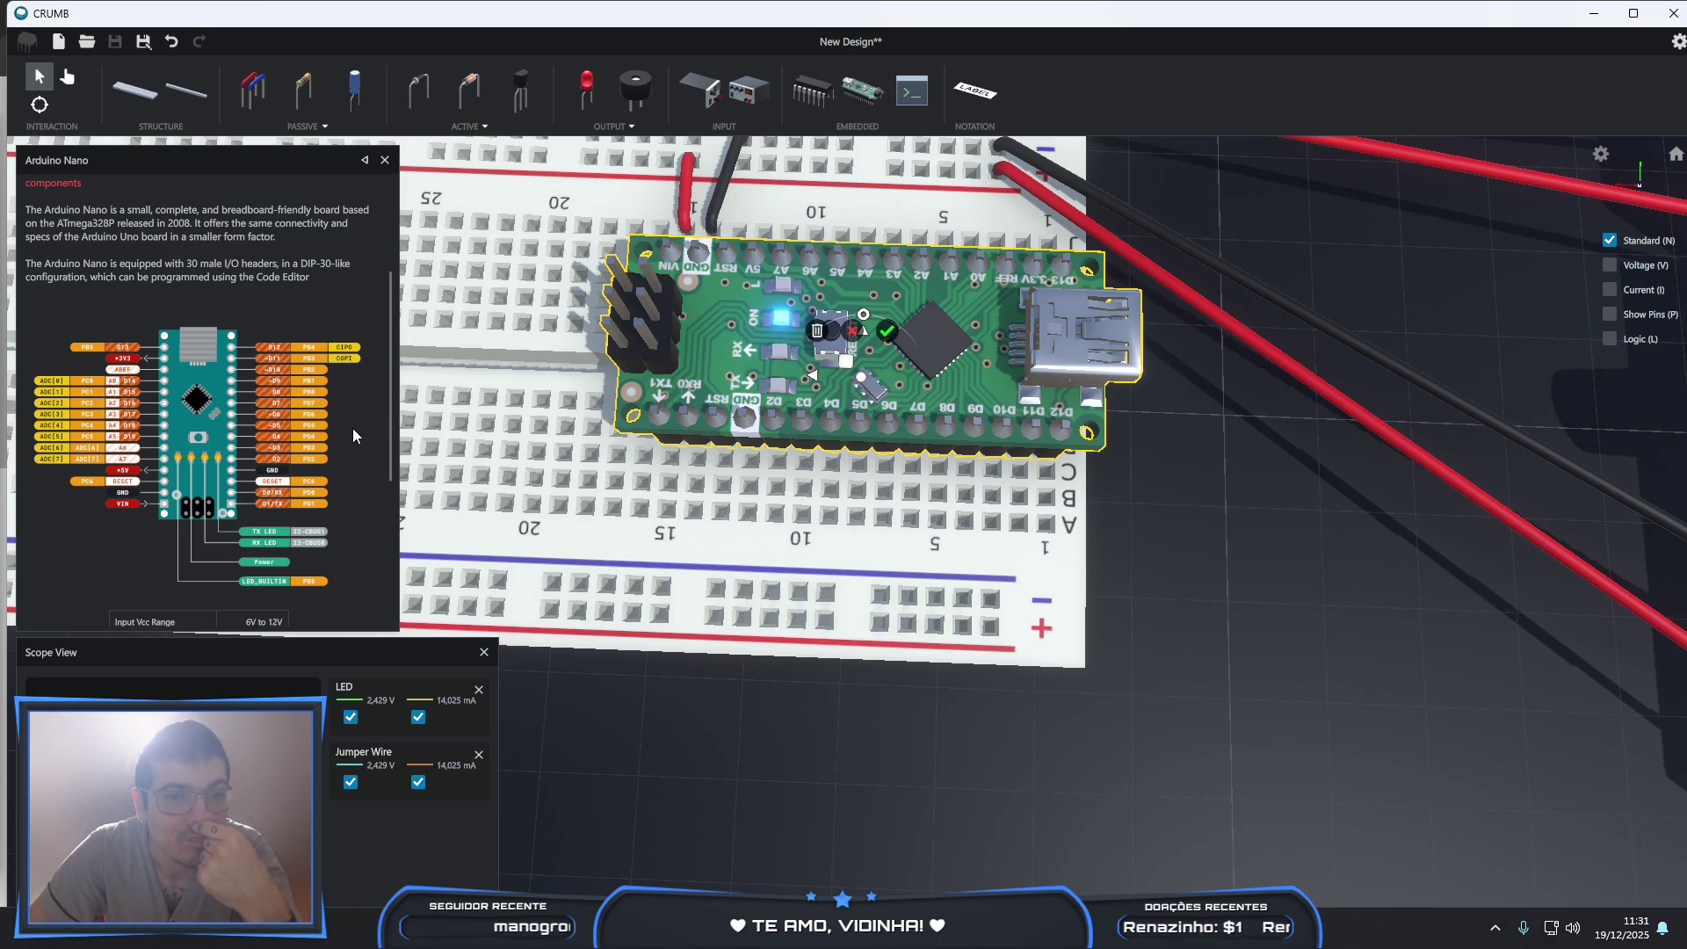
{"action": "scroll", "coordinate": [307, 575], "scroll_direction": "down", "scroll_amount": 1}
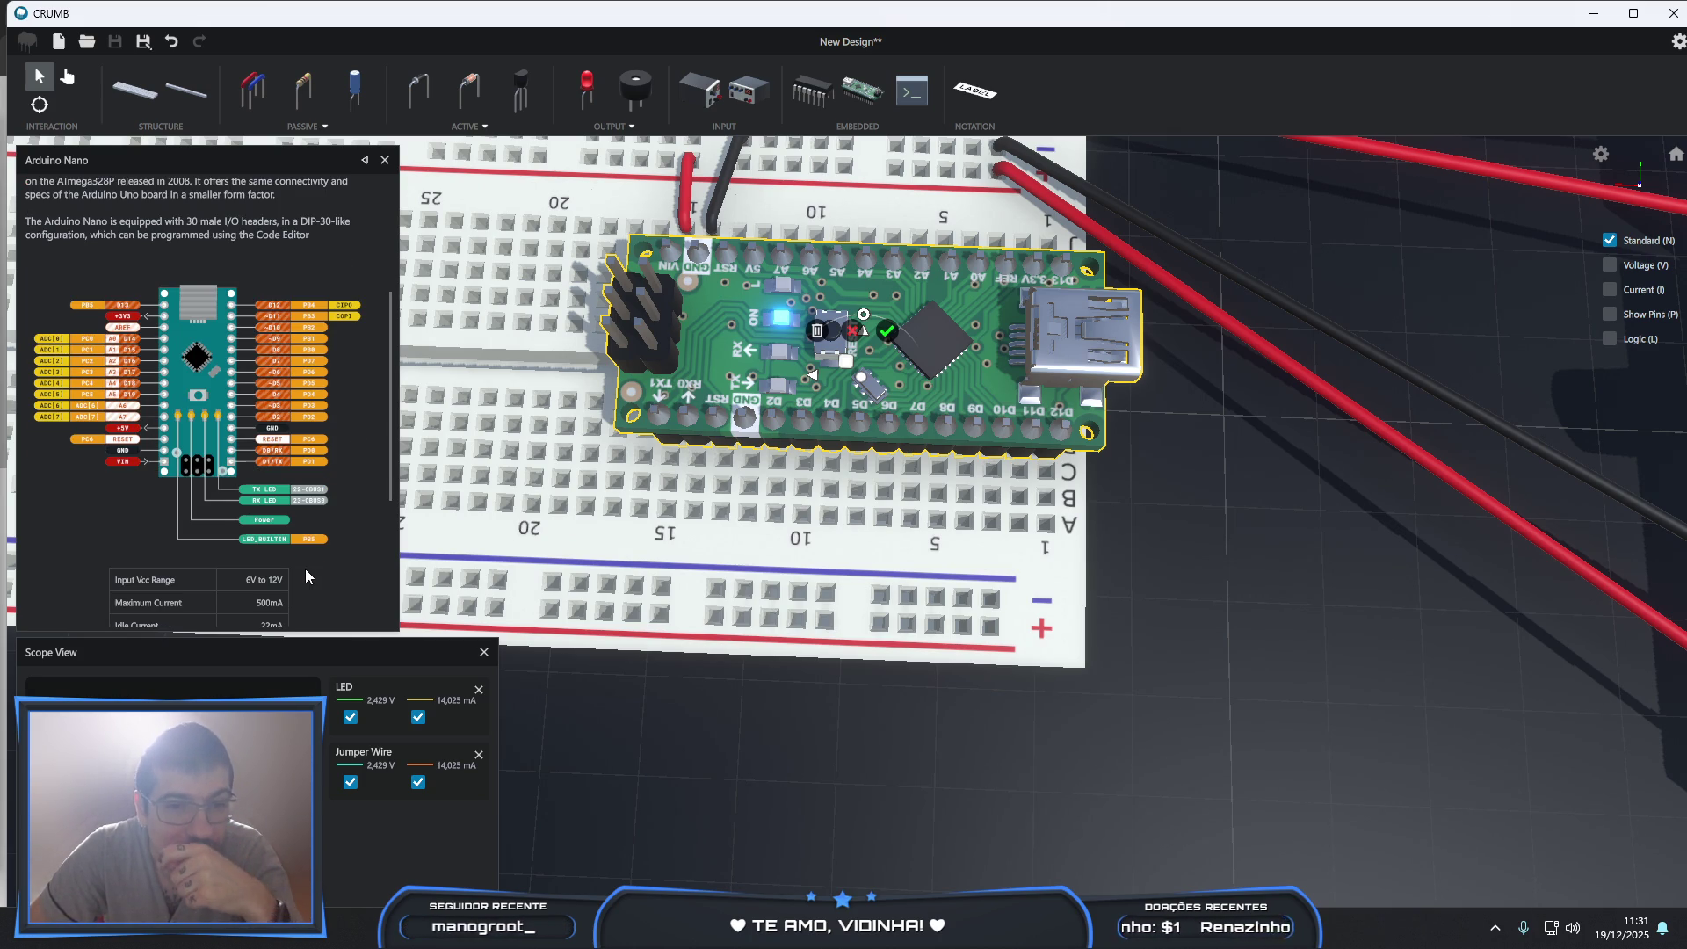
{"action": "scroll", "coordinate": [305, 569], "scroll_direction": "down", "scroll_amount": 1}
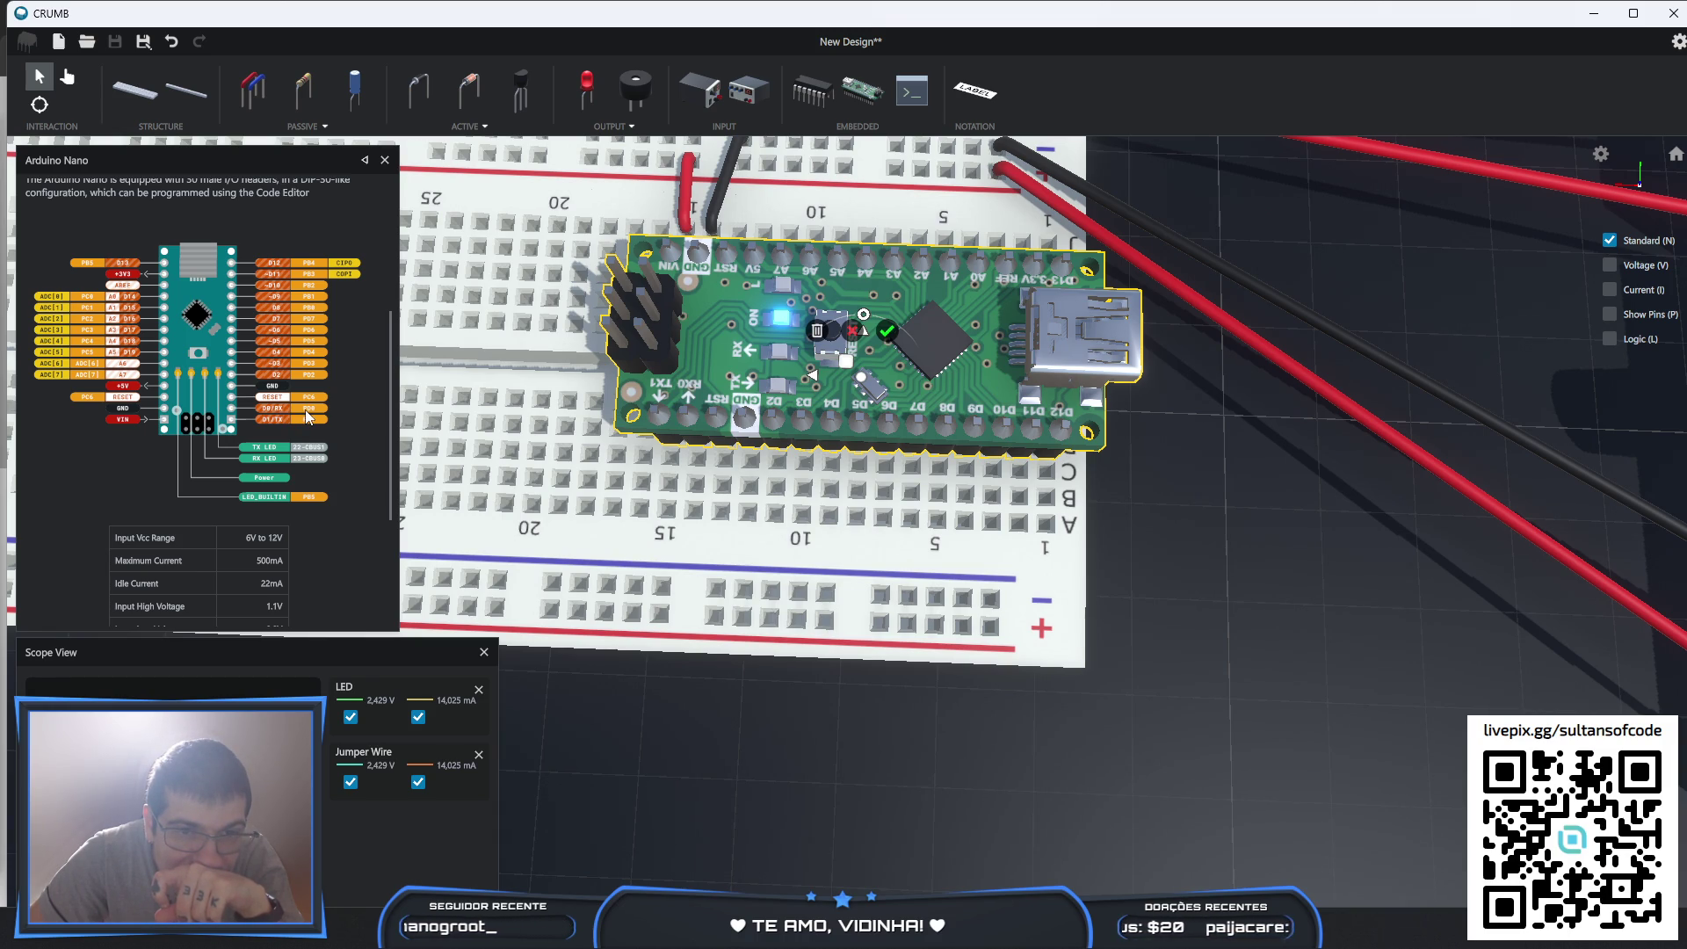
{"action": "scroll", "coordinate": [306, 414], "scroll_direction": "up", "scroll_amount": 1}
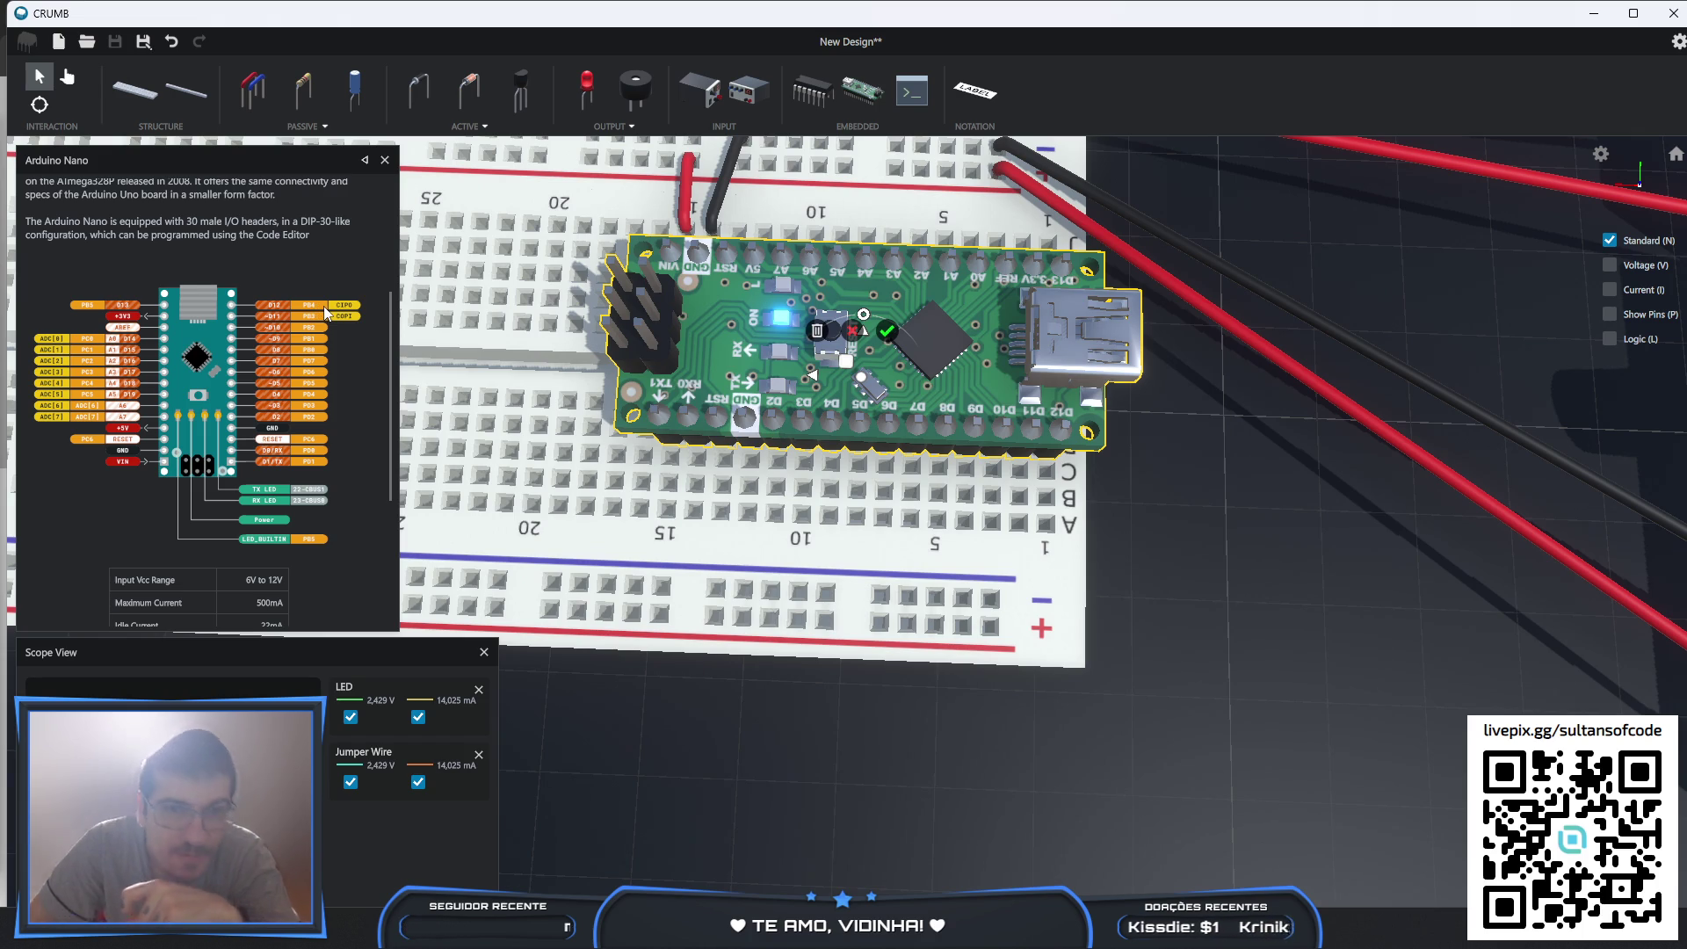
{"action": "scroll", "coordinate": [323, 306], "scroll_direction": "up", "scroll_amount": 3}
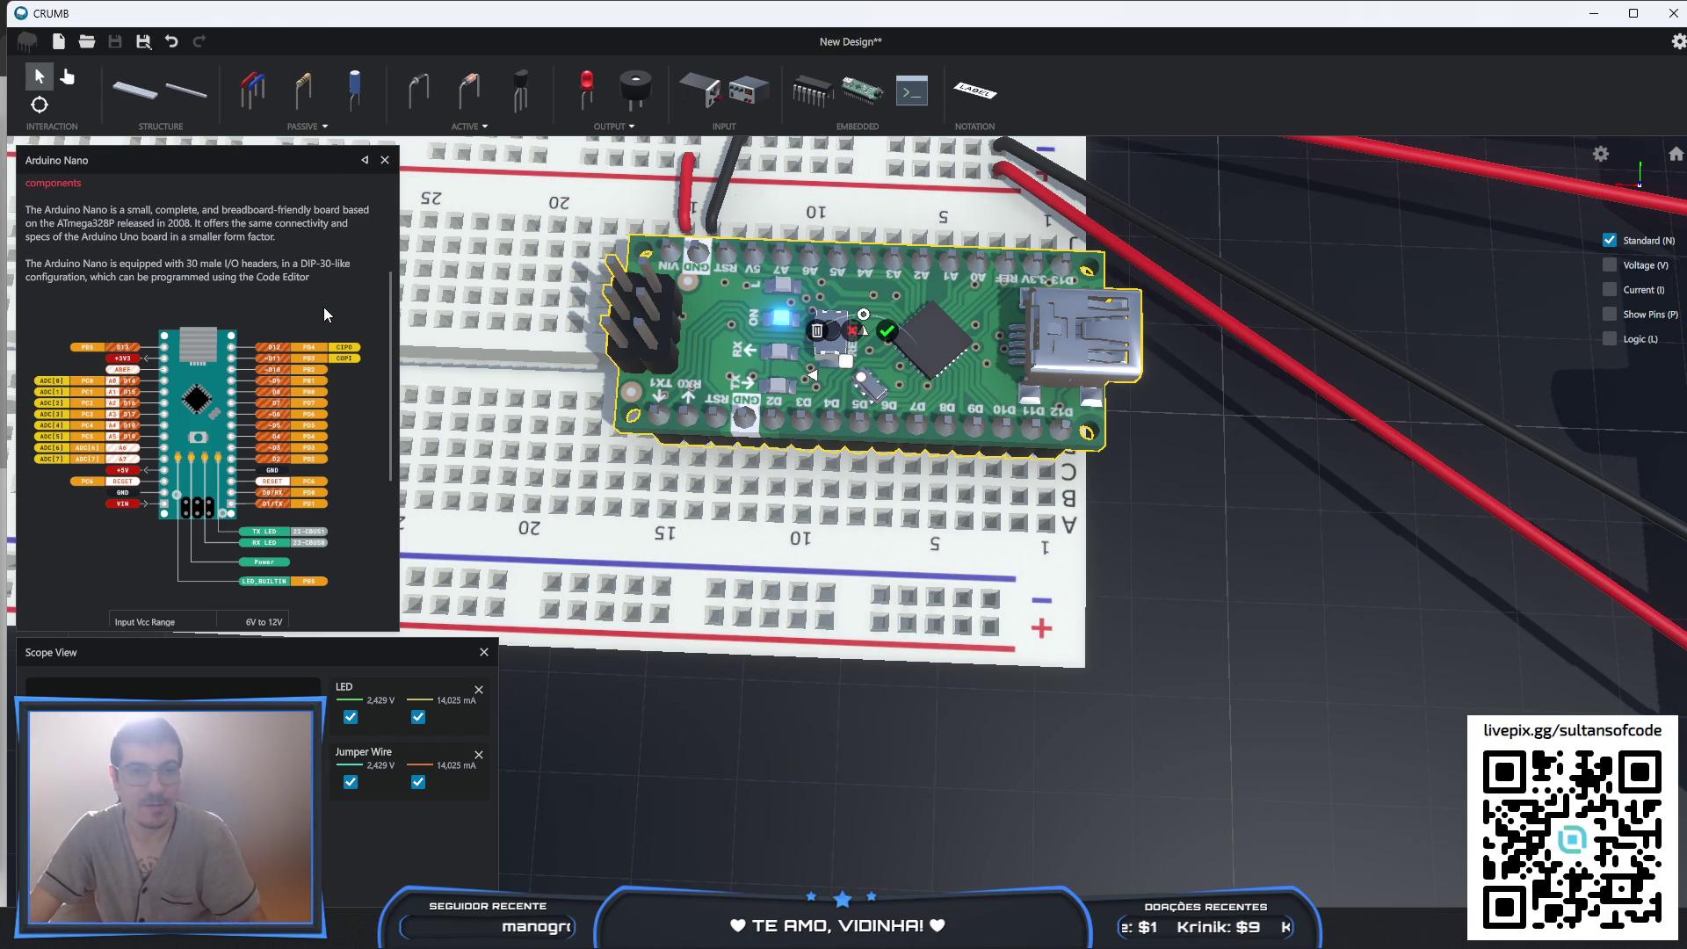
{"action": "scroll", "coordinate": [323, 307], "scroll_direction": "down", "scroll_amount": 3}
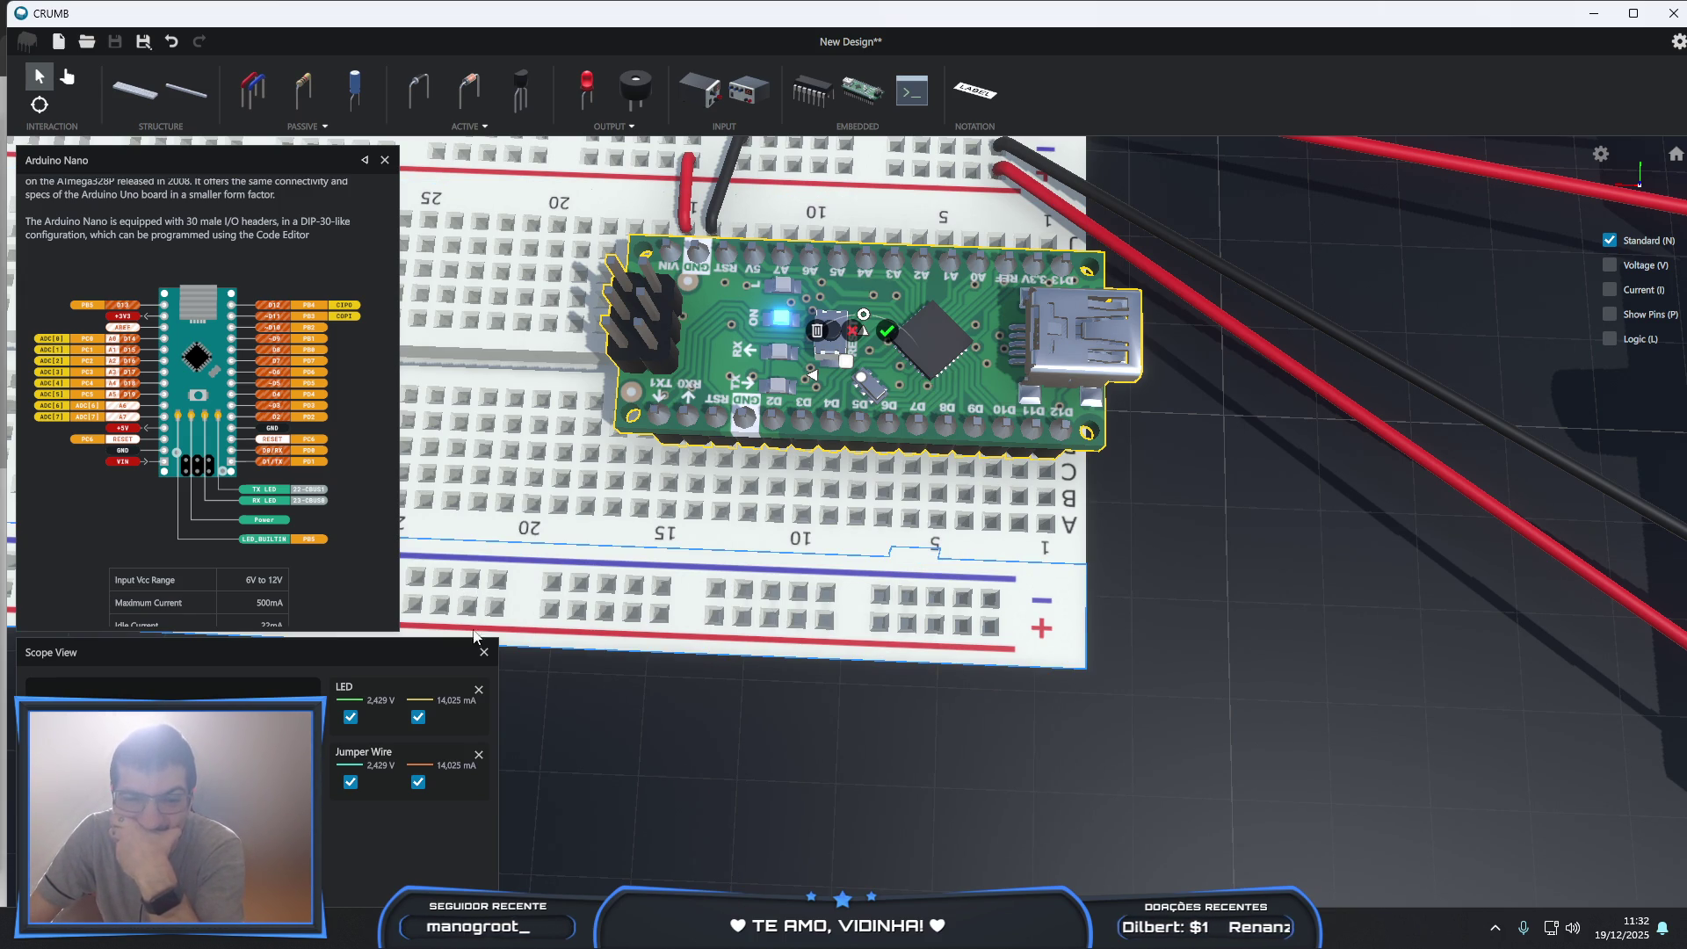
{"action": "left_click", "coordinate": [917, 107]}
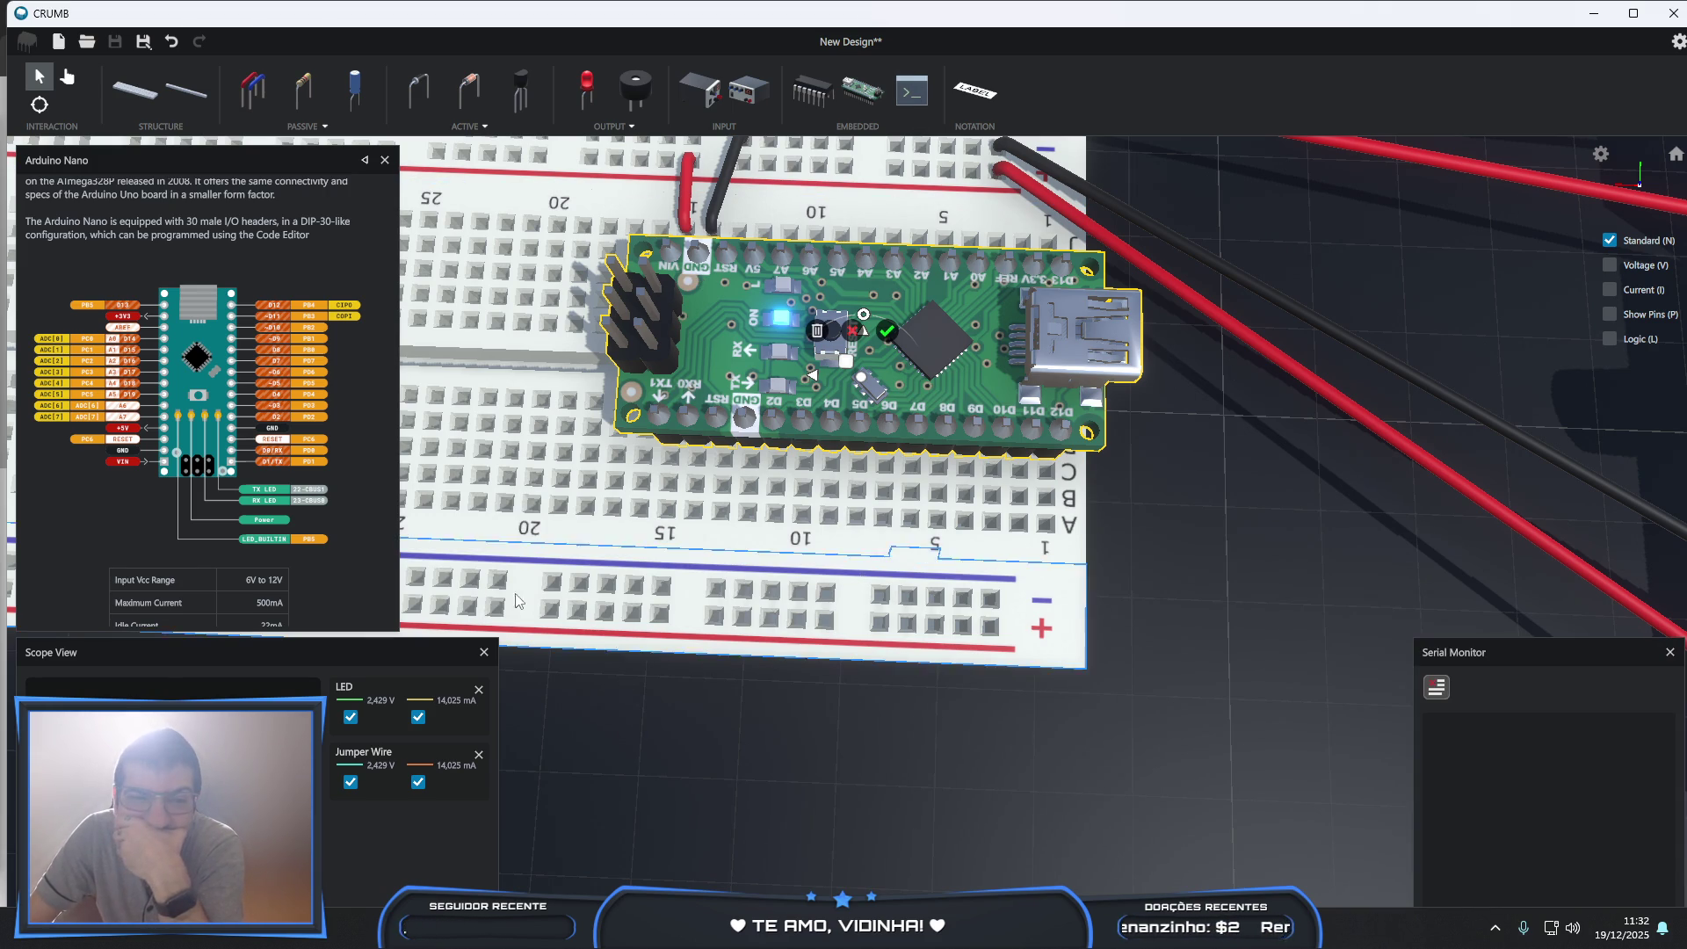
{"action": "left_click", "coordinate": [384, 162]}
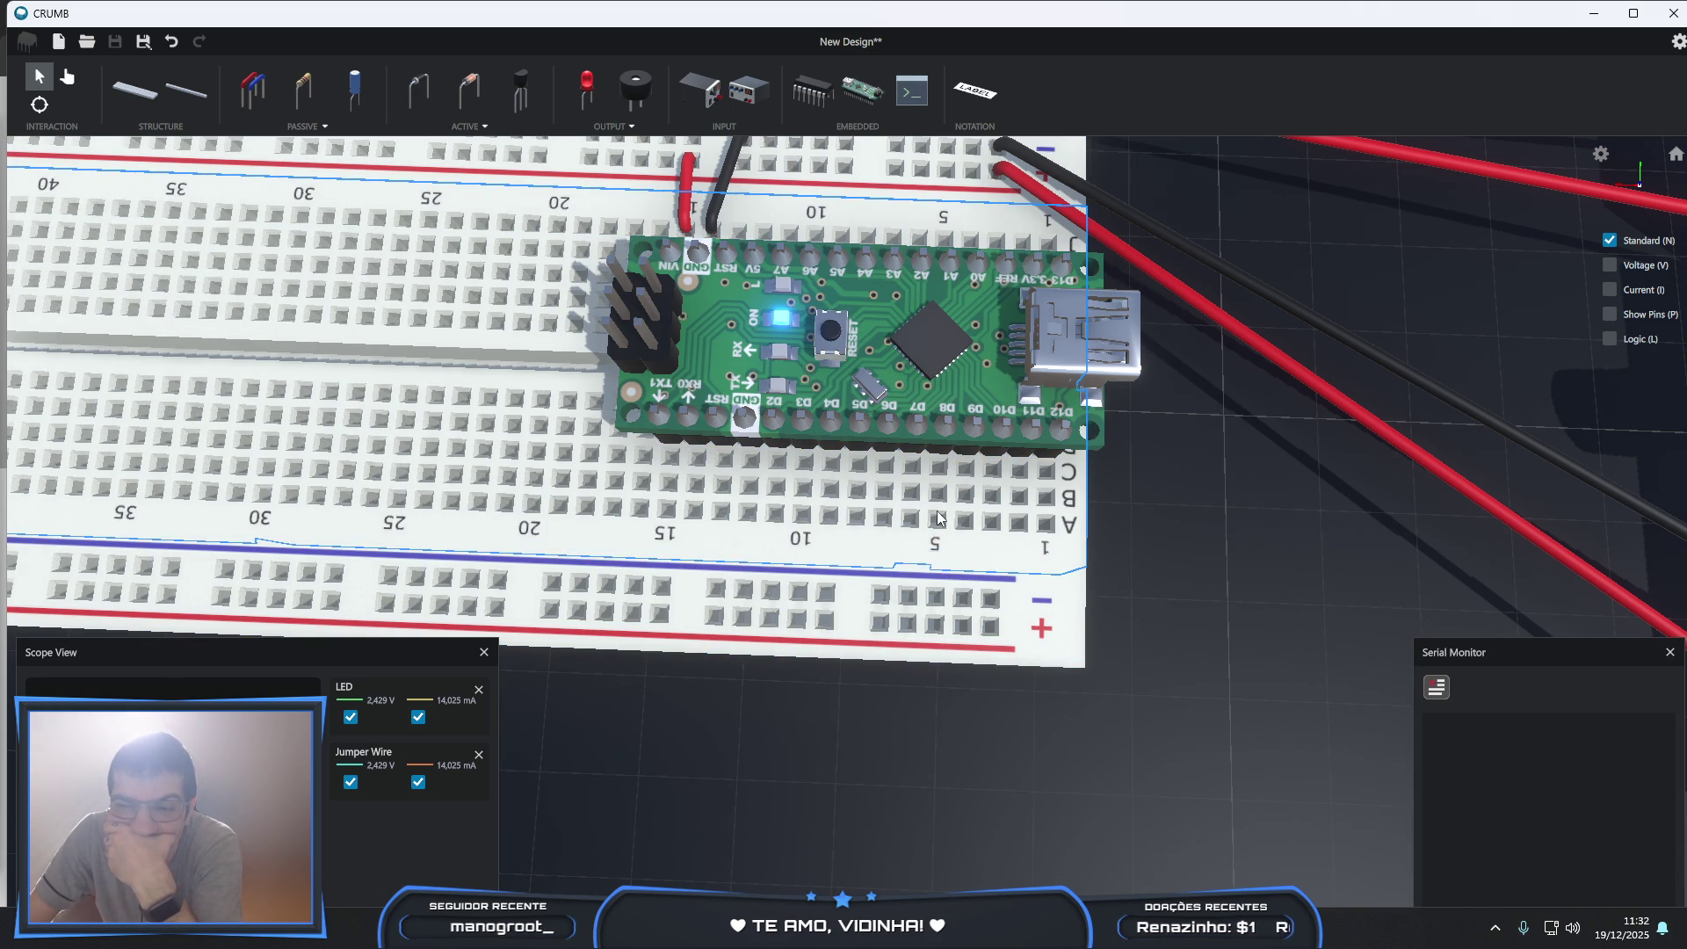
{"action": "left_click", "coordinate": [275, 94]}
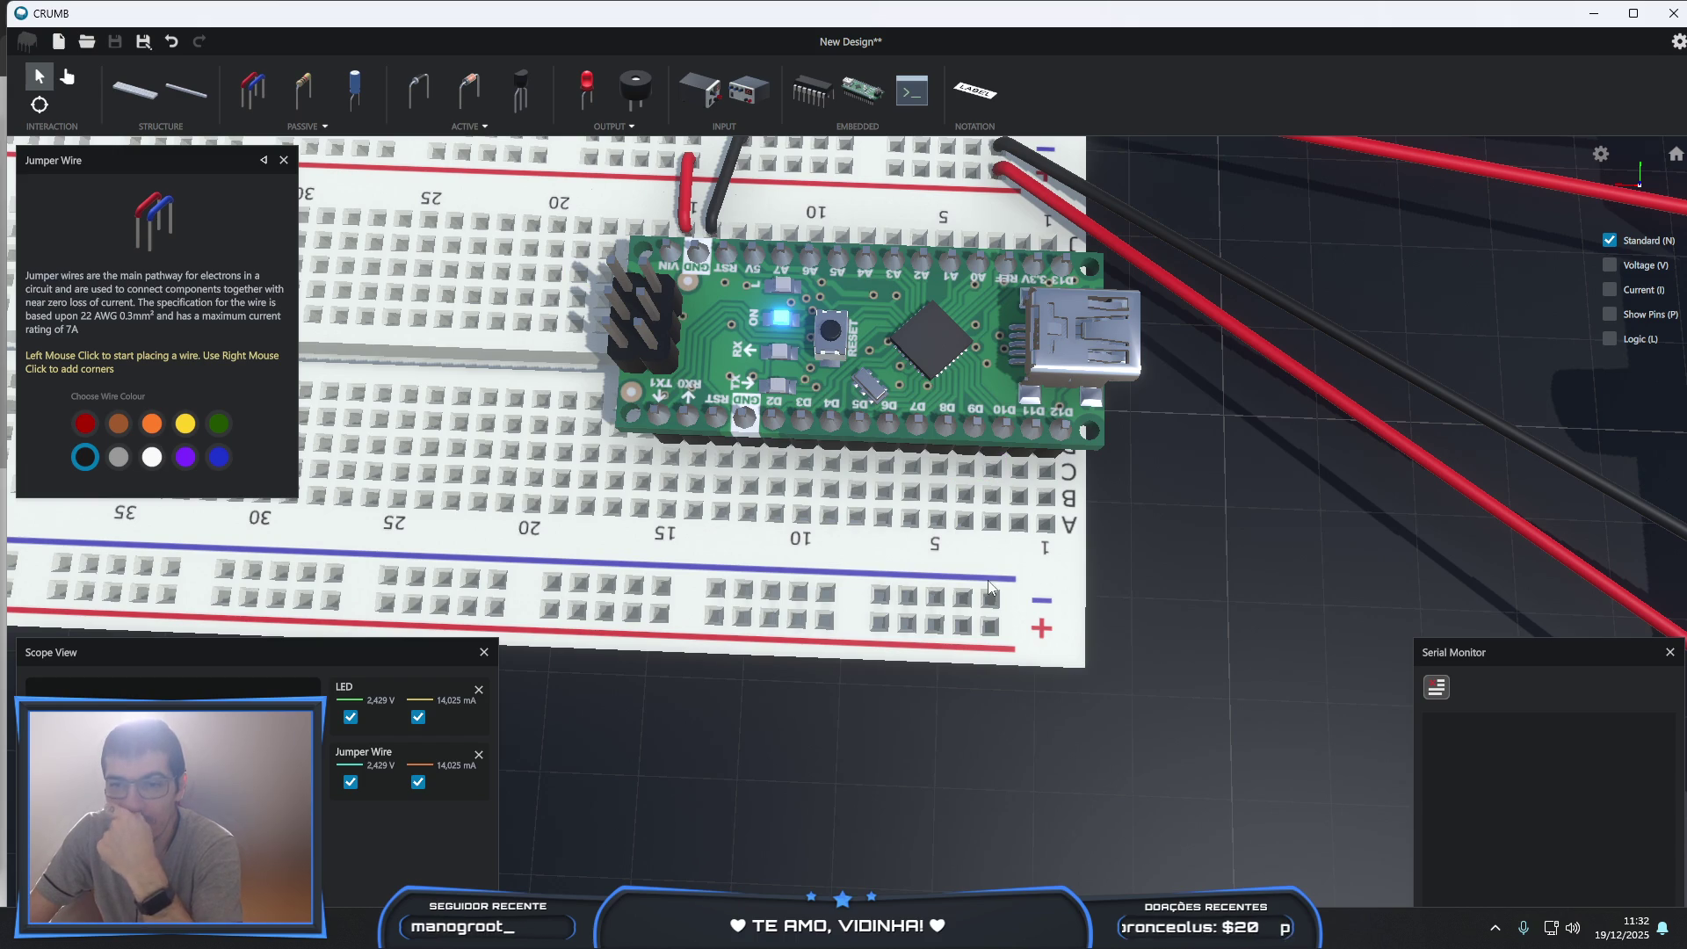
{"action": "left_click", "coordinate": [989, 627]}
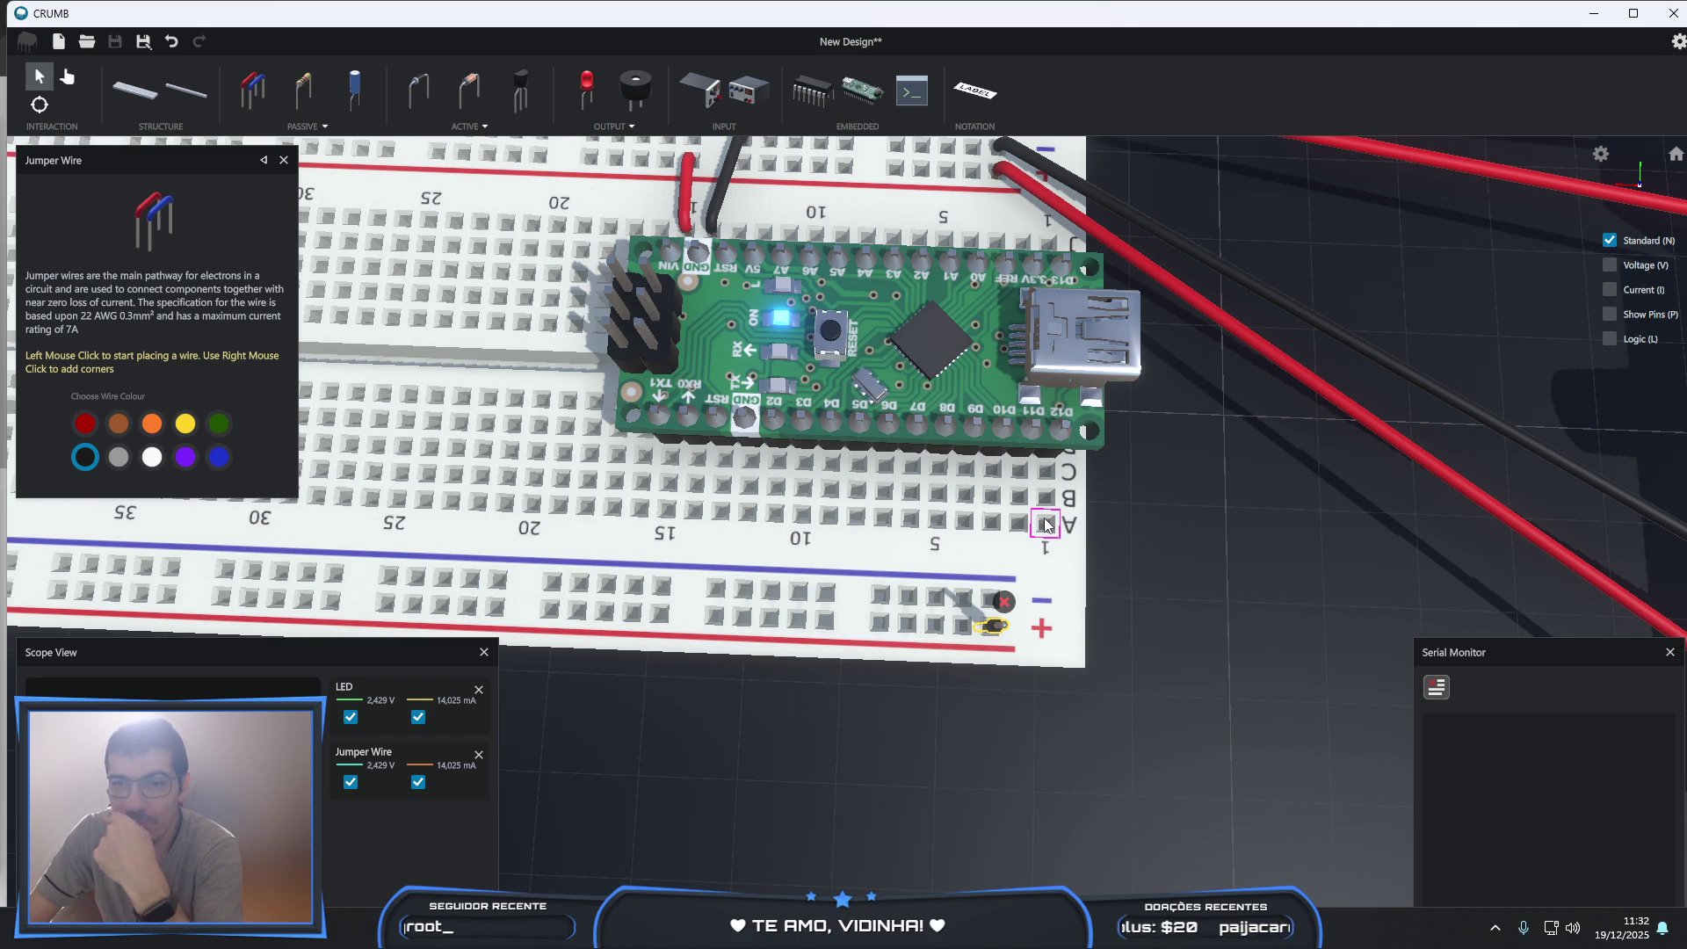
{"action": "left_click", "coordinate": [1046, 524]}
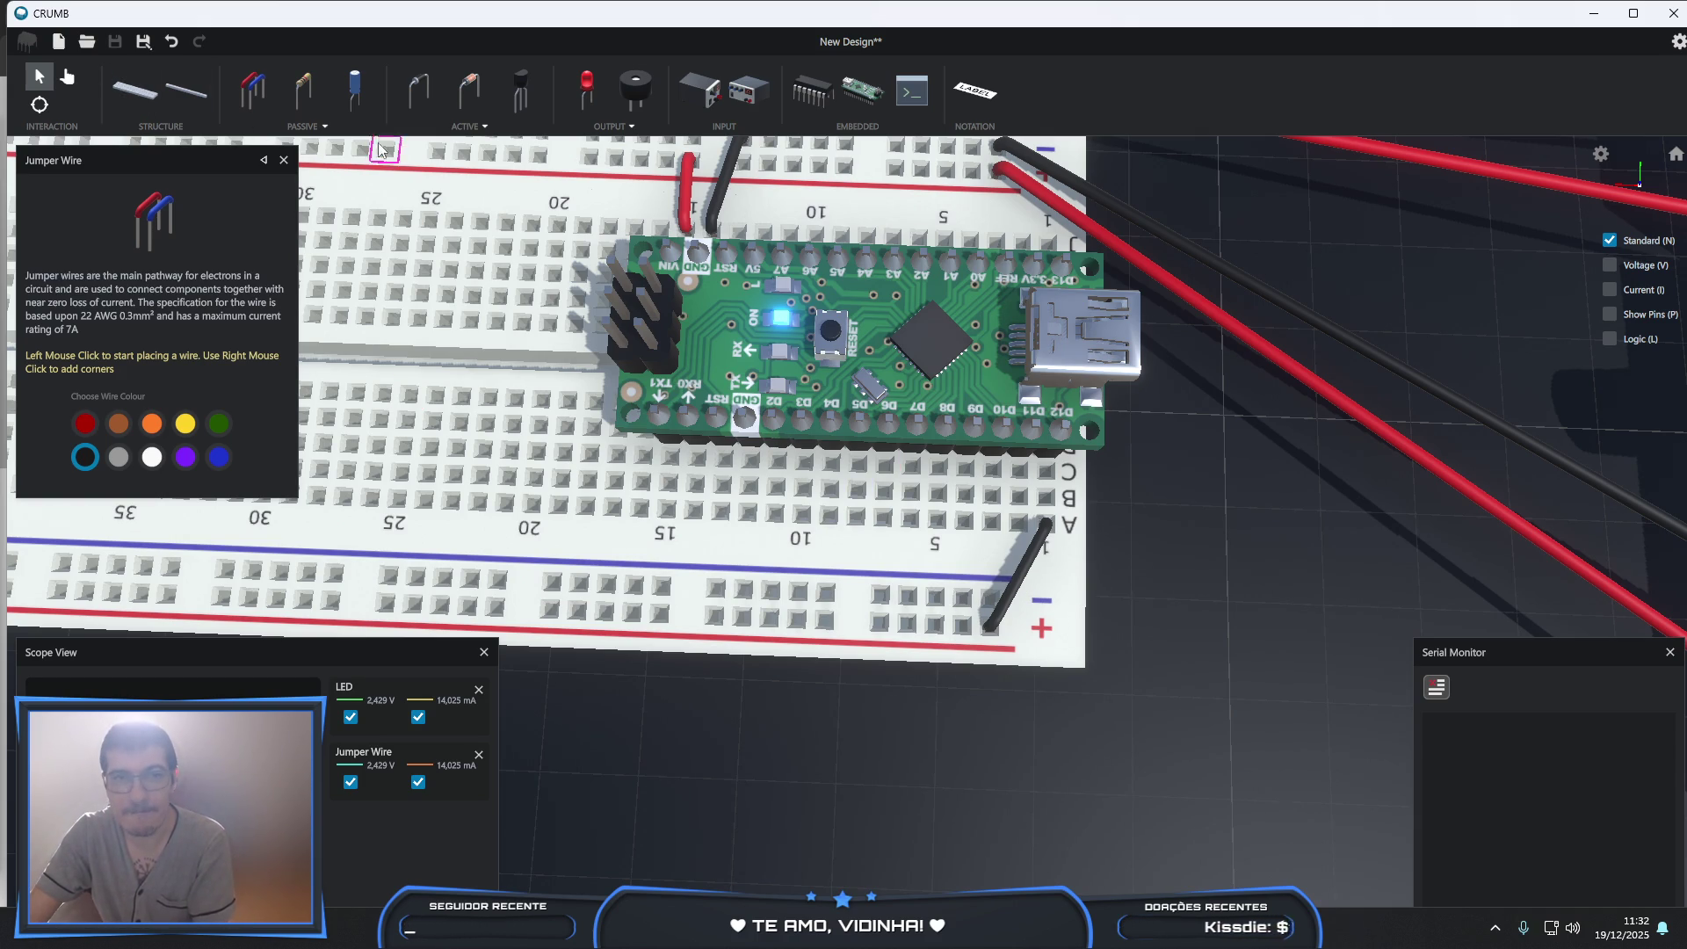
{"action": "left_click", "coordinate": [1021, 592]}
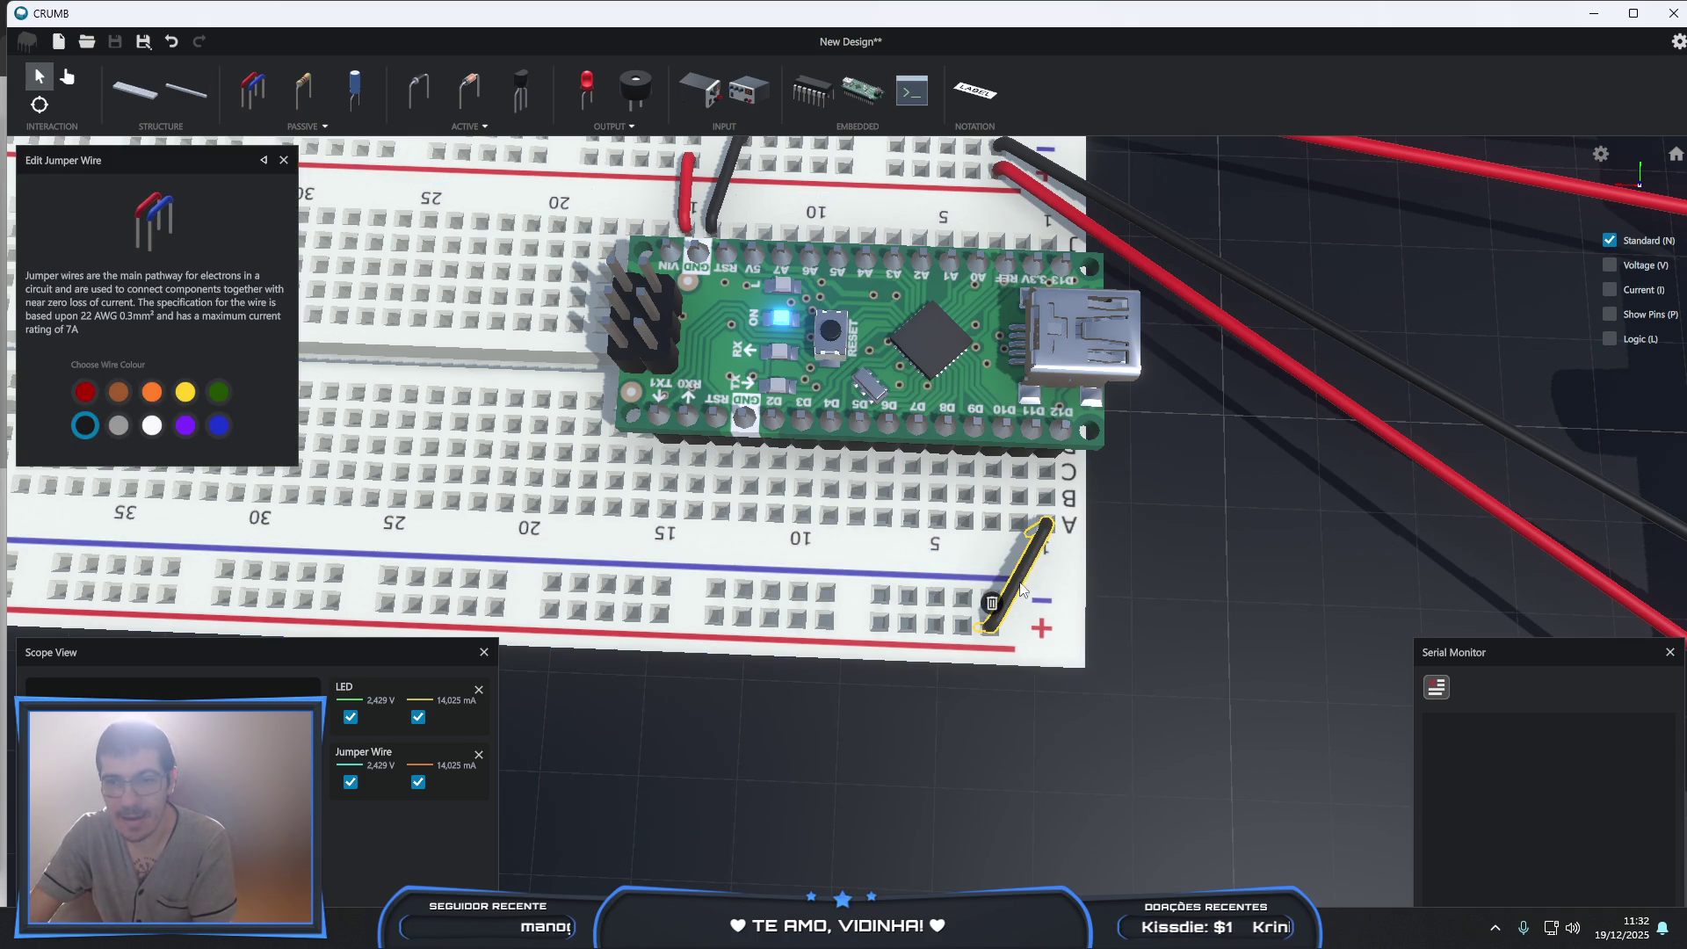
{"action": "left_click", "coordinate": [990, 602]}
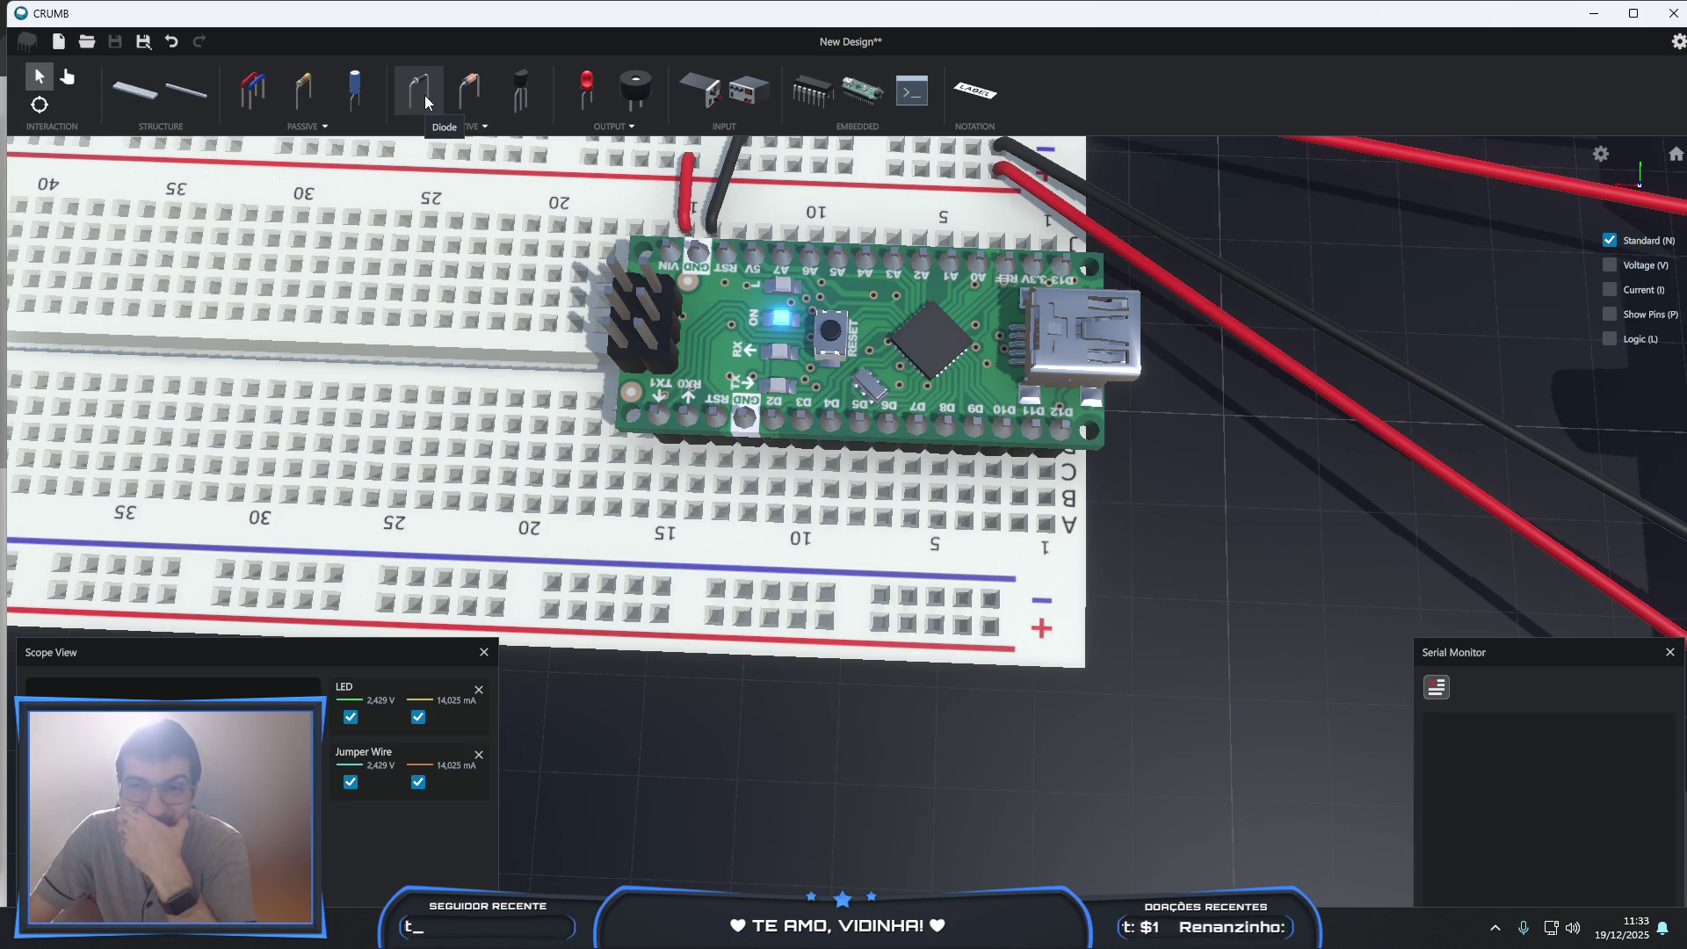
- Place a brown jumper wire from the lower + rail to row A column 1
{"action": "left_click", "coordinate": [253, 90]}
{"action": "left_click", "coordinate": [119, 422]}
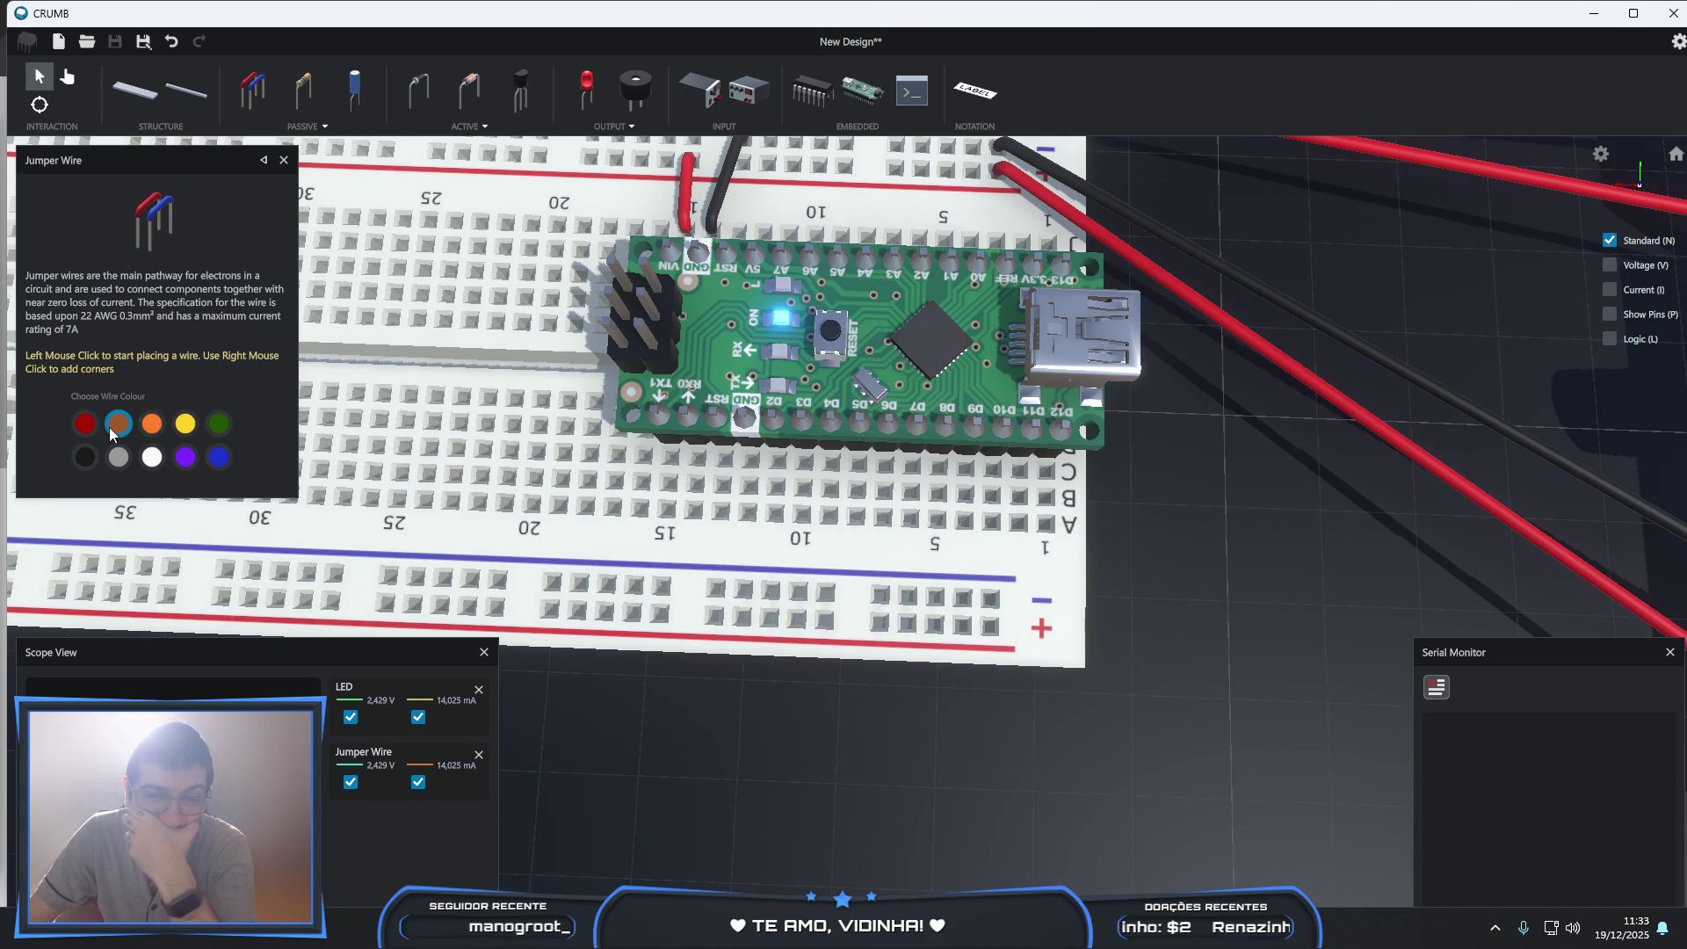
{"action": "left_click", "coordinate": [961, 599]}
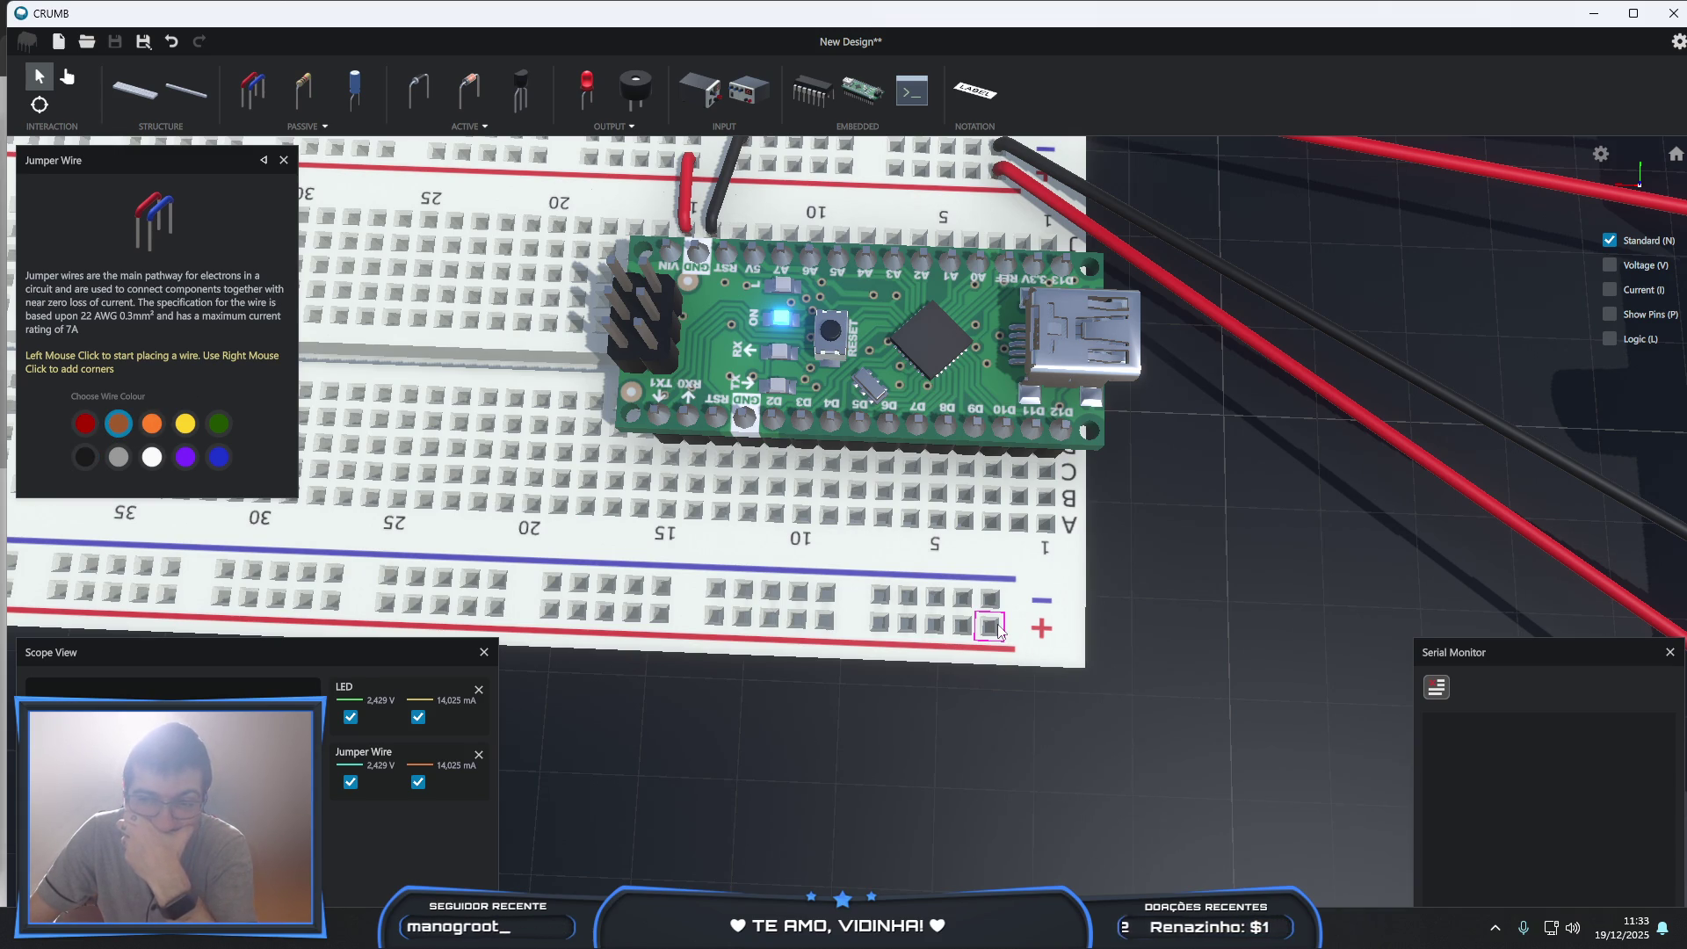
{"action": "left_click", "coordinate": [991, 625]}
{"action": "left_click", "coordinate": [1045, 525]}
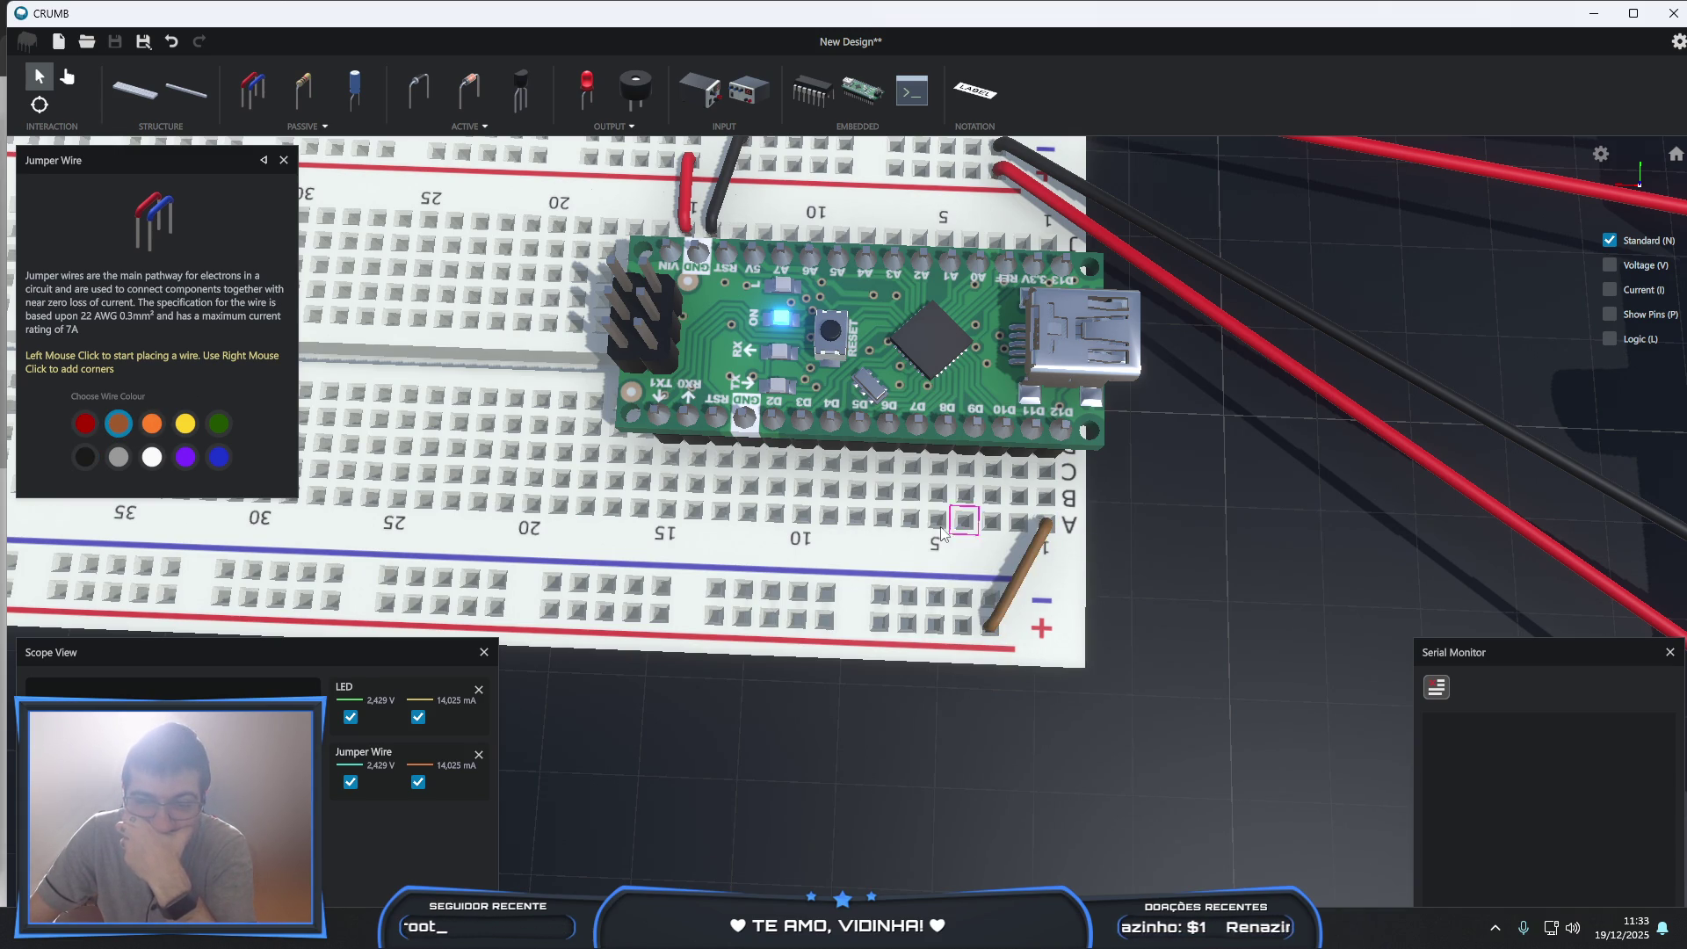
- Zoom out and select the Arduino Nano to show its details
{"action": "scroll", "coordinate": [571, 531], "scroll_direction": "down", "scroll_amount": 2}
{"action": "scroll", "coordinate": [572, 532], "scroll_direction": "down", "scroll_amount": 2}
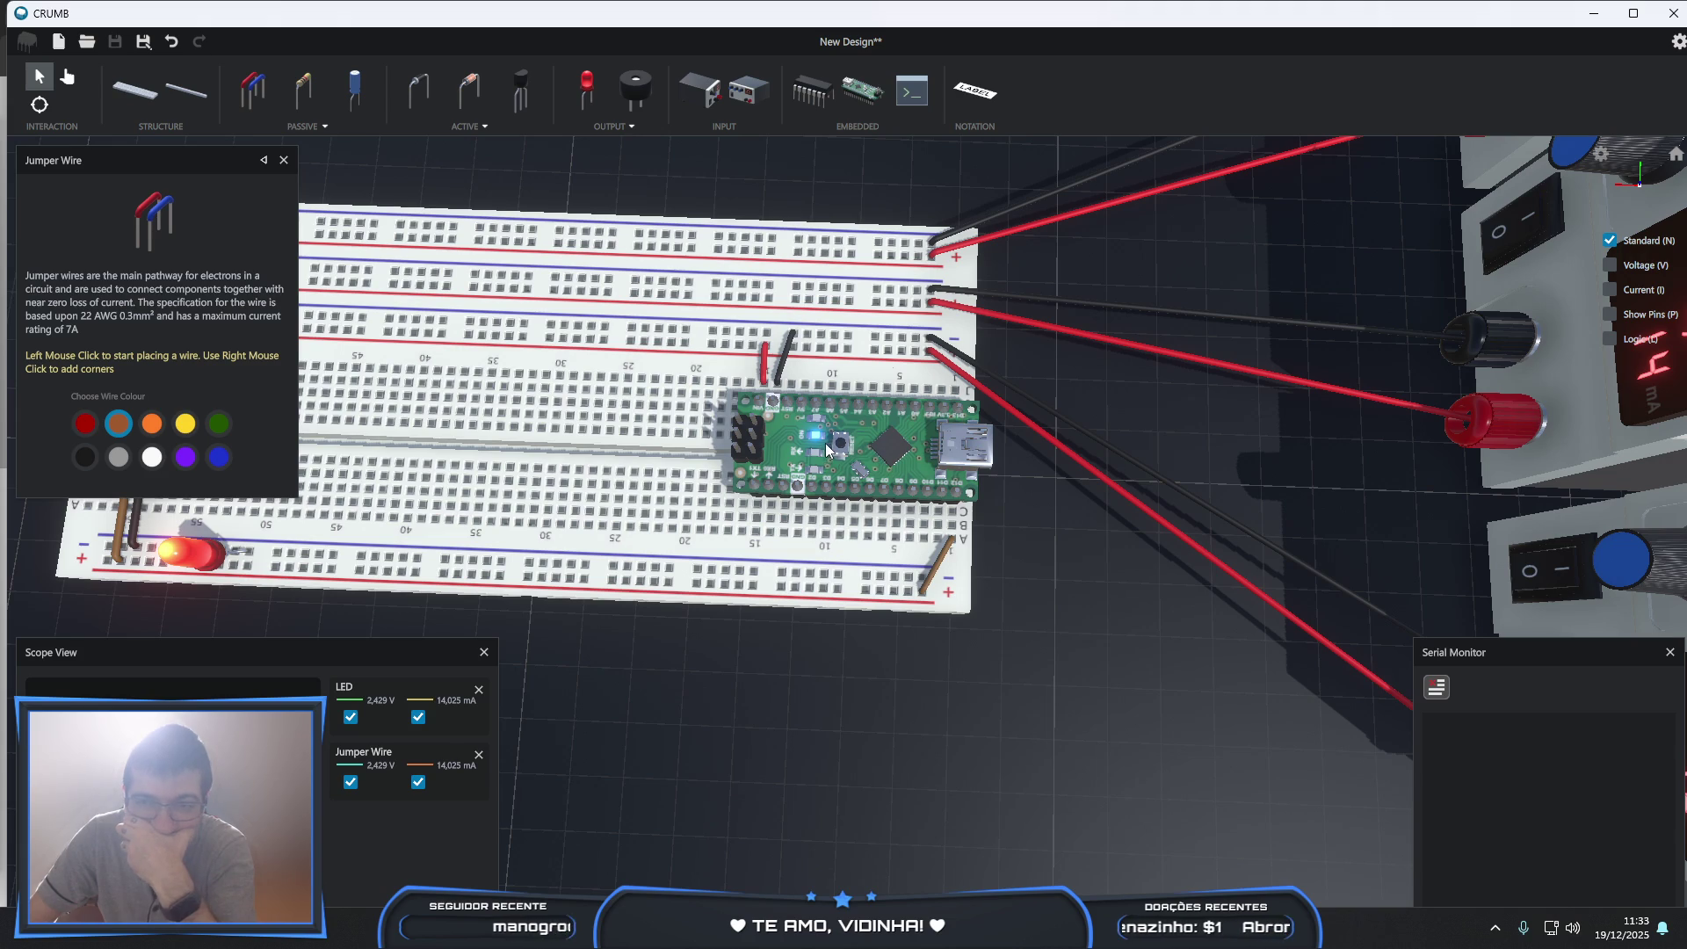
{"action": "left_click", "coordinate": [283, 160]}
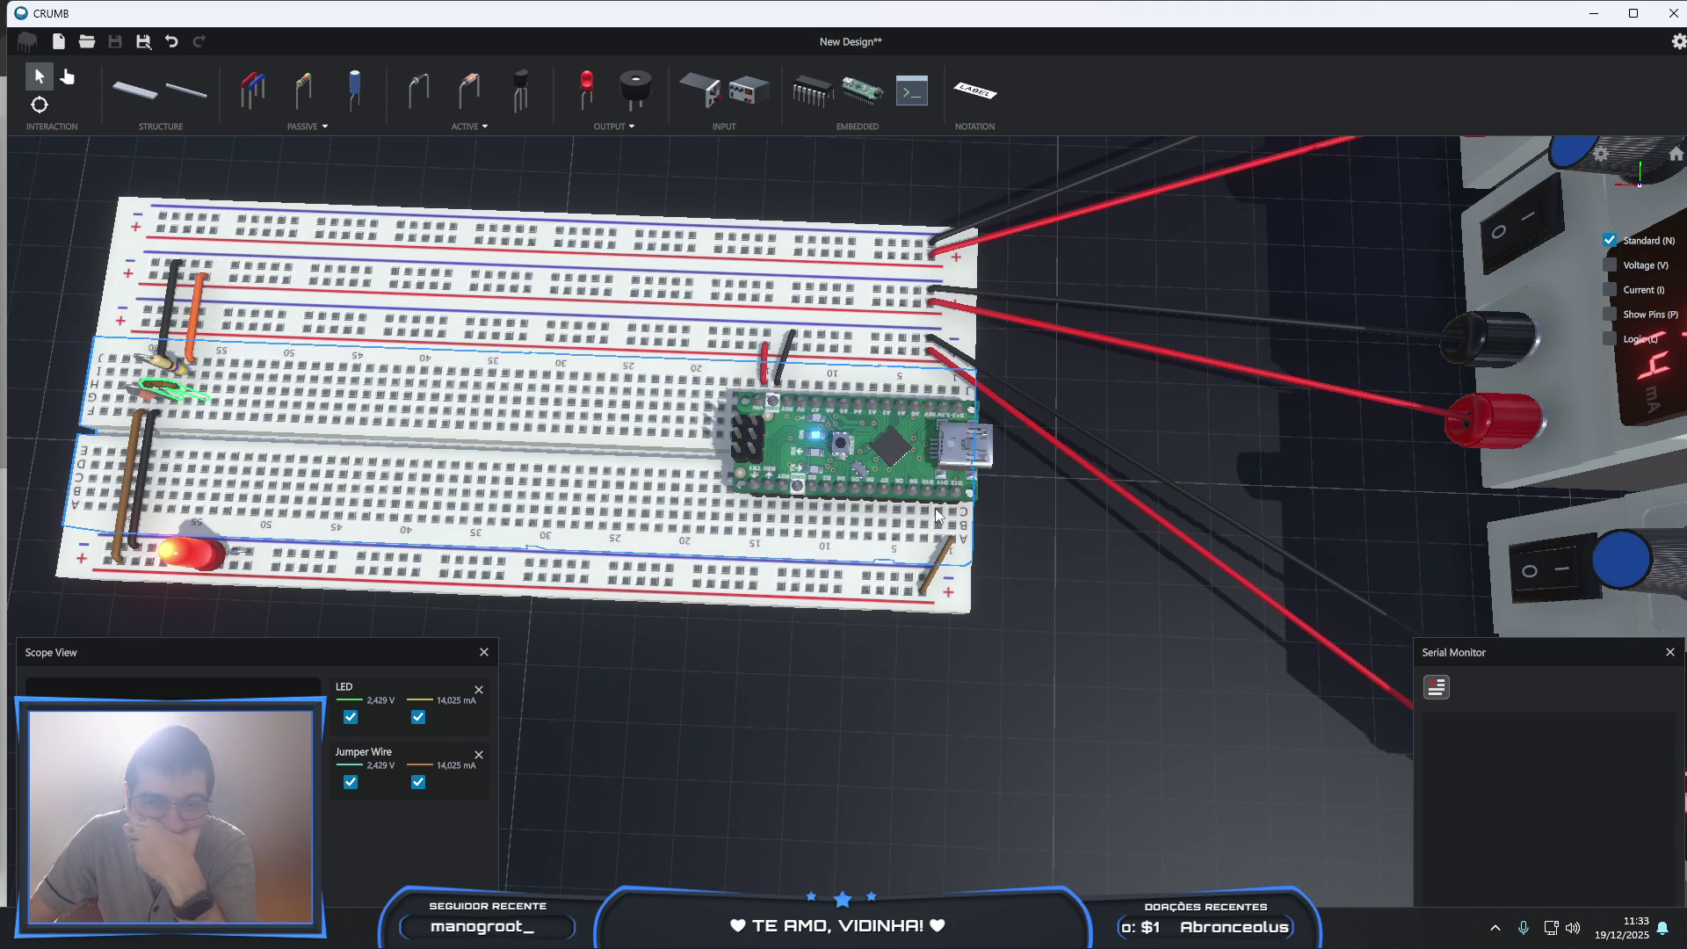
{"action": "left_click", "coordinate": [844, 448]}
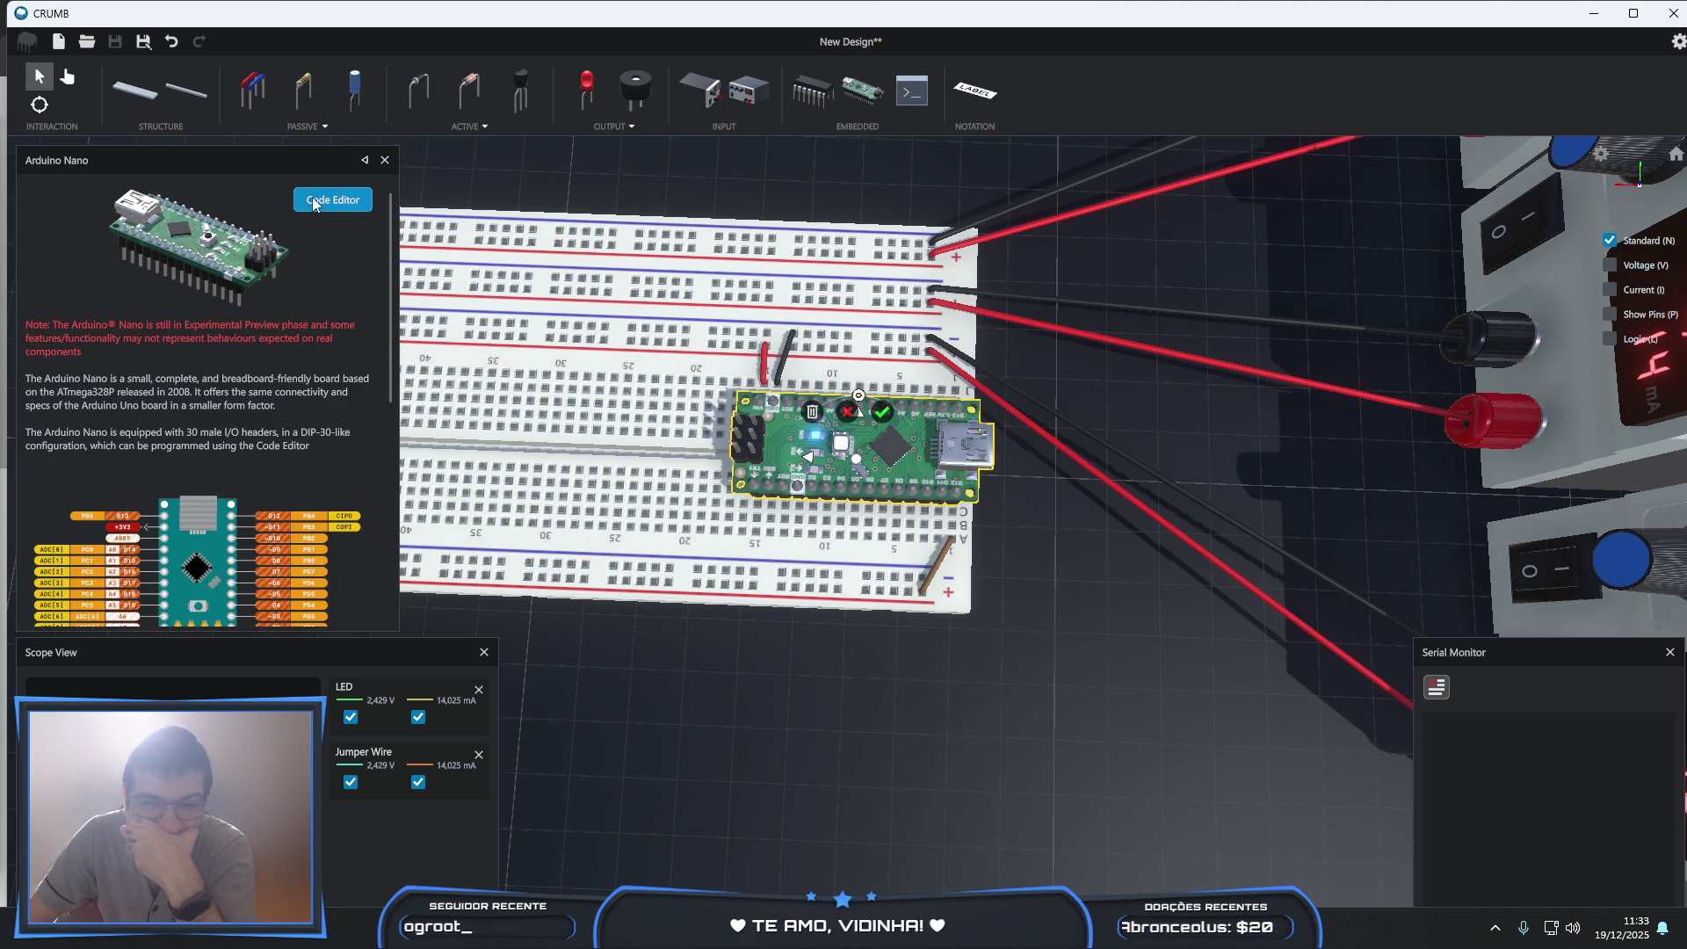
- Start a new pinMode line in setup and turn LED_BUILTIN on line 1 into a #define
{"action": "left_click", "coordinate": [332, 199]}
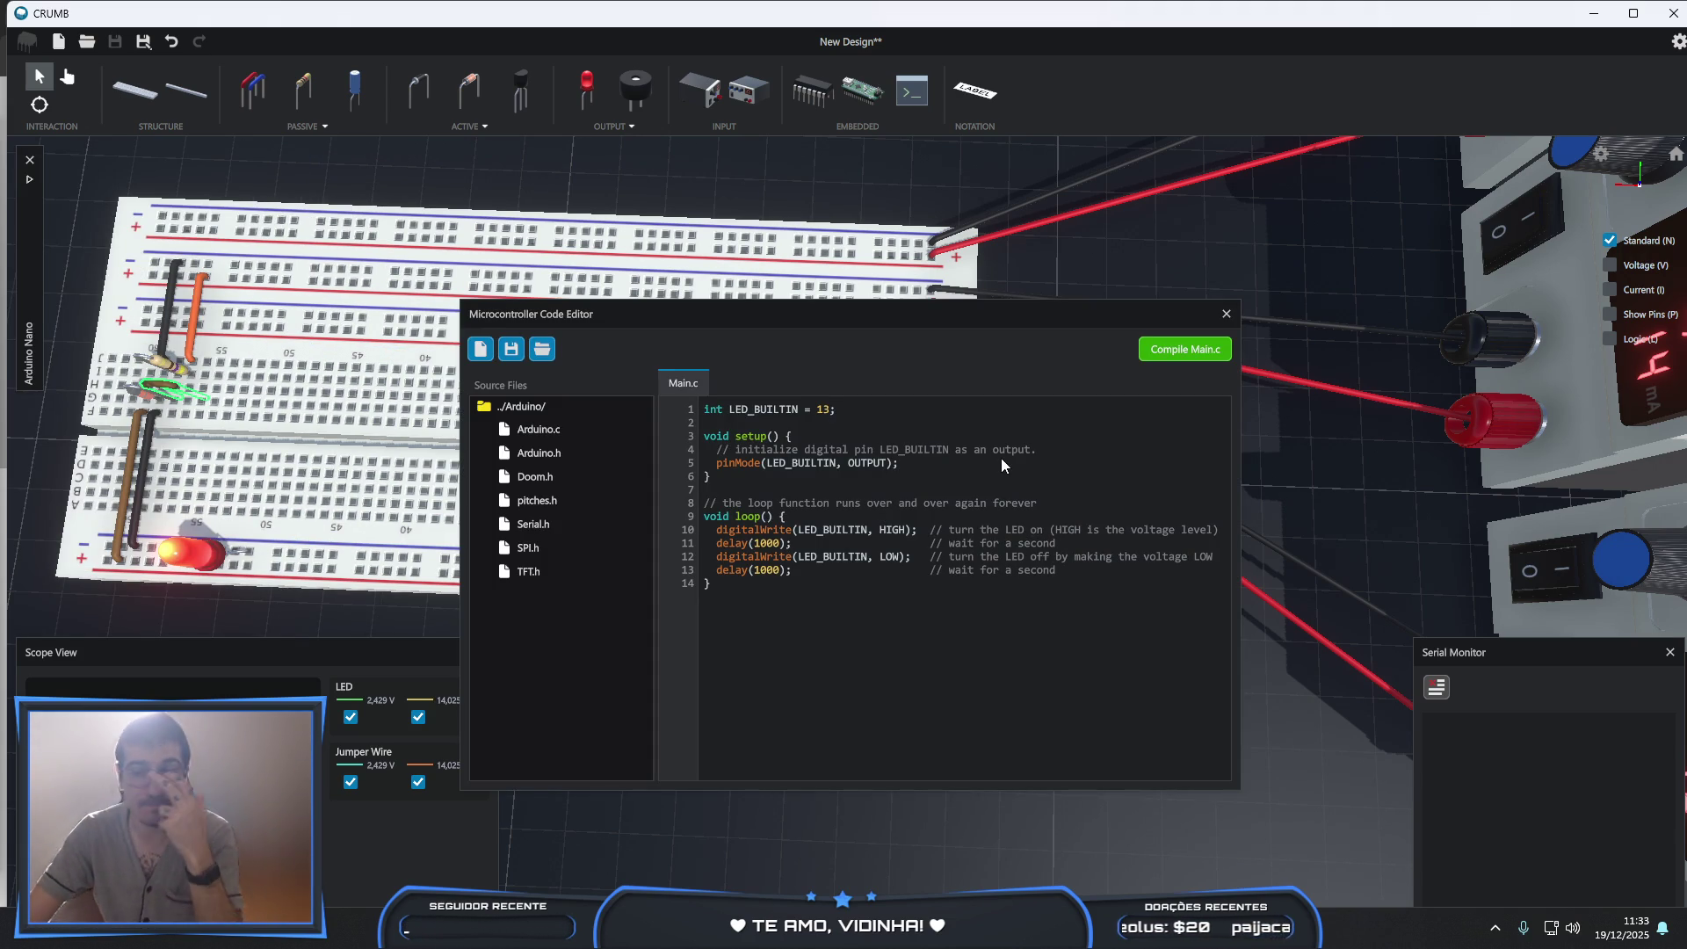
{"action": "key", "text": "Return"}
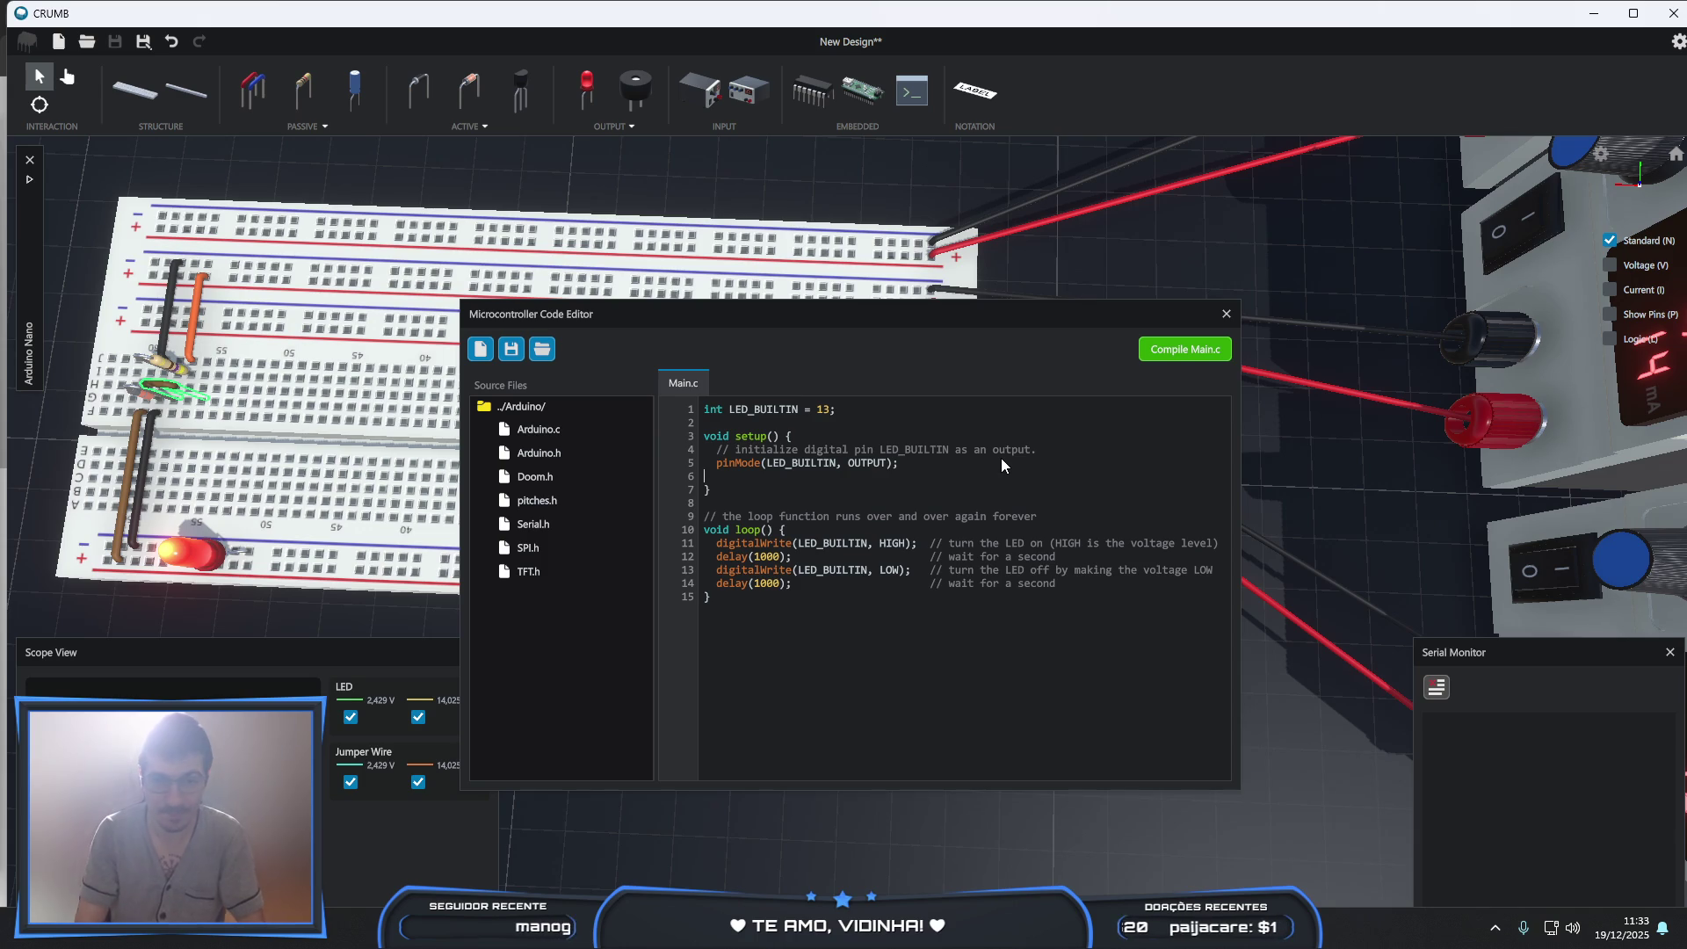
{"action": "type", "text": "pinMode("}
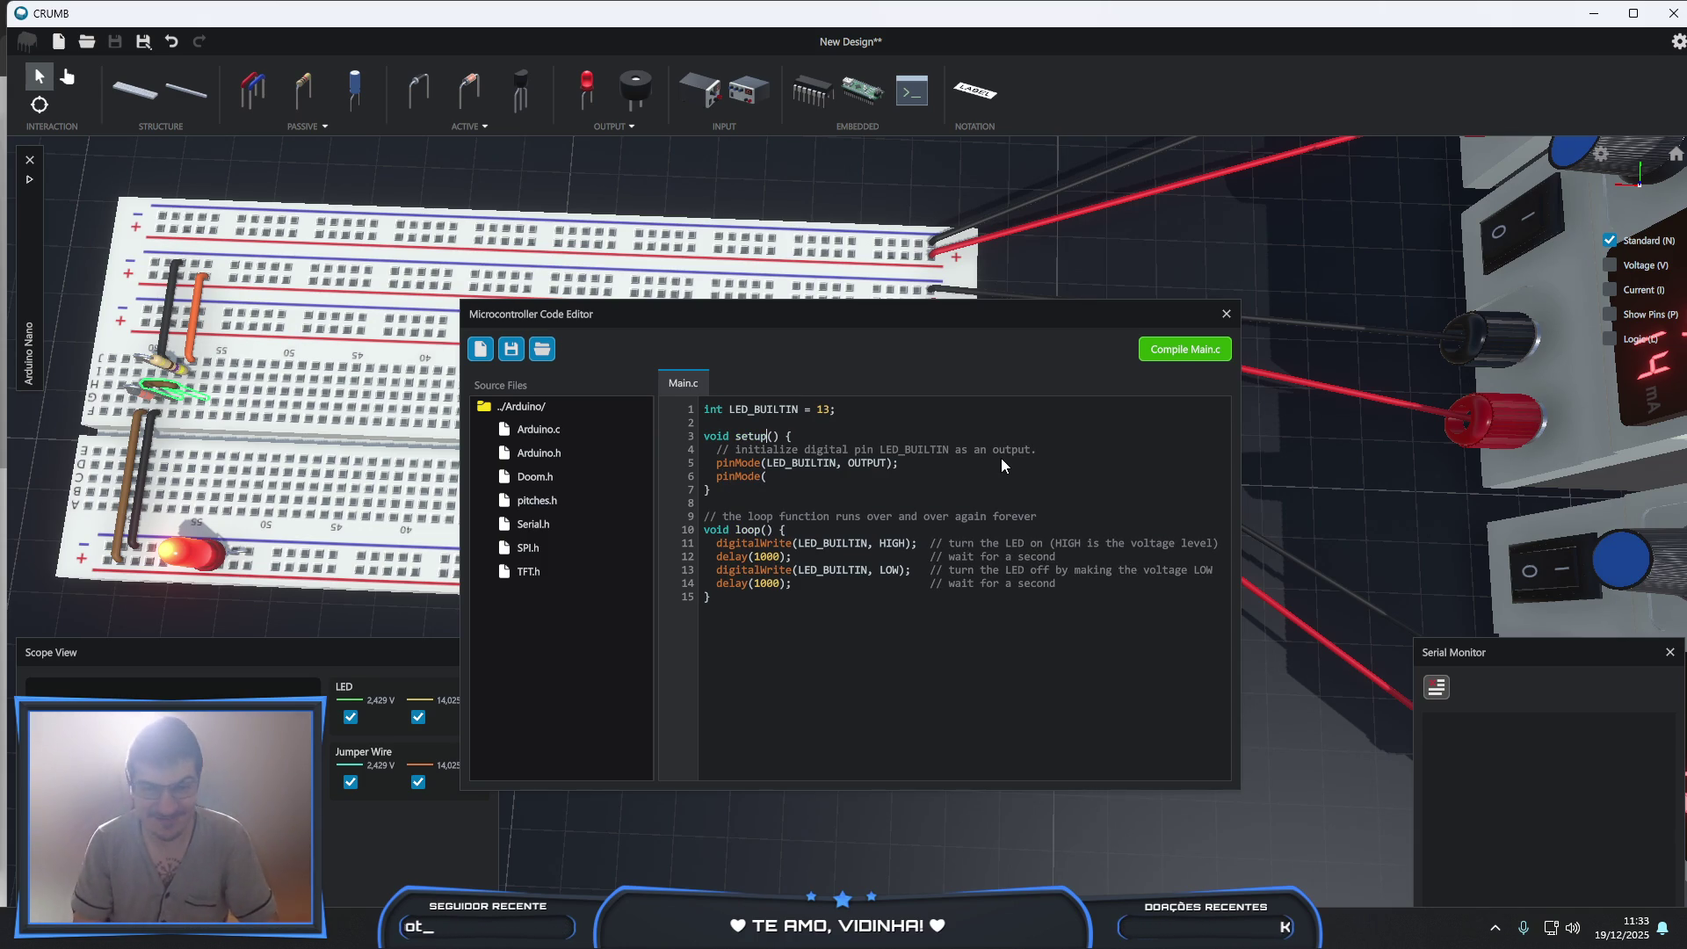
{"action": "key", "text": "BackSpace"}
{"action": "key", "text": "BackSpace"}
{"action": "key", "text": "BackSpace"}
{"action": "type", "text": "#define"}
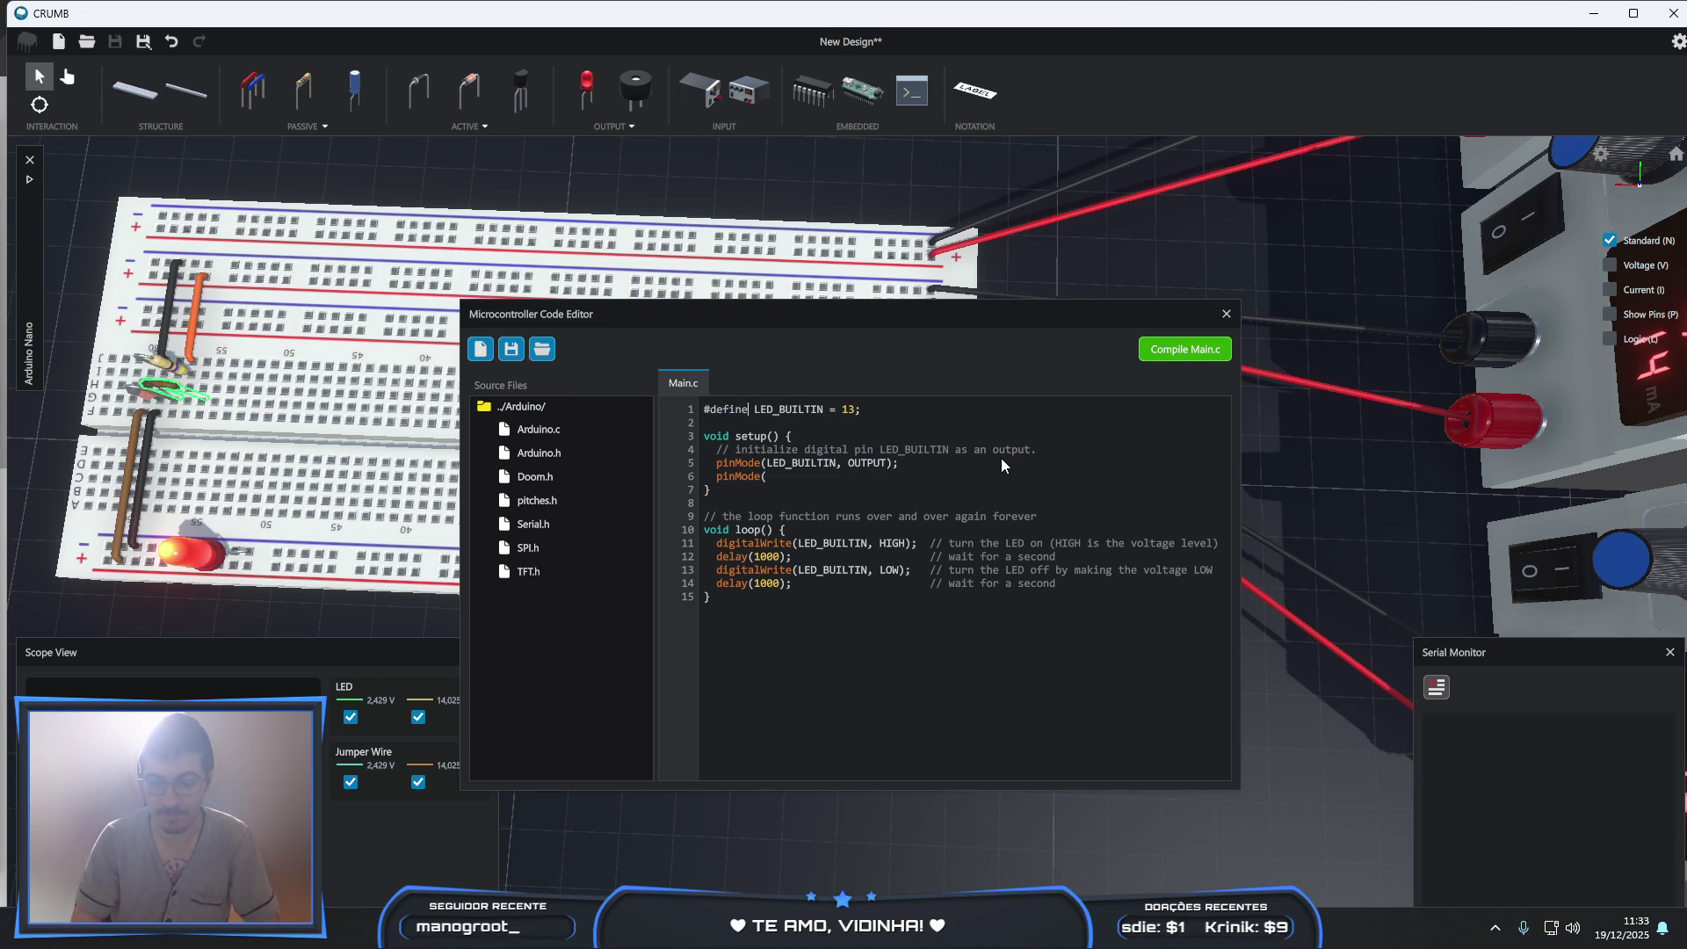
{"action": "key", "text": "End"}
{"action": "key", "text": "Return"}
- Add a SIGNAL_INPUT 12 define and complete pinMode(SIGNAL_INPUT, INPUT) in setup
{"action": "type", "text": "fine "}
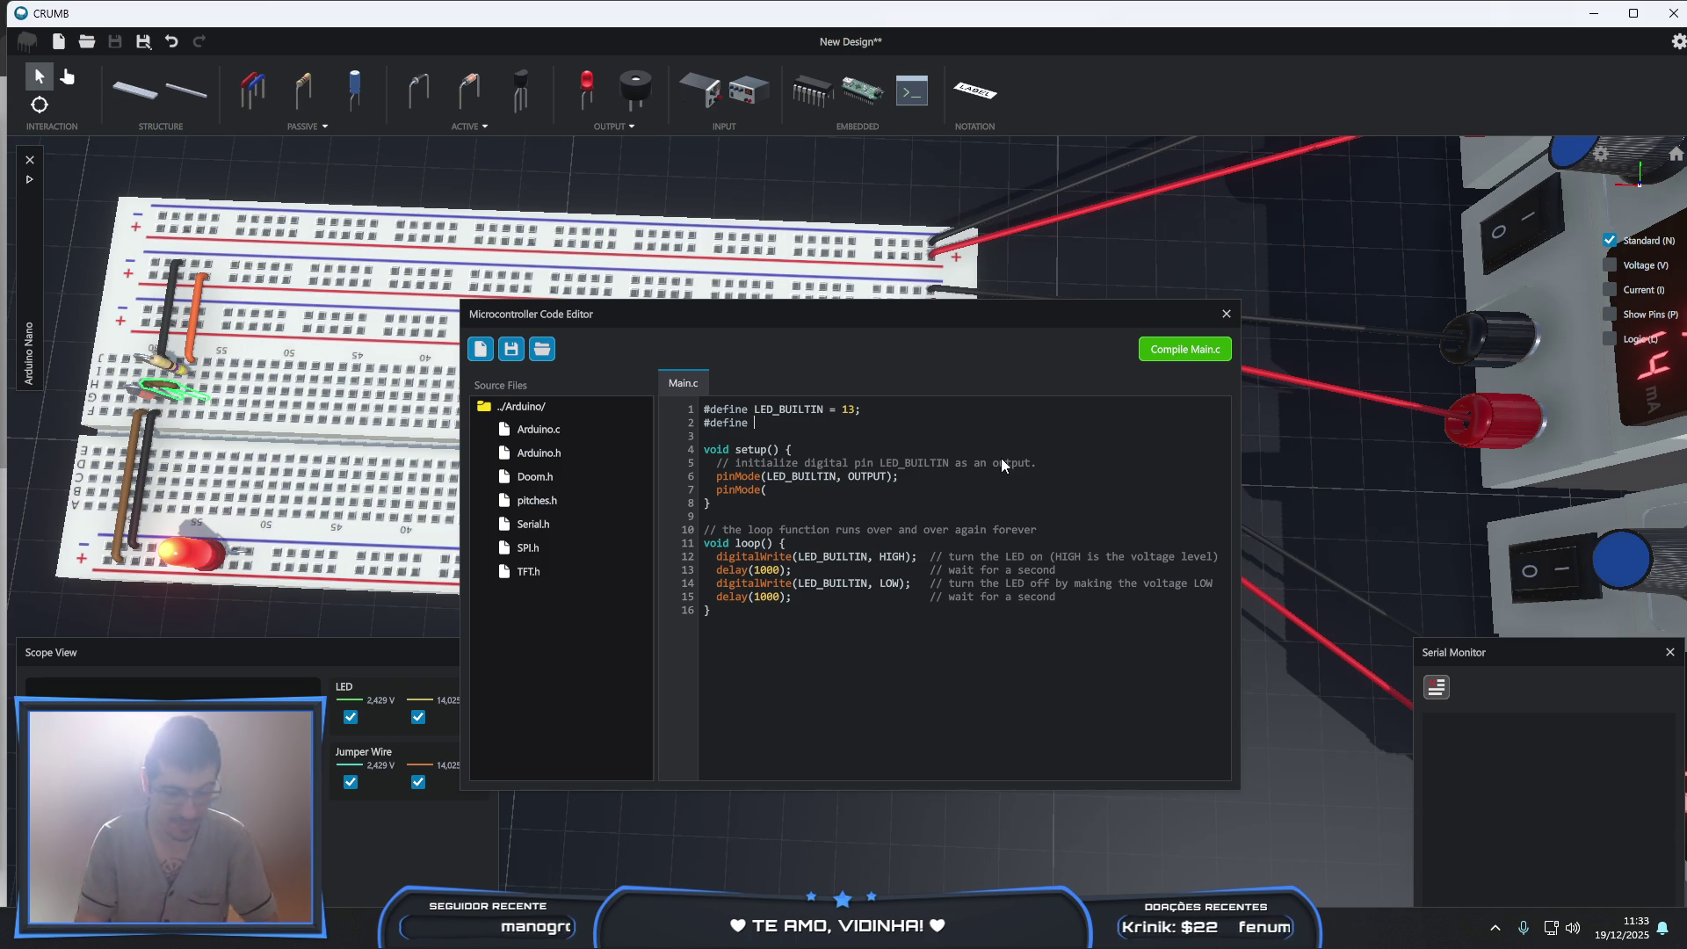
{"action": "type", "text": "SIGNAL_"}
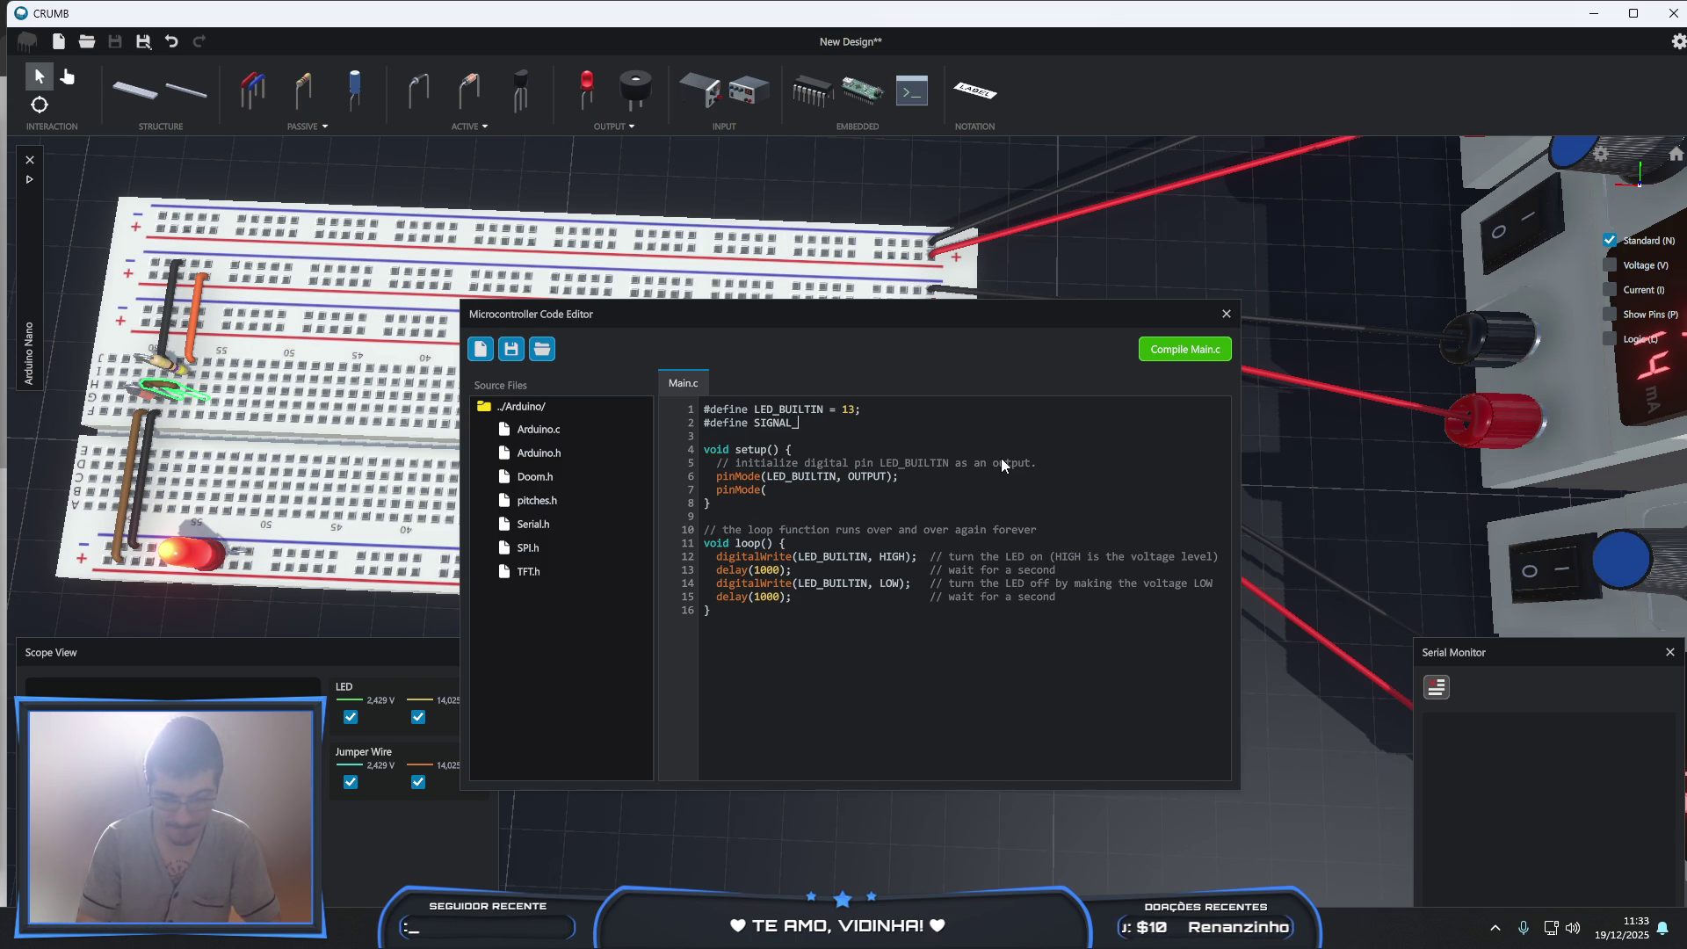
{"action": "type", "text": "INPUT"}
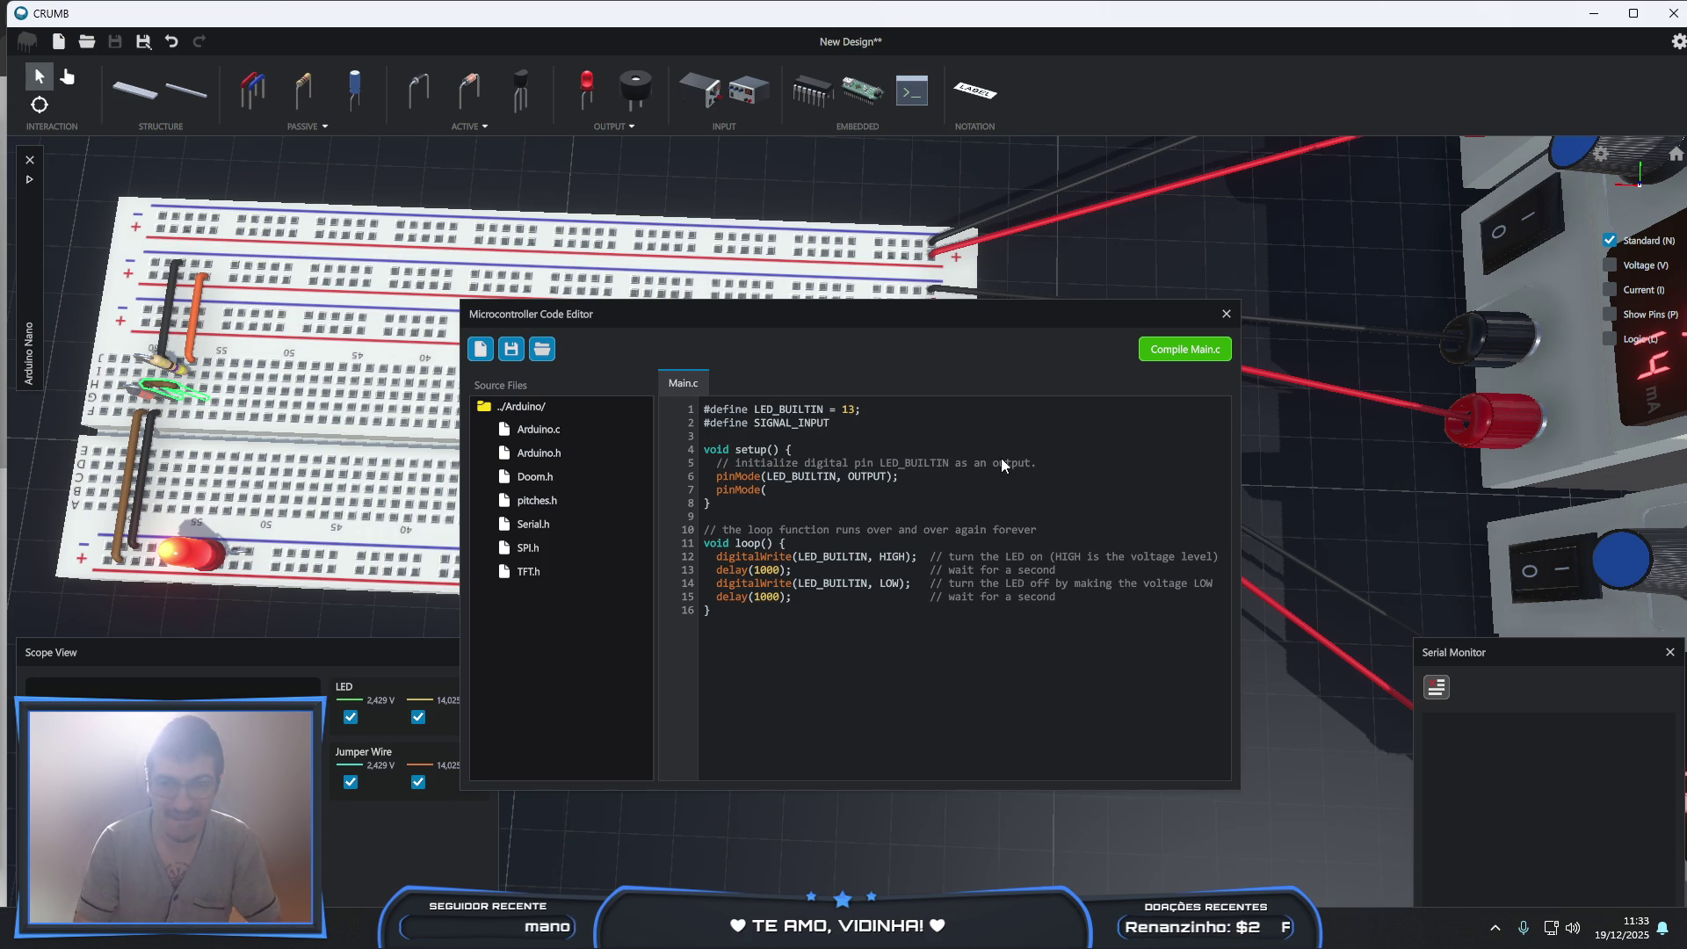
{"action": "type", "text": " = 12;"}
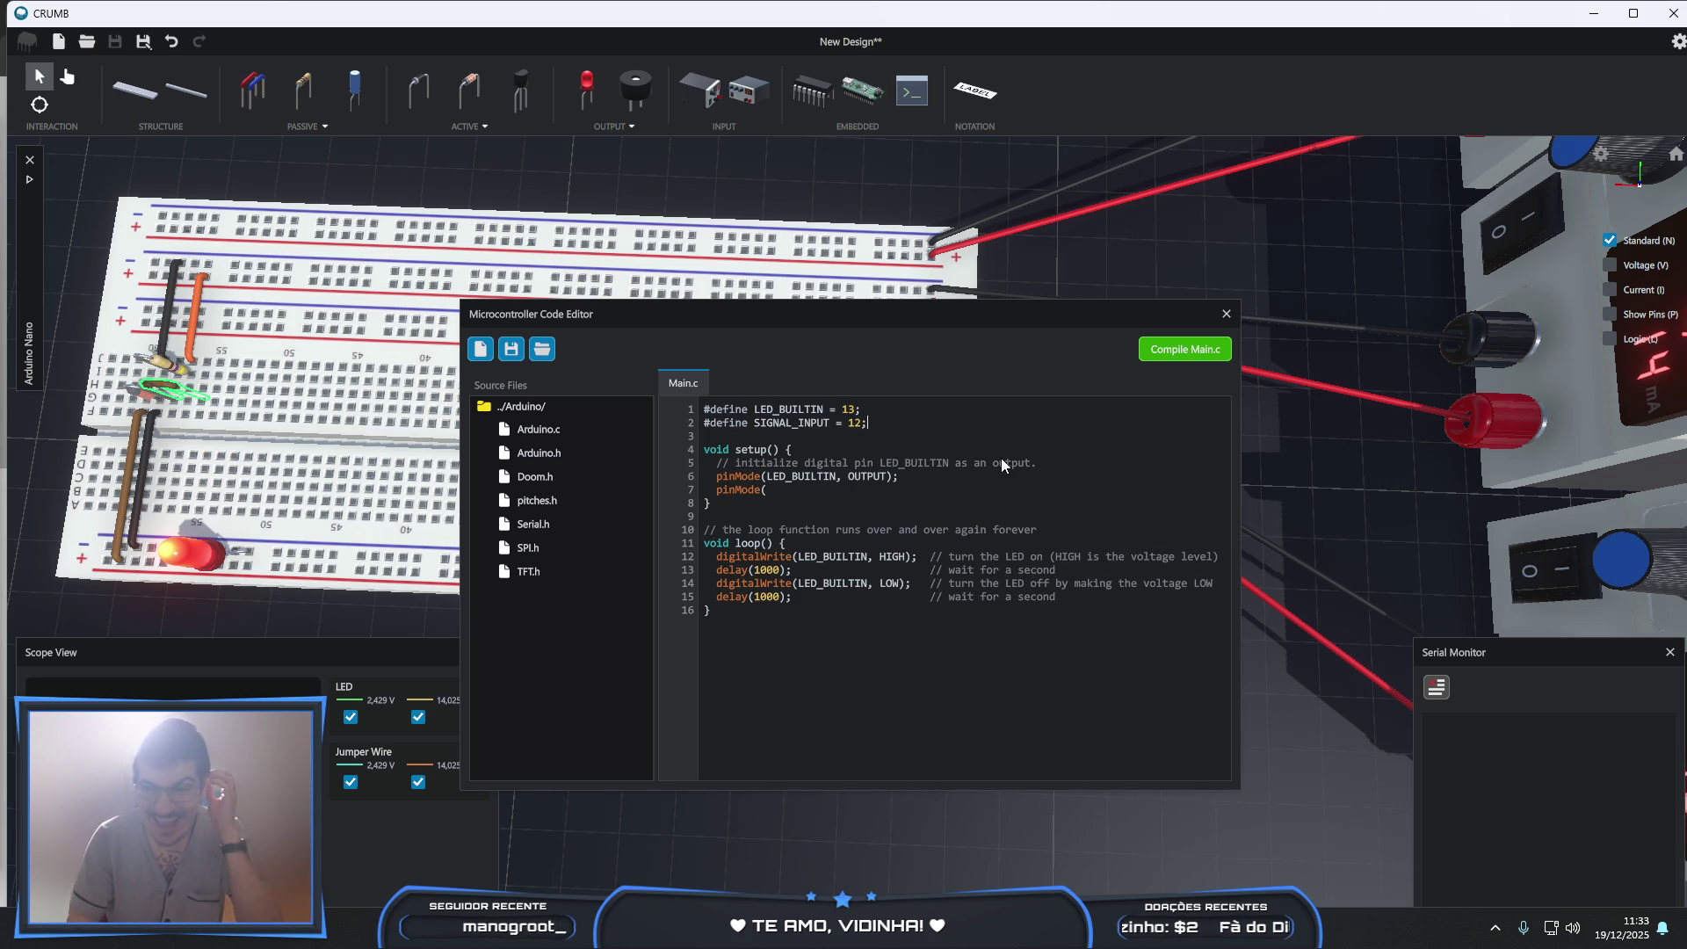
{"action": "key", "text": "BackSpace"}
{"action": "key", "text": "Up"}
{"action": "key", "text": "BackSpace"}
{"action": "key", "text": "Down"}
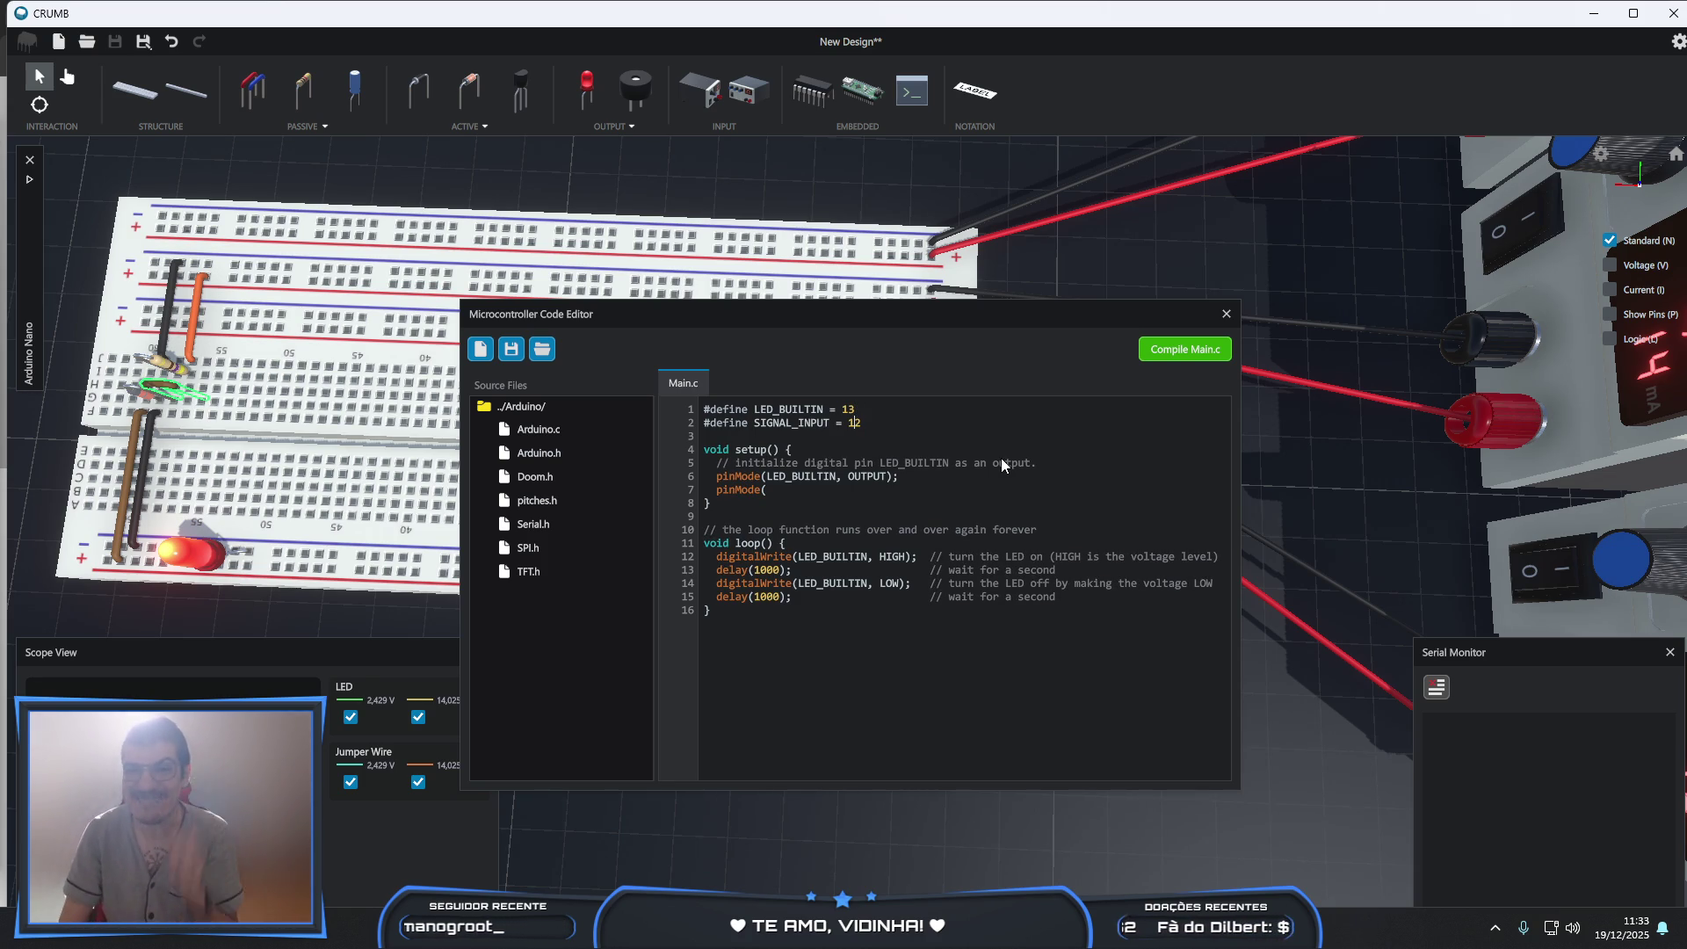
{"action": "key", "text": "Down"}
{"action": "key", "text": "Down"}
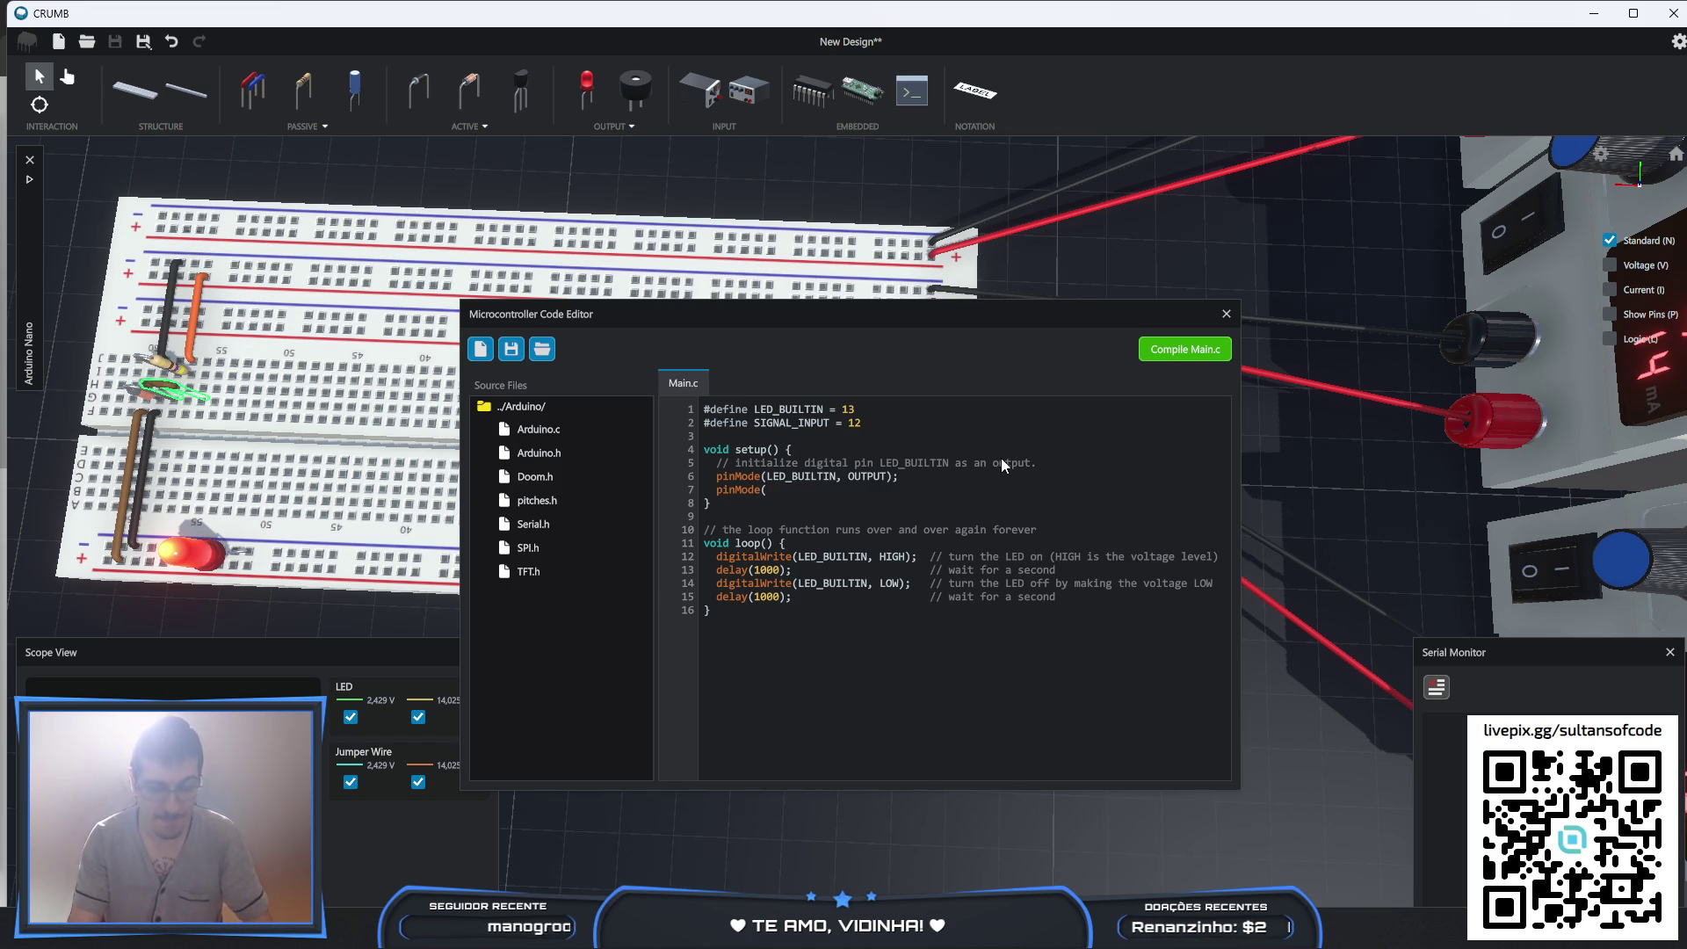
{"action": "type", "text": "SIGNAL_INPUT, INPUT"}
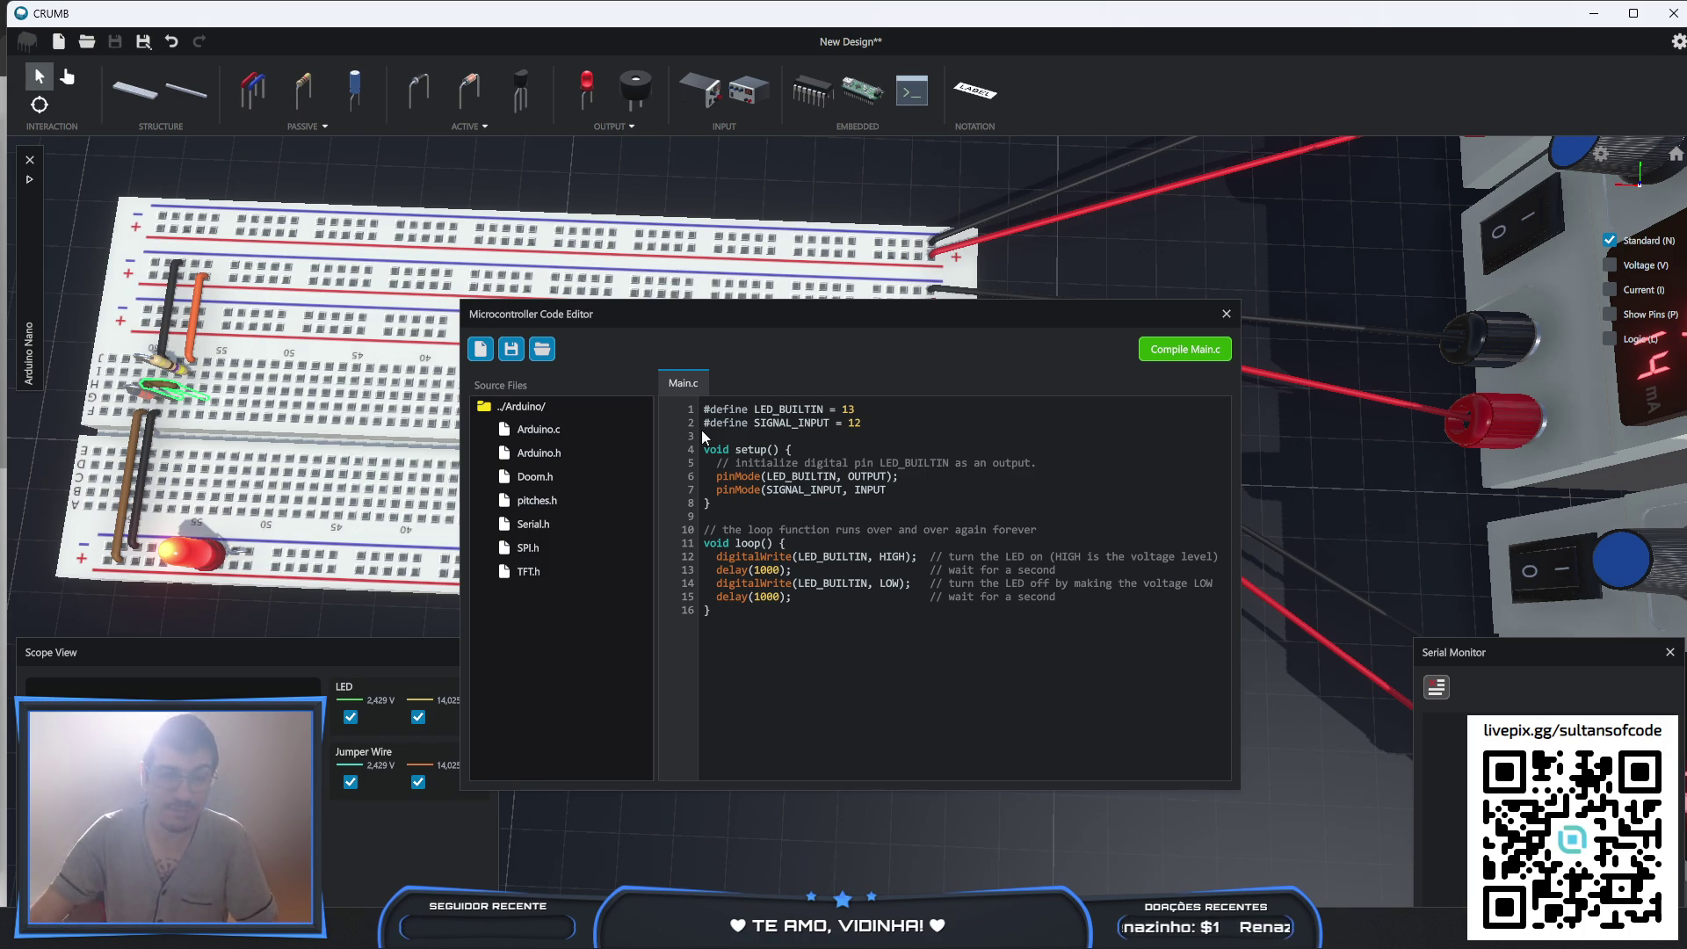
- Open Arduino.h, scroll through its constant #defines, and close it
{"action": "double_click", "coordinate": [536, 455]}
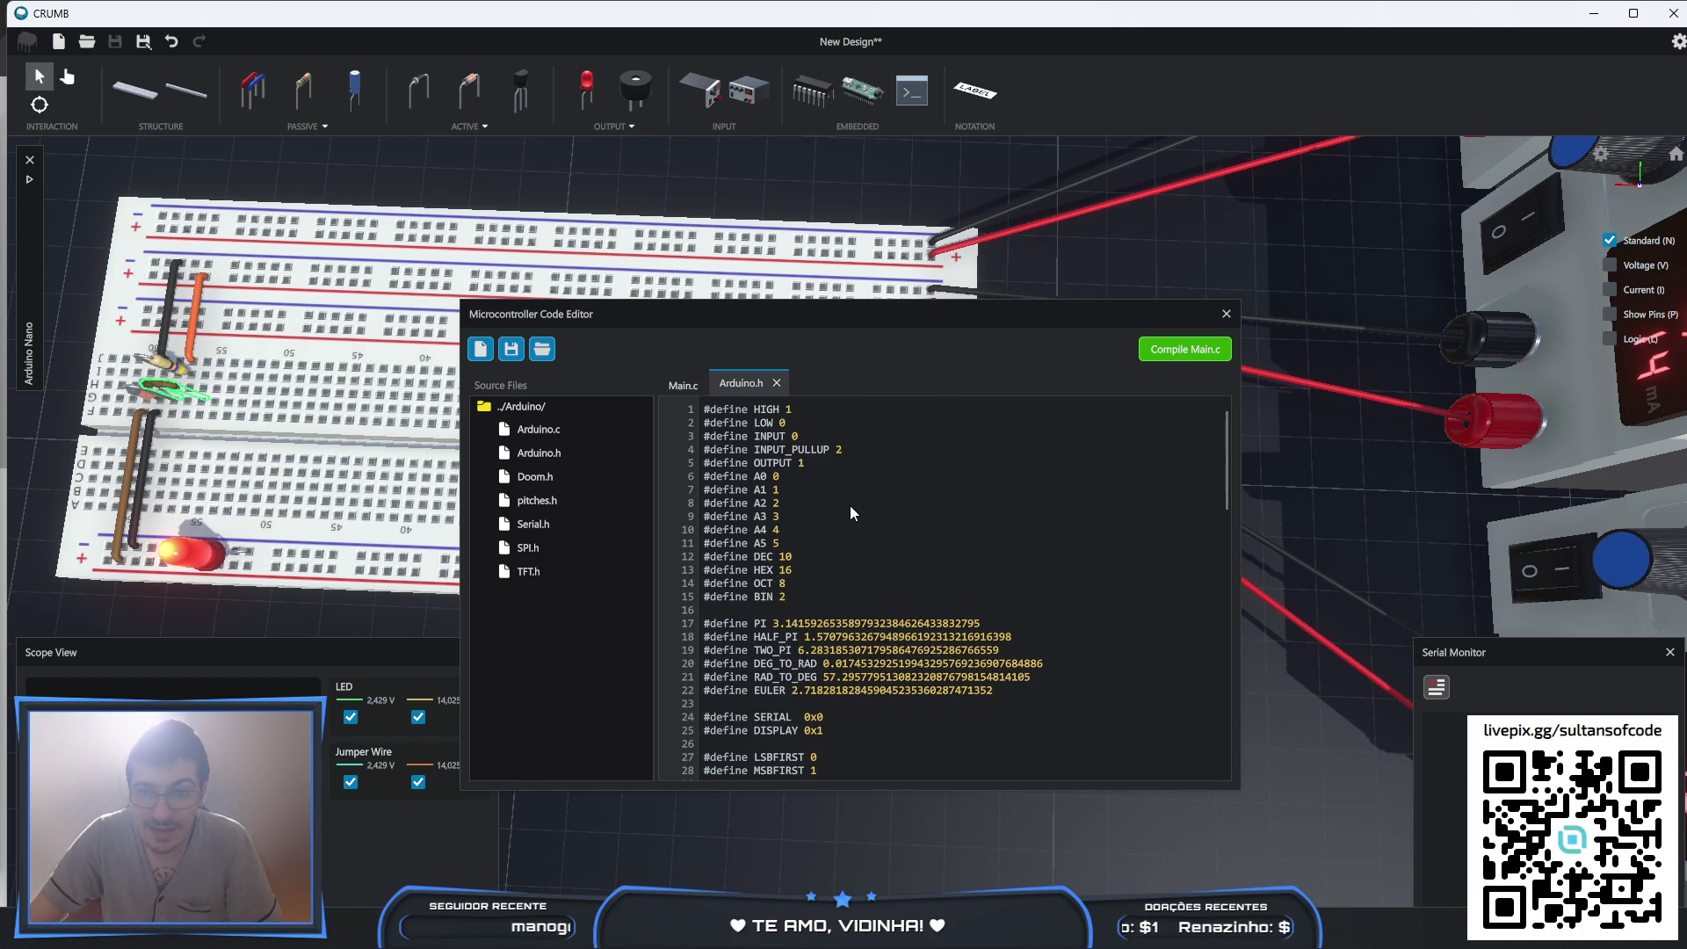
{"action": "scroll", "coordinate": [850, 509], "scroll_direction": "down", "scroll_amount": 4}
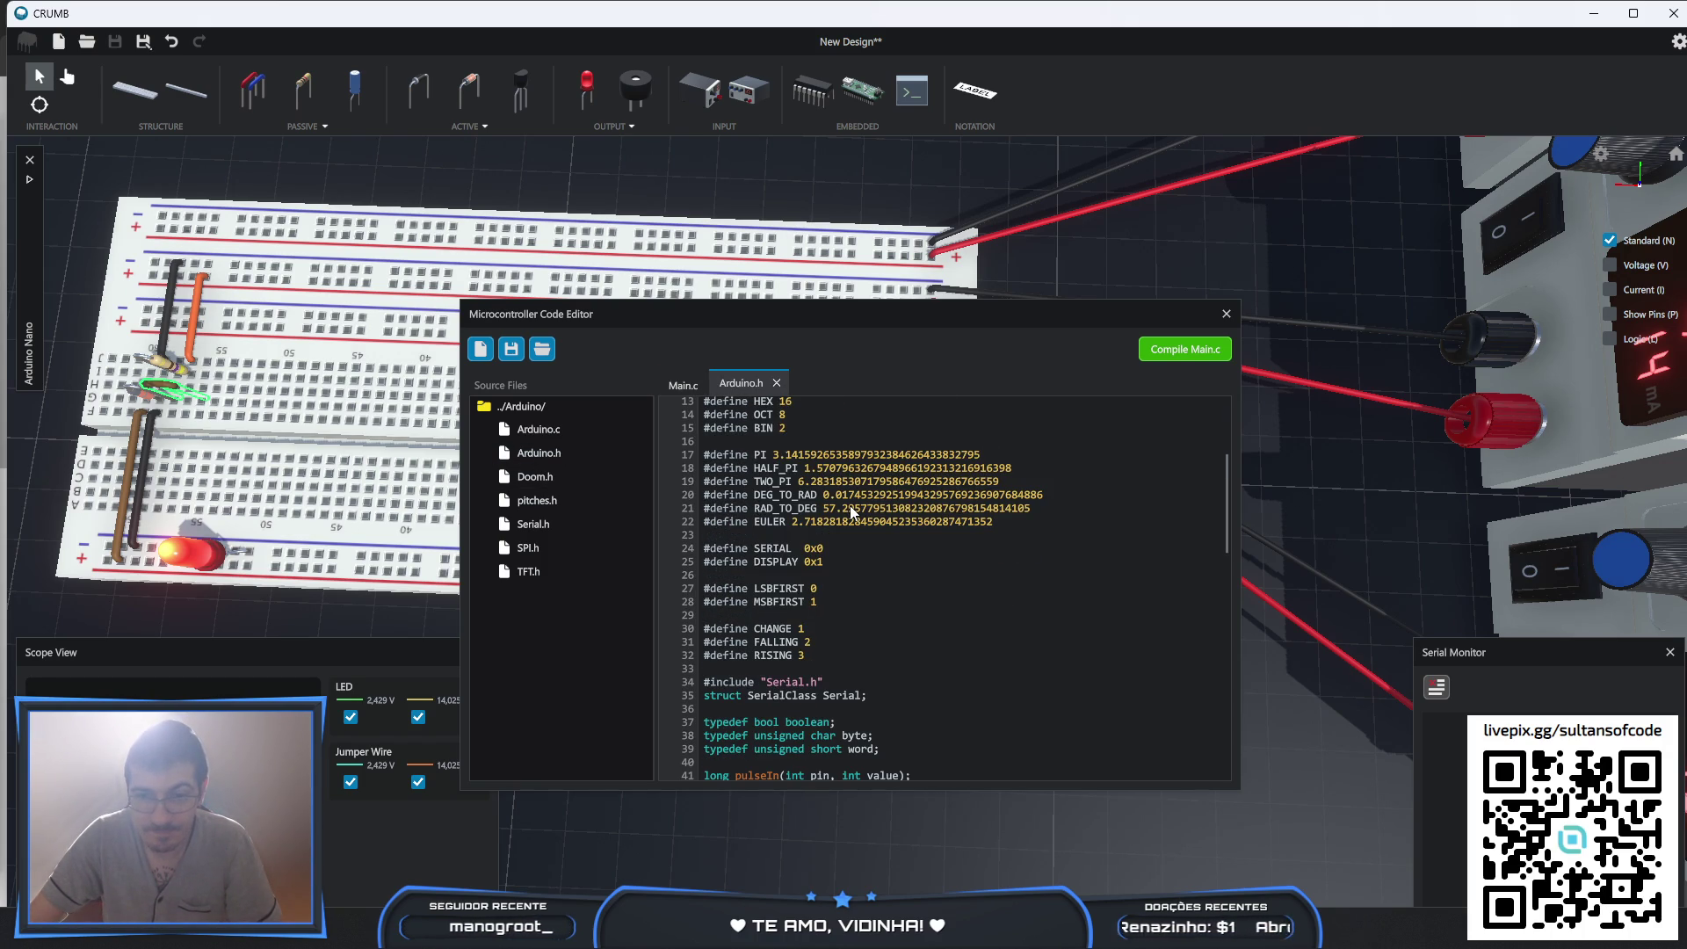
{"action": "scroll", "coordinate": [850, 504], "scroll_direction": "up", "scroll_amount": 4}
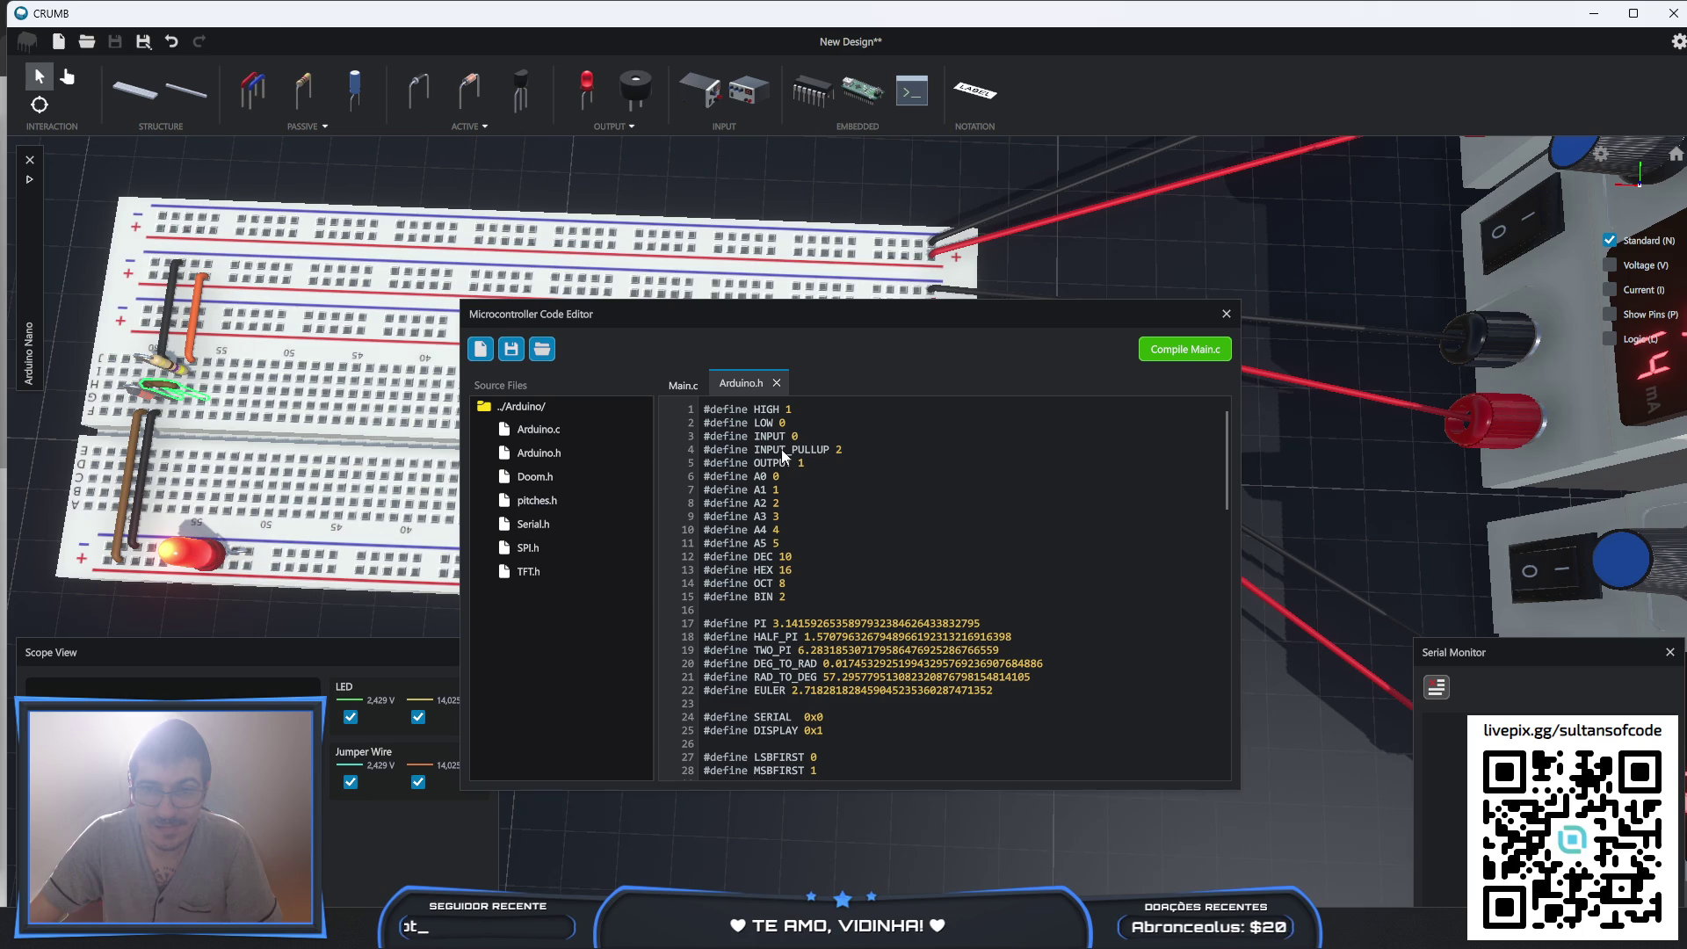
{"action": "left_click", "coordinate": [777, 383]}
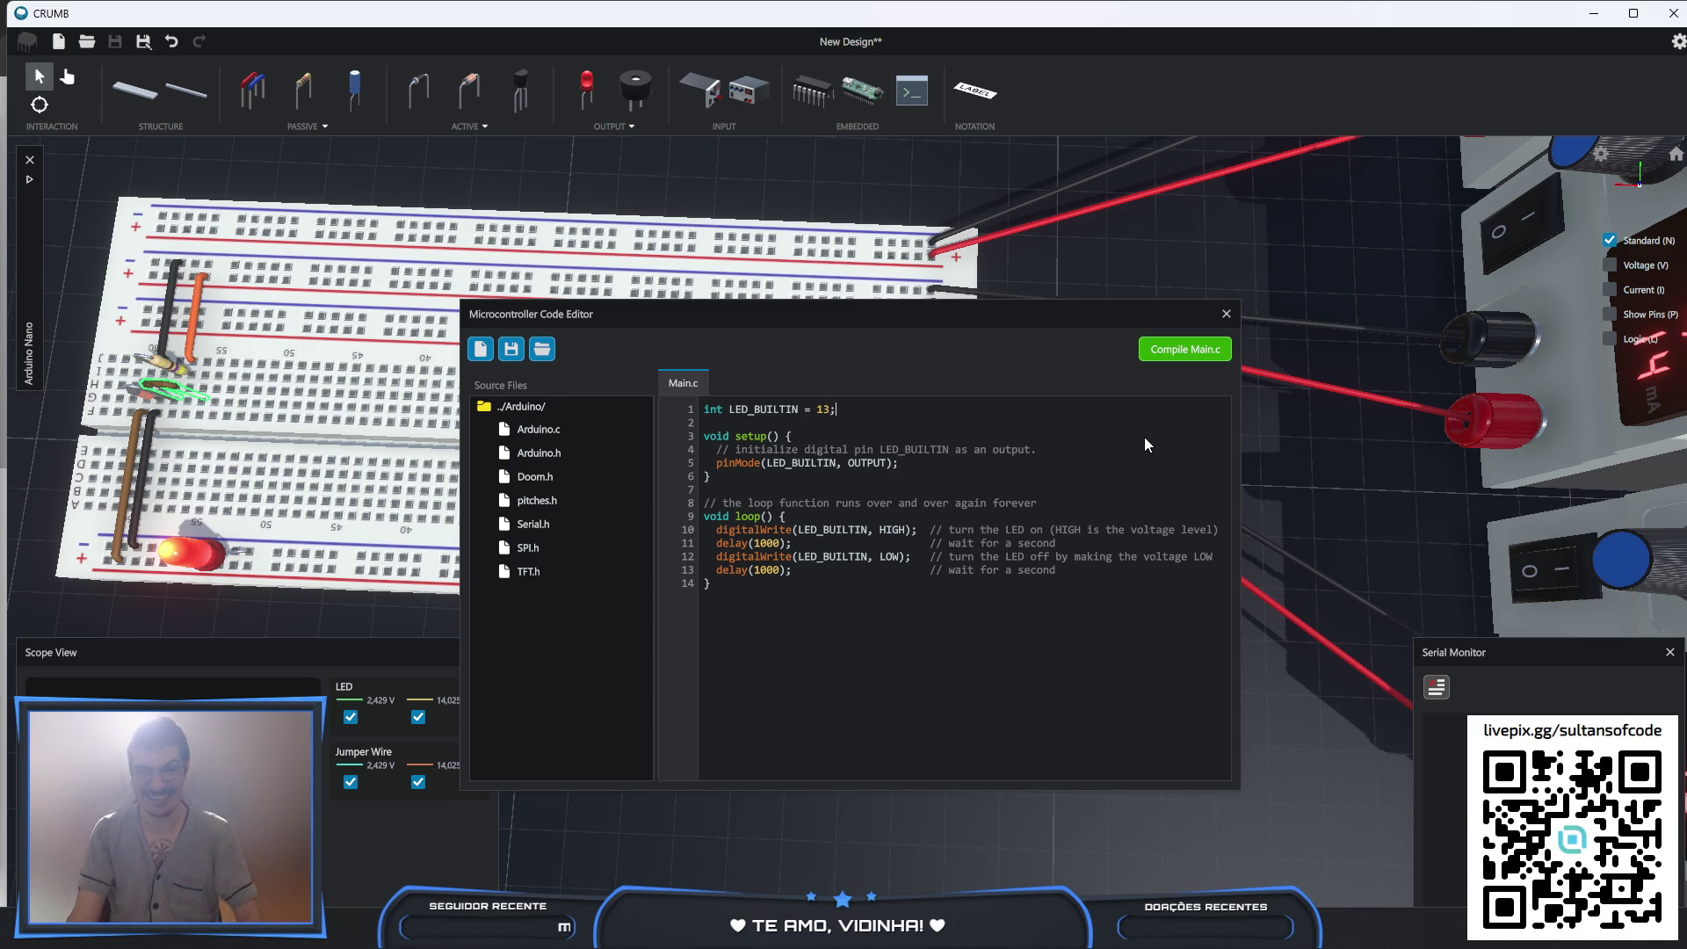
- Redefine line 1 as #define LED_BUILTIN 13 and add #define SIGNAL_INPUT 12 below it
{"action": "key", "text": "Home"}
{"action": "key", "text": "shift+ctrl+Right"}
{"action": "type", "text": "#define"}
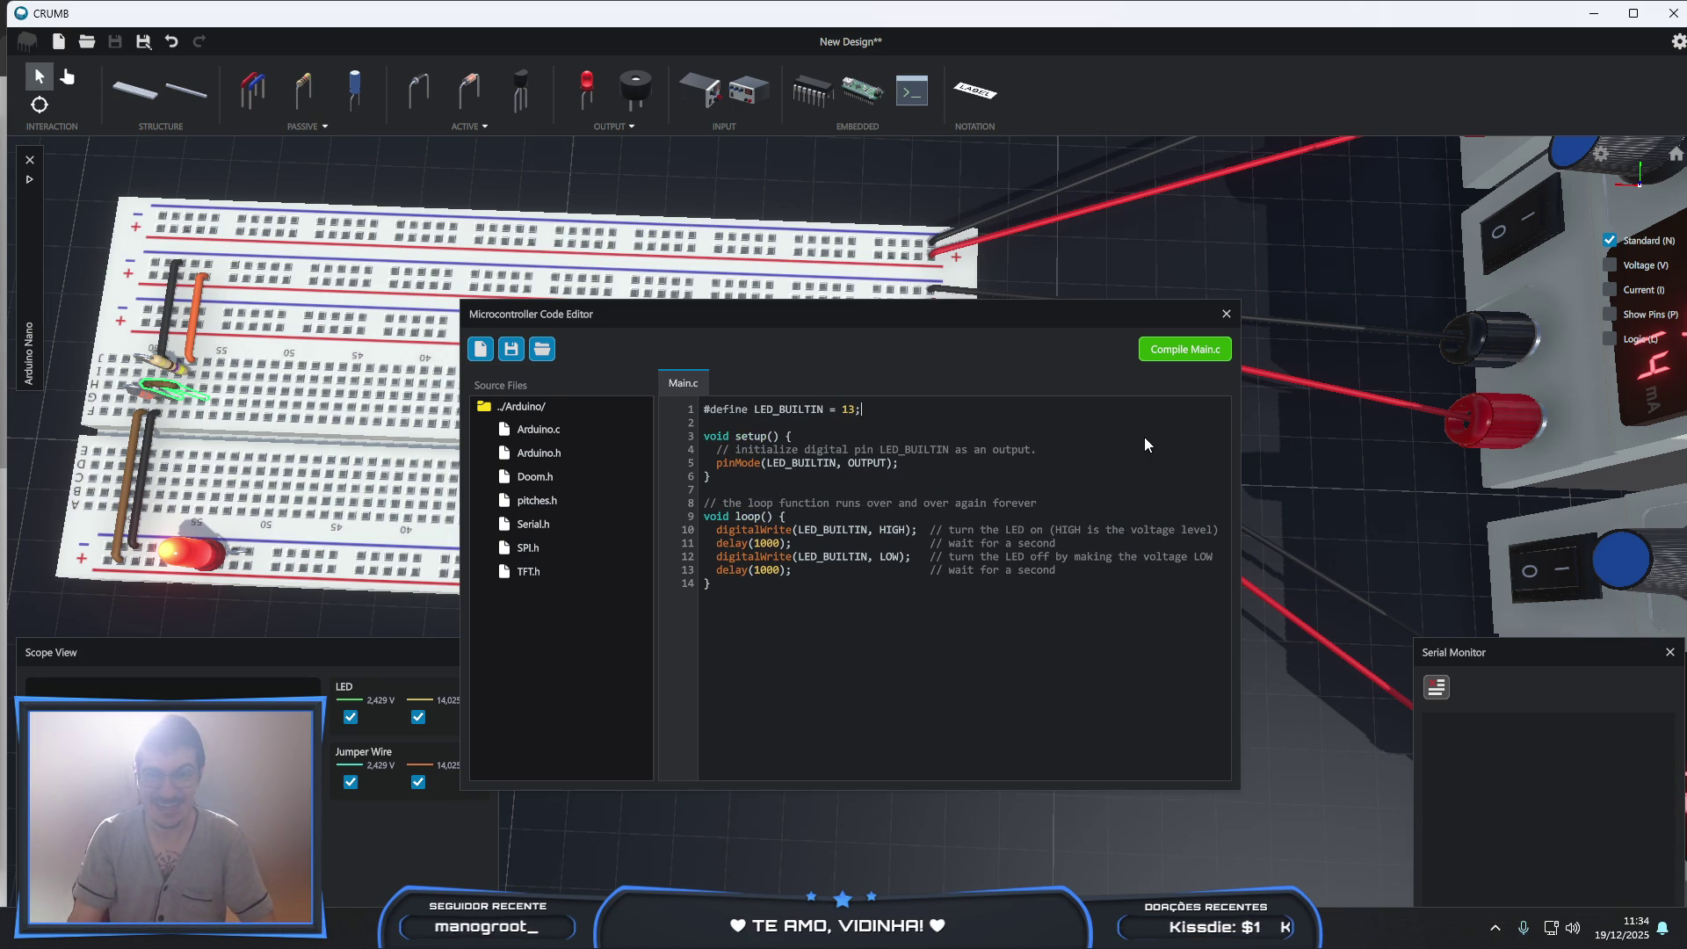
{"action": "key", "text": "BackSpace"}
{"action": "key", "text": "Return"}
{"action": "type", "text": "#defin"}
{"action": "type", "text": "e SIG"}
{"action": "type", "text": "NAL_IN"}
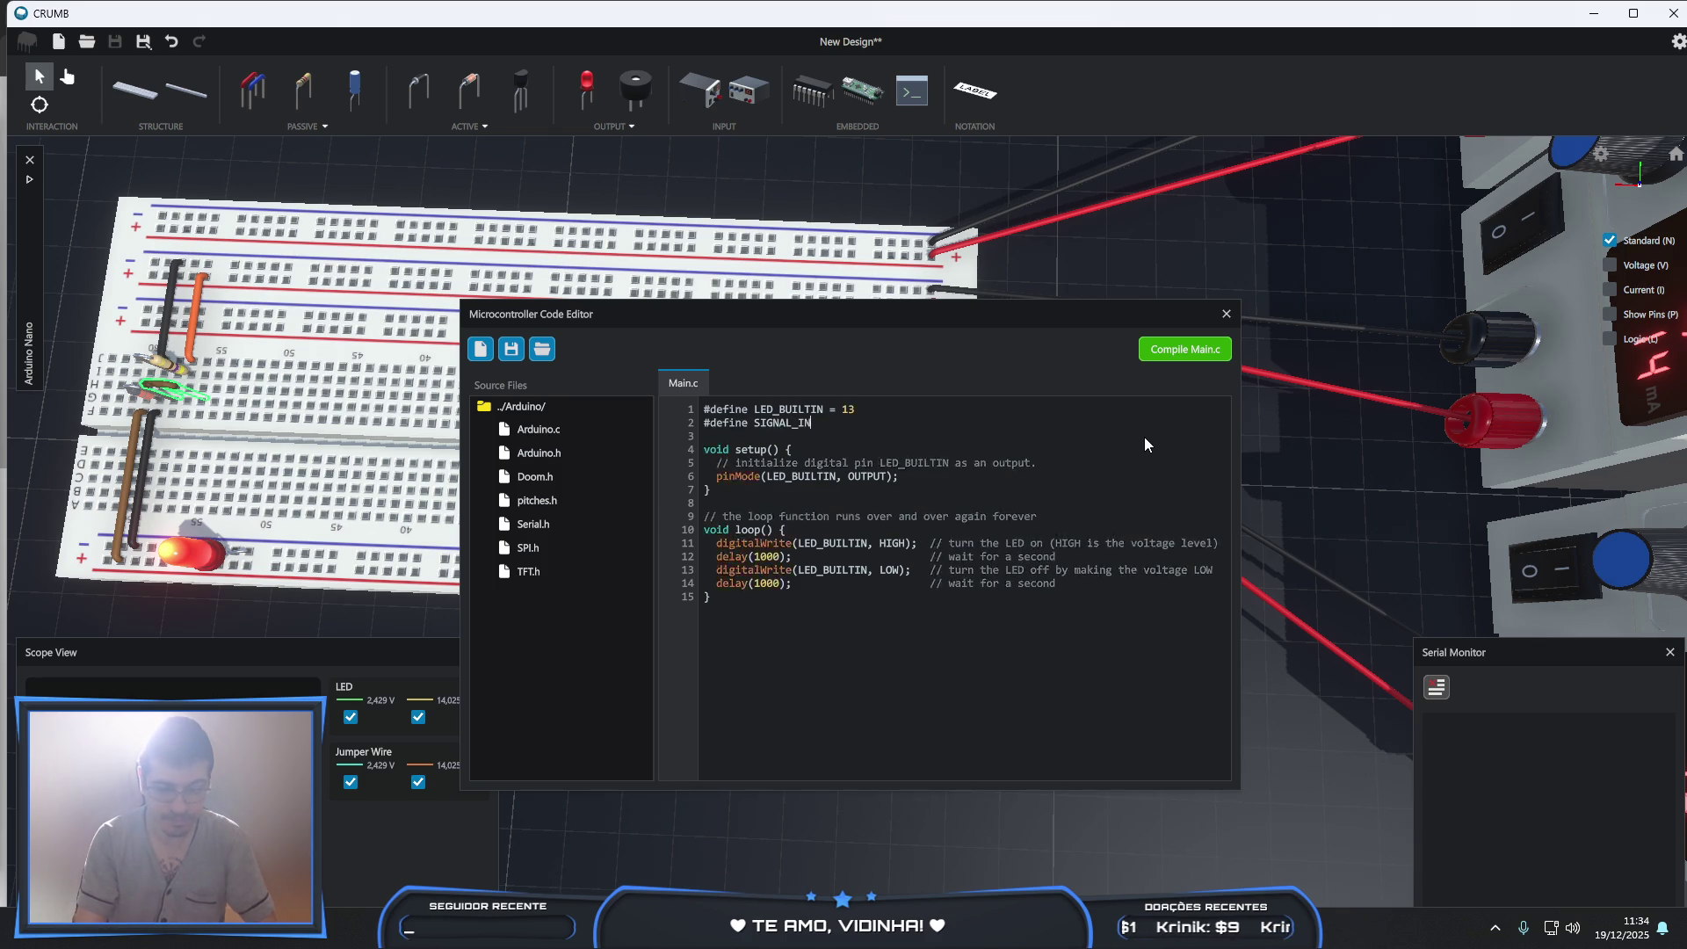
{"action": "type", "text": "PUT 12"}
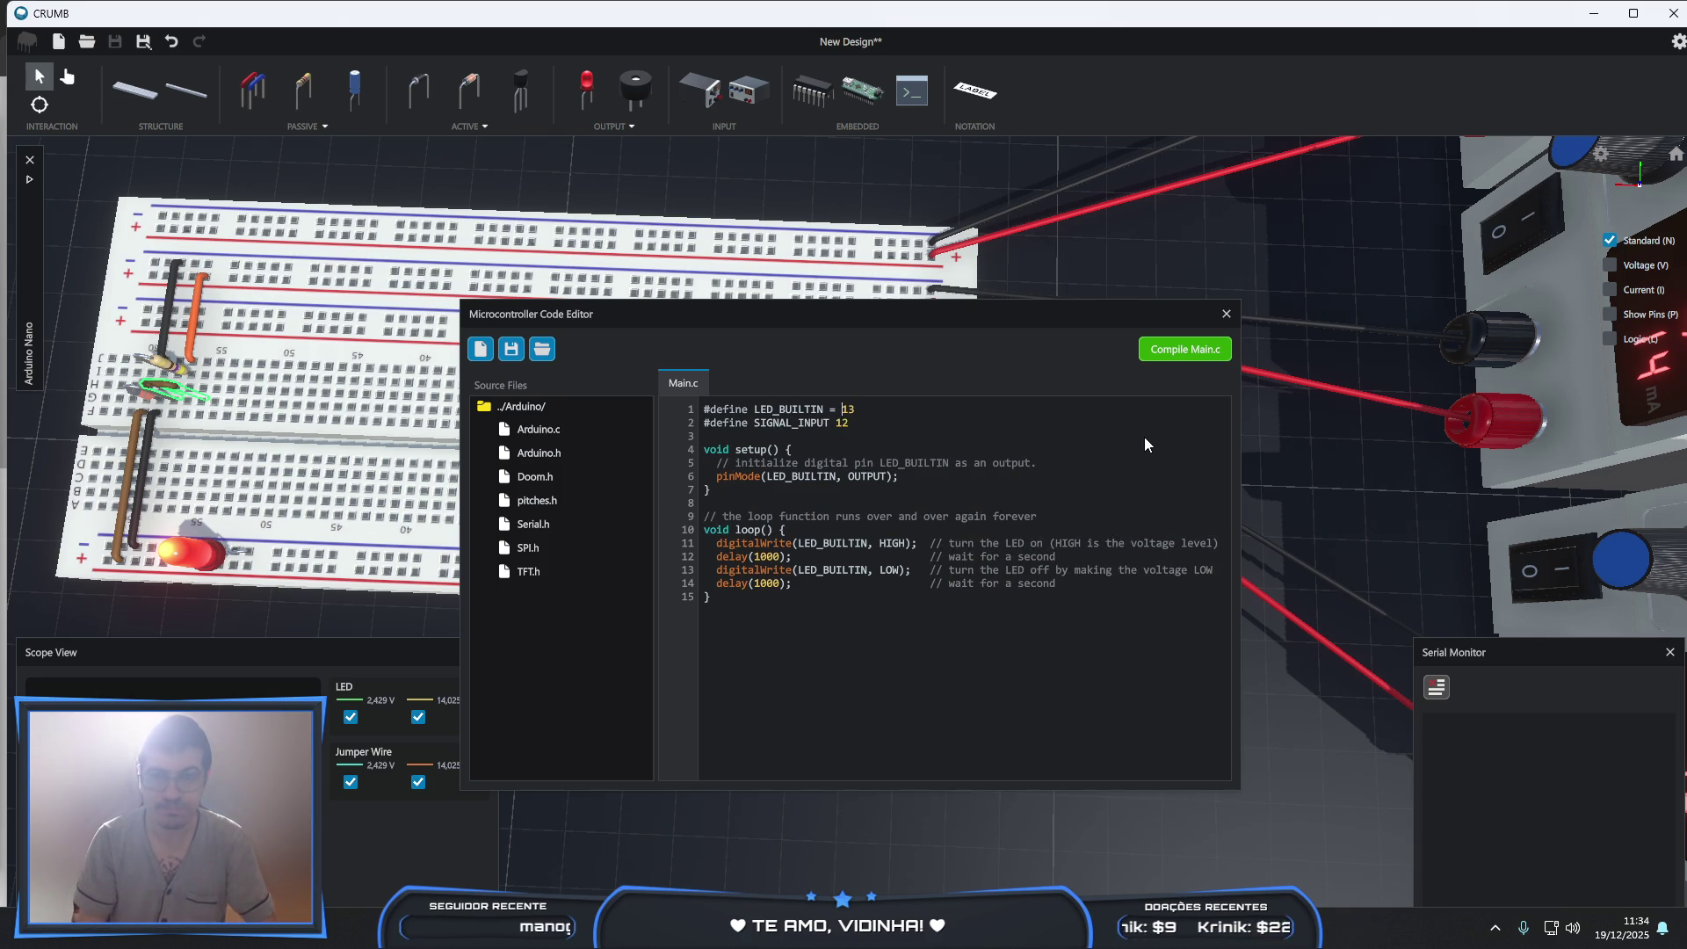
{"action": "key", "text": "BackSpace"}
{"action": "key", "text": "BackSpace"}
- Add pinMode(SIGNAL_INPUT, INPUT); in setup, removing an accidentally pasted duplicate block
{"action": "key", "text": "Down"}
{"action": "key", "text": "Down"}
{"action": "key", "text": "Down"}
{"action": "key", "text": "Right"}
{"action": "key", "text": "Right"}
{"action": "key", "text": "Right"}
{"action": "key", "text": "ctrl+v"}
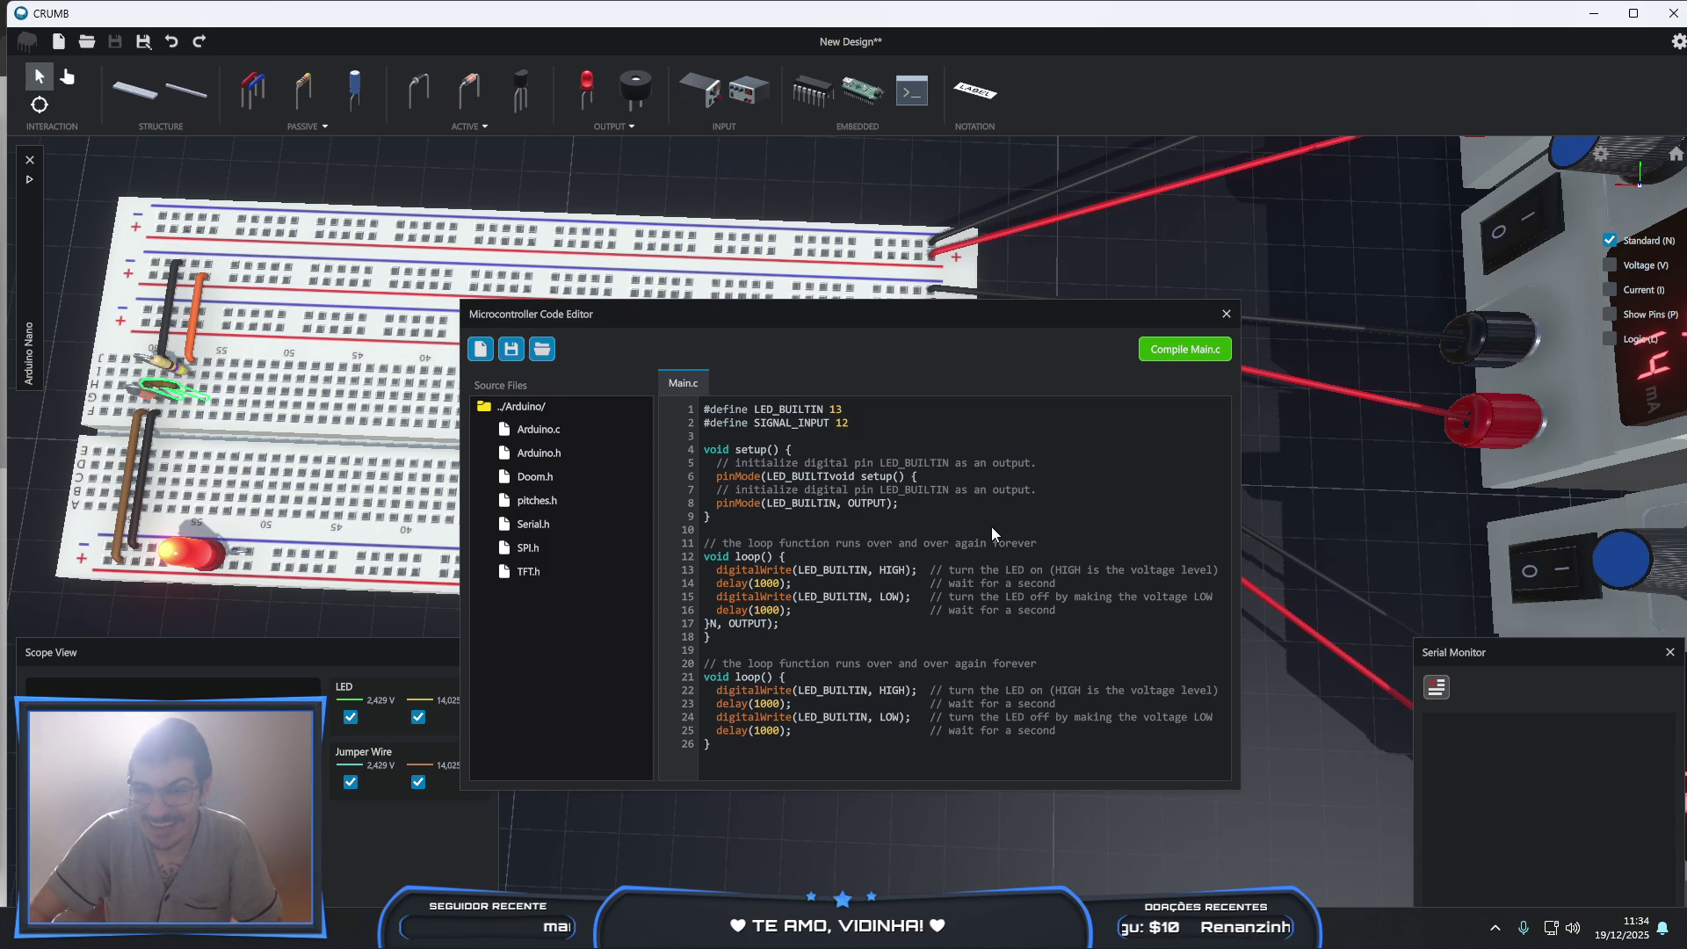
{"action": "key", "text": "shift+Up"}
{"action": "key", "text": "shift+Up"}
{"action": "key", "text": "shift+Up"}
{"action": "key", "text": "shift+Right"}
{"action": "key", "text": "shift+Right"}
{"action": "key", "text": "shift+Right"}
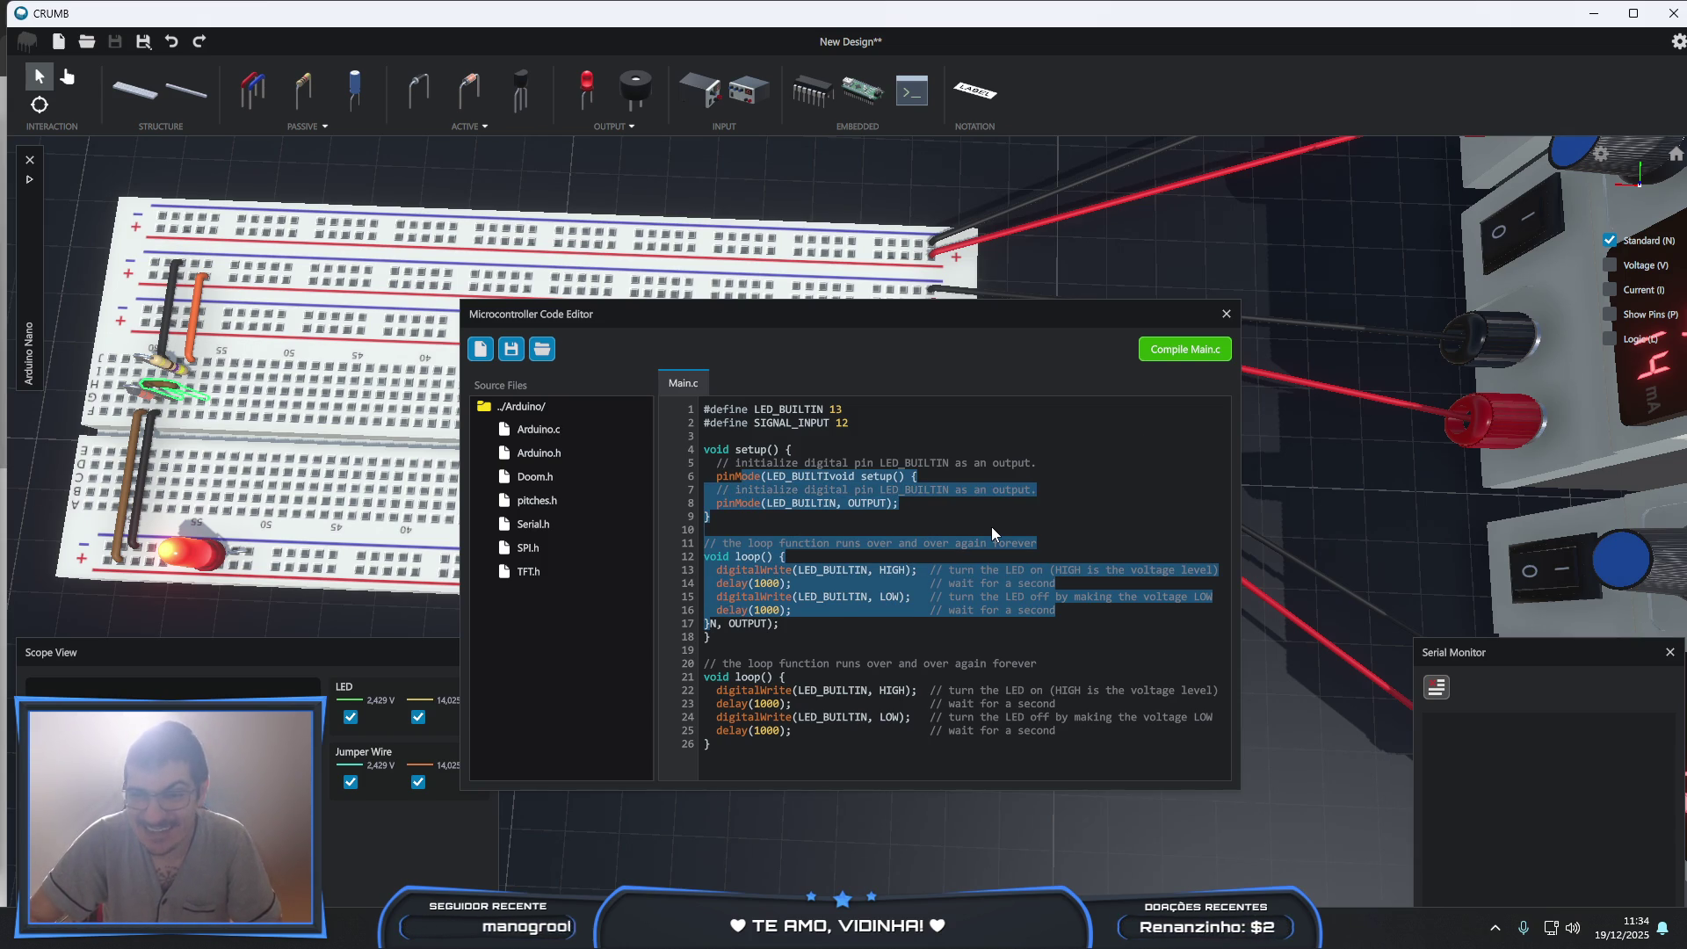
{"action": "key", "text": "Delete"}
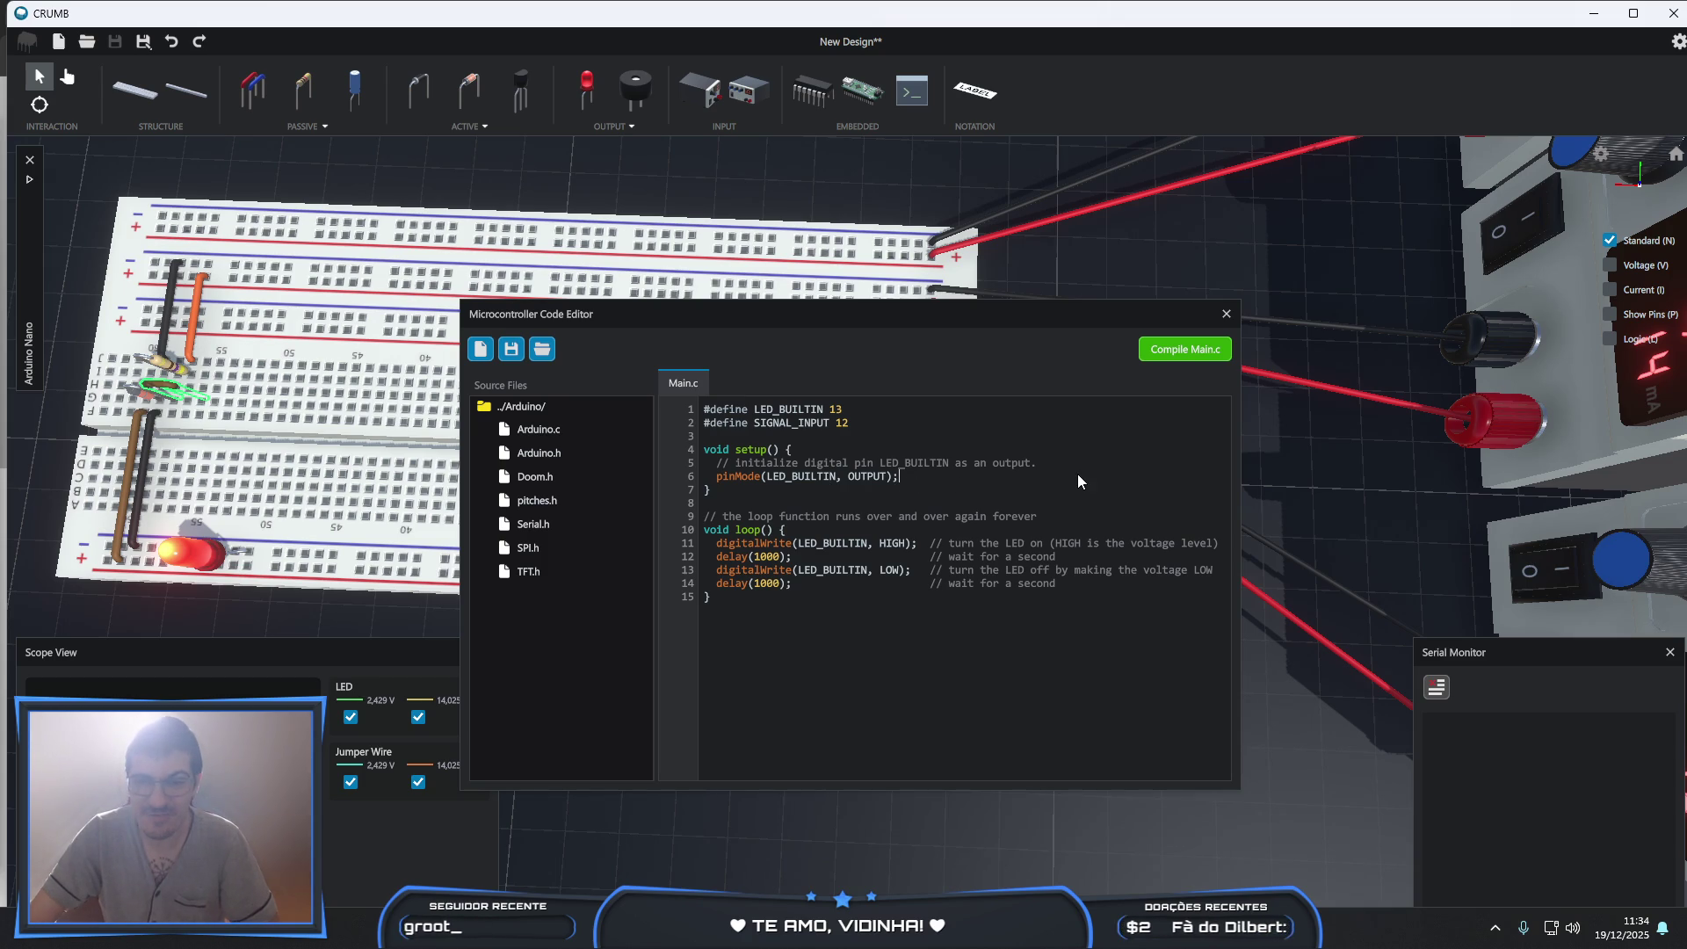
{"action": "key", "text": "Return"}
{"action": "type", "text": "p"}
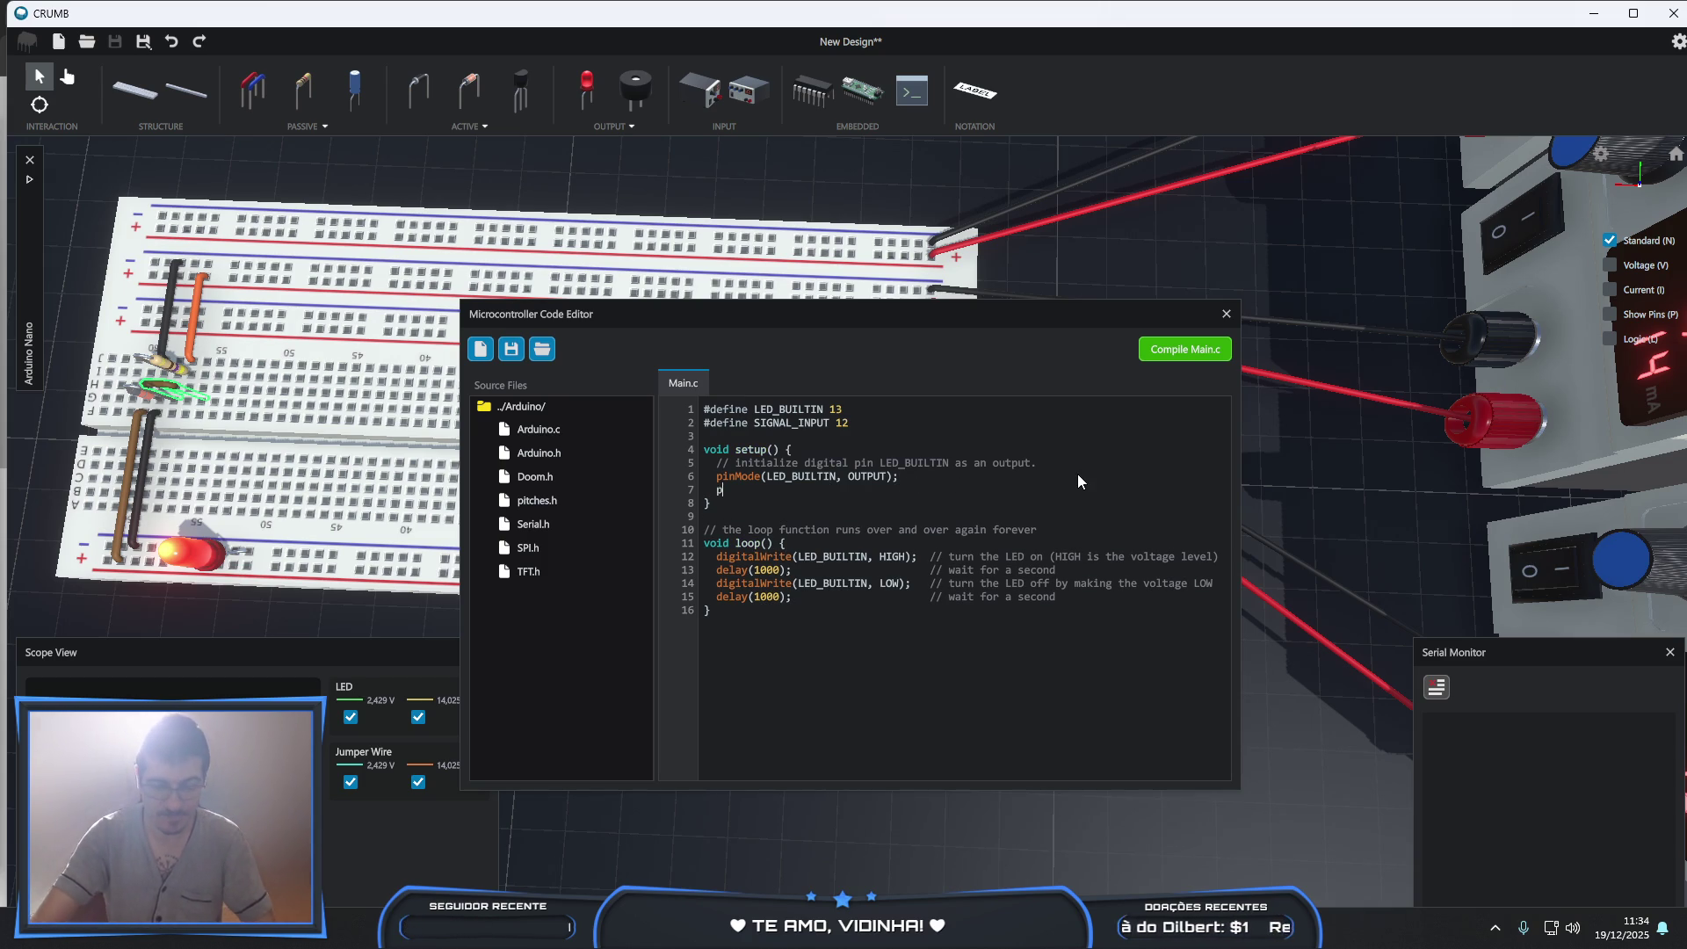
{"action": "type", "text": "inMode(SIGNAL_INPUT, "}
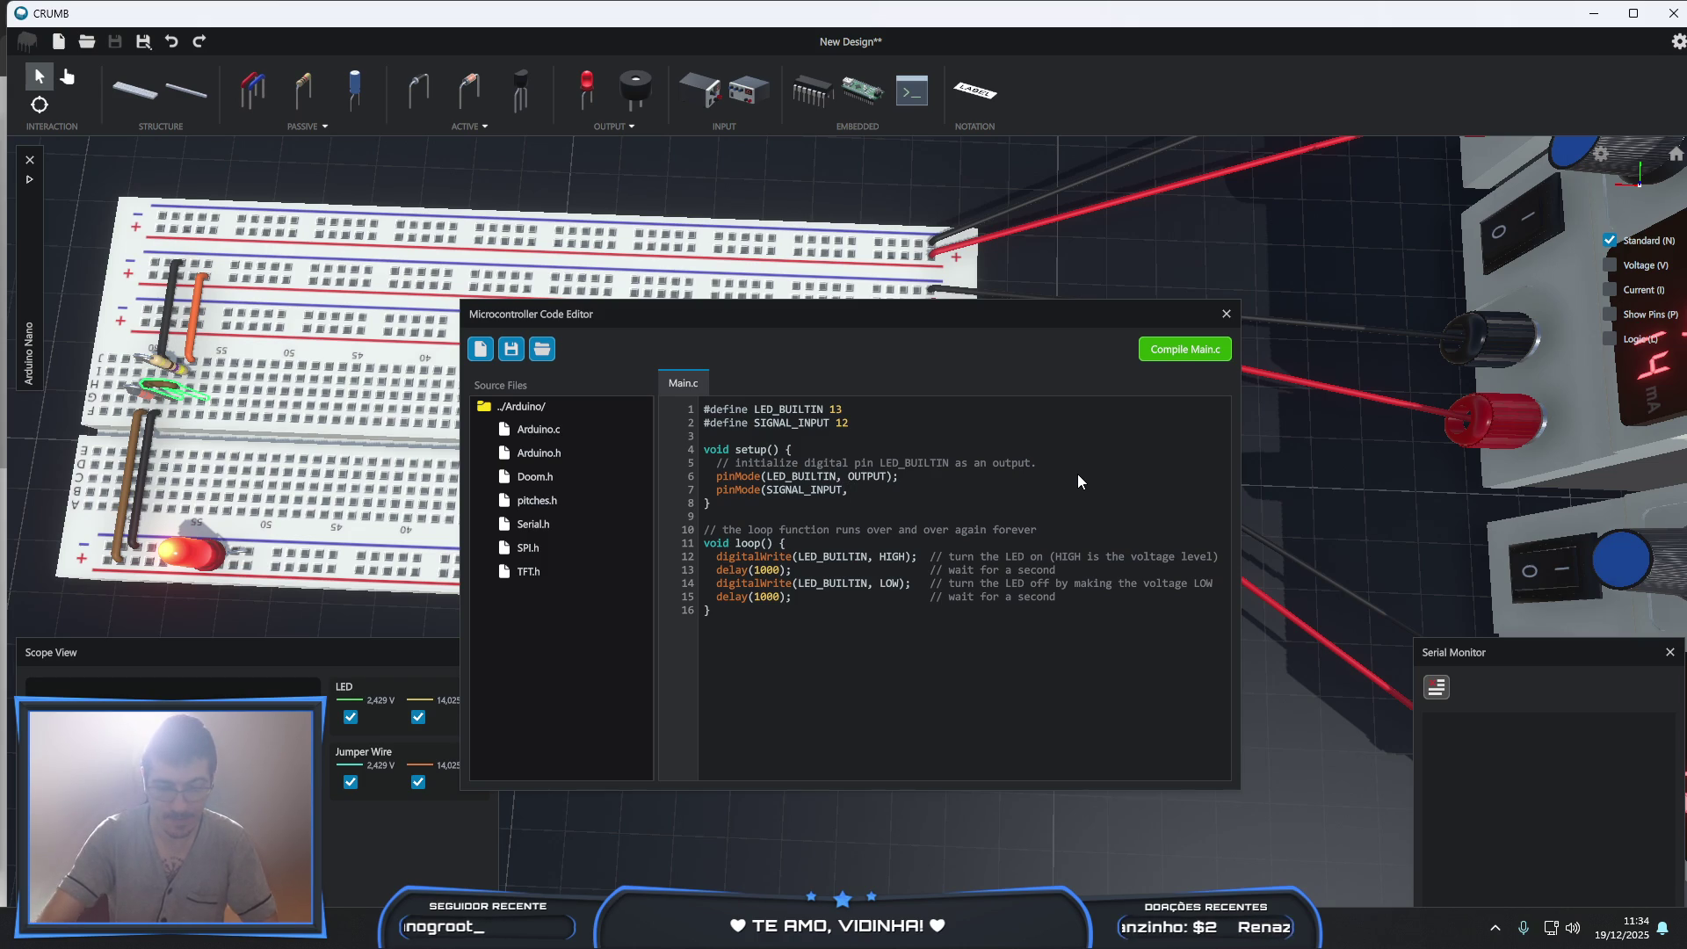
{"action": "type", "text": "INPUT);"}
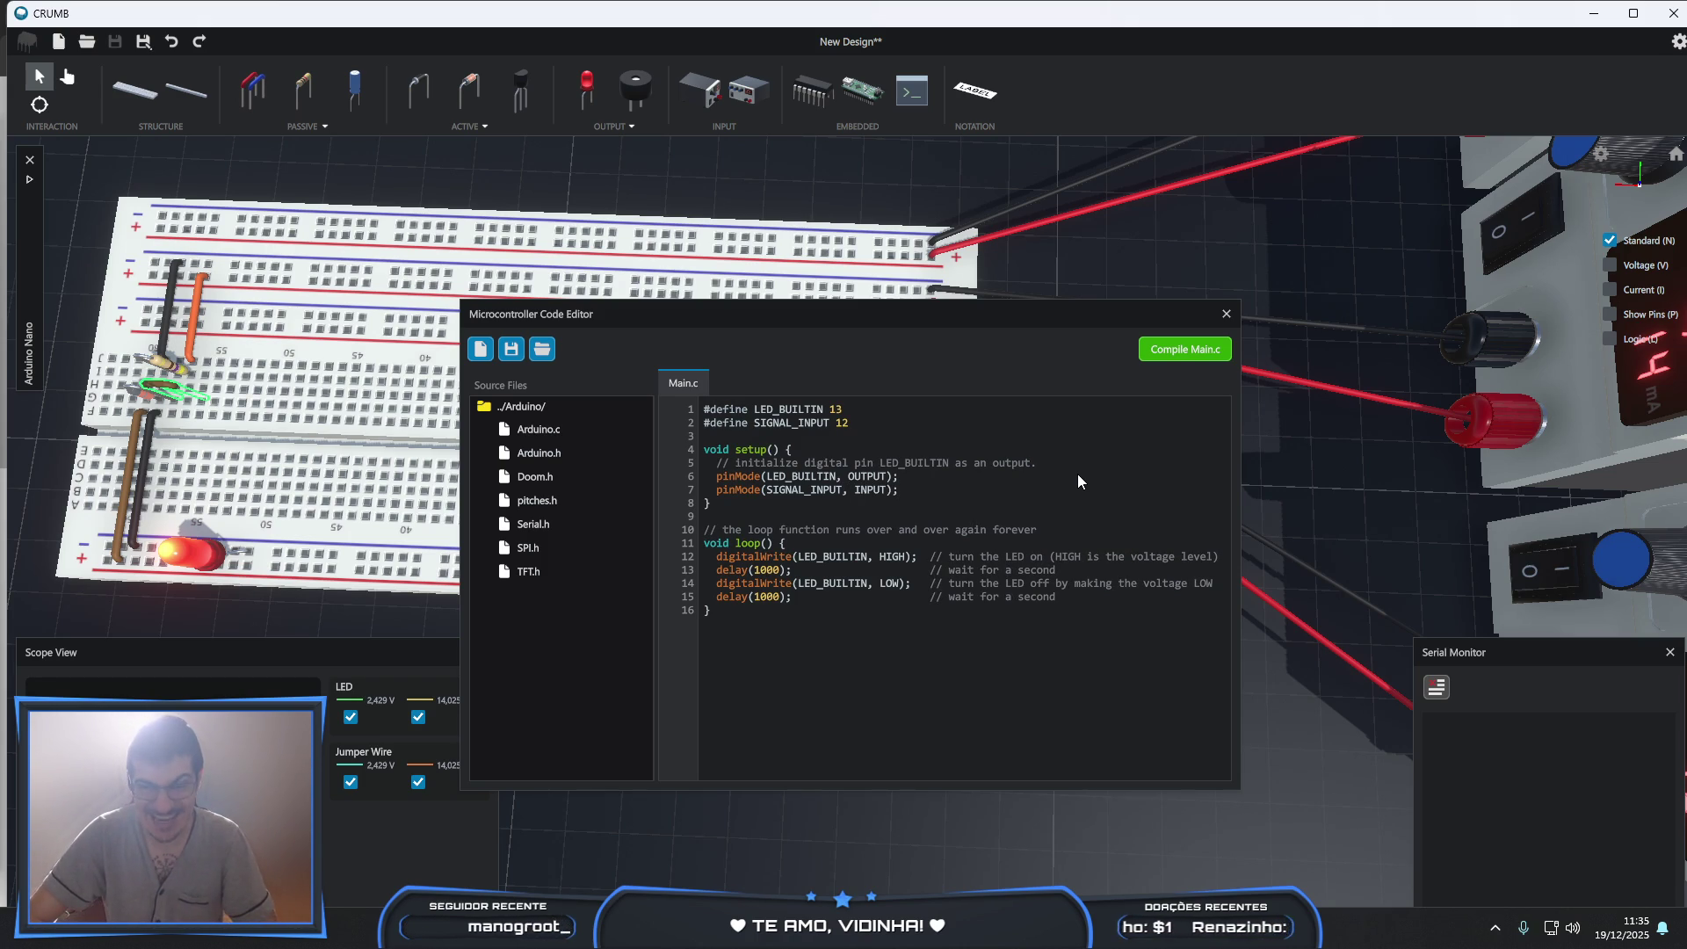
{"action": "key", "text": "Return"}
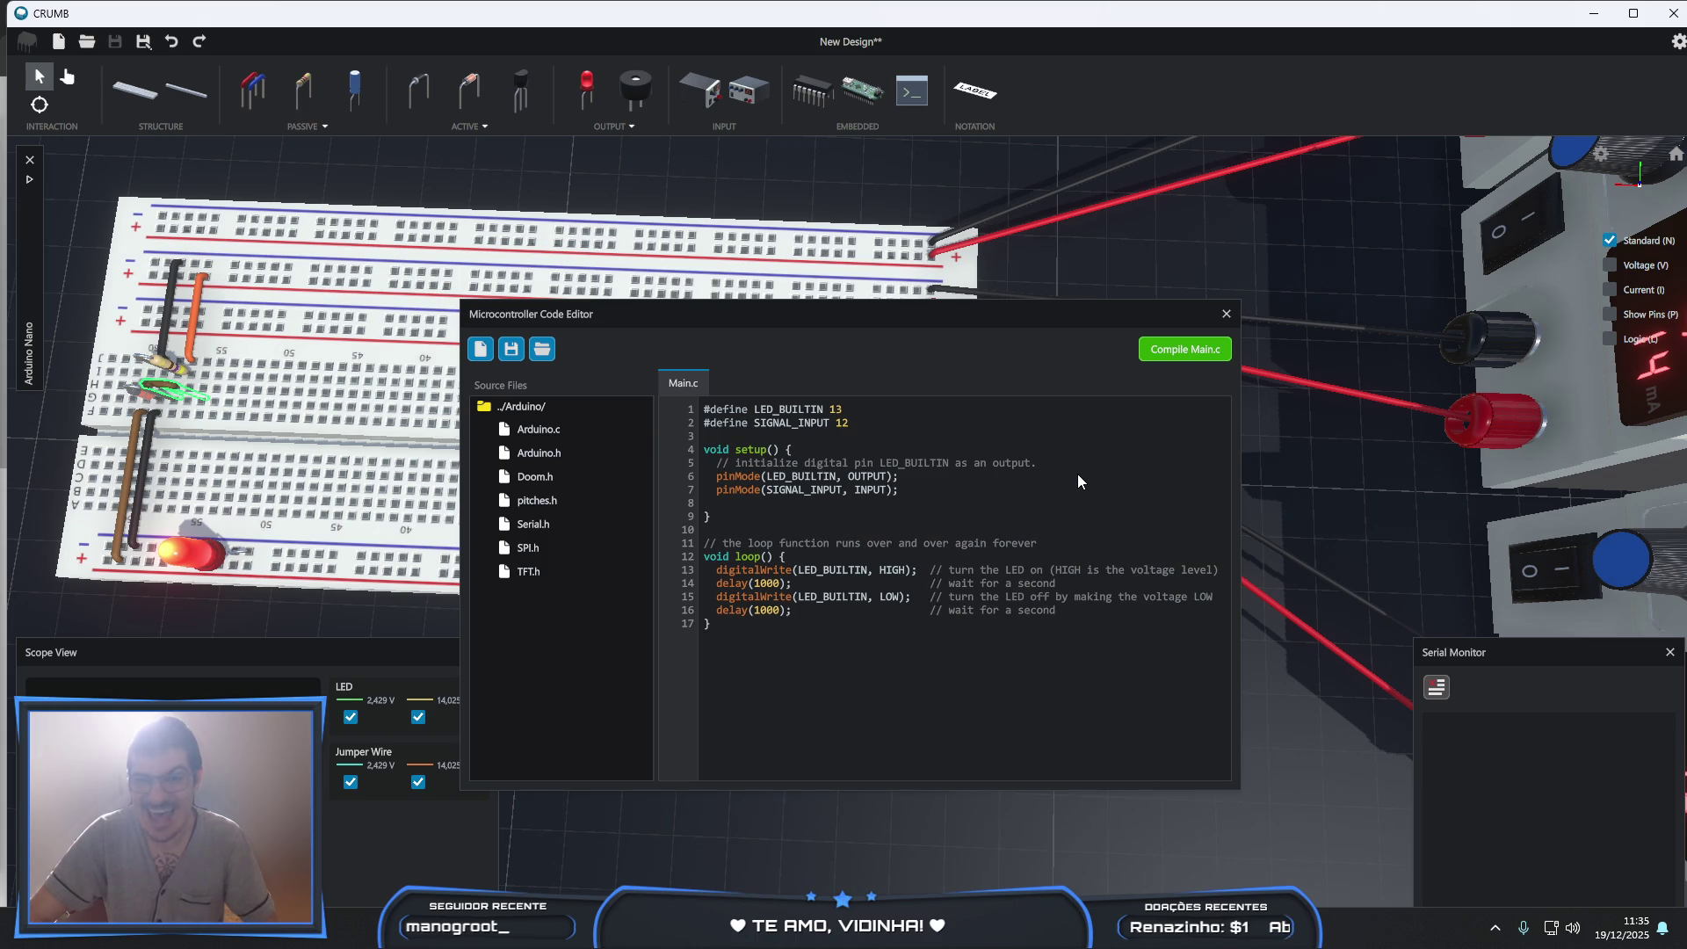
{"action": "key", "text": "alt+Tab"}
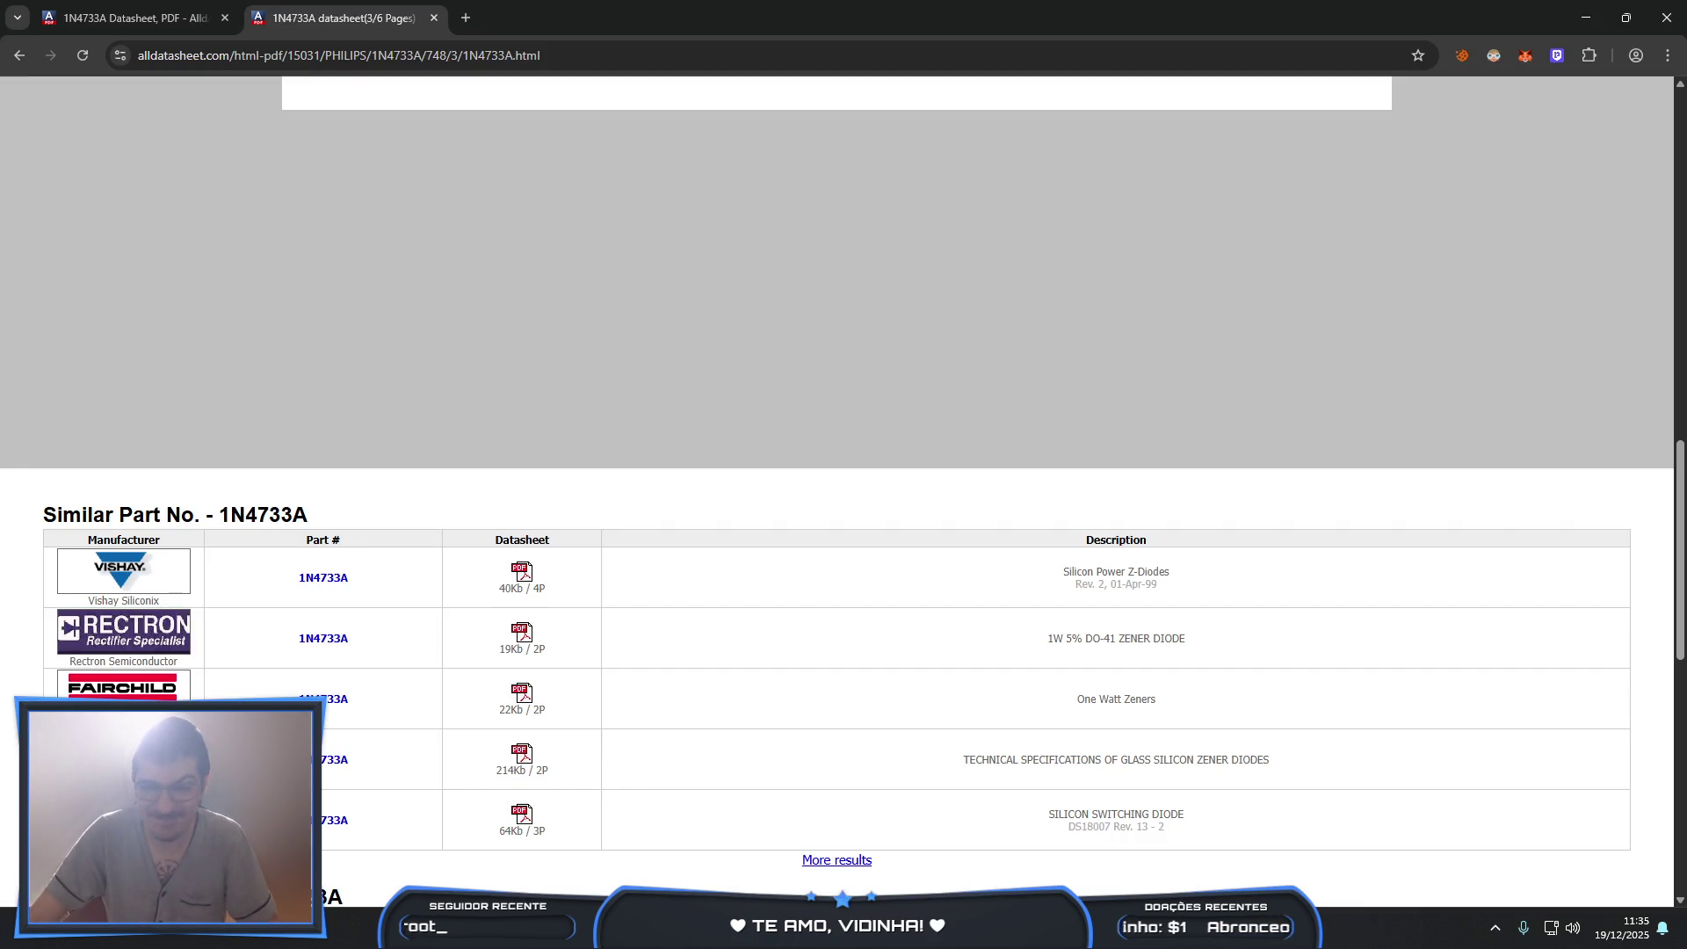
- In the first Chrome tab, search the web for 'arduino serial'
{"action": "left_click", "coordinate": [131, 17]}
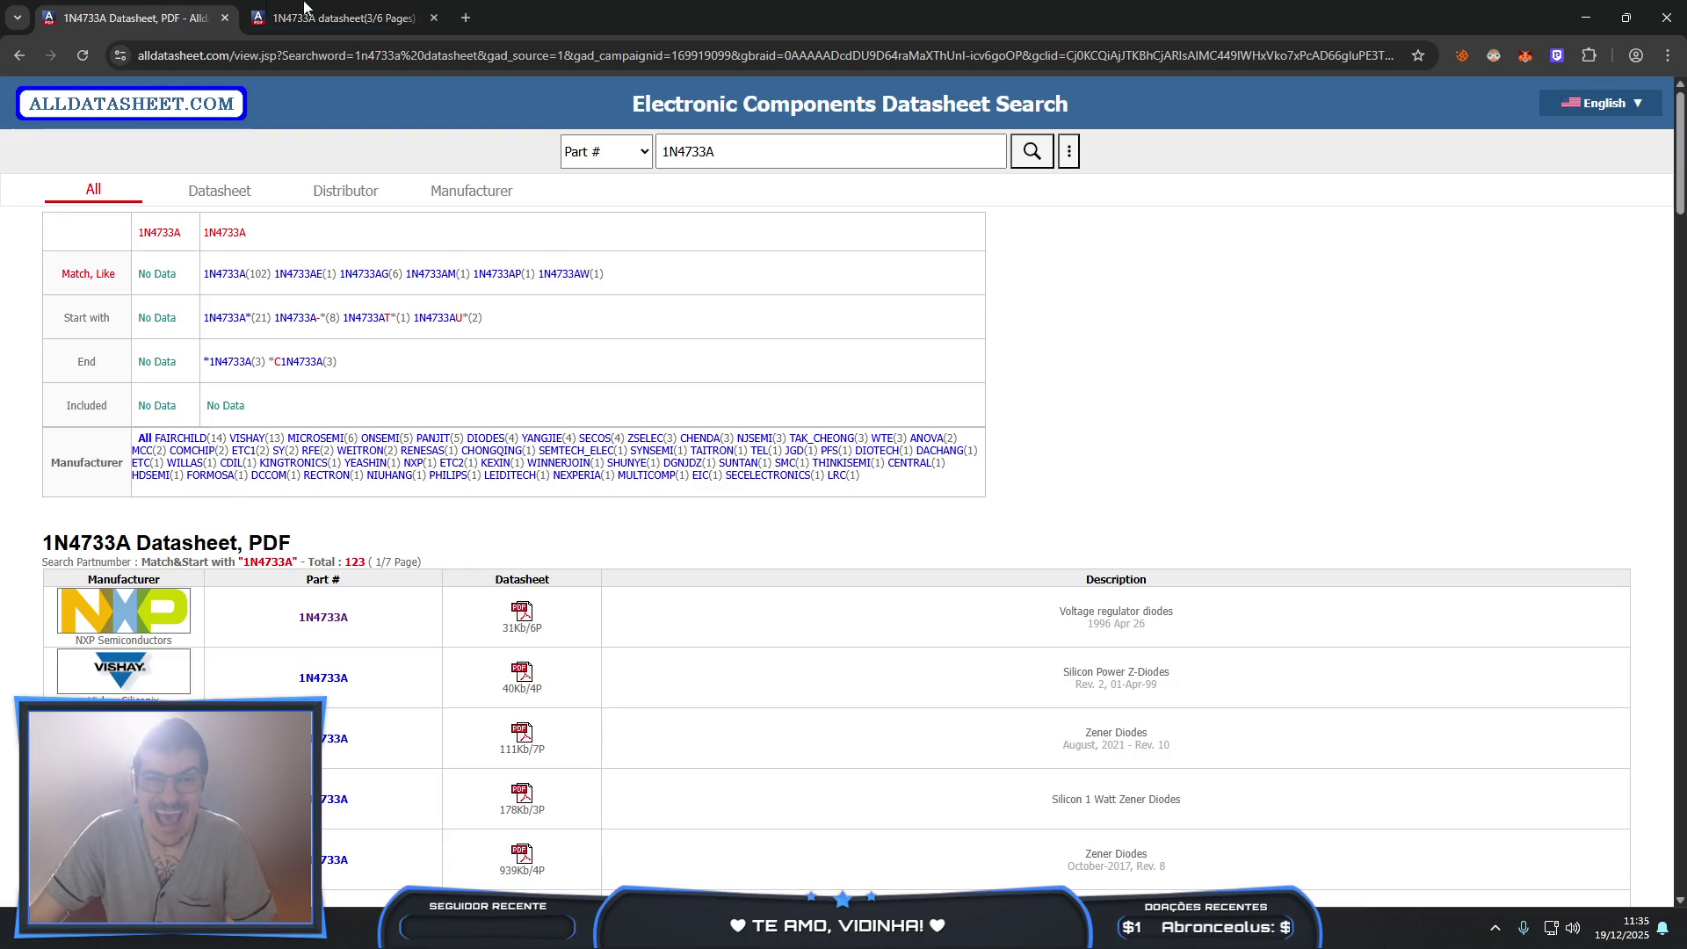
{"action": "left_click", "coordinate": [366, 58]}
{"action": "type", "text": "arduino serial"}
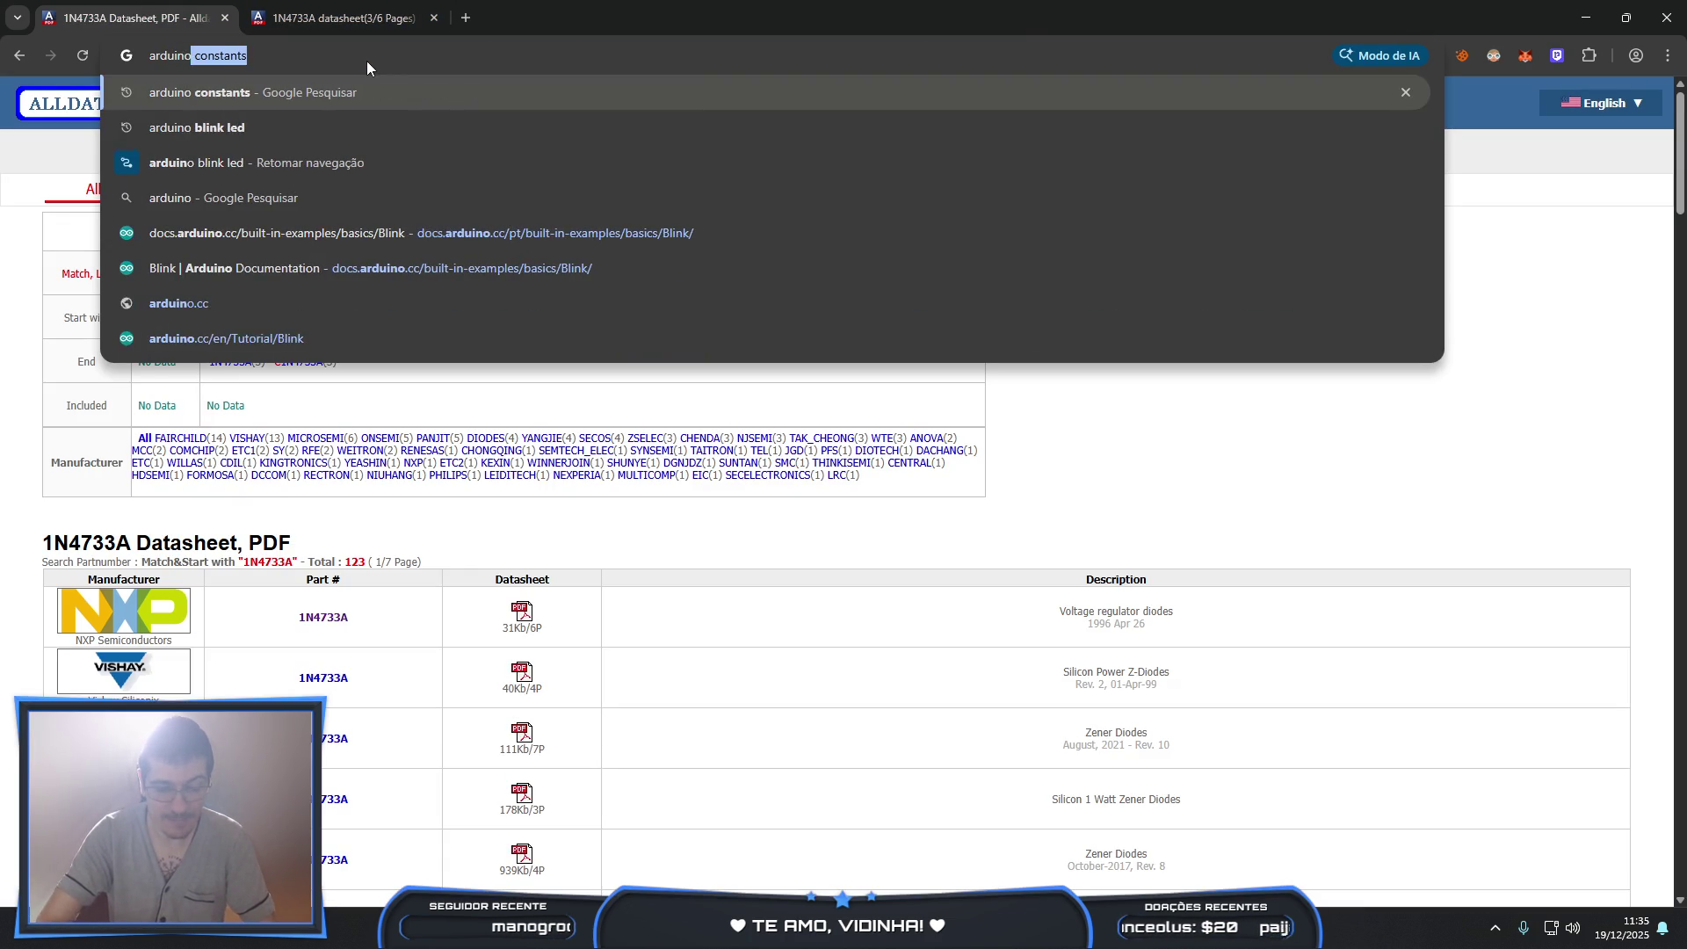
{"action": "key", "text": "Return"}
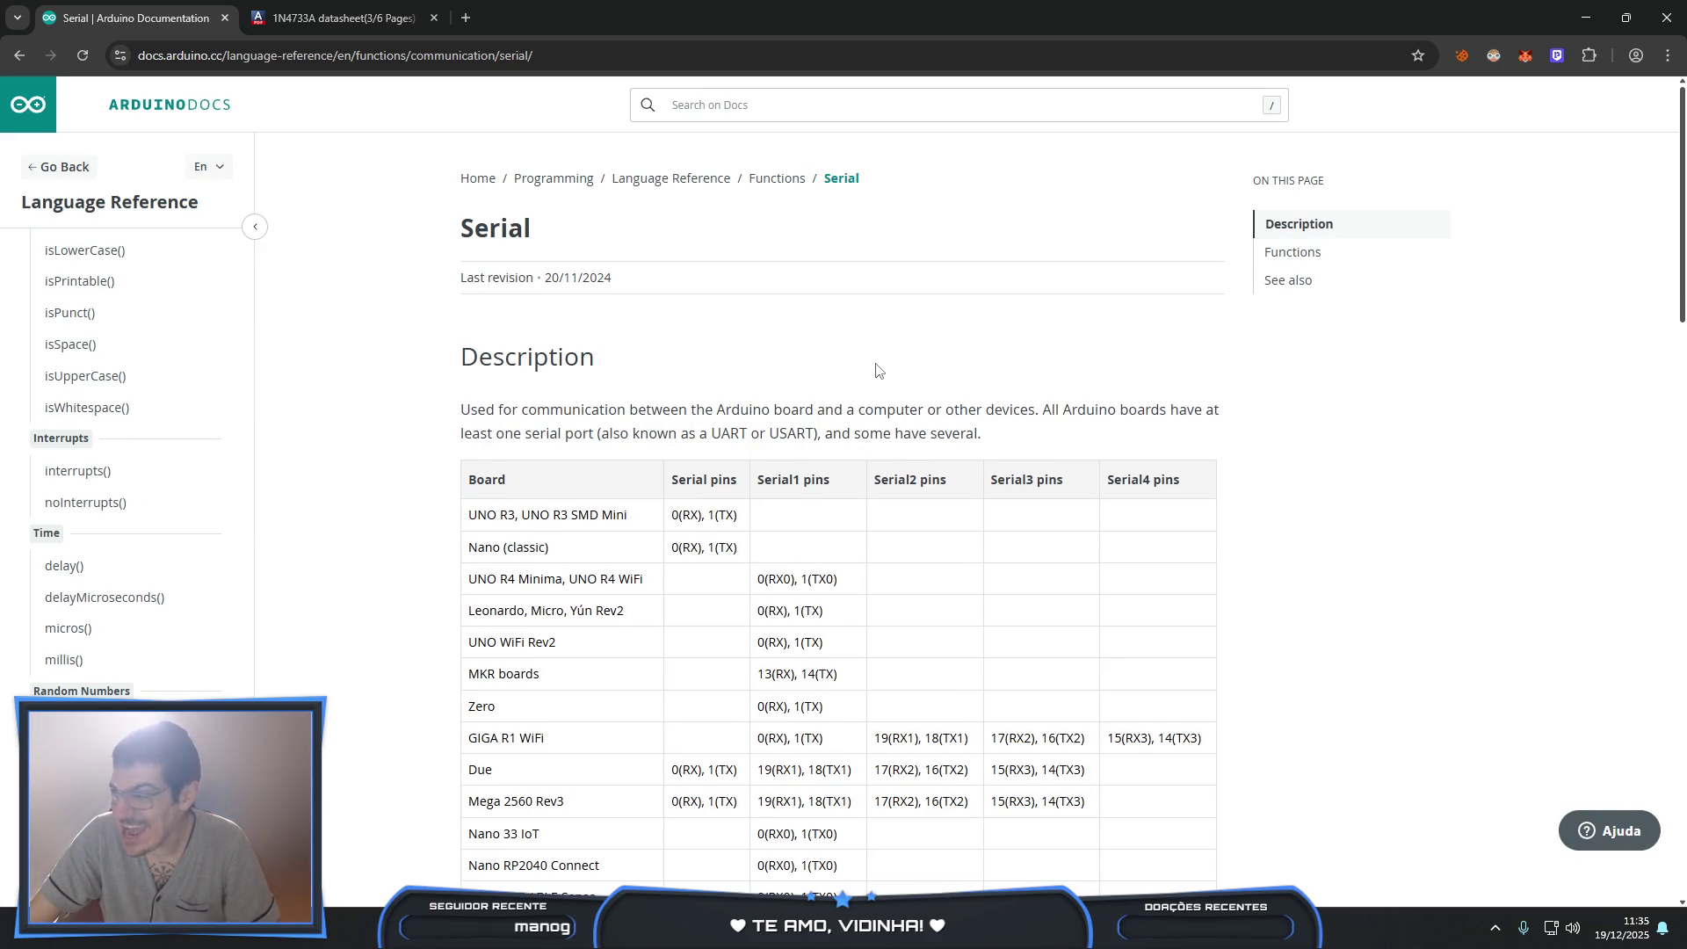
{"action": "scroll", "coordinate": [838, 527], "scroll_direction": "down", "scroll_amount": 20}
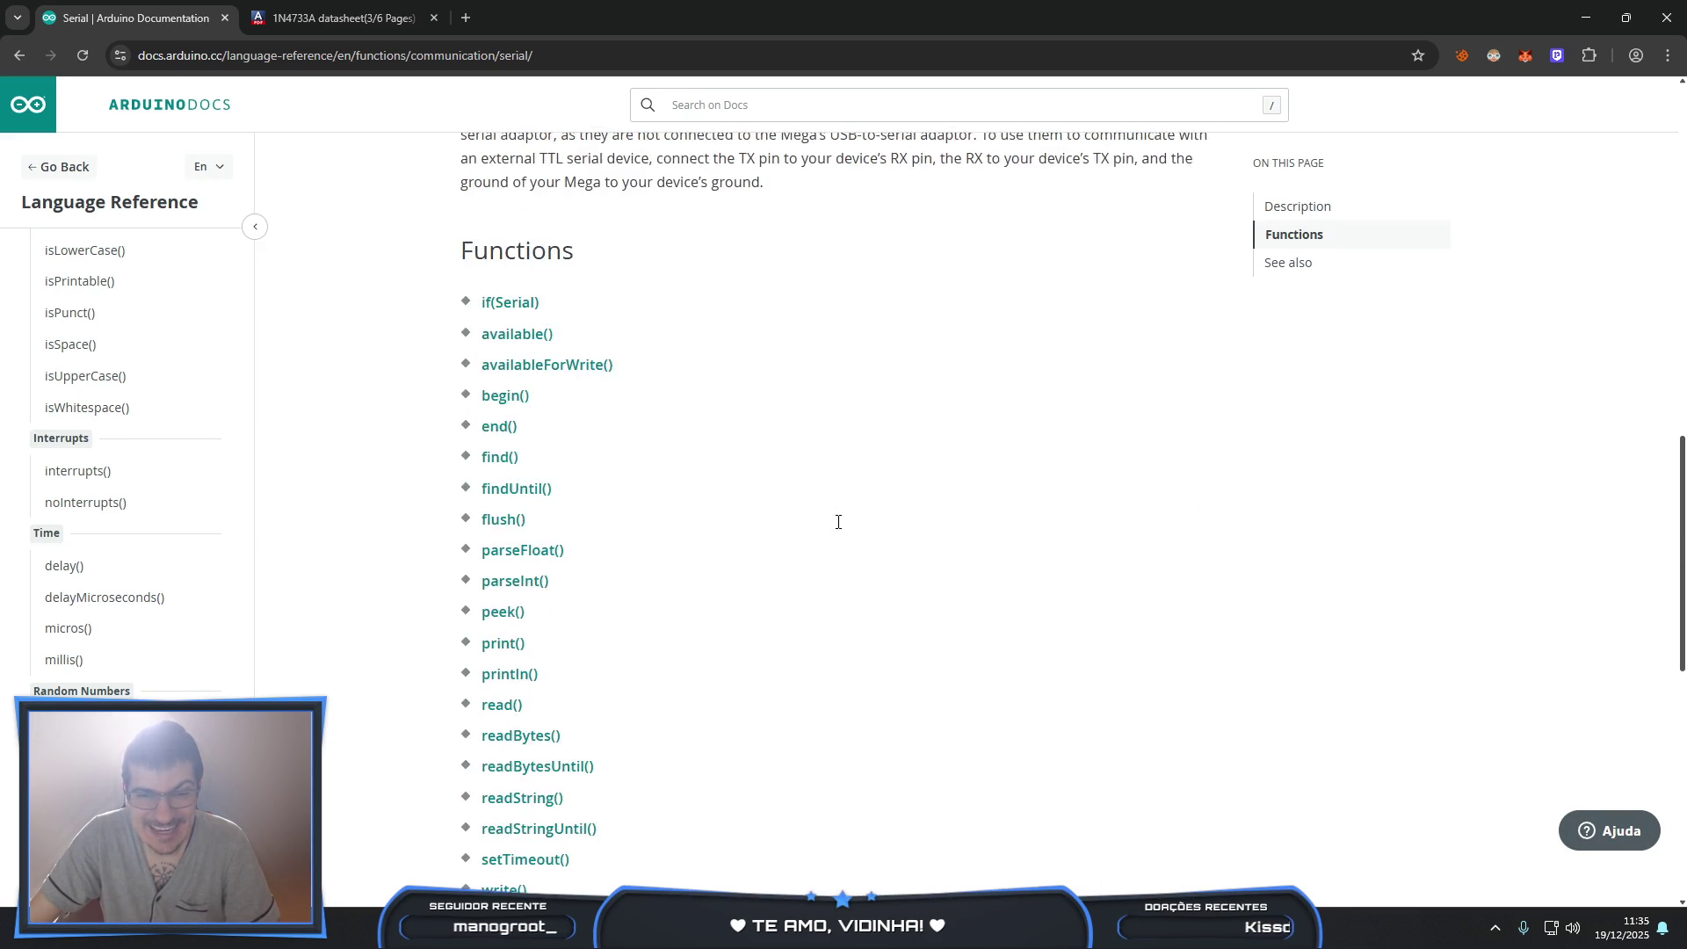
{"action": "scroll", "coordinate": [837, 527], "scroll_direction": "up", "scroll_amount": 20}
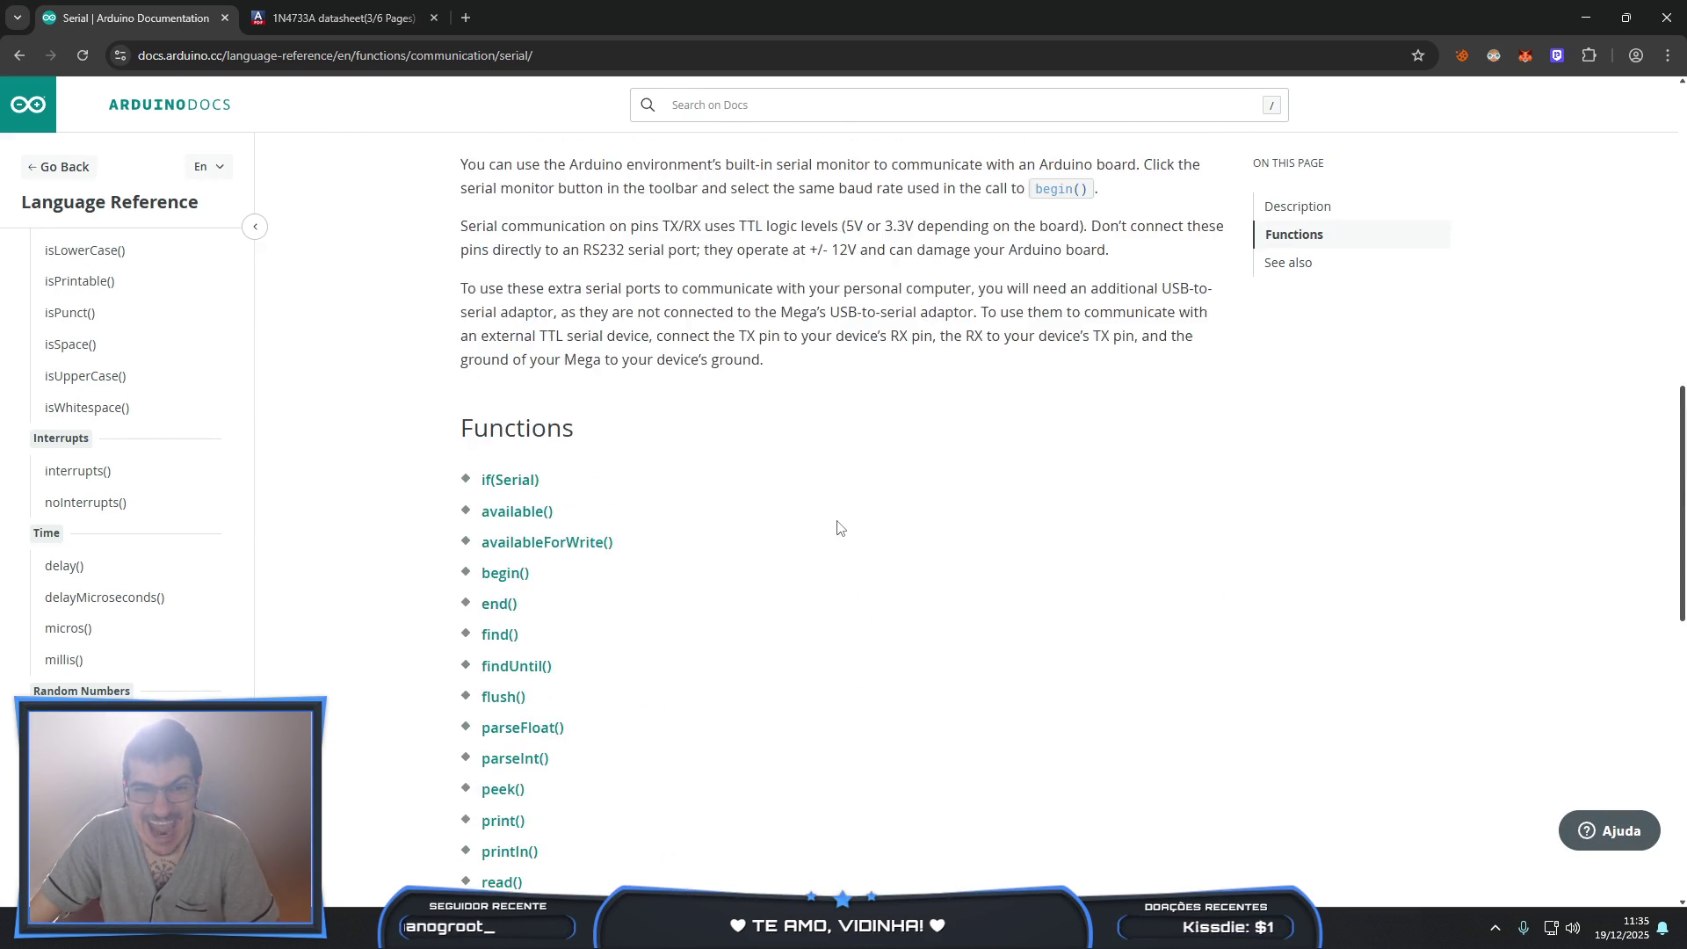
{"action": "scroll", "coordinate": [837, 519], "scroll_direction": "up", "scroll_amount": 6}
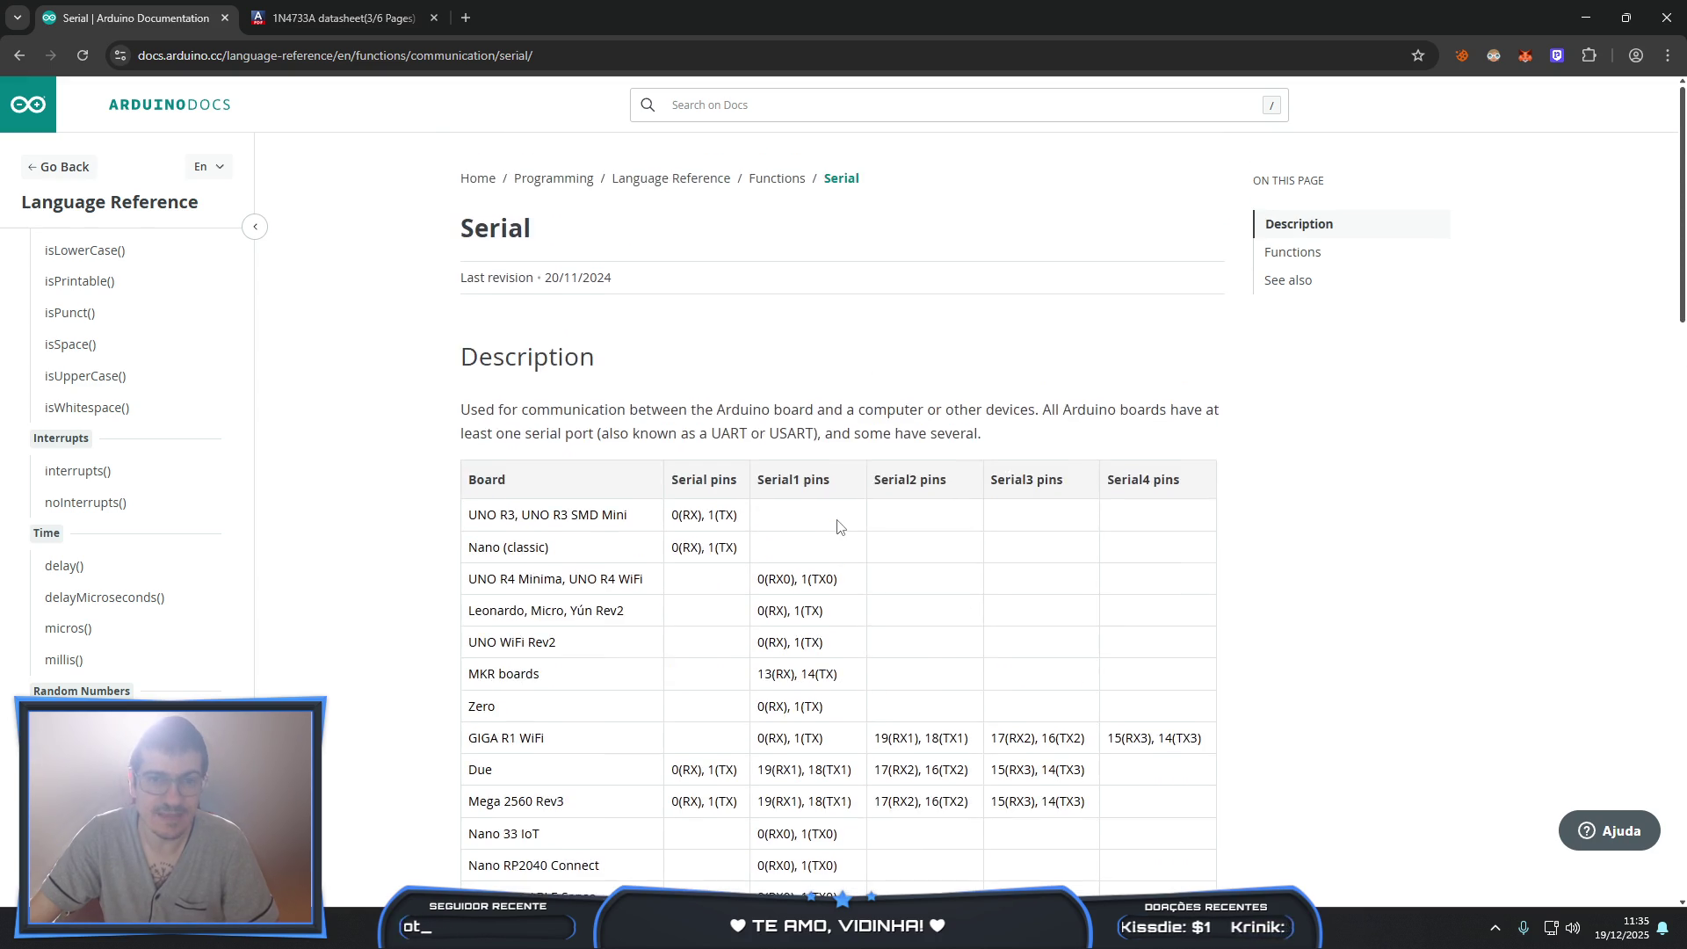
{"action": "scroll", "coordinate": [837, 520], "scroll_direction": "down", "scroll_amount": 5}
{"action": "scroll", "coordinate": [116, 331], "scroll_direction": "down", "scroll_amount": 3}
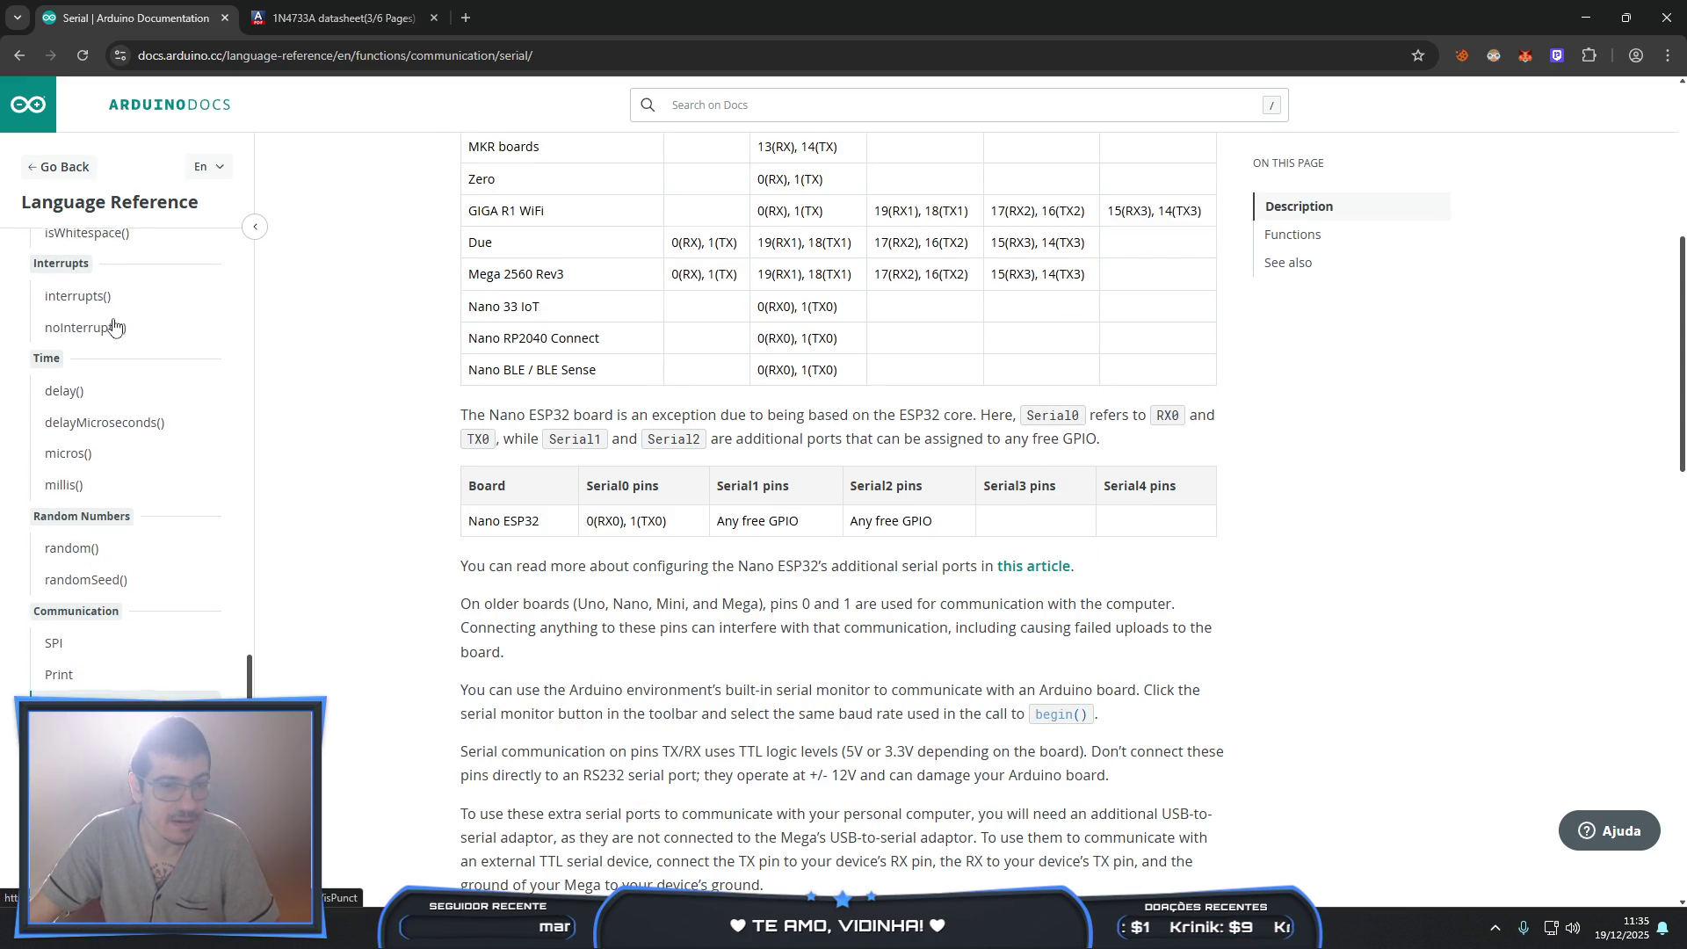
{"action": "scroll", "coordinate": [114, 327], "scroll_direction": "down", "scroll_amount": 2}
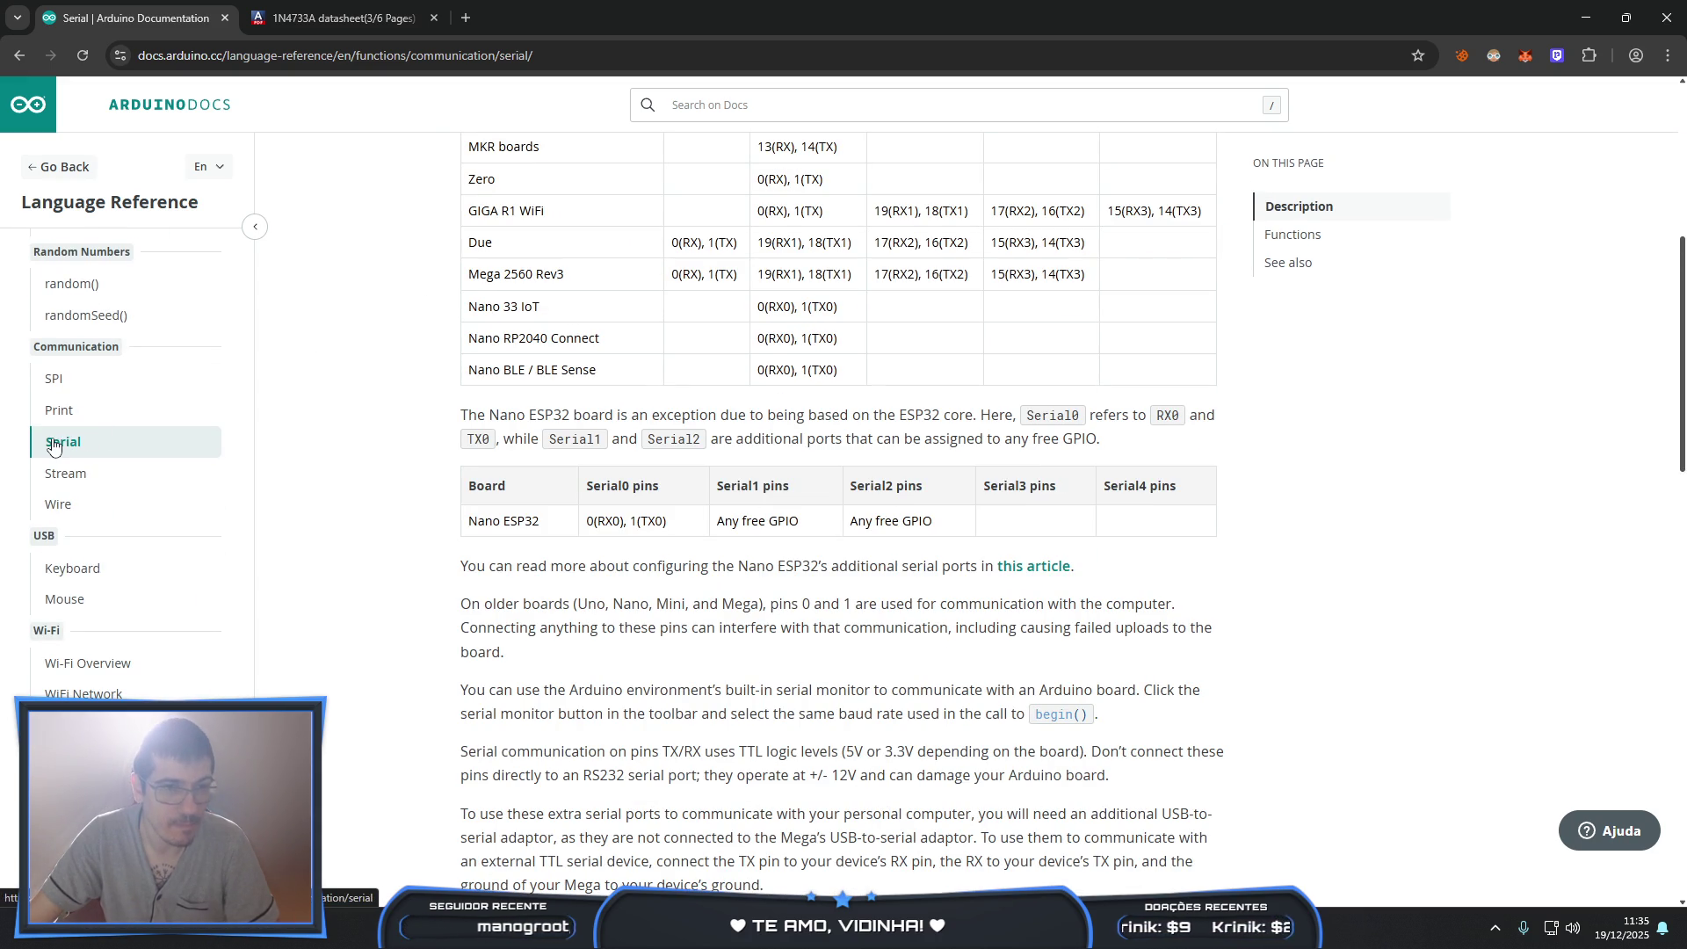
{"action": "left_click", "coordinate": [1299, 242]}
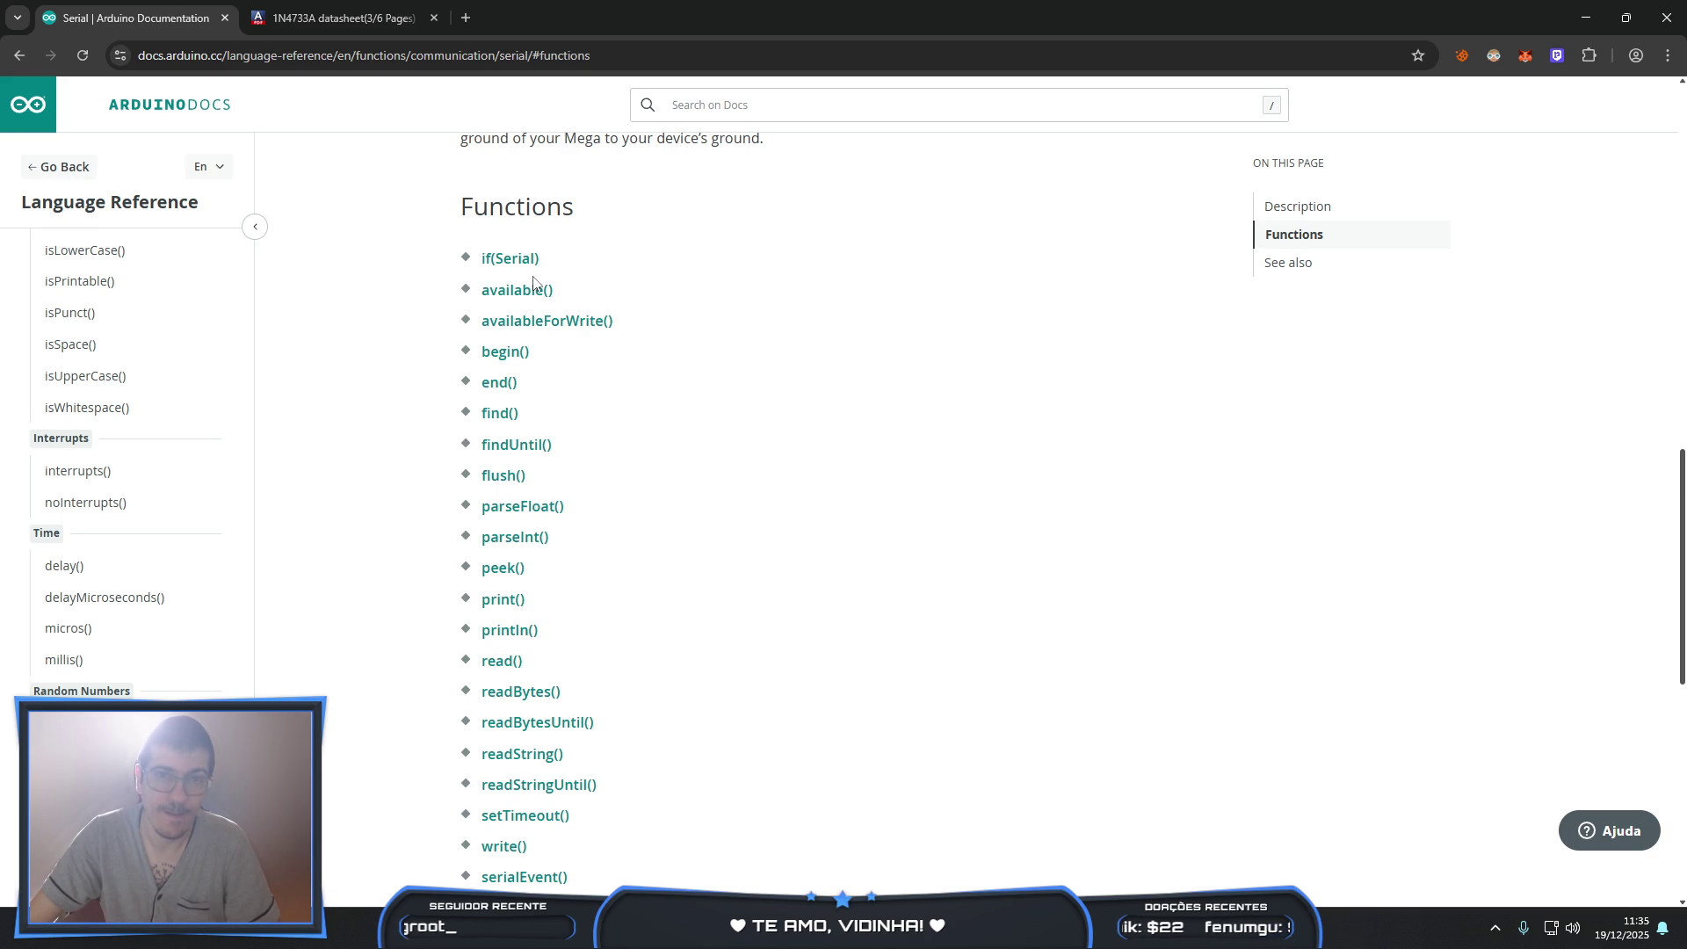
{"action": "scroll", "coordinate": [746, 443], "scroll_direction": "down", "scroll_amount": 4}
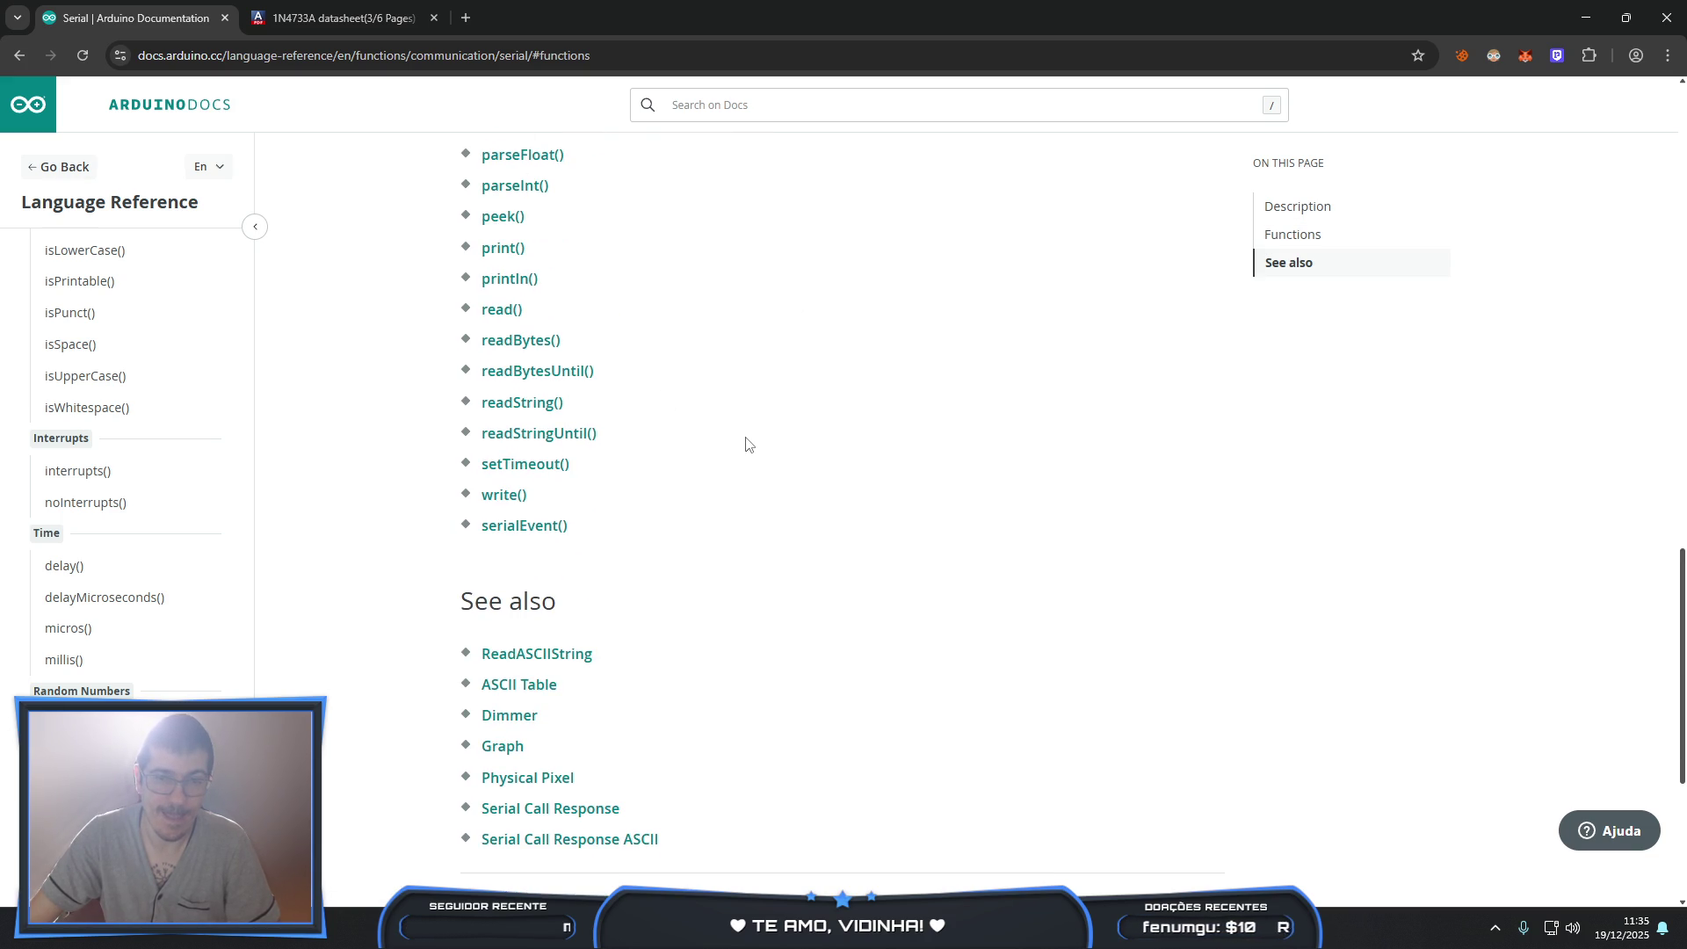
{"action": "left_click", "coordinate": [19, 55]}
{"action": "left_click", "coordinate": [19, 55]}
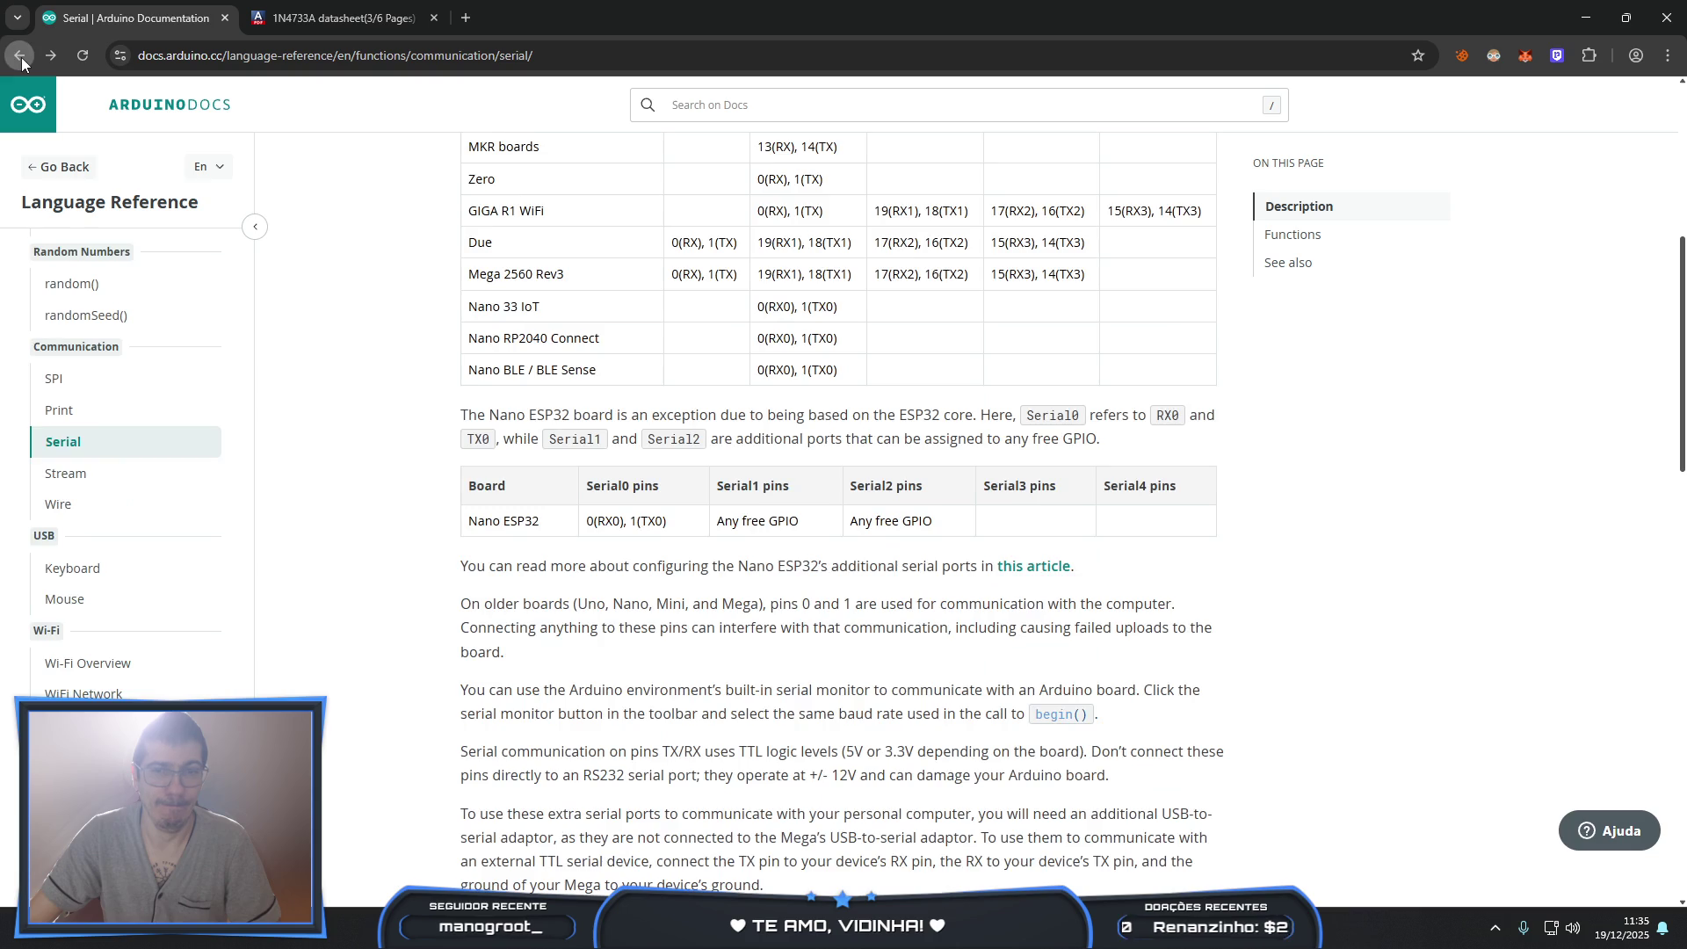
- Go back and refine the Google search to 'arduino serial print example'
{"action": "left_click", "coordinate": [20, 56]}
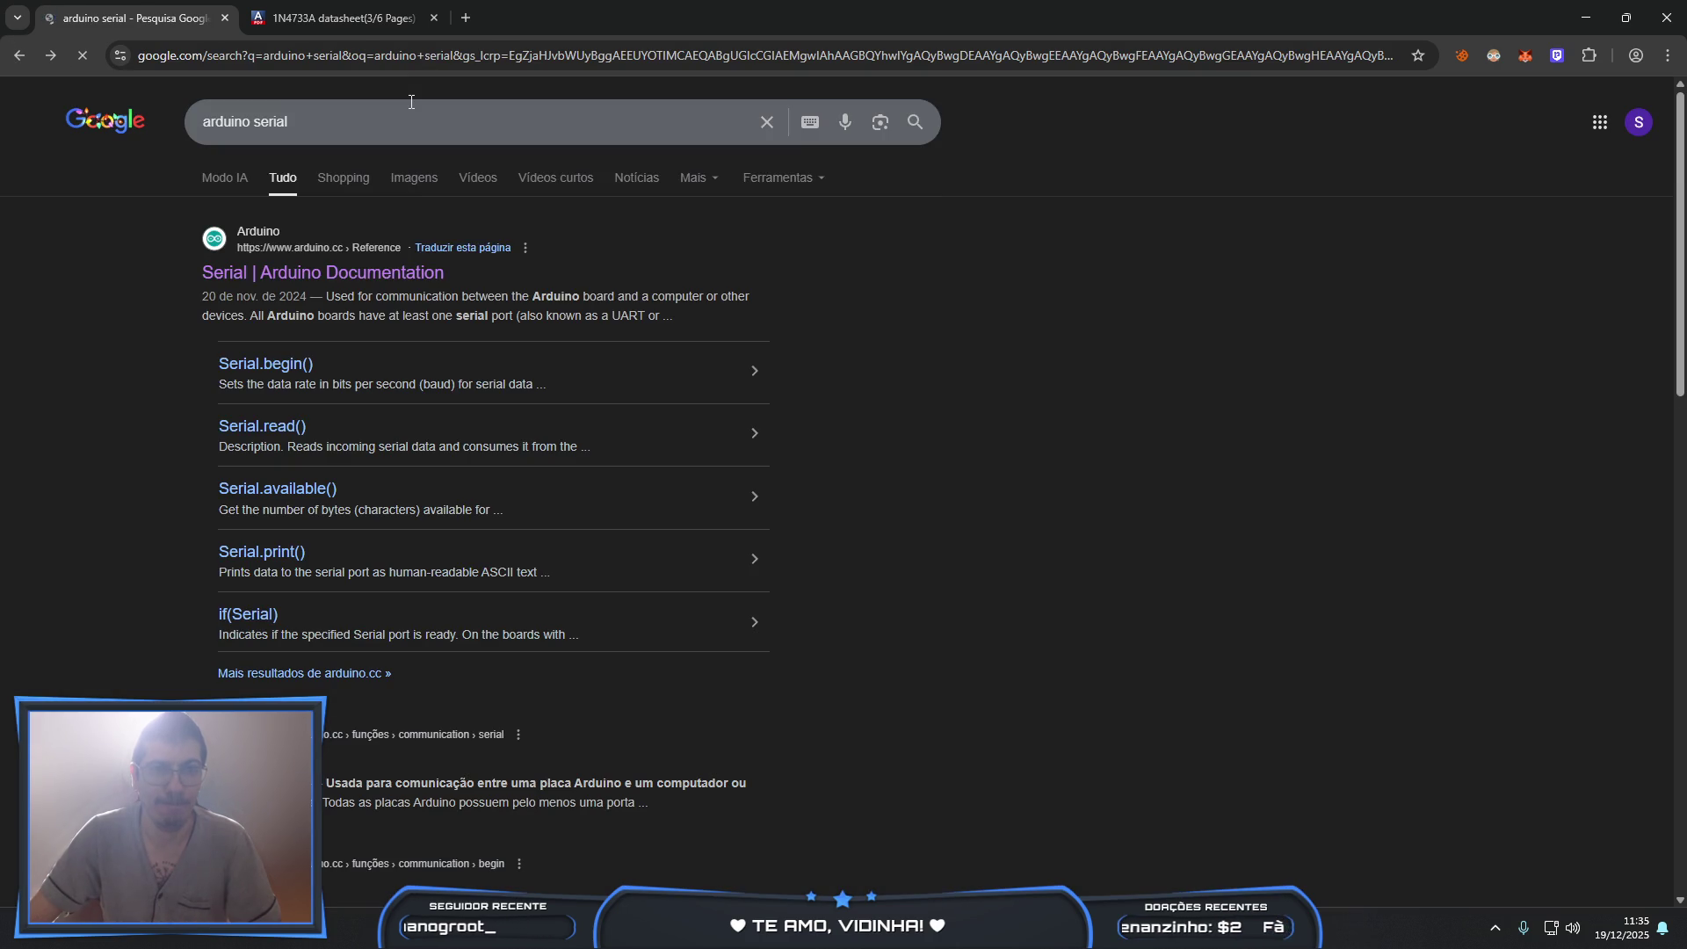
{"action": "left_click", "coordinate": [411, 103]}
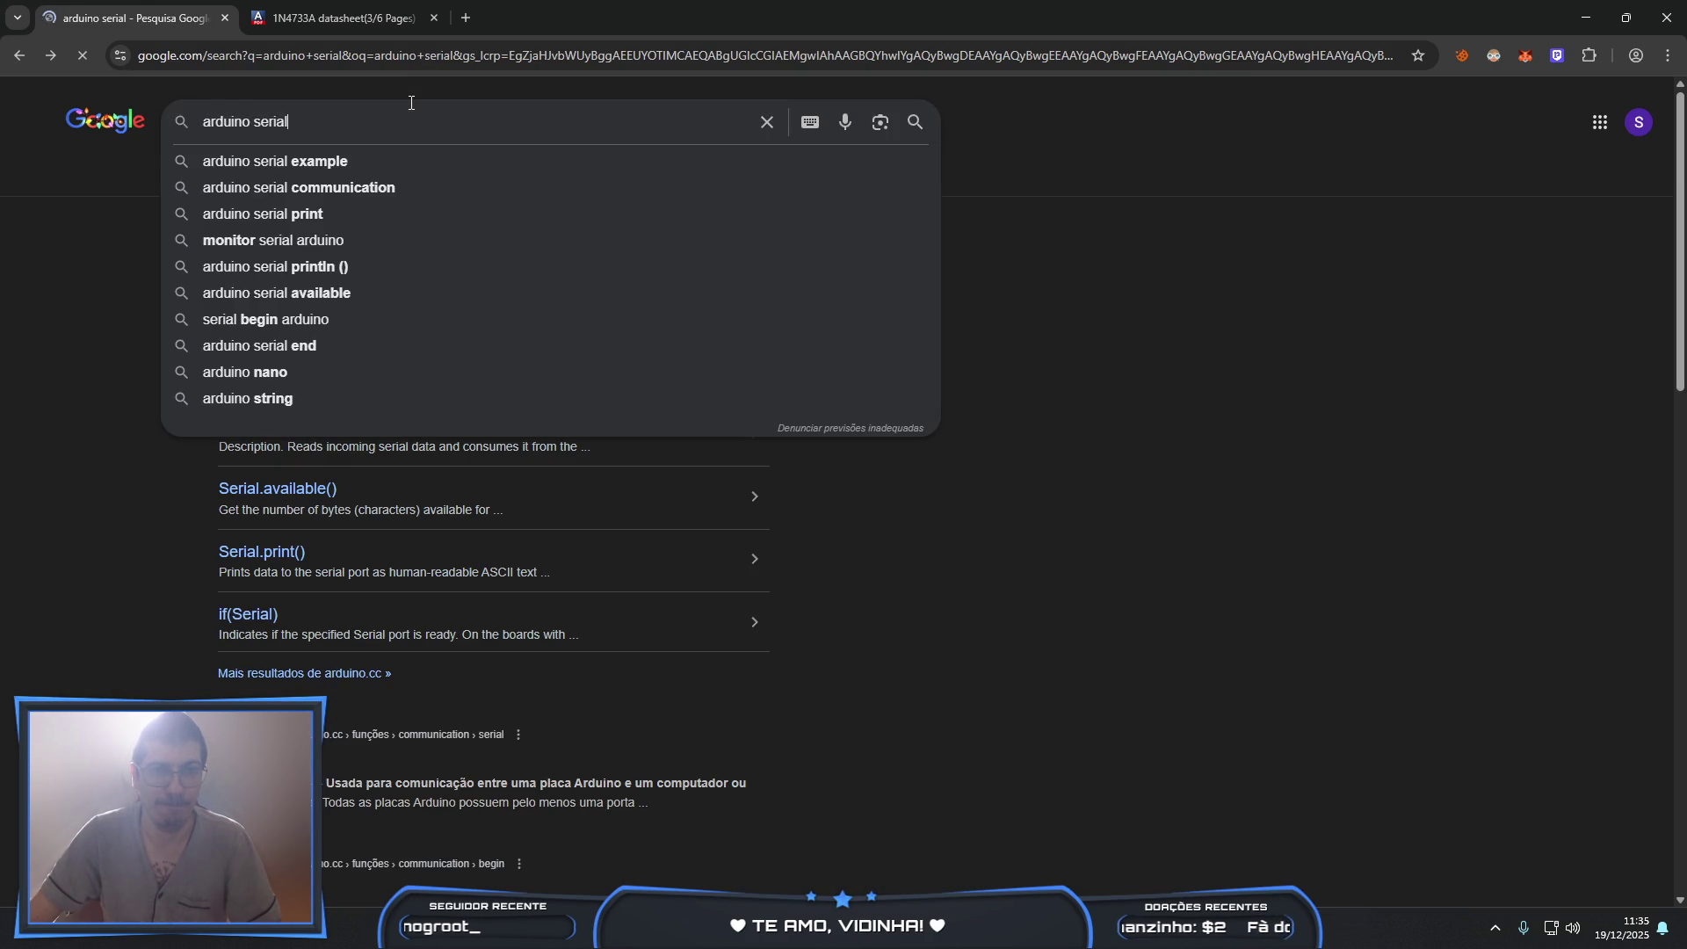
{"action": "type", "text": " print e"}
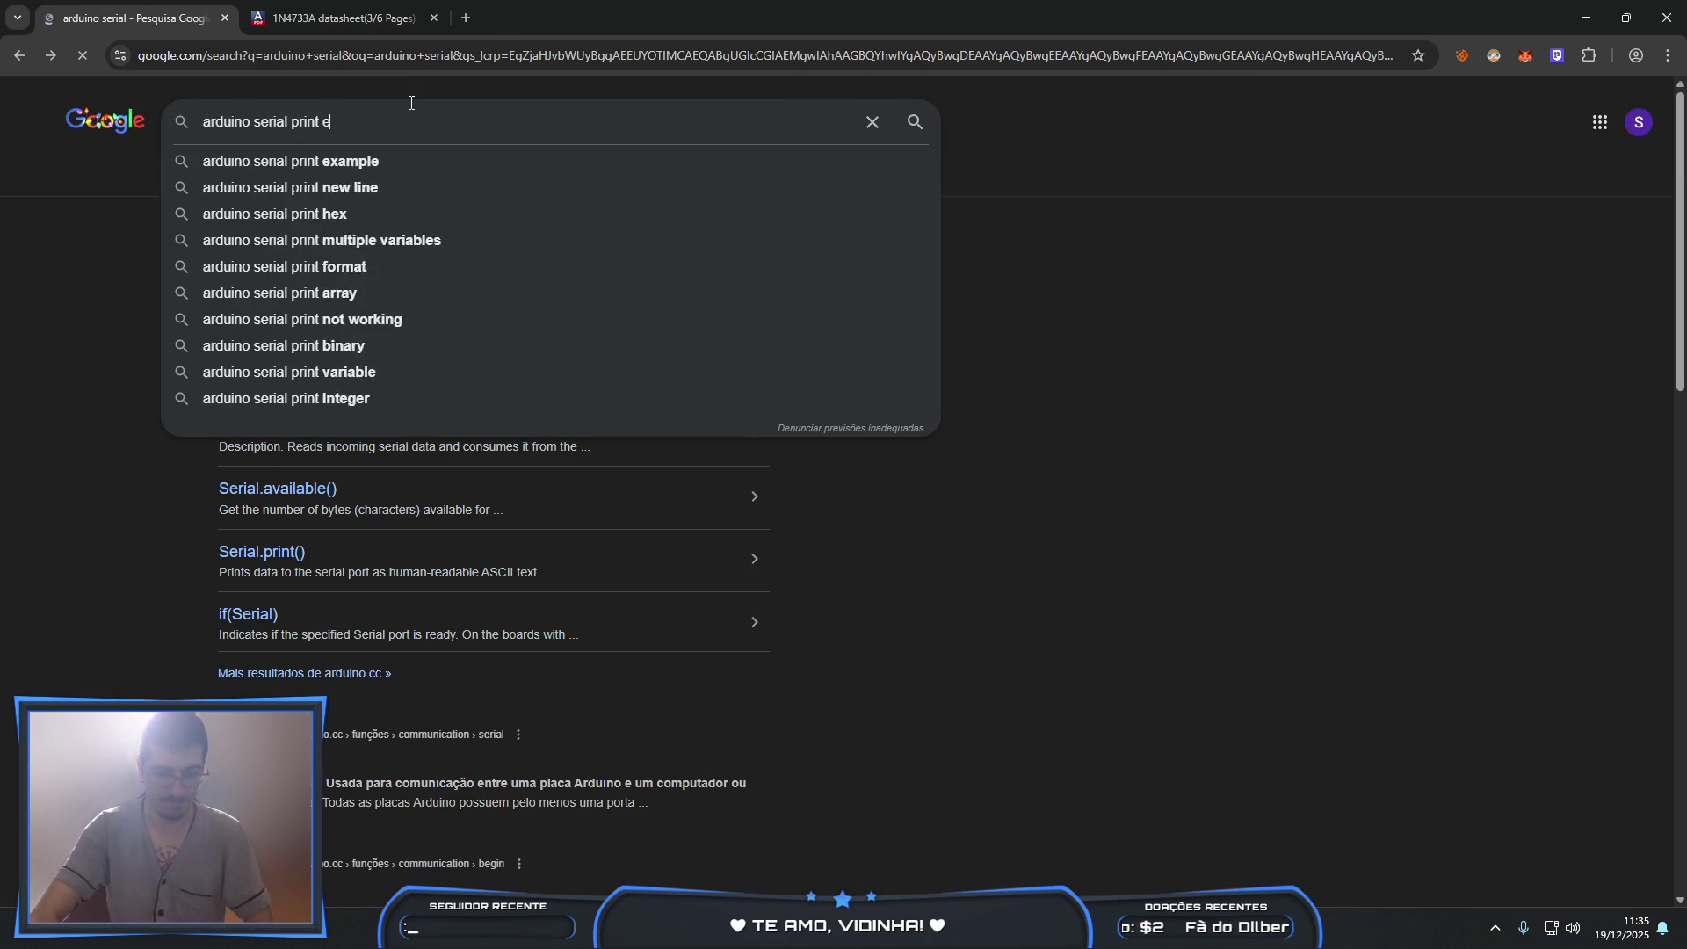
{"action": "type", "text": "xample"}
{"action": "key", "text": "Return"}
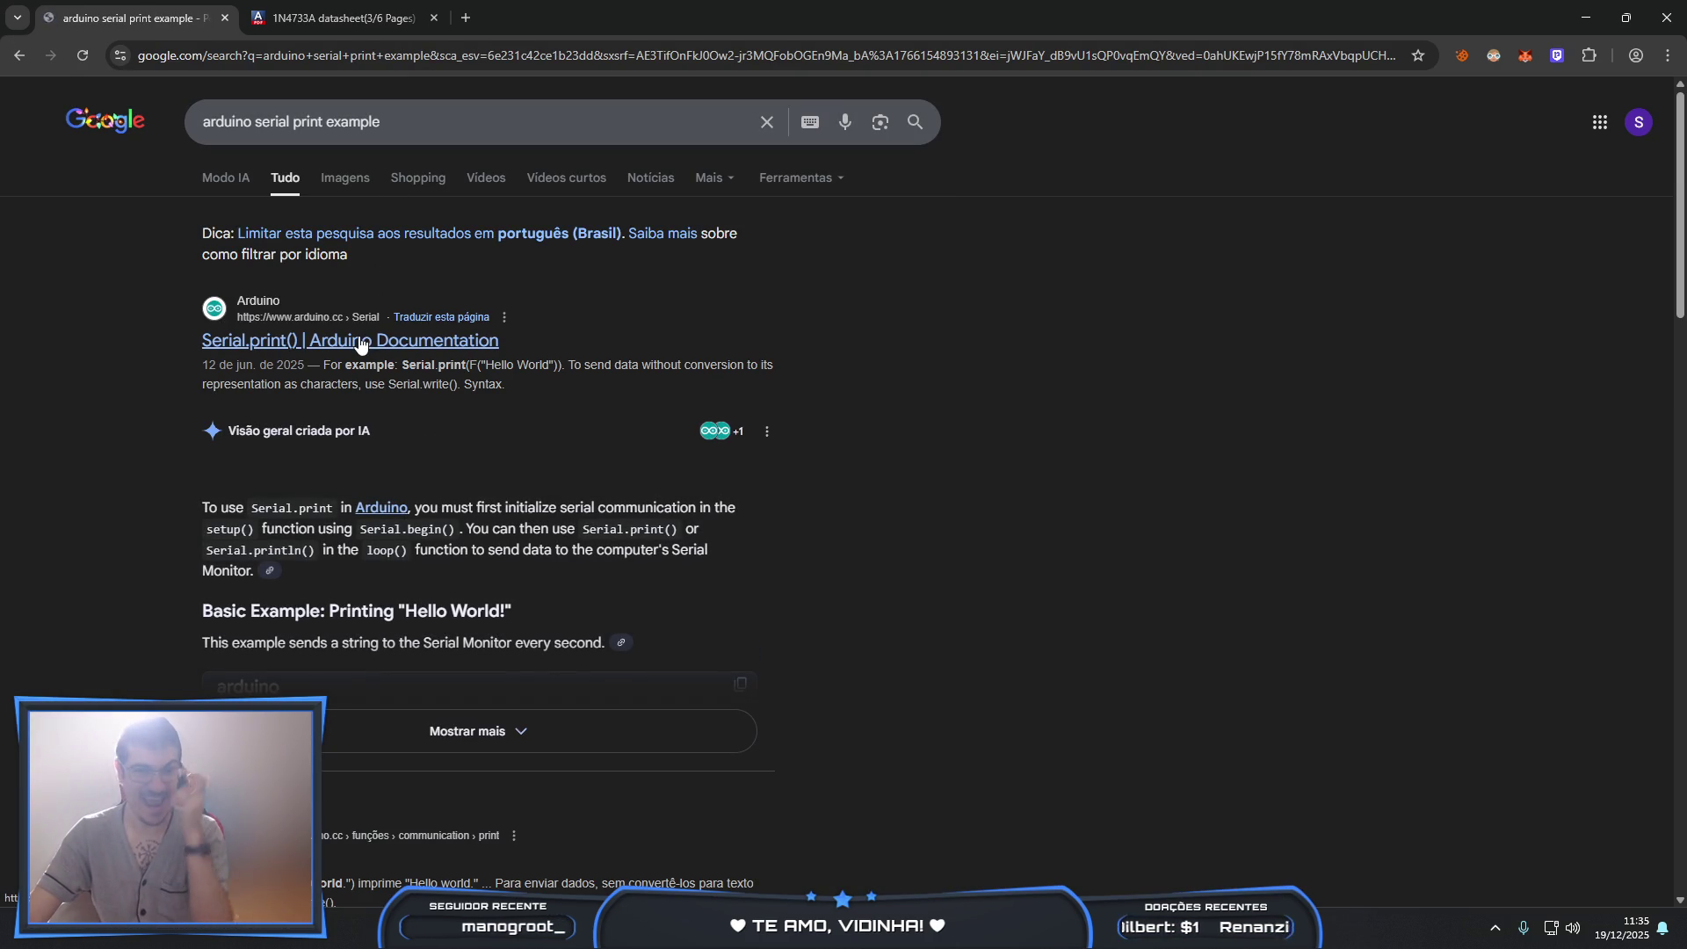
- Expand the AI overview's example and copy its Serial.begin(9600); line
{"action": "left_click", "coordinate": [515, 731]}
{"action": "scroll", "coordinate": [325, 598], "scroll_direction": "down", "scroll_amount": 2}
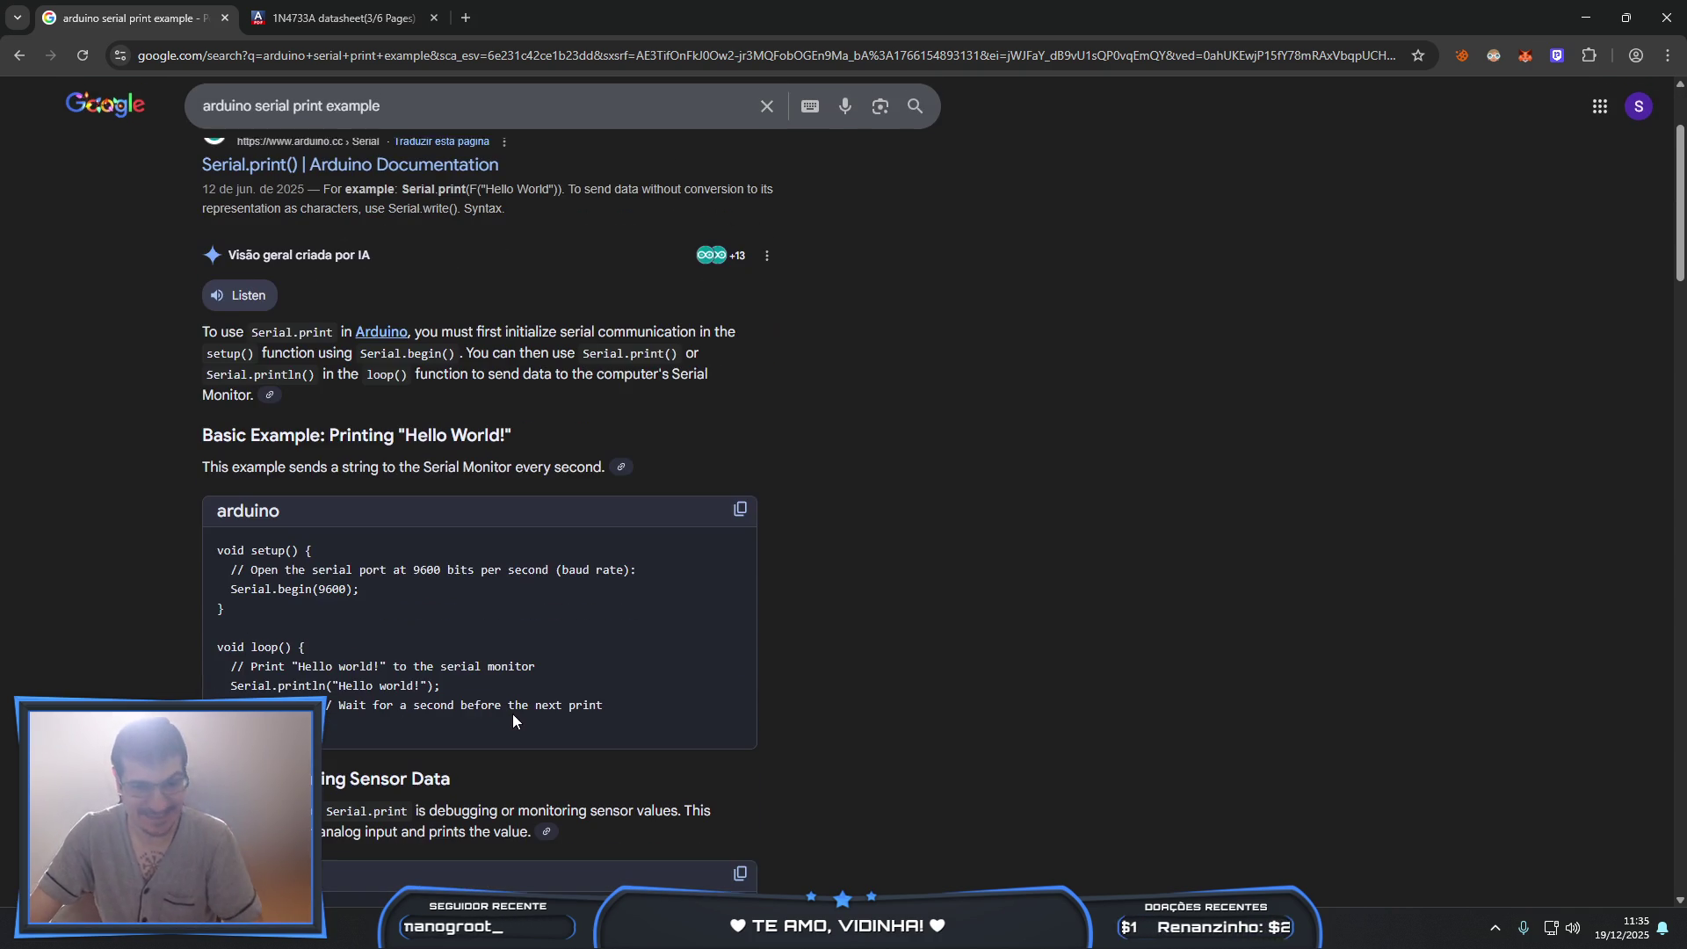
{"action": "left_click_drag", "start_coordinate": [231, 589], "coordinate": [363, 591]}
{"action": "key", "text": "ctrl+c"}
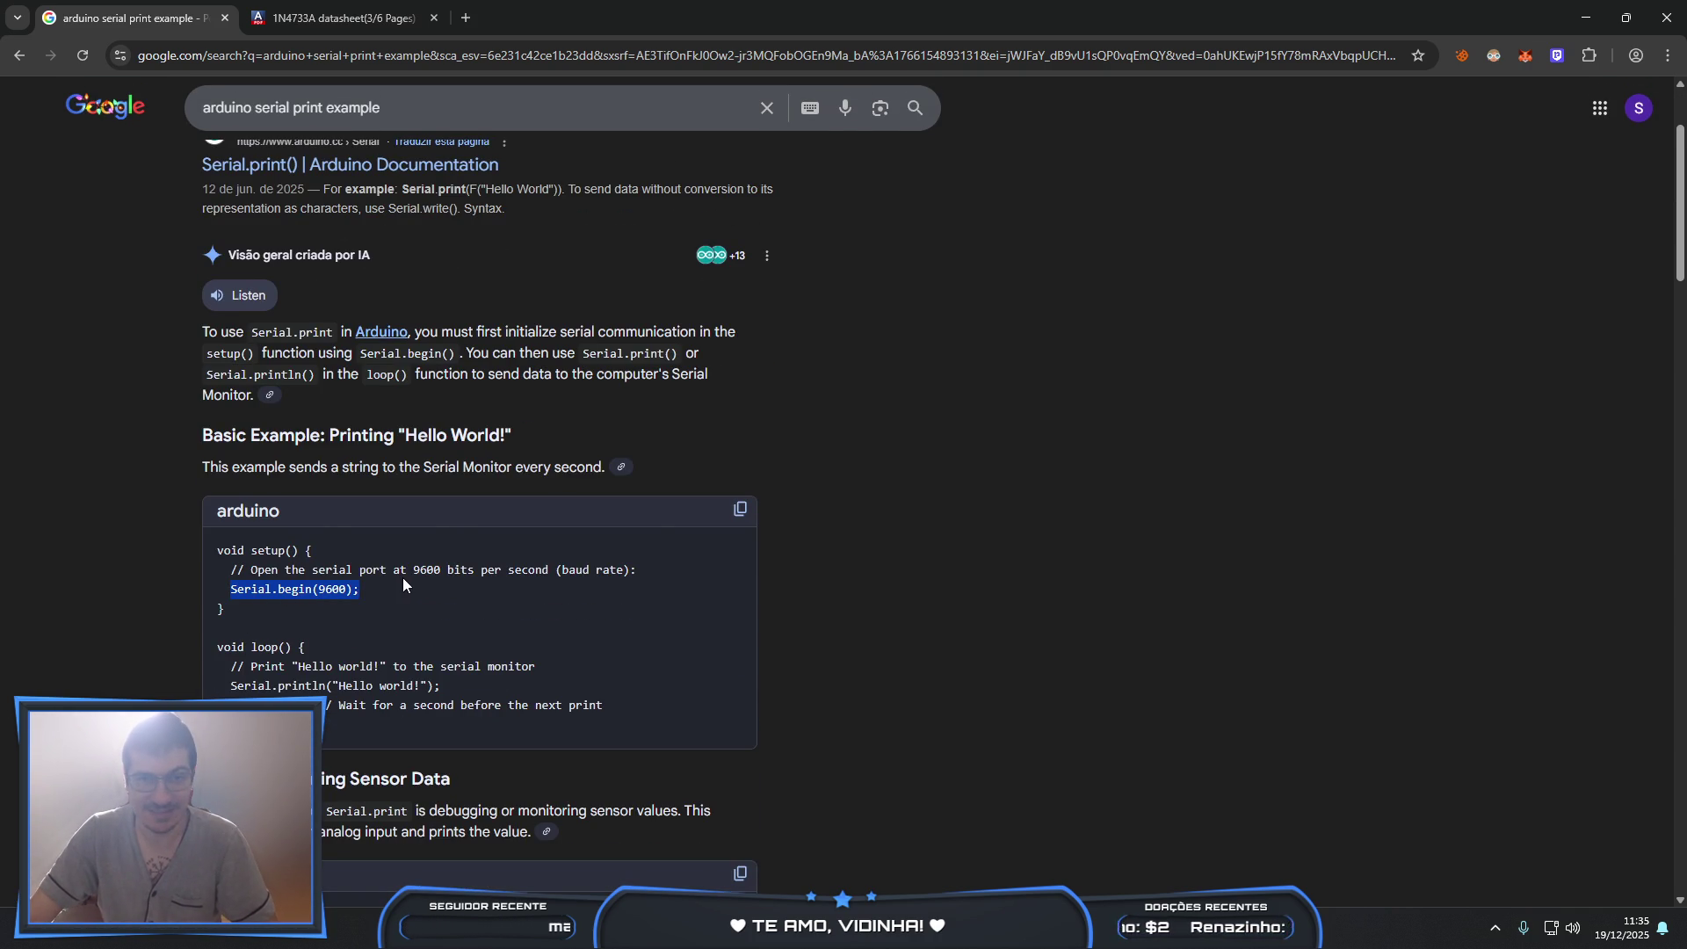
{"action": "key", "text": "alt+Tab"}
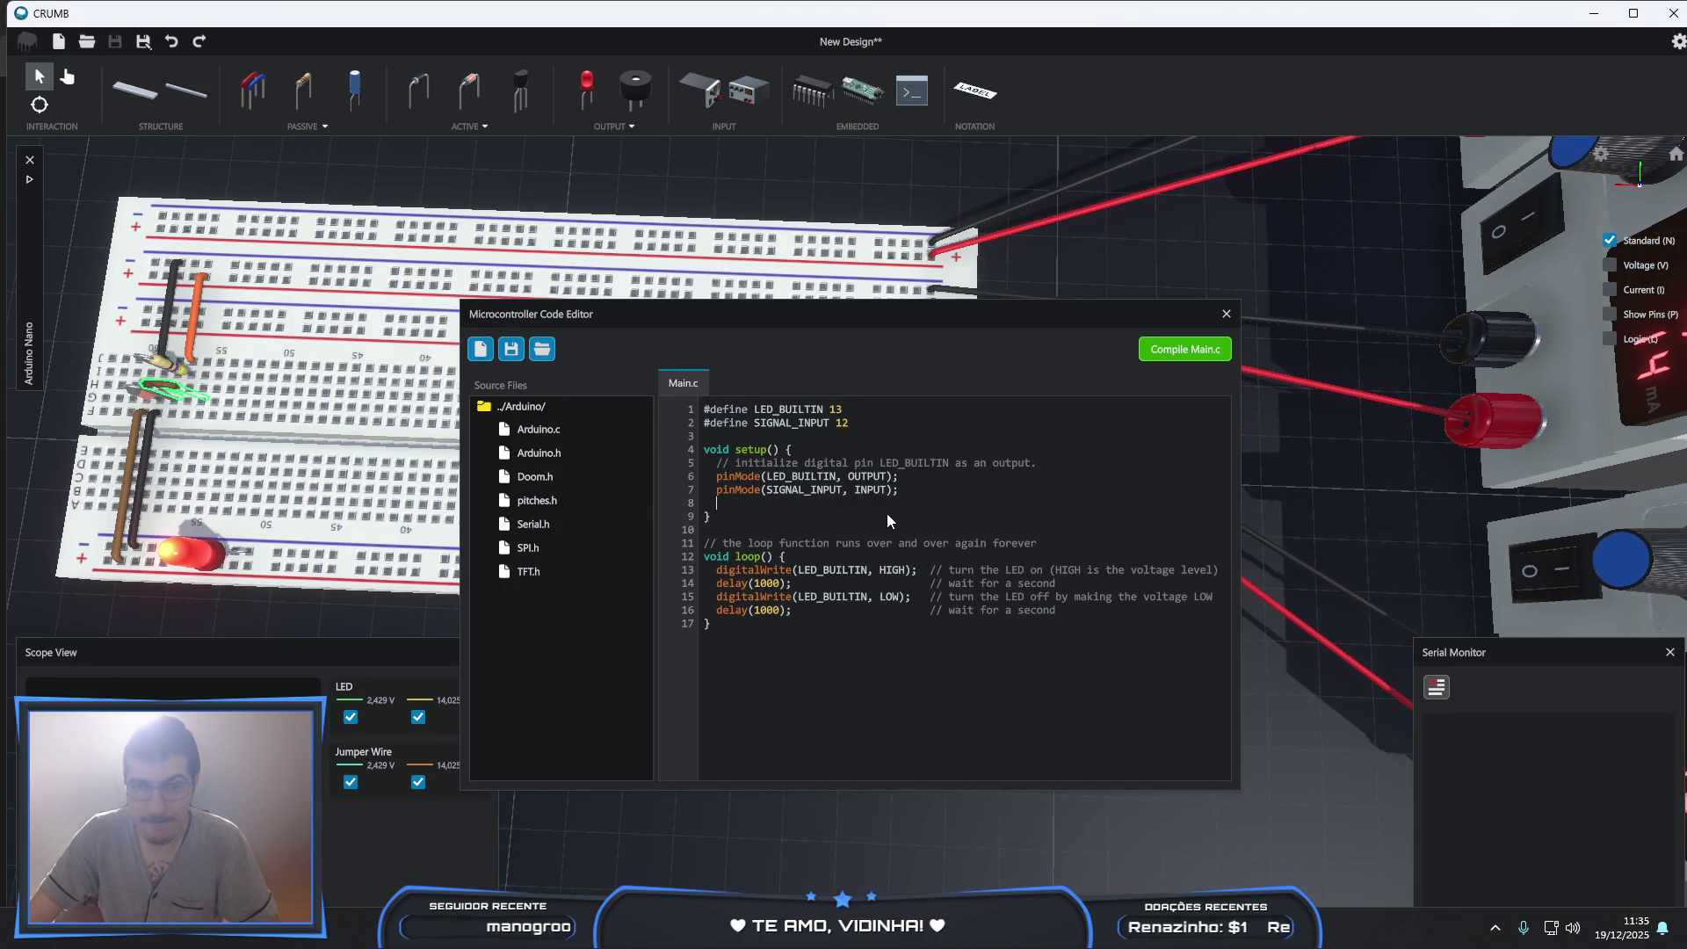
- Paste Serial.begin(9600); into setup and tidy the blank lines below it
{"action": "key", "text": "ctrl+v"}
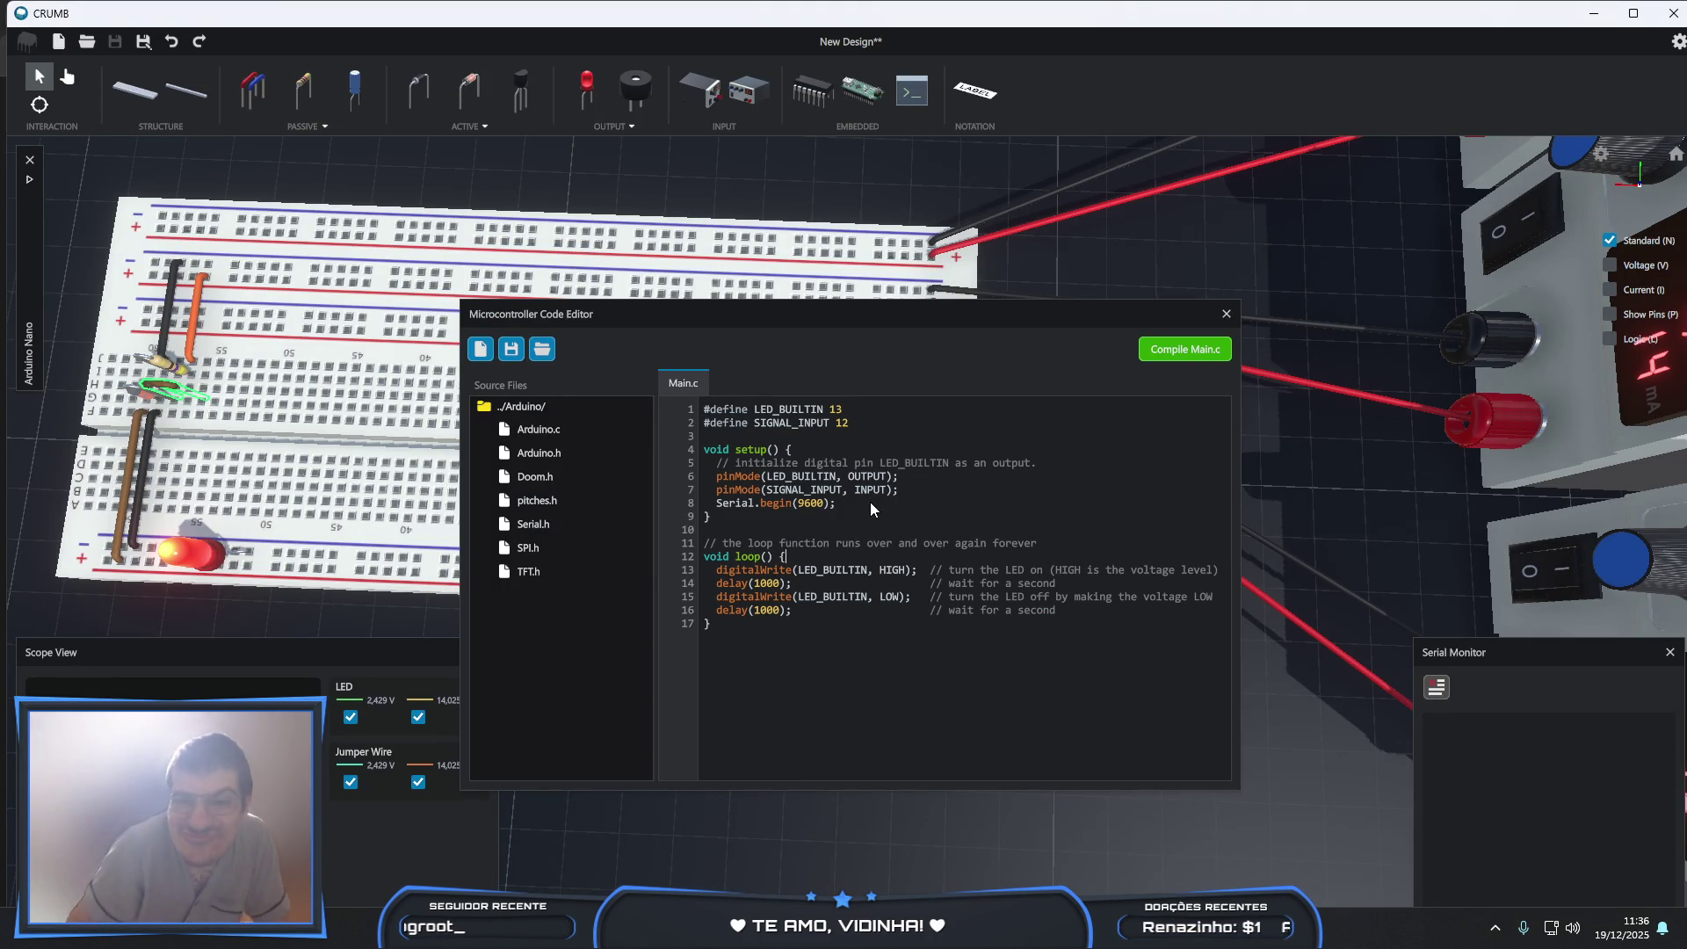
{"action": "key", "text": "Down"}
{"action": "key", "text": "Return"}
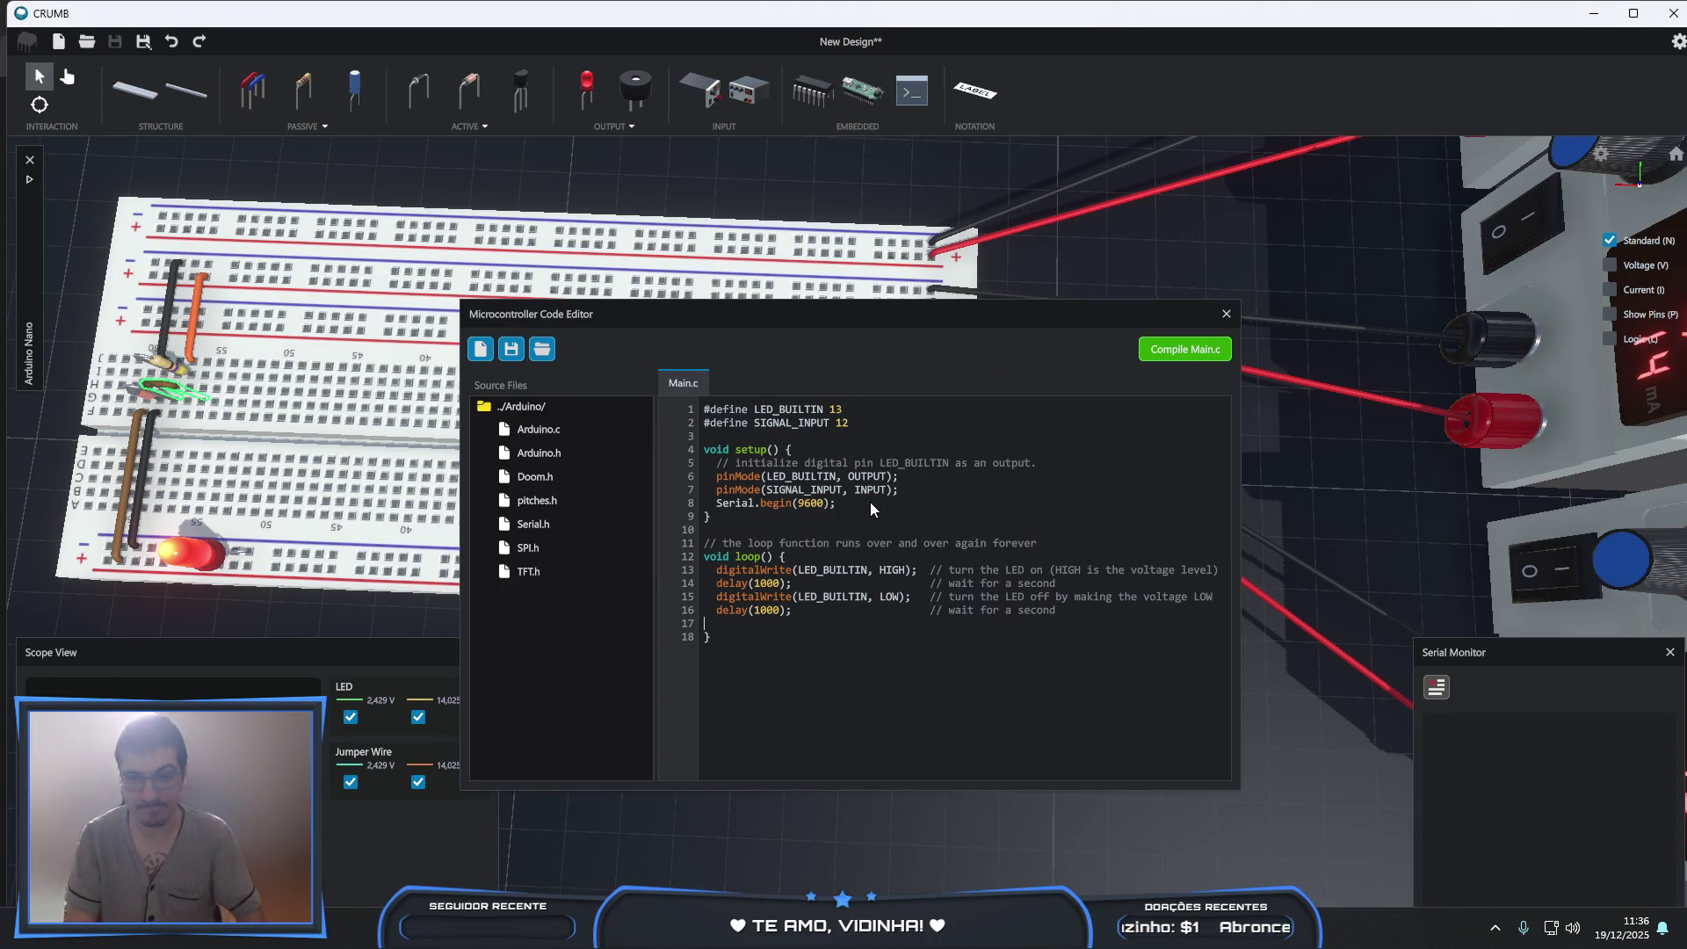
{"action": "key", "text": "BackSpace"}
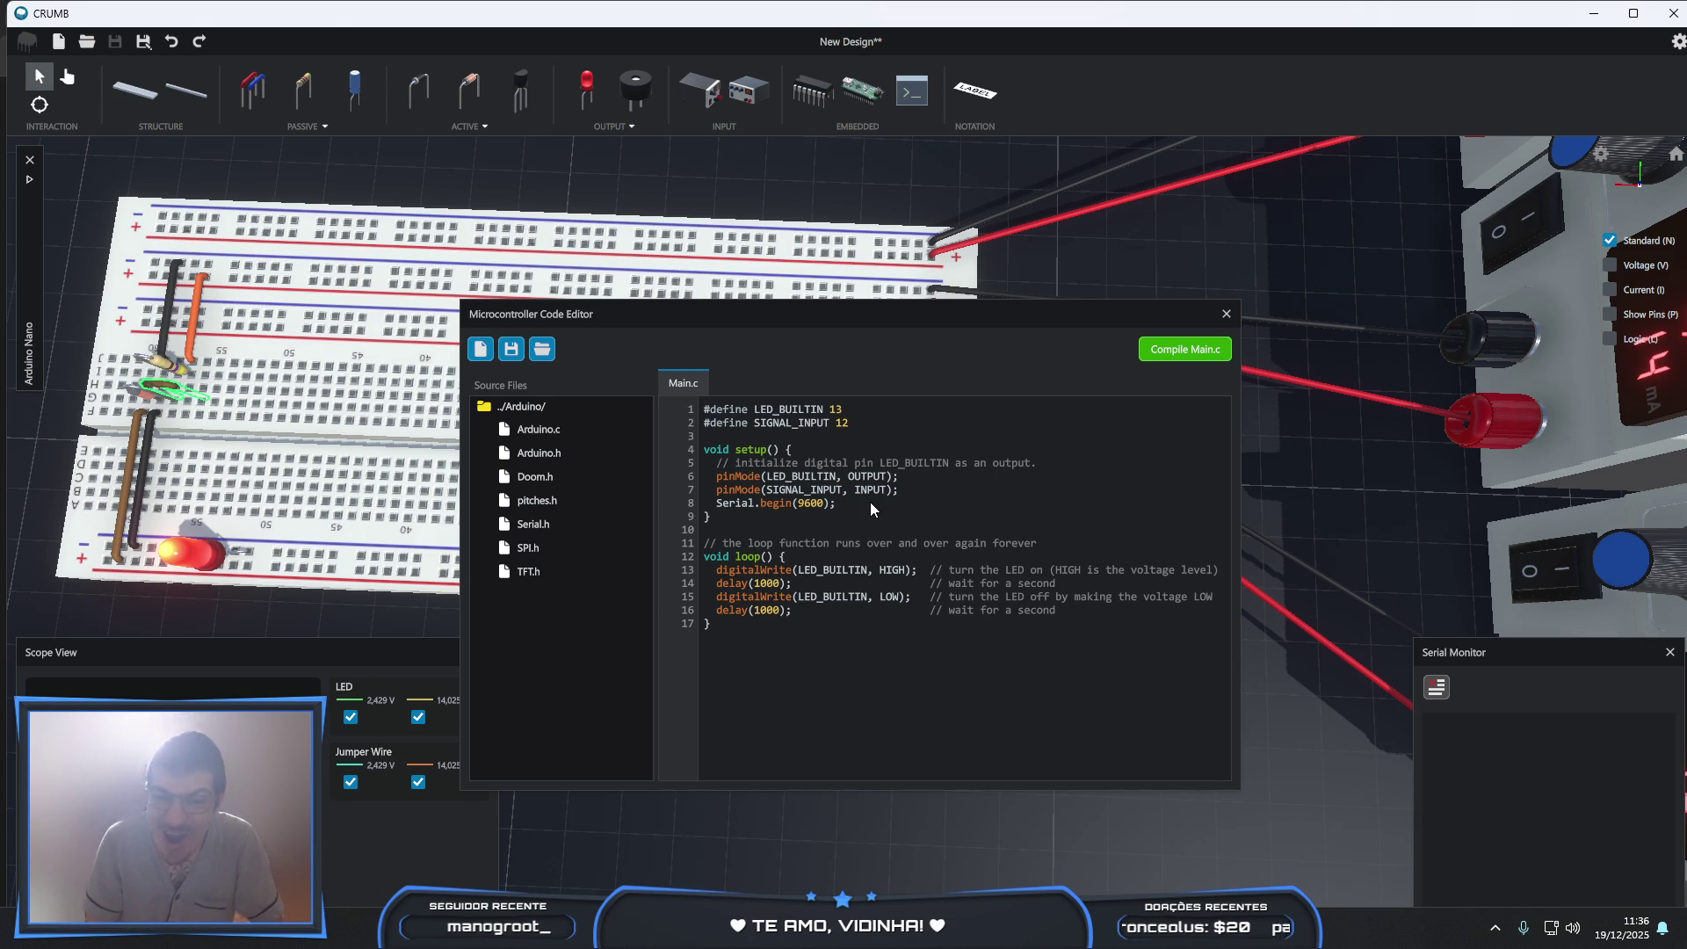
- Delete the LED blinking code from loop(), leaving it empty
{"action": "key", "text": "shift+Up"}
{"action": "key", "text": "shift+Home"}
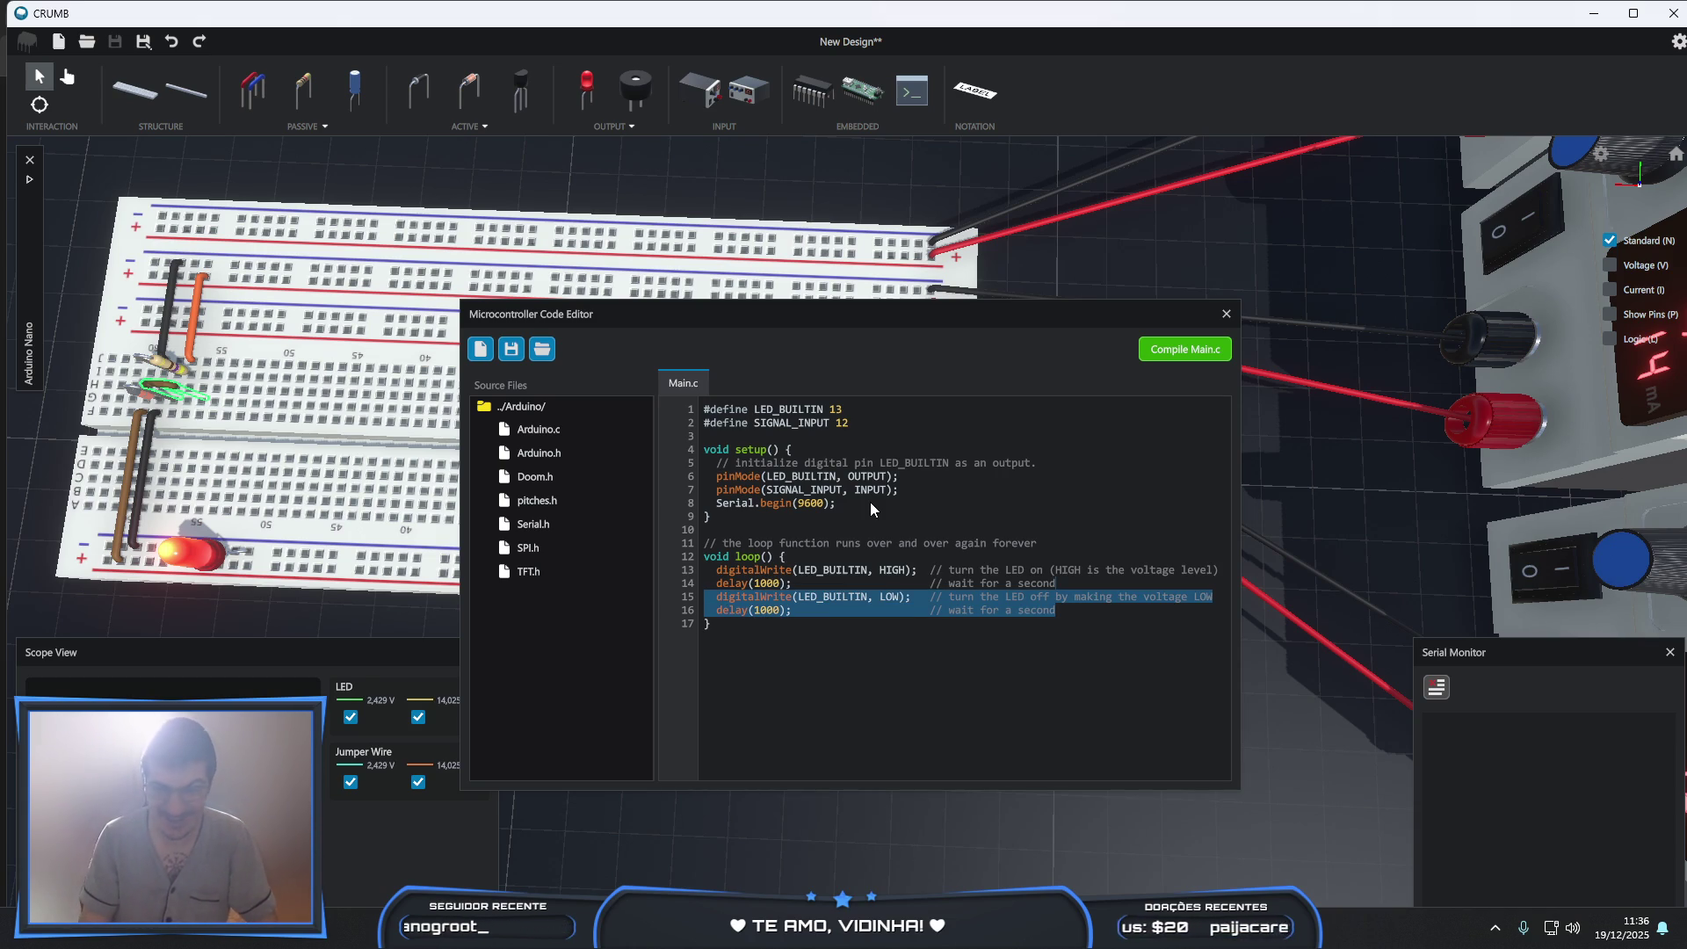
{"action": "key", "text": "shift+Up"}
{"action": "key", "text": "shift+Up"}
{"action": "key", "text": "BackSpace"}
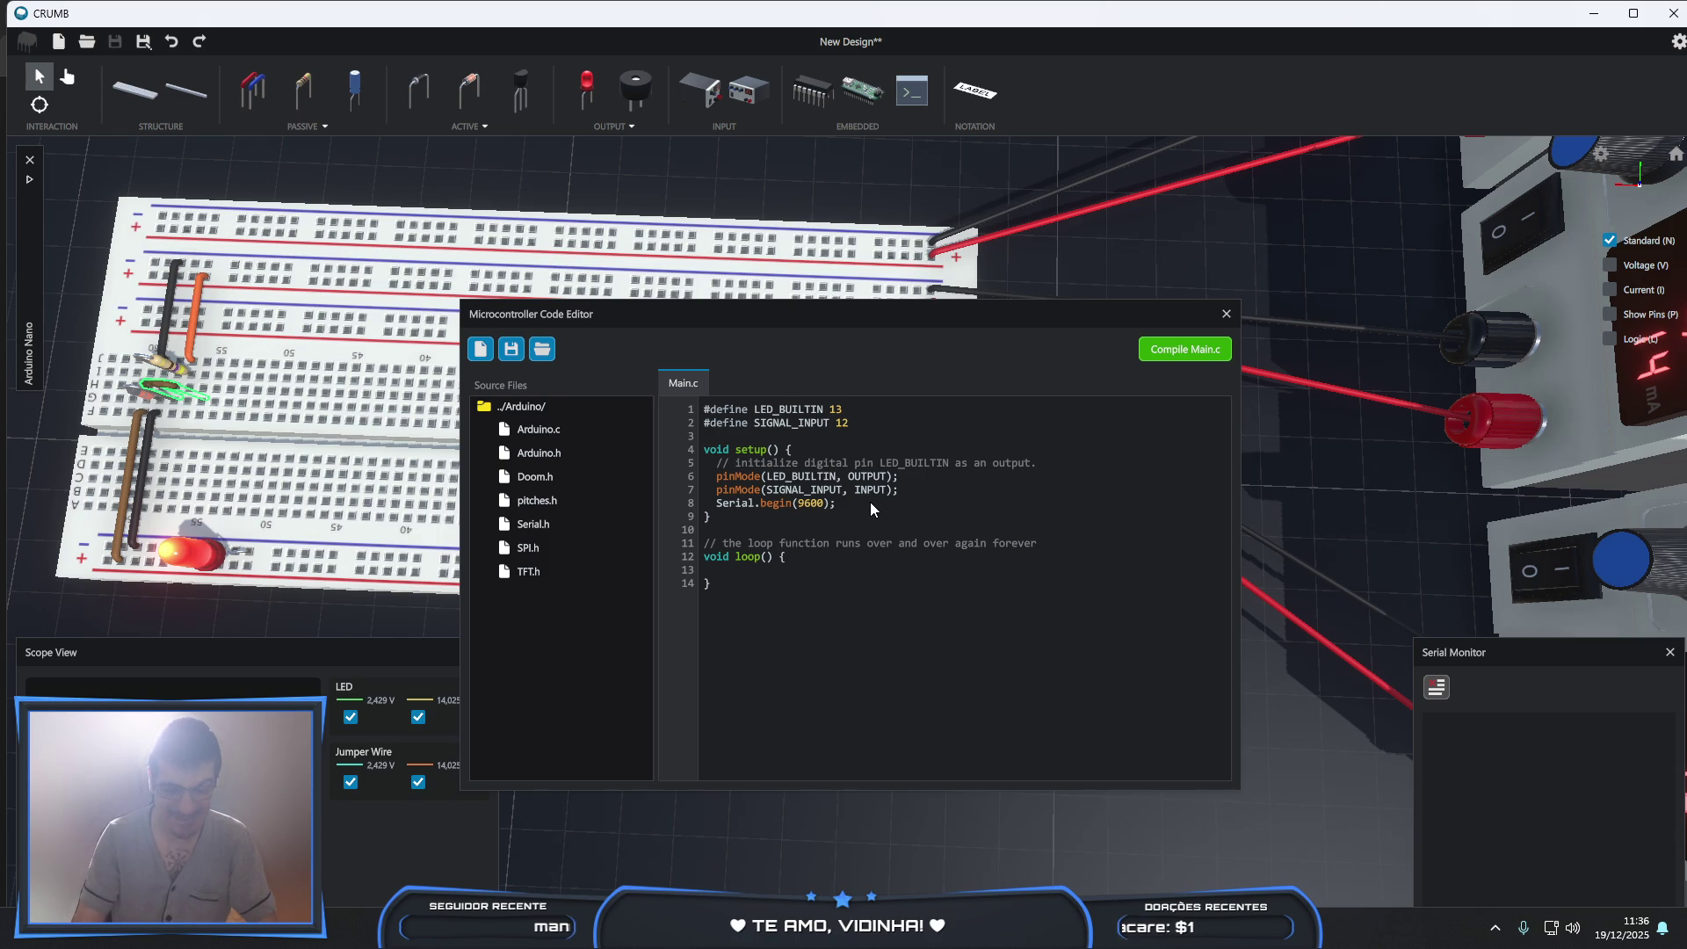
- Add an if on digitalRead(SIGNAL_INPUT) == HIGH that serial-prints "CUZINHO"
{"action": "type", "text": "if (digita"}
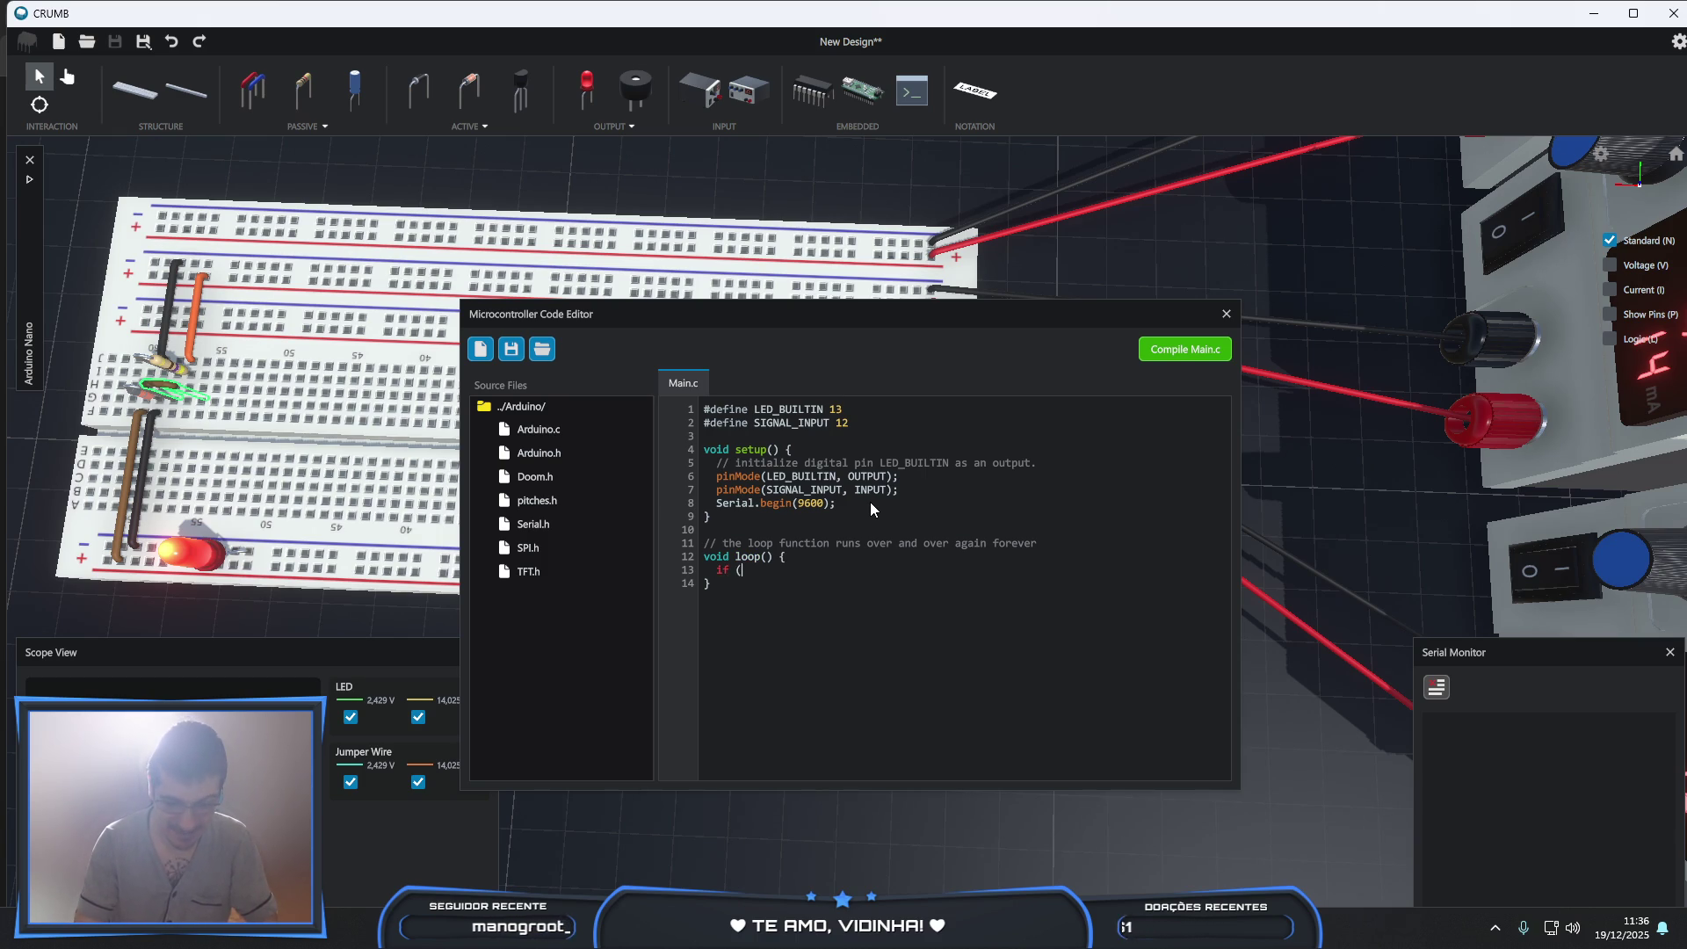
{"action": "type", "text": "lRead("}
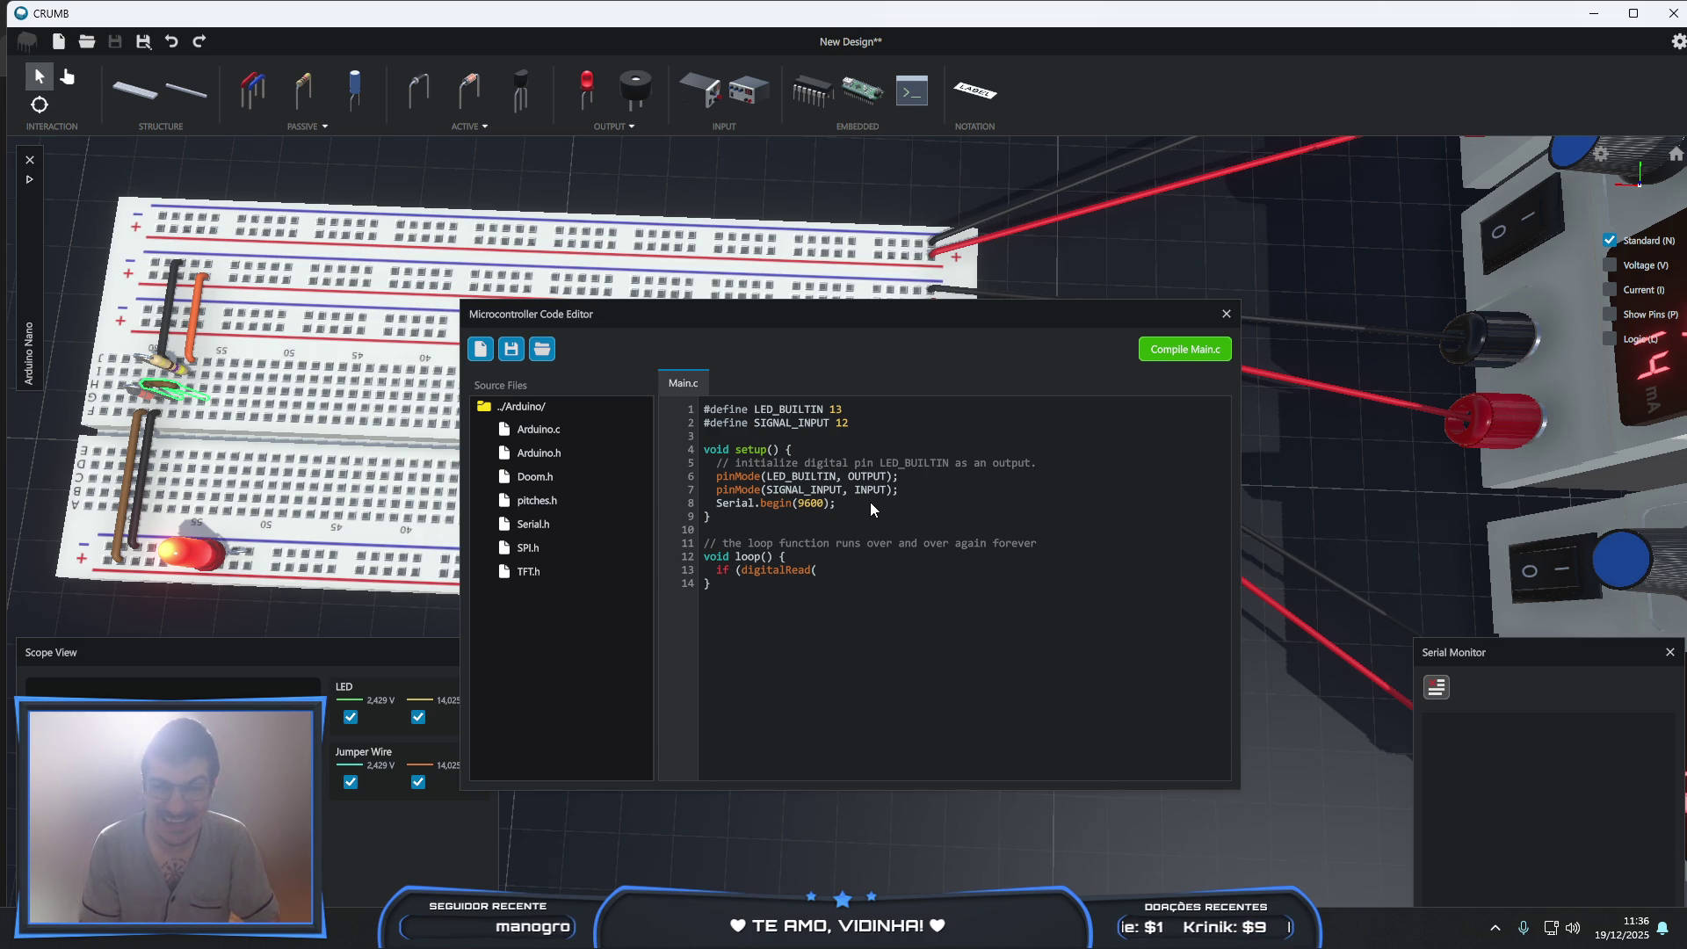
{"action": "type", "text": "SIGN"}
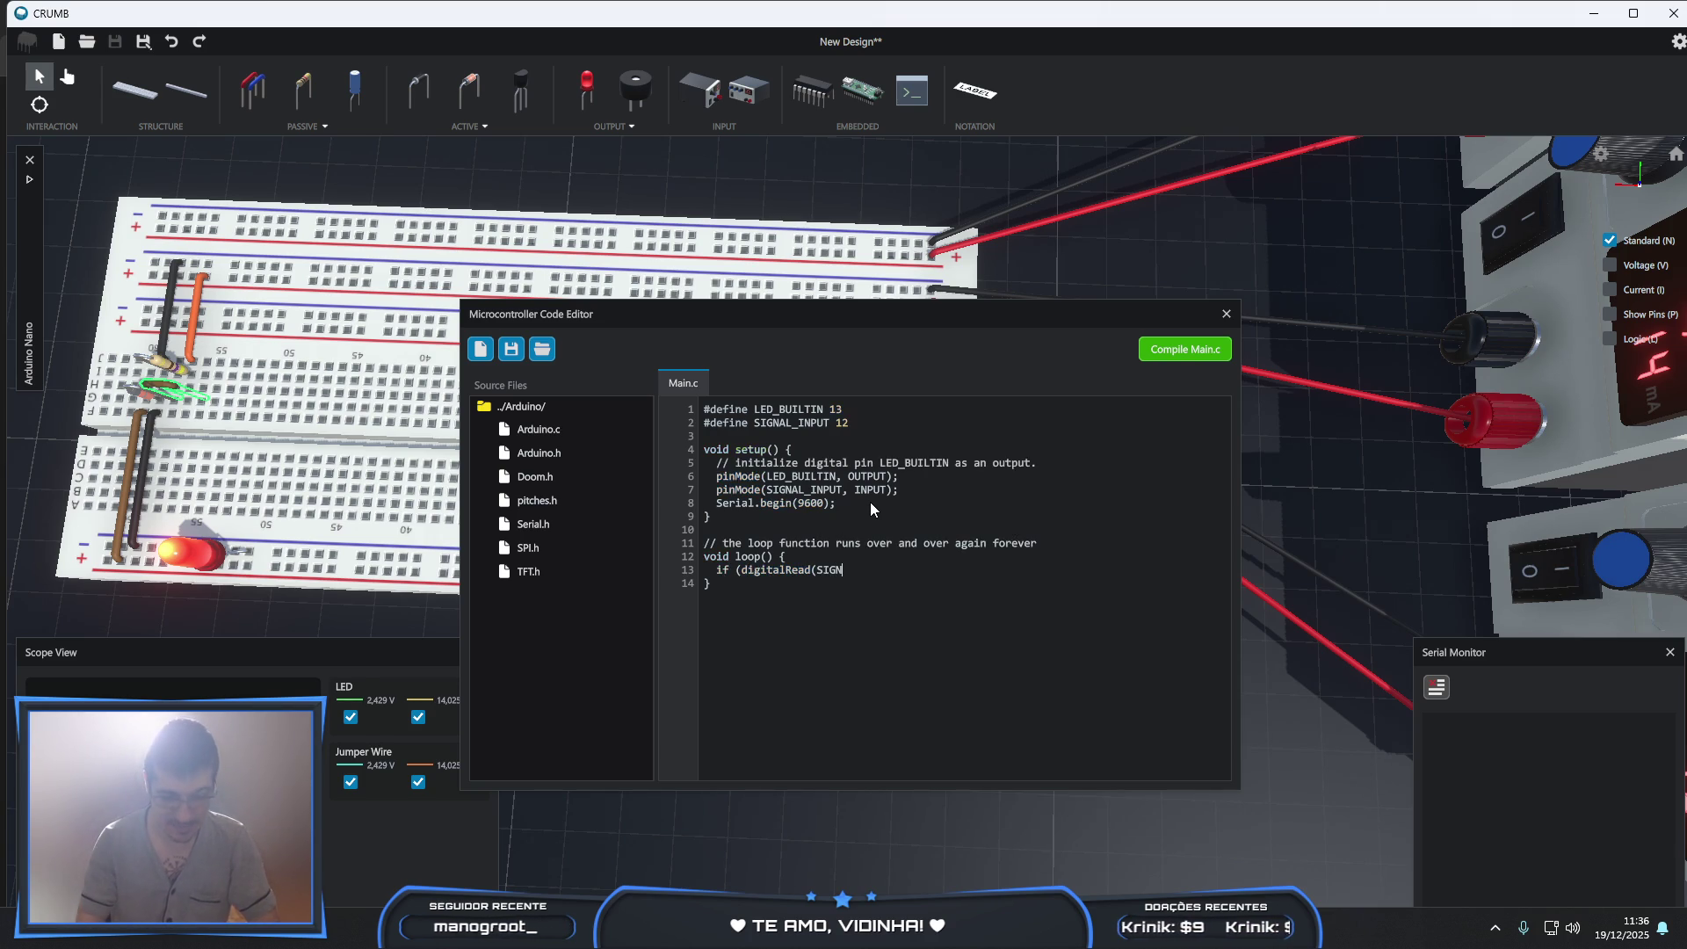
{"action": "type", "text": "AL_INPUT"}
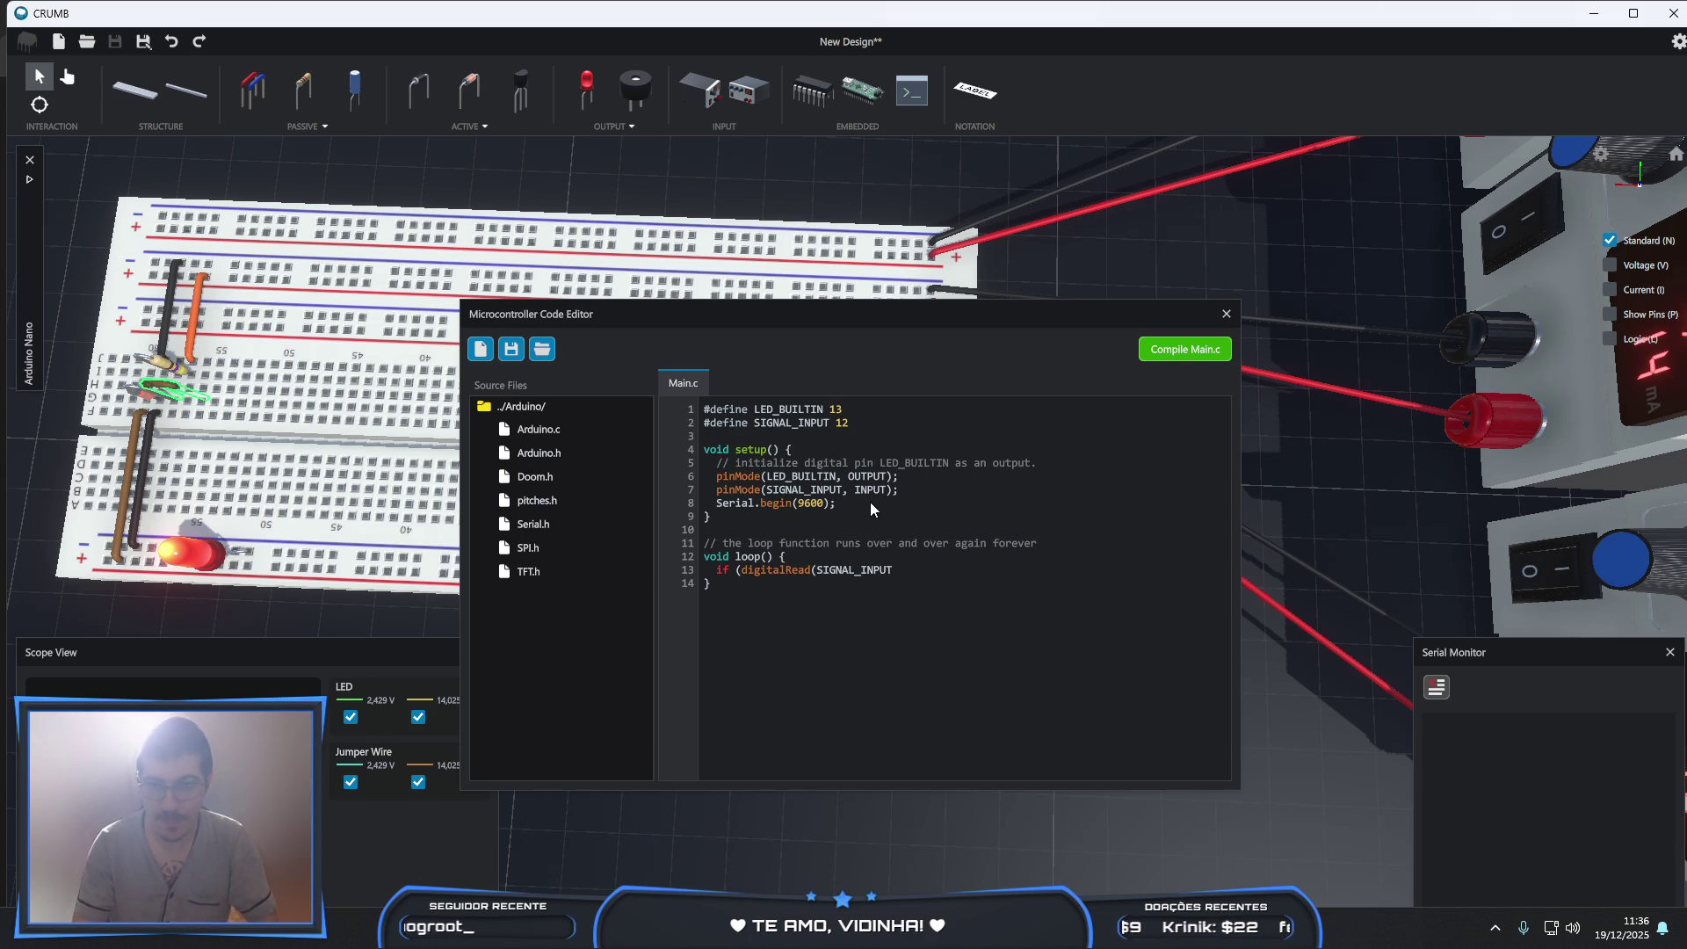
{"action": "type", "text": ") == "}
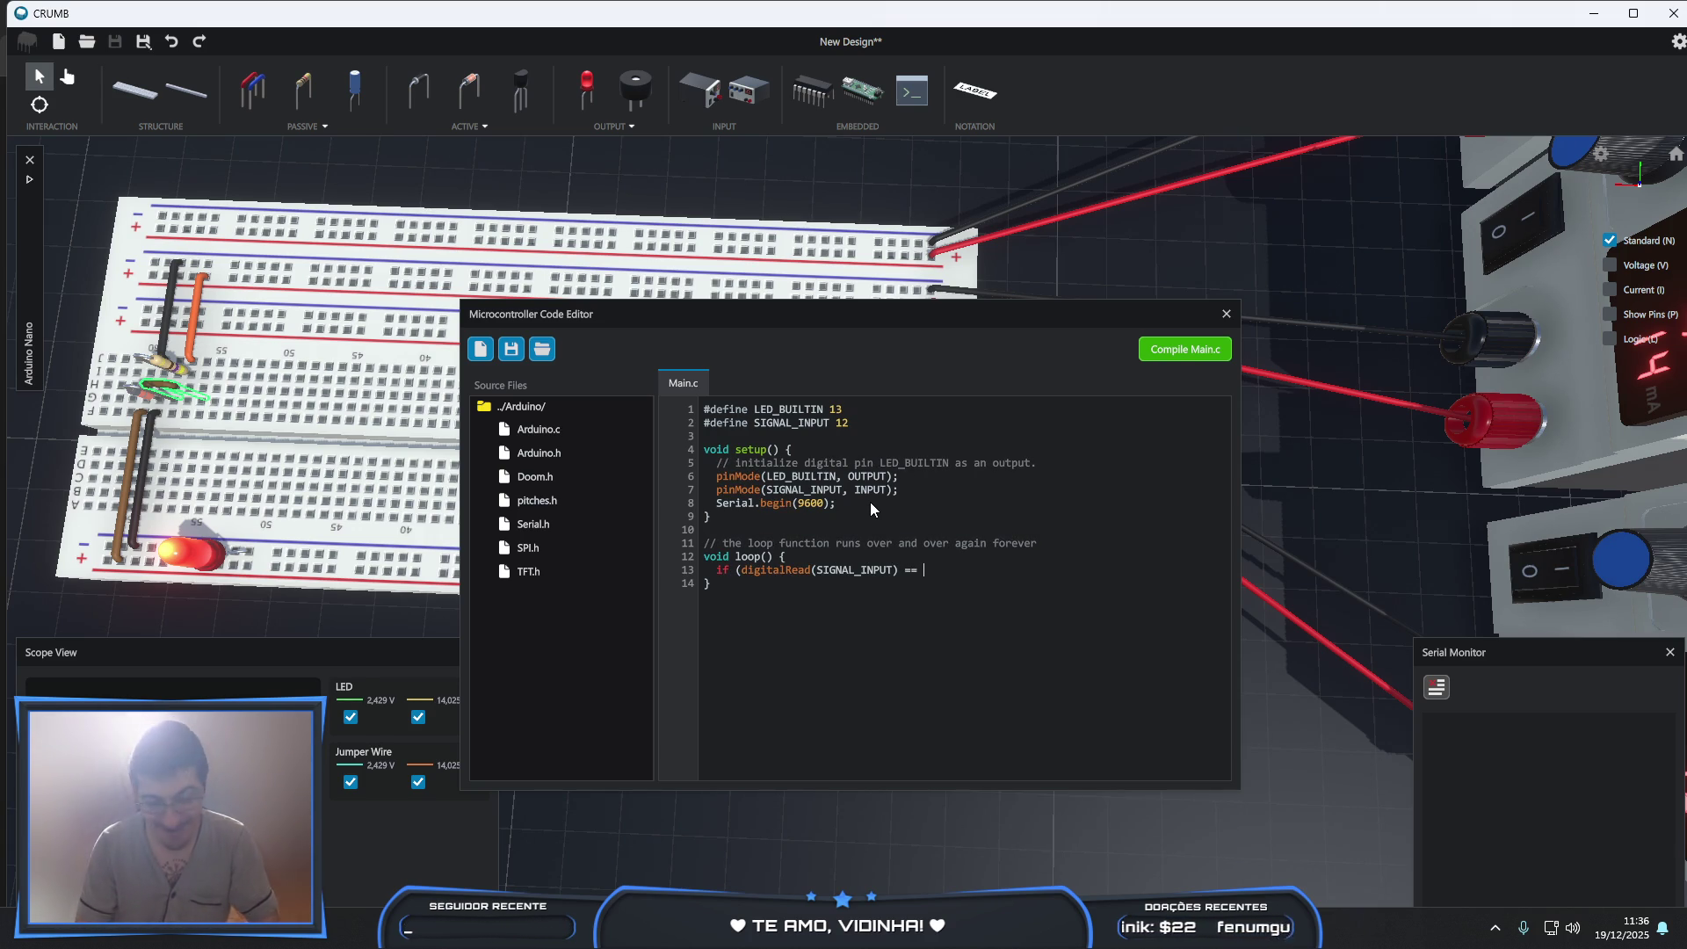
{"action": "type", "text": "HIGH) {"}
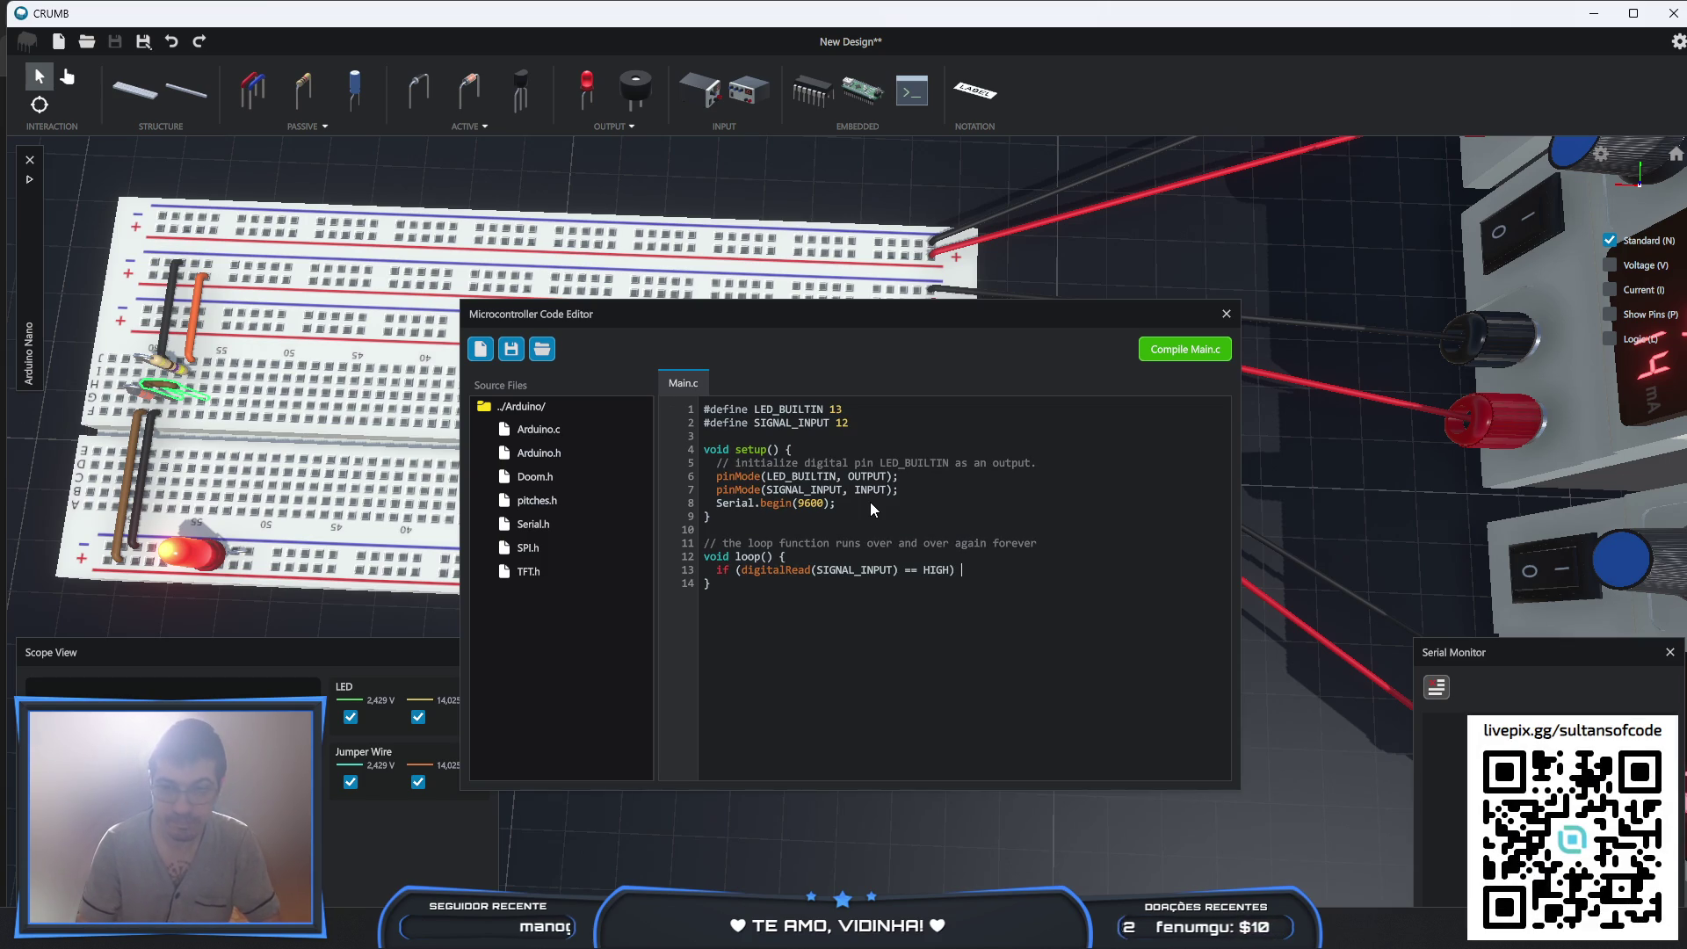
{"action": "key", "text": "Return"}
{"action": "type", "text": "S"}
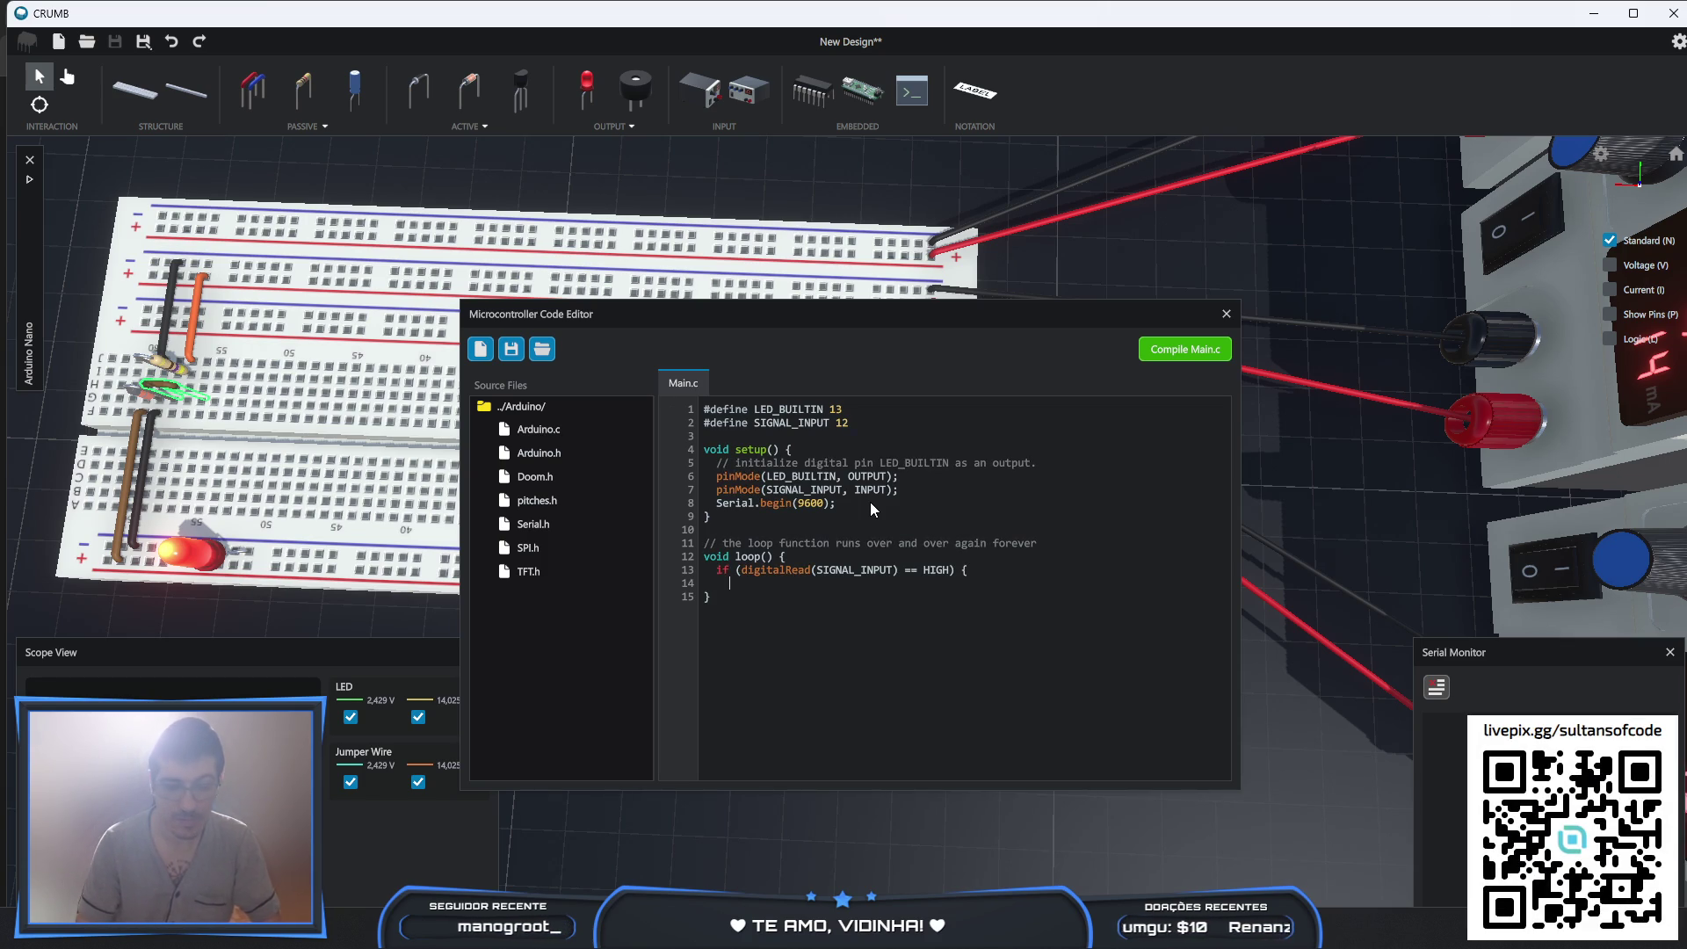
{"action": "type", "text": "erial.print"}
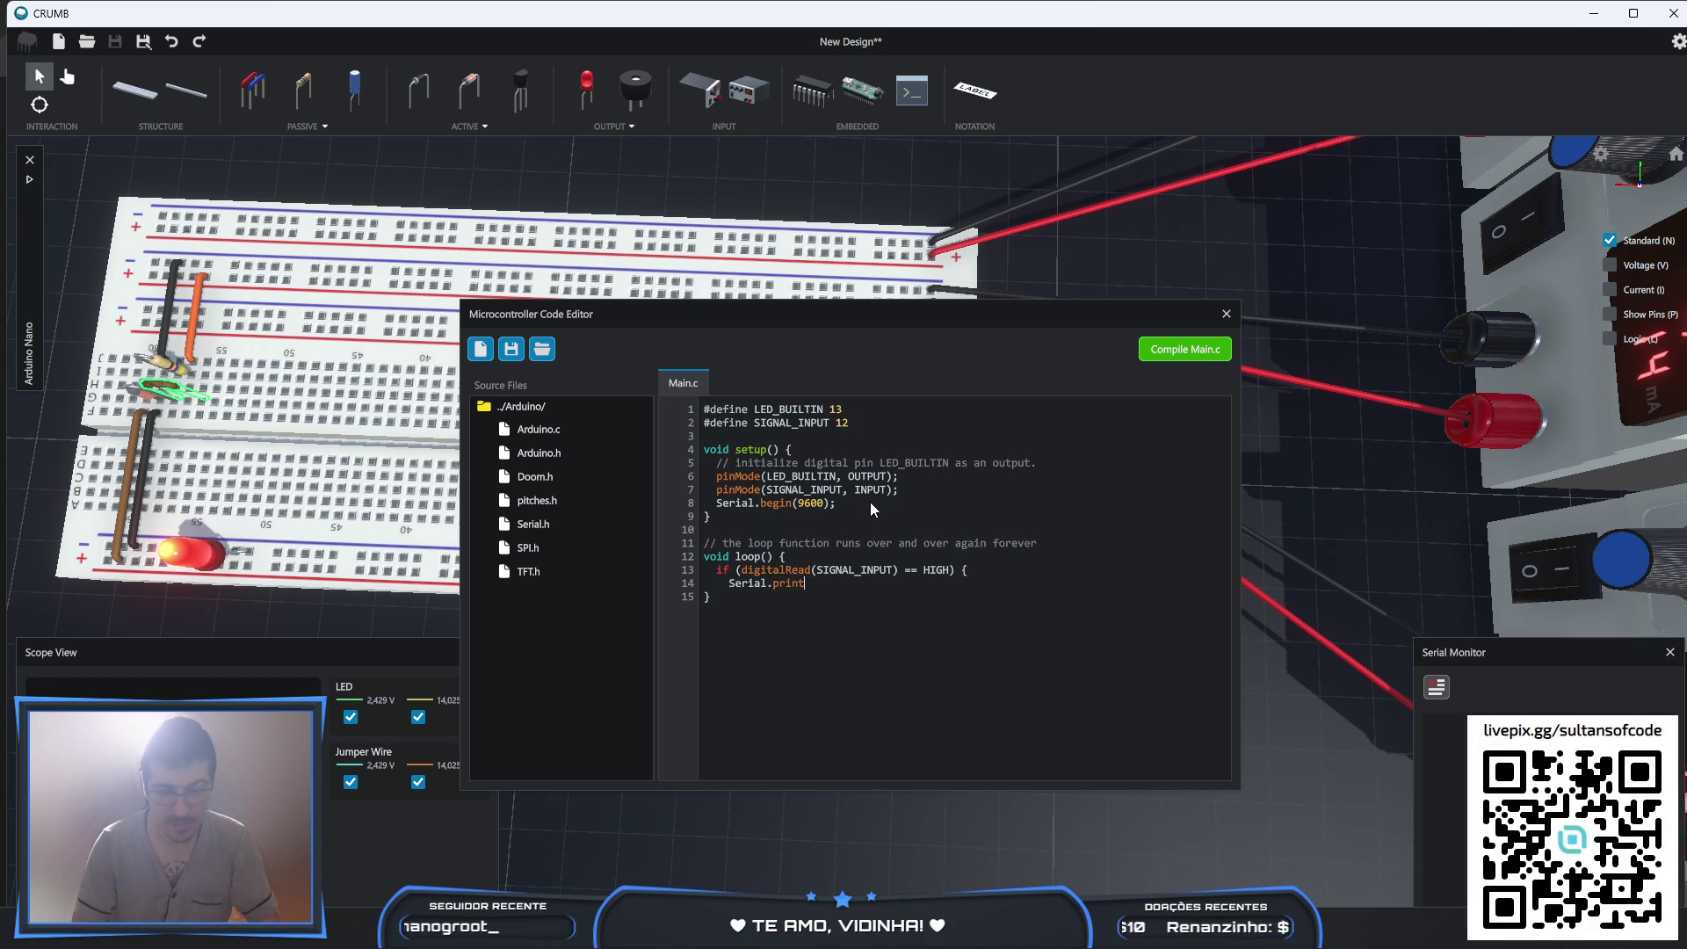
{"action": "type", "text": "(\"CUZINH"}
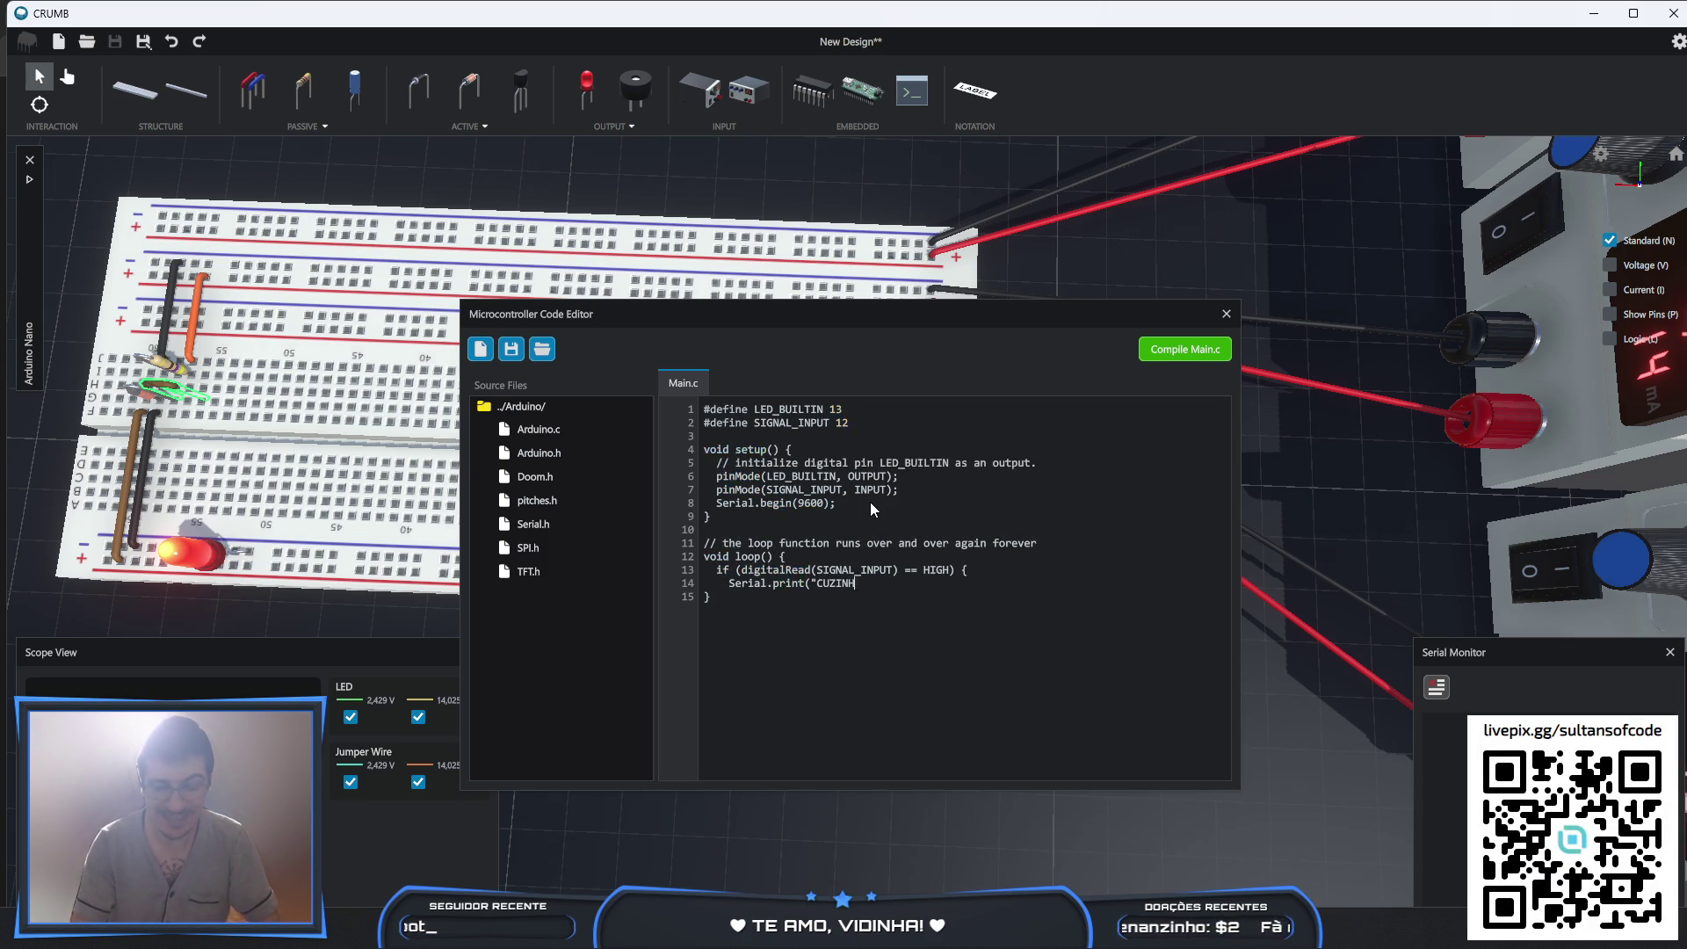
{"action": "type", "text": "O\");"}
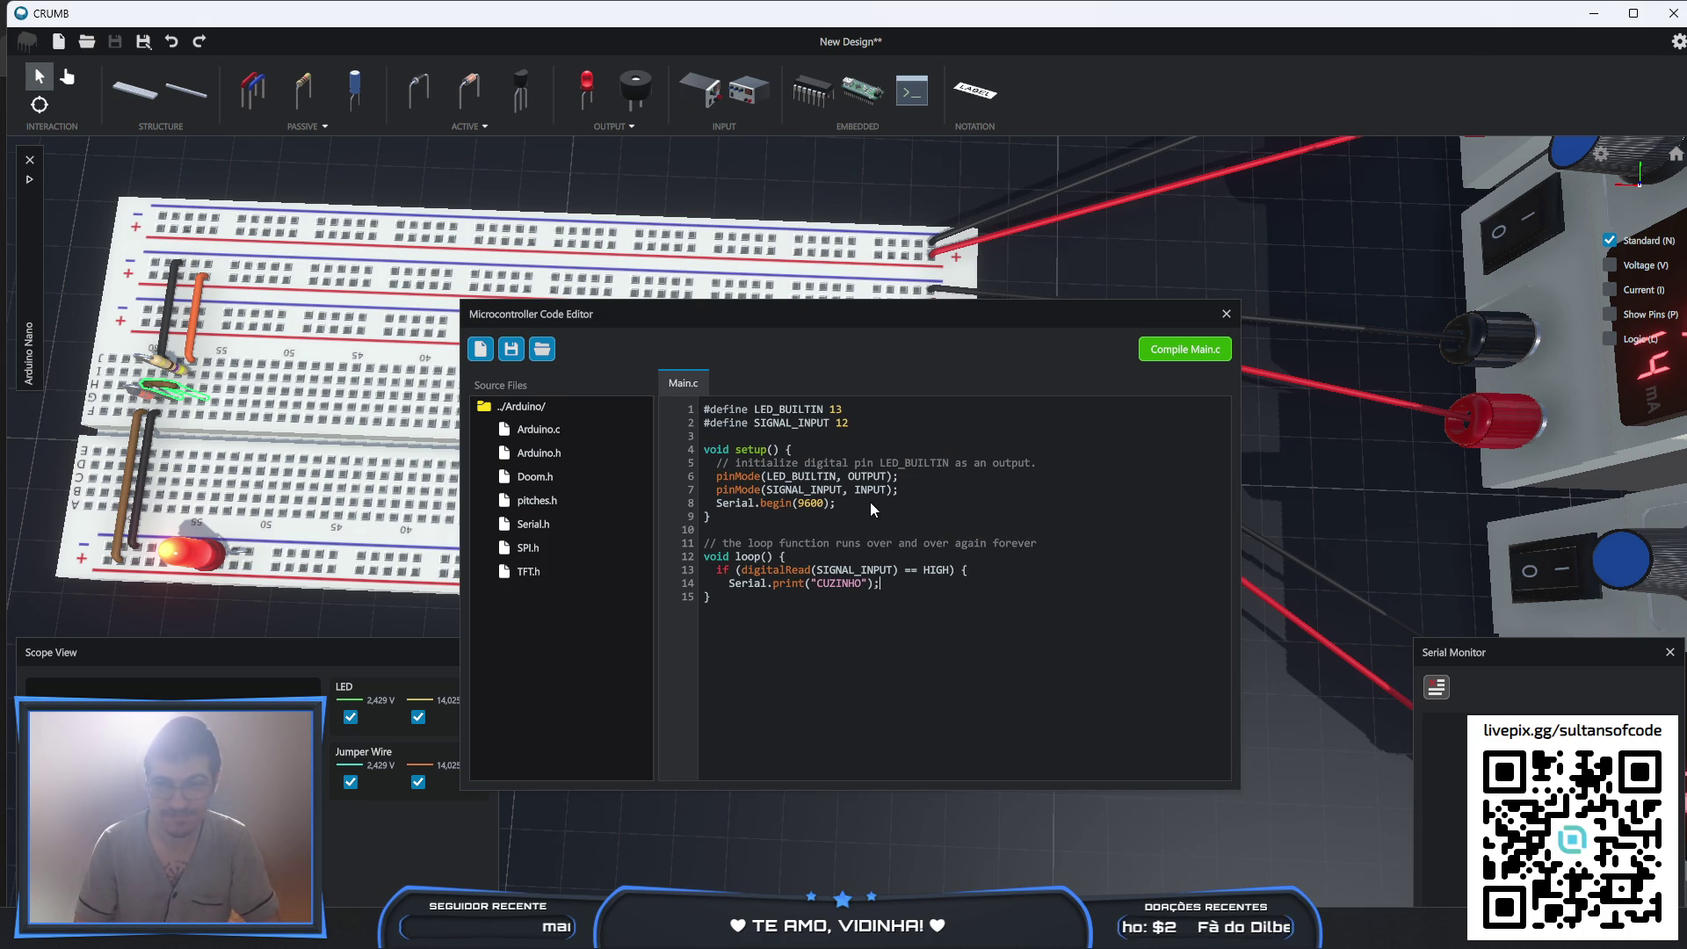
{"action": "key", "text": "Return"}
{"action": "type", "text": "}"}
- Add an else branch printing "MIJO", then compile and upload Main.c
{"action": "key", "text": "Return"}
{"action": "type", "text": "else {"}
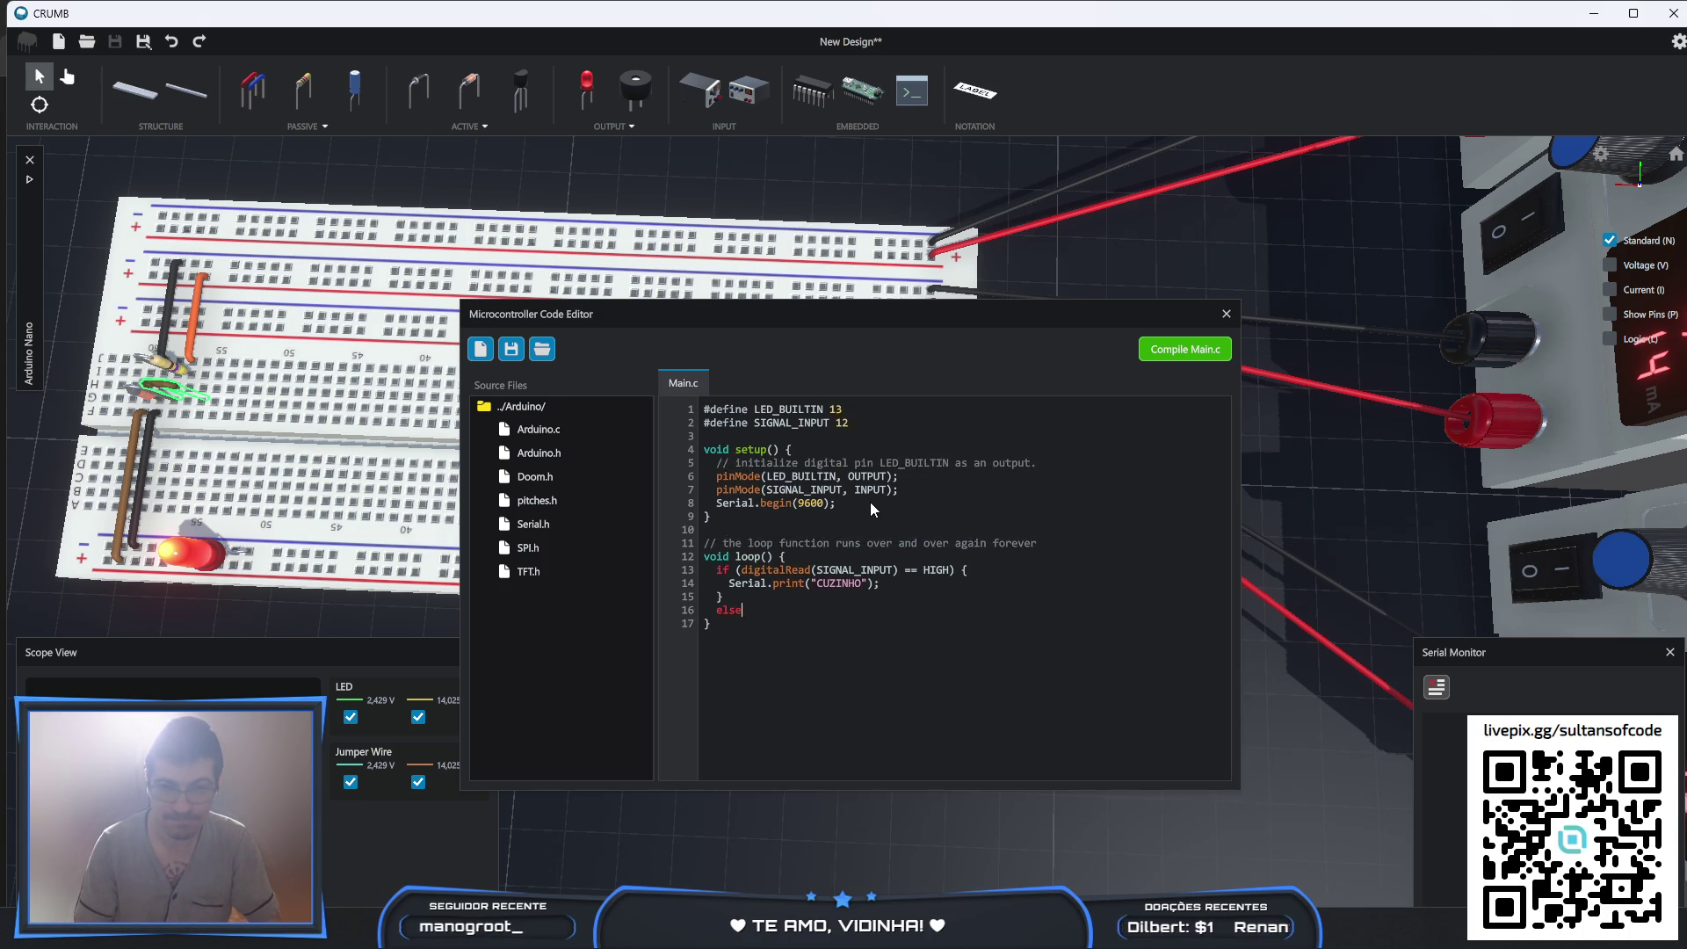
{"action": "key", "text": "Return"}
{"action": "type", "text": "Serial.print(\""}
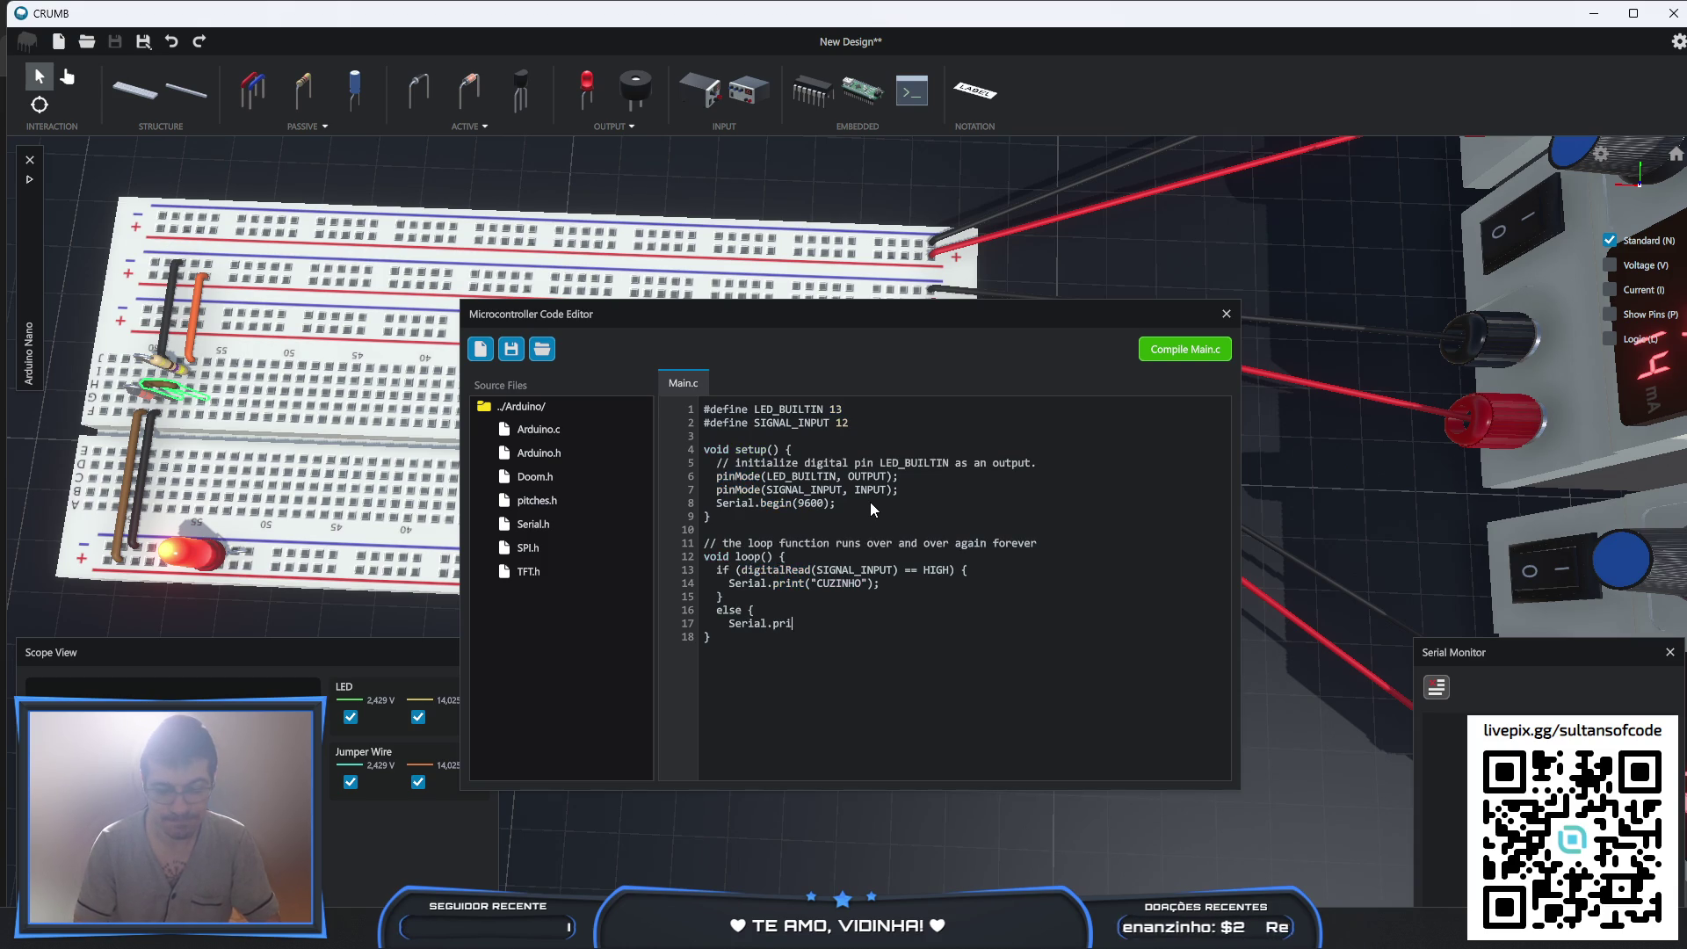
{"action": "type", "text": "MIJO\");"}
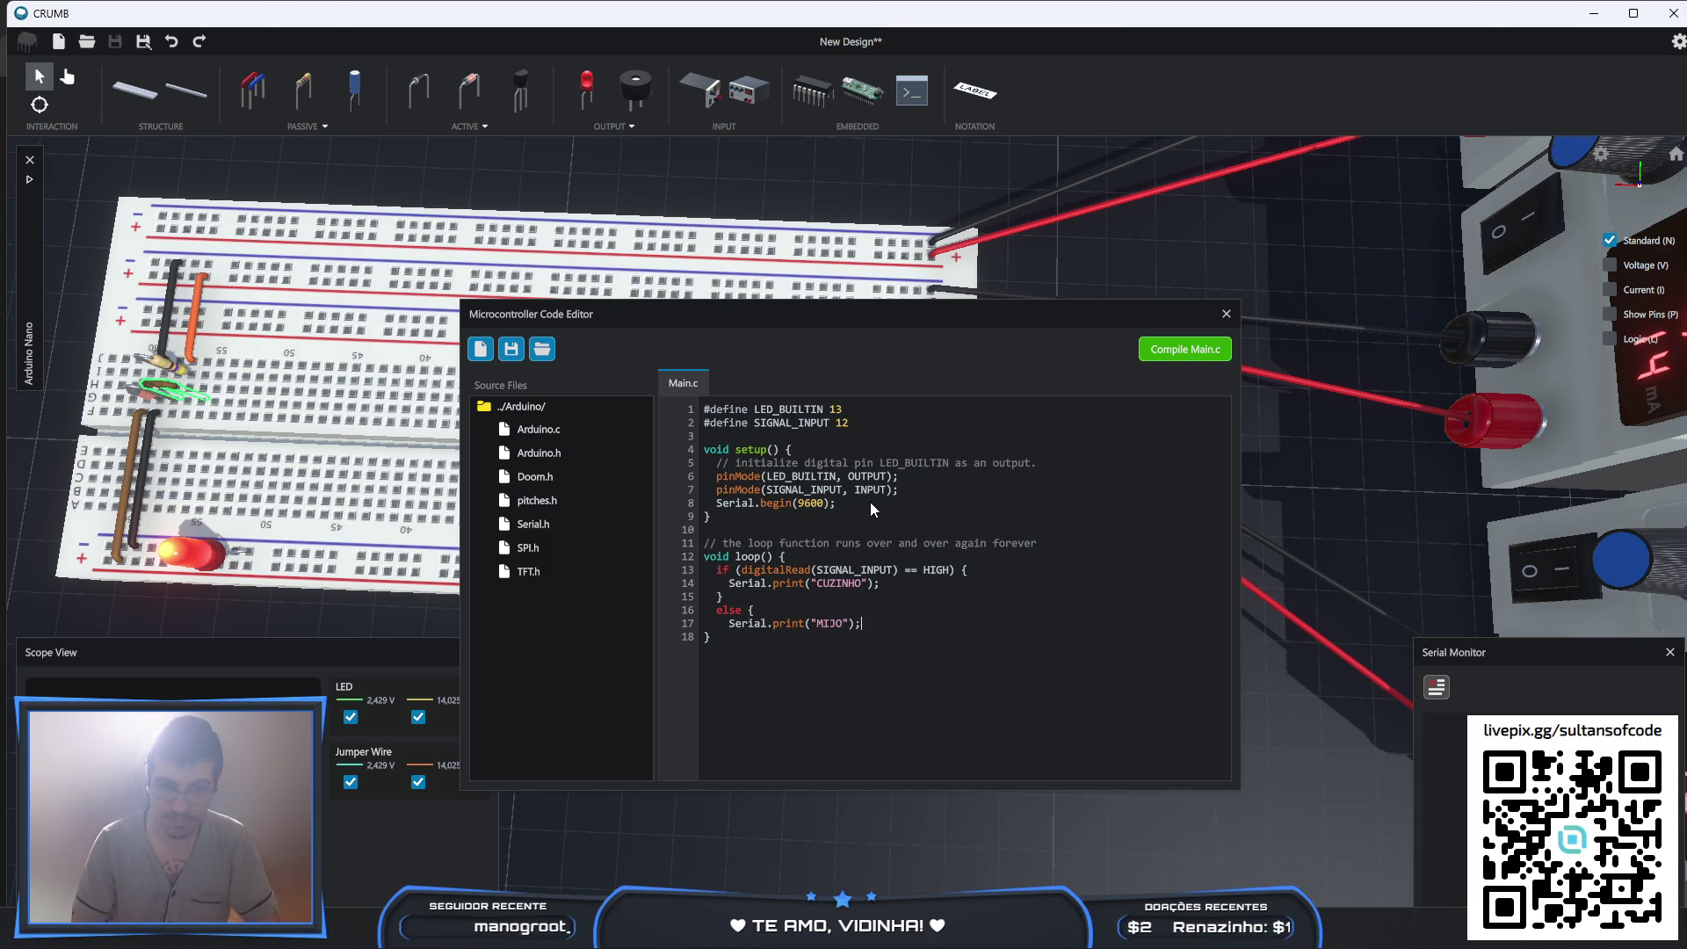
{"action": "key", "text": "Return"}
{"action": "type", "text": "}"}
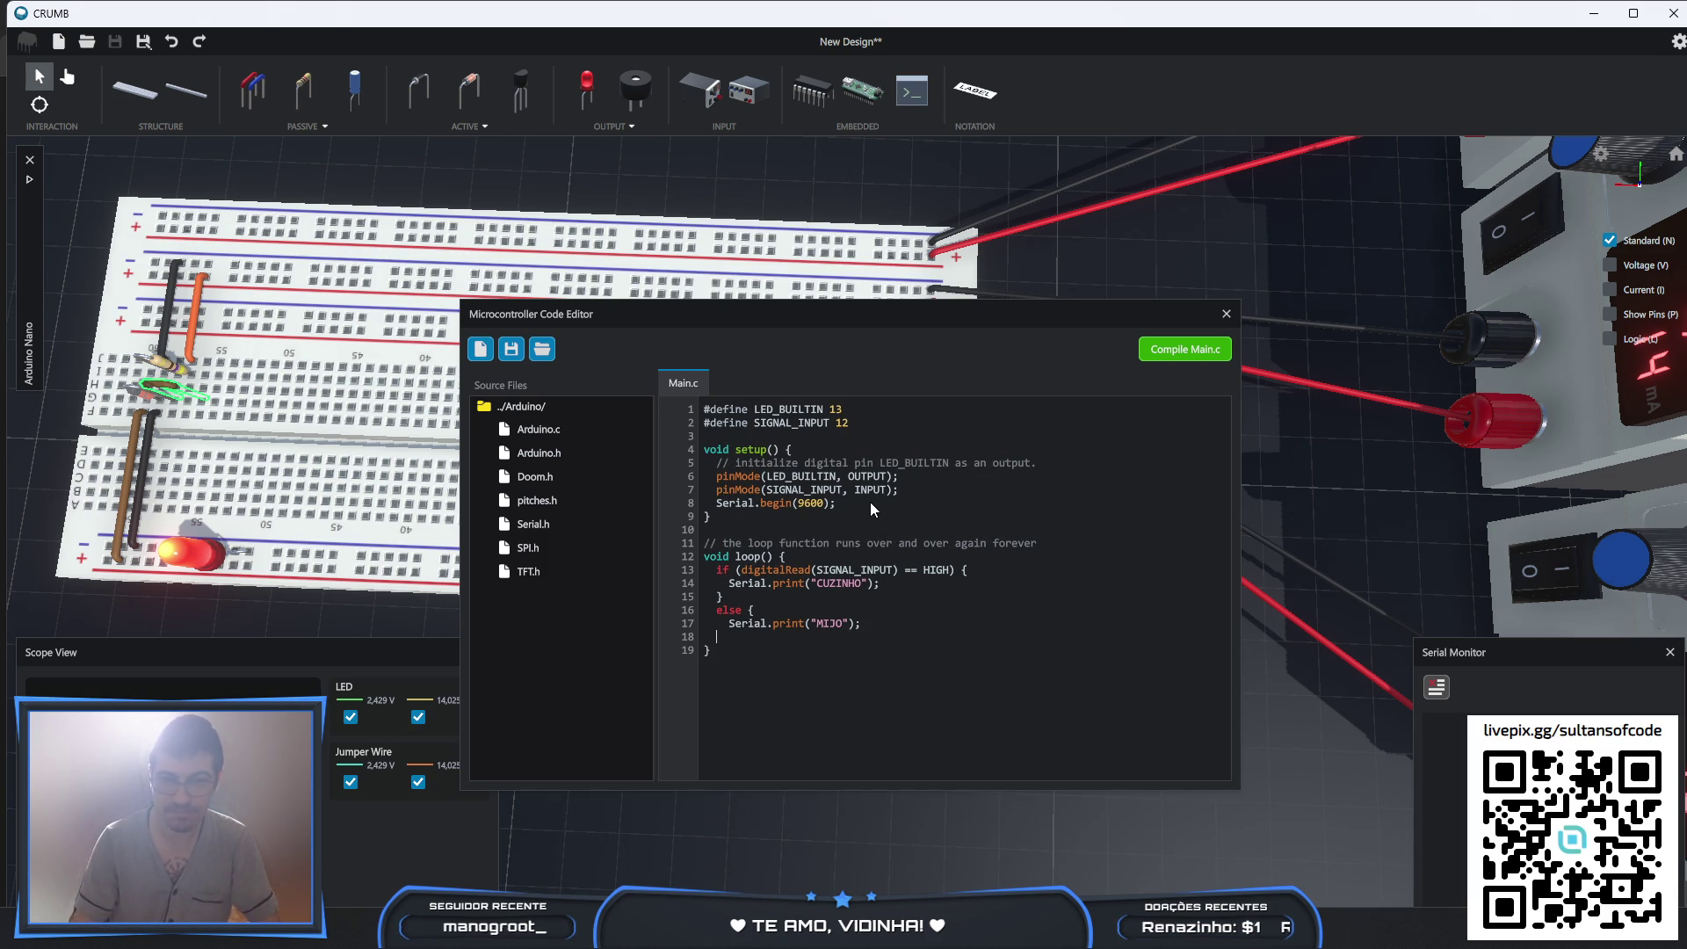
{"action": "left_click", "coordinate": [1182, 350]}
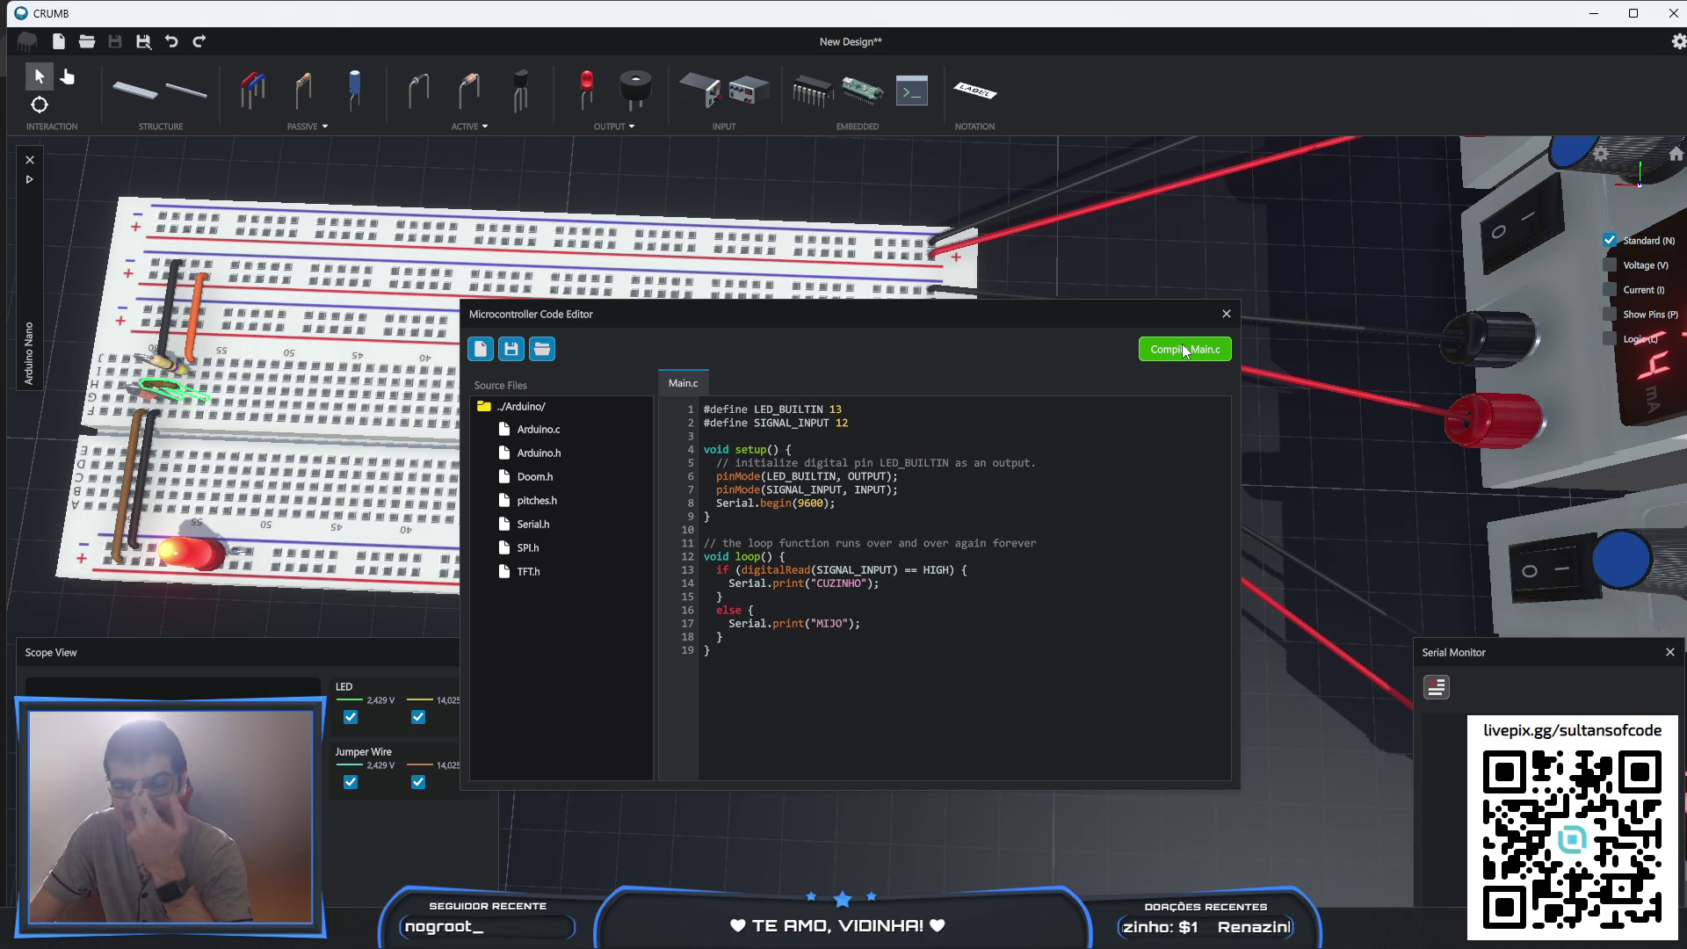
- Dismiss the compile result, close the code editor and run the circuit, printing repeated "MIJO" lines
{"action": "left_click", "coordinate": [852, 603]}
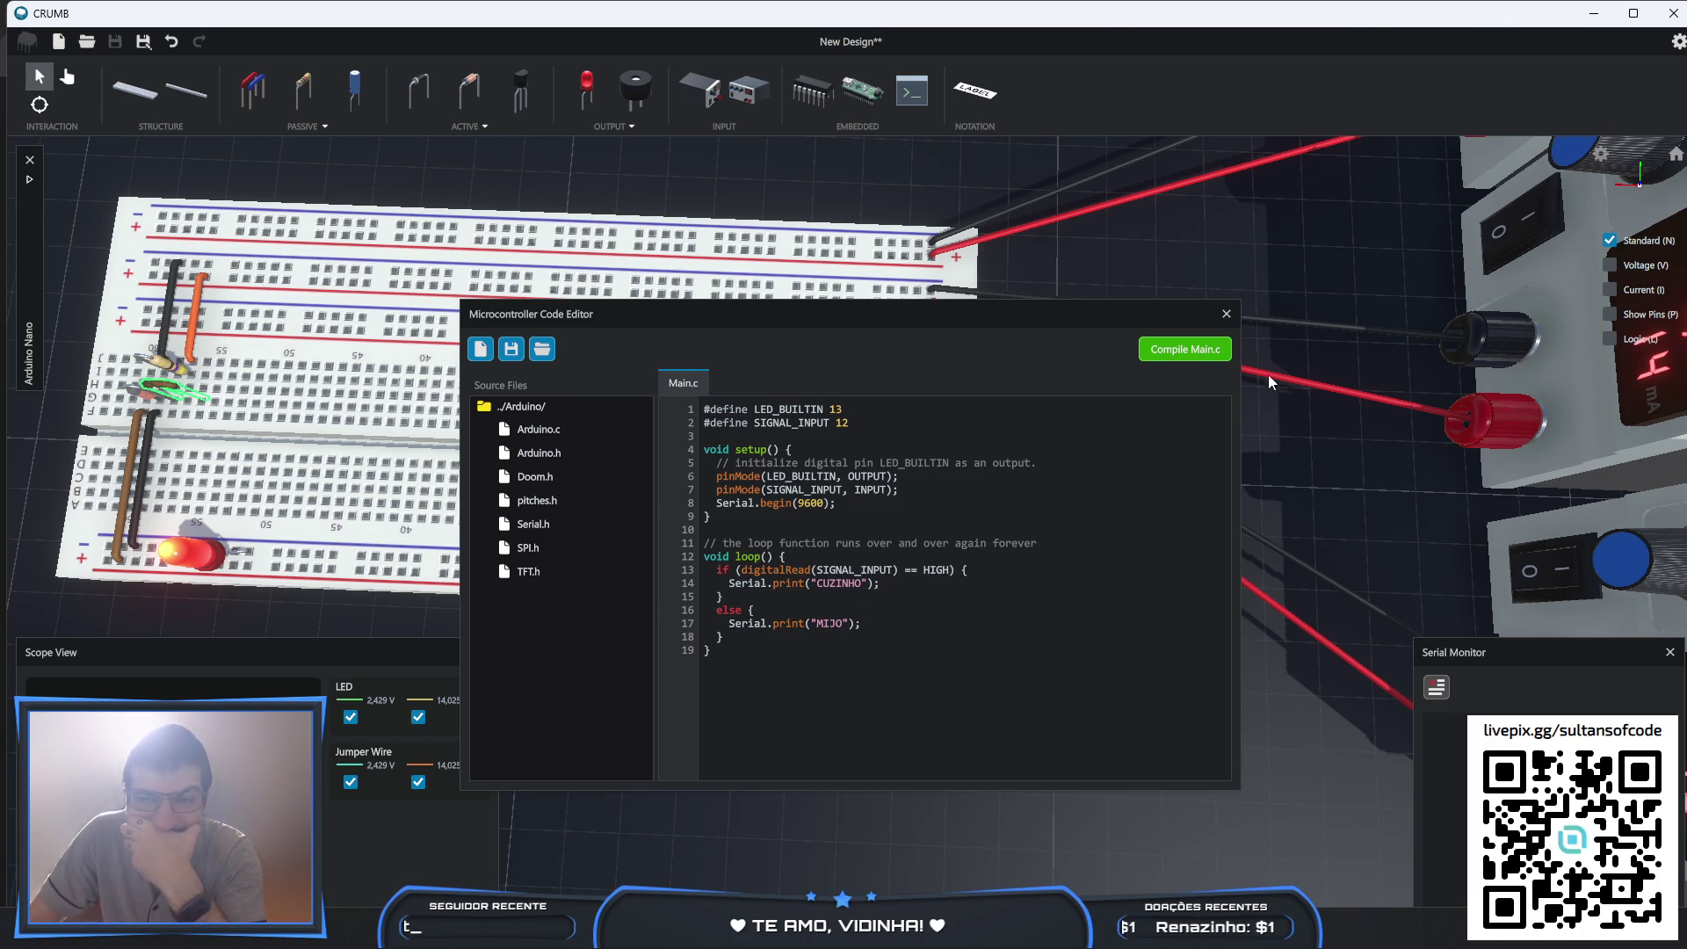
{"action": "left_click", "coordinate": [1224, 314]}
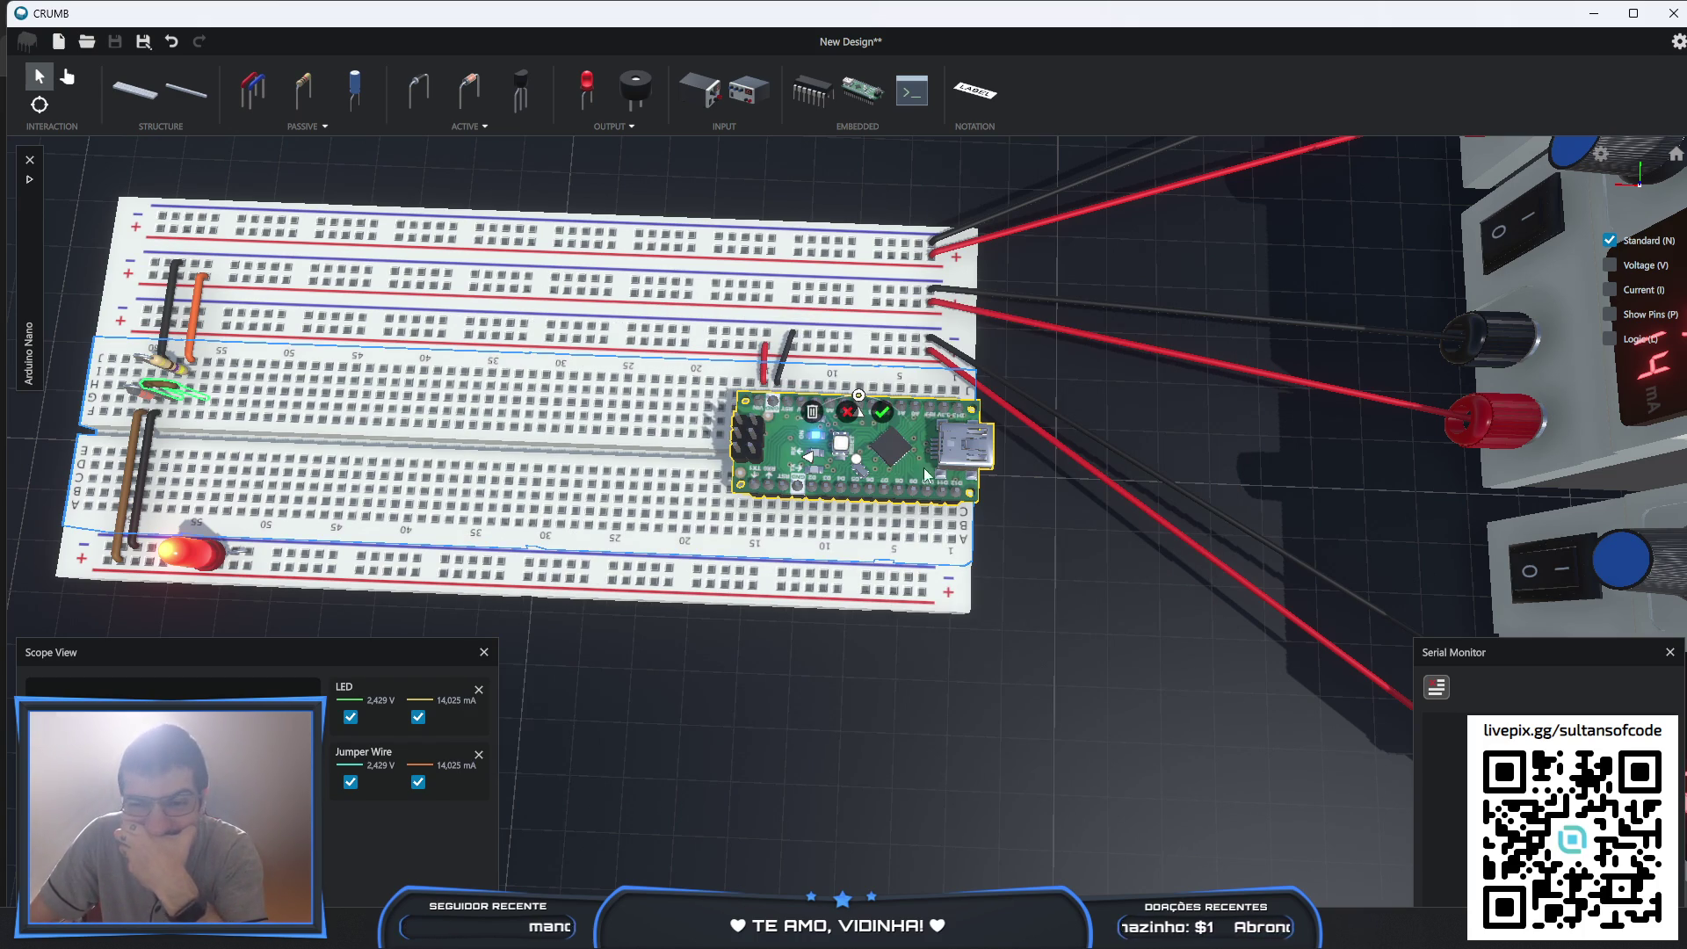
{"action": "left_click", "coordinate": [69, 79]}
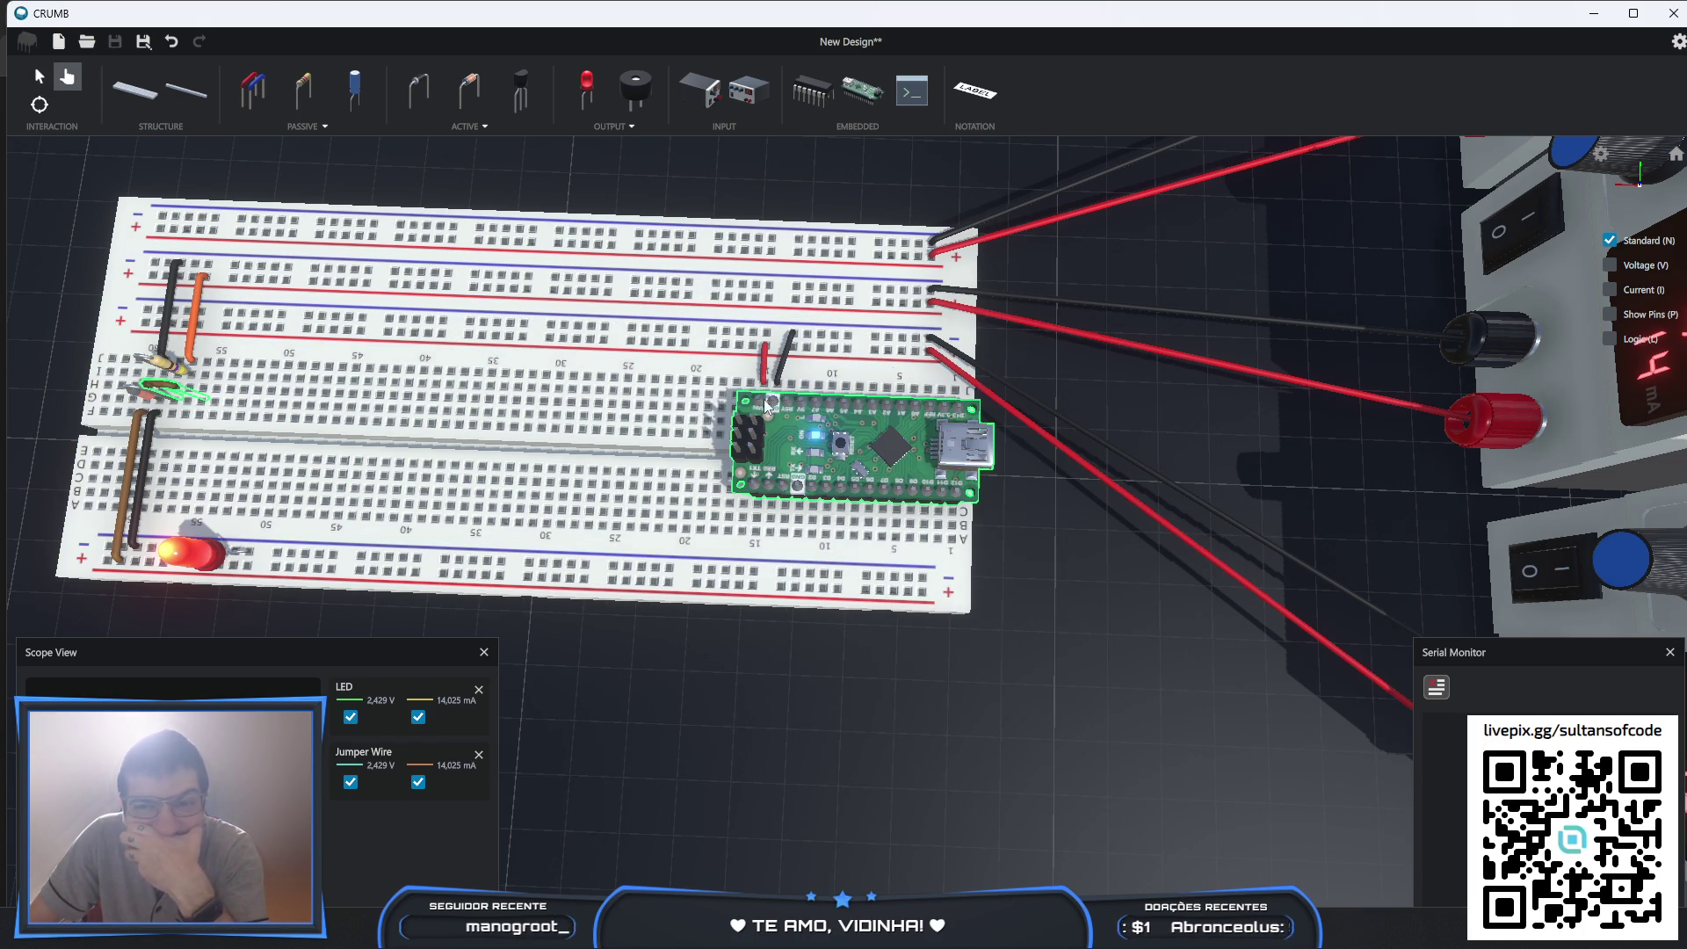
{"action": "left_click", "coordinate": [841, 446]}
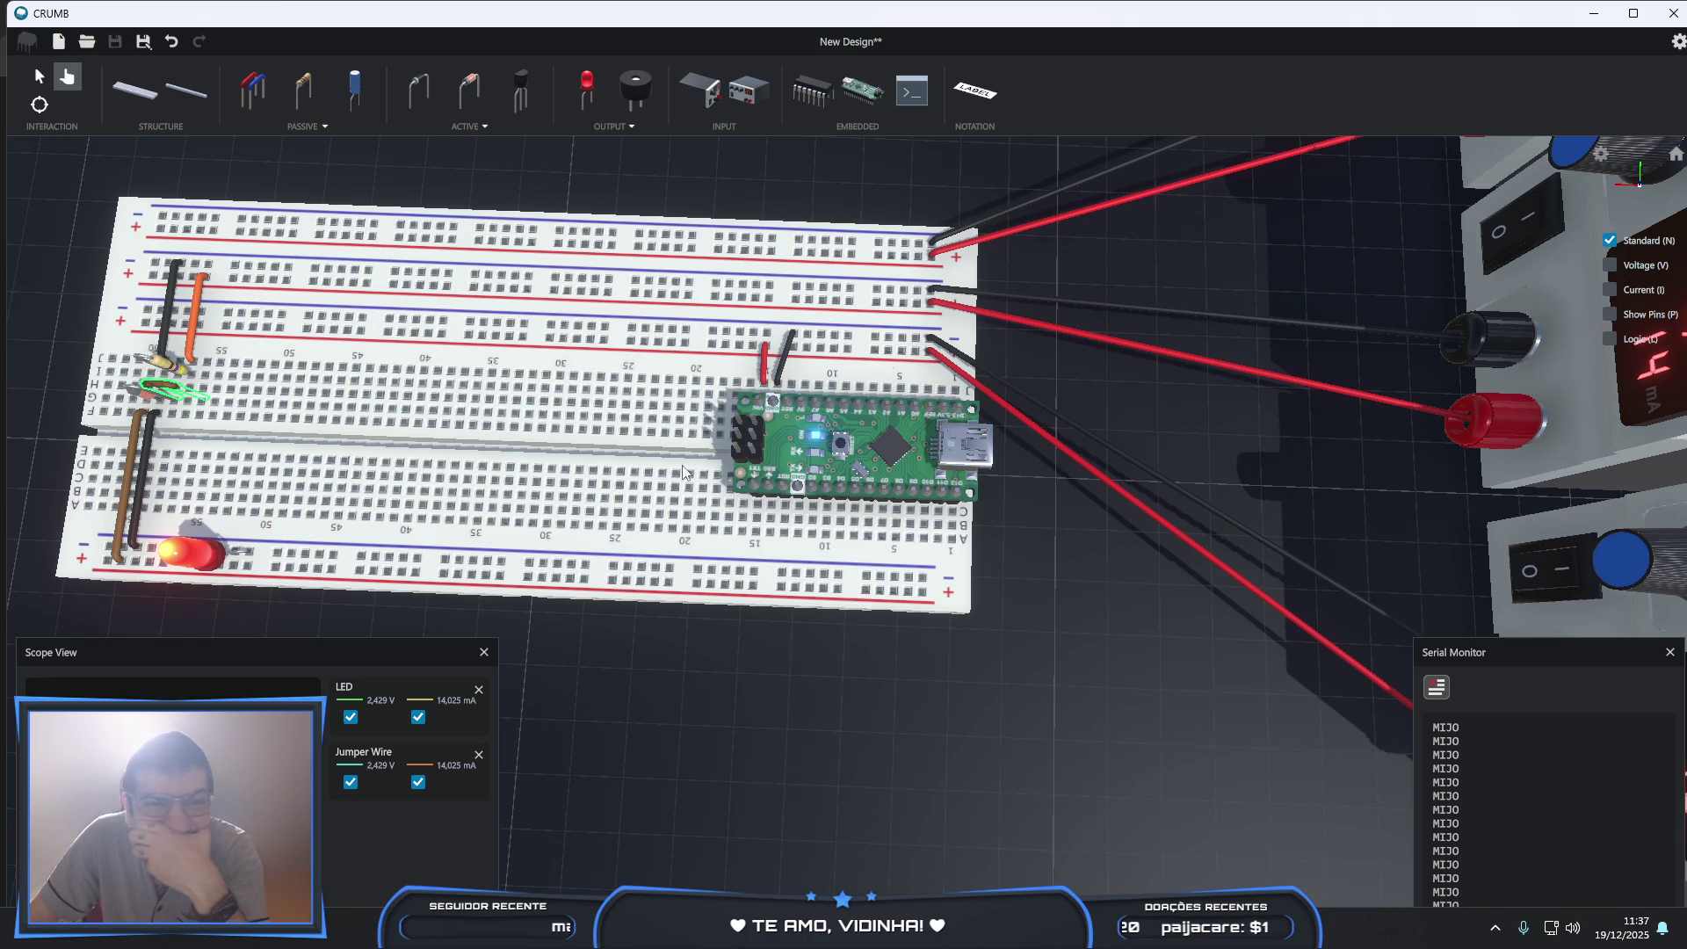
{"action": "left_click", "coordinate": [252, 90]}
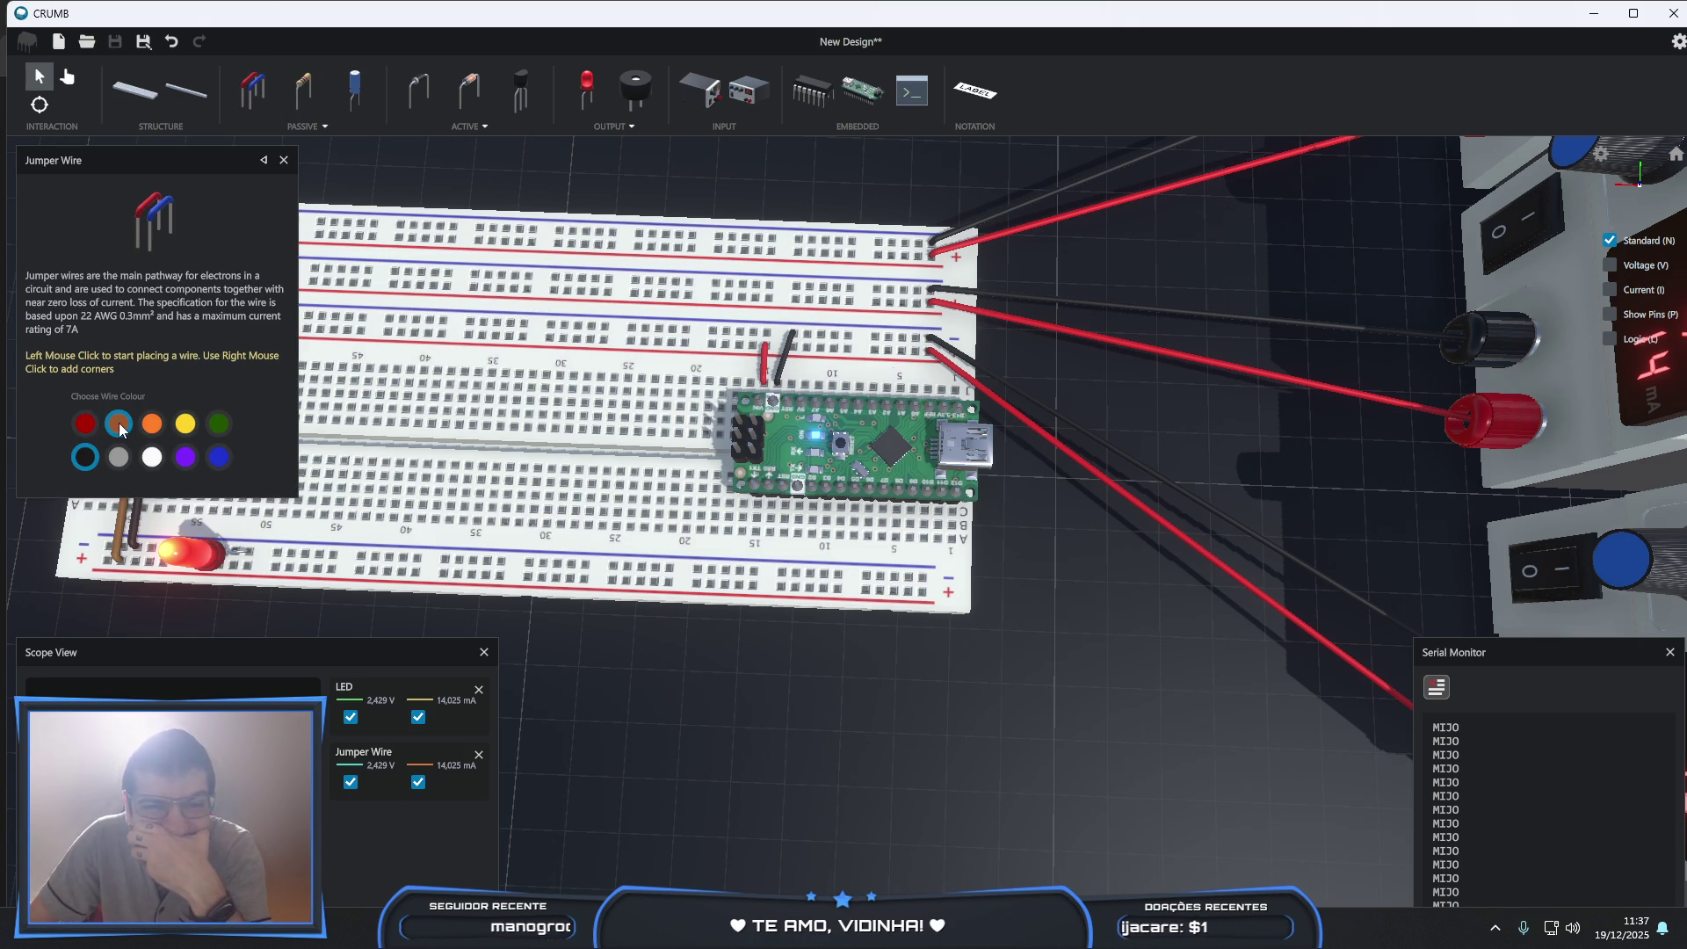
- Run a brown jumper wire from the bottom power rail to the Nano's pin column
{"action": "left_click", "coordinate": [119, 423]}
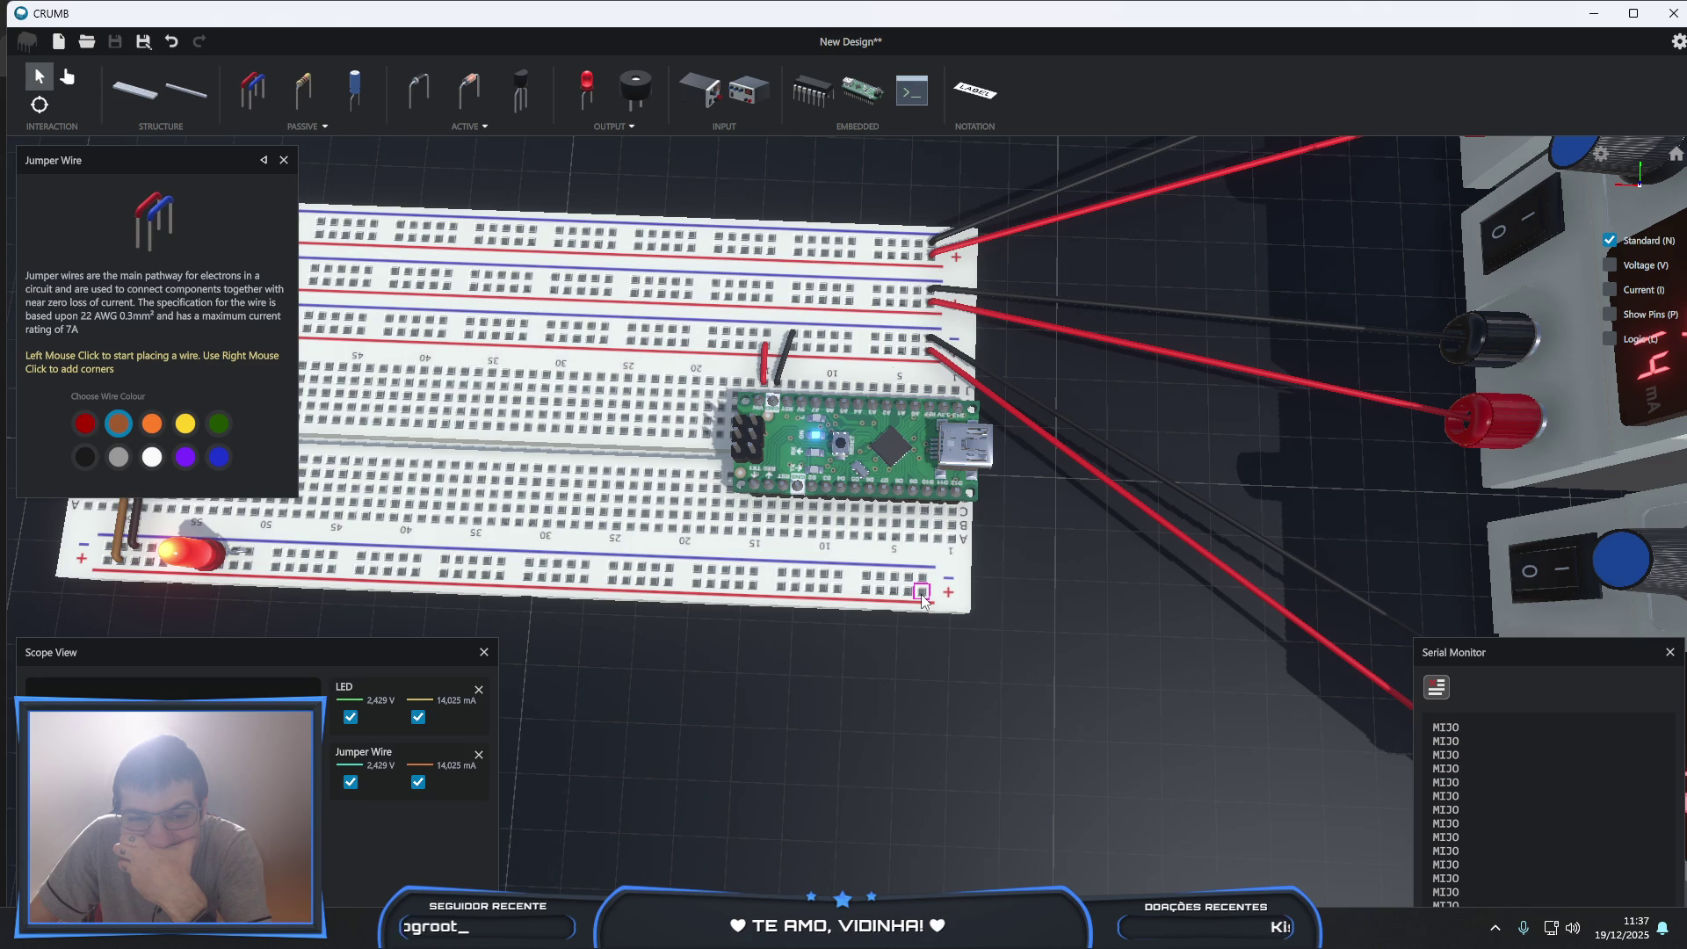
{"action": "left_click", "coordinate": [921, 594]}
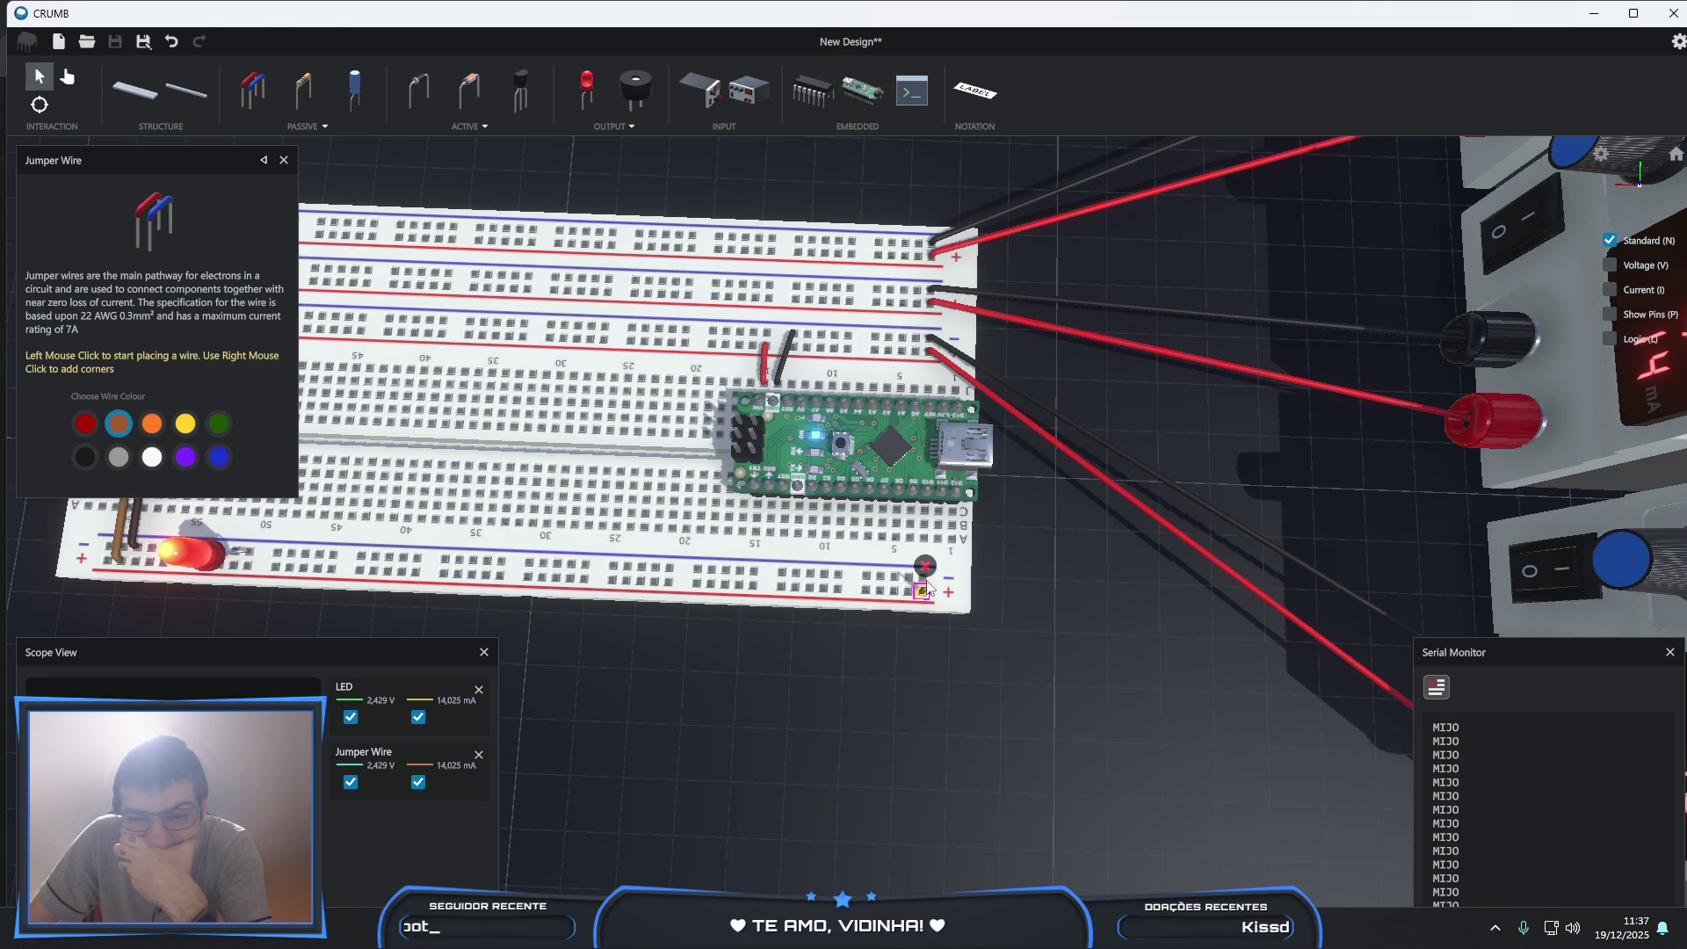
{"action": "left_click", "coordinate": [952, 539]}
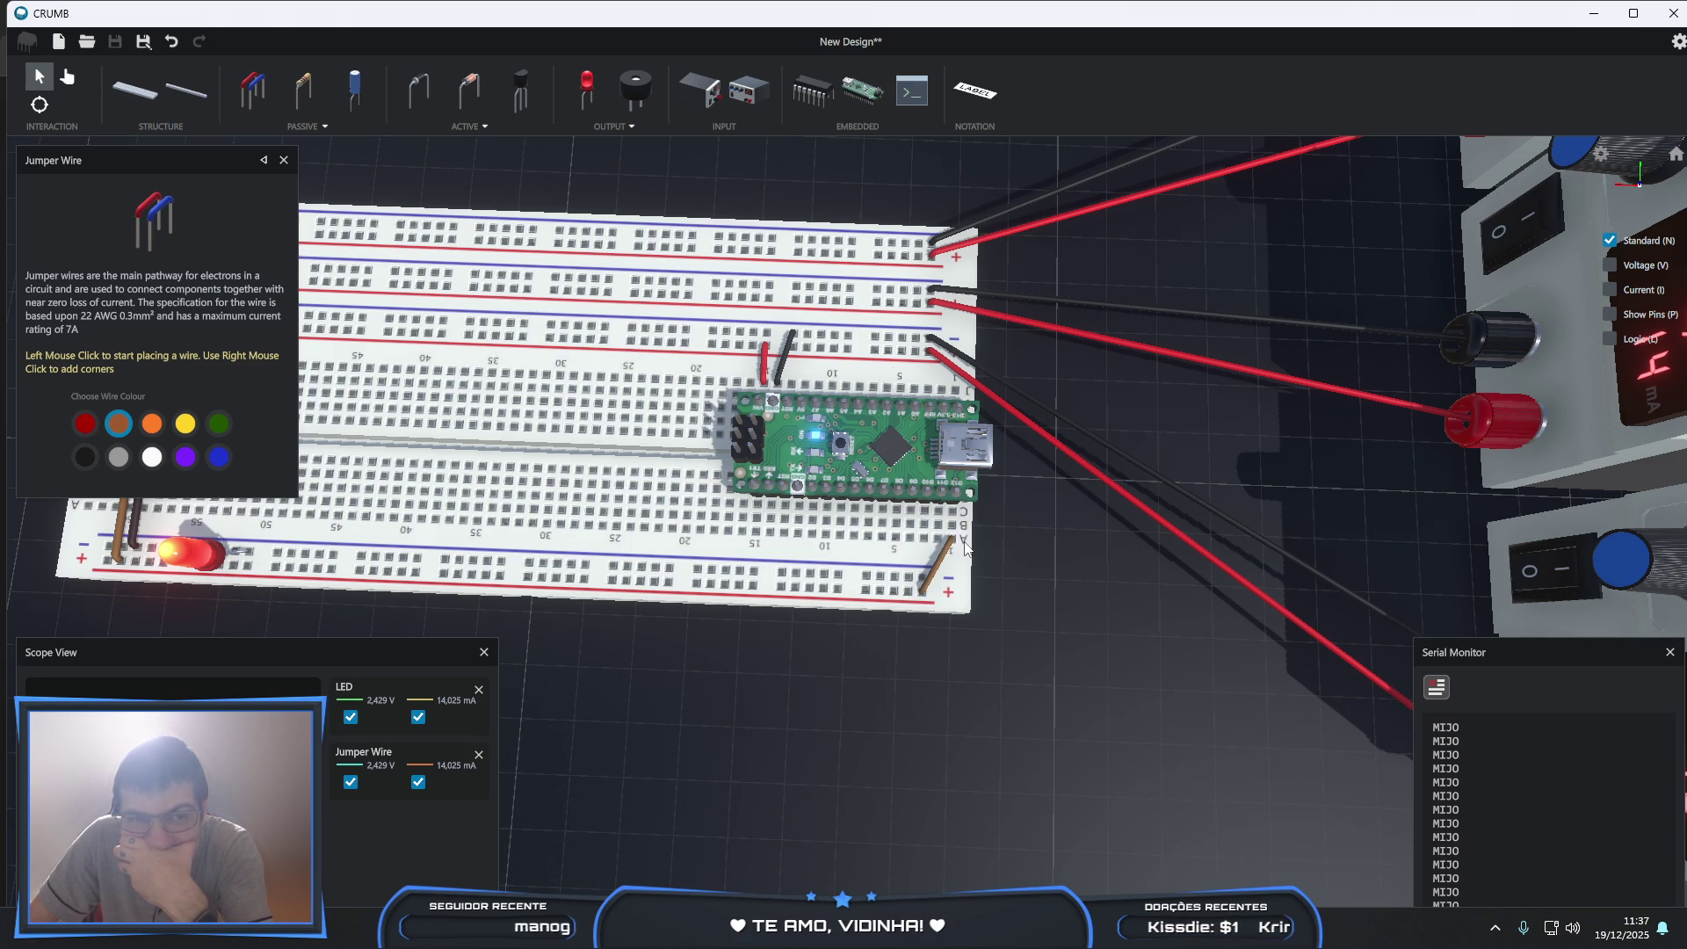
- Reset the Nano so the serial monitor prints the HIGH message, then switch to Chrome
{"action": "left_click", "coordinate": [67, 77]}
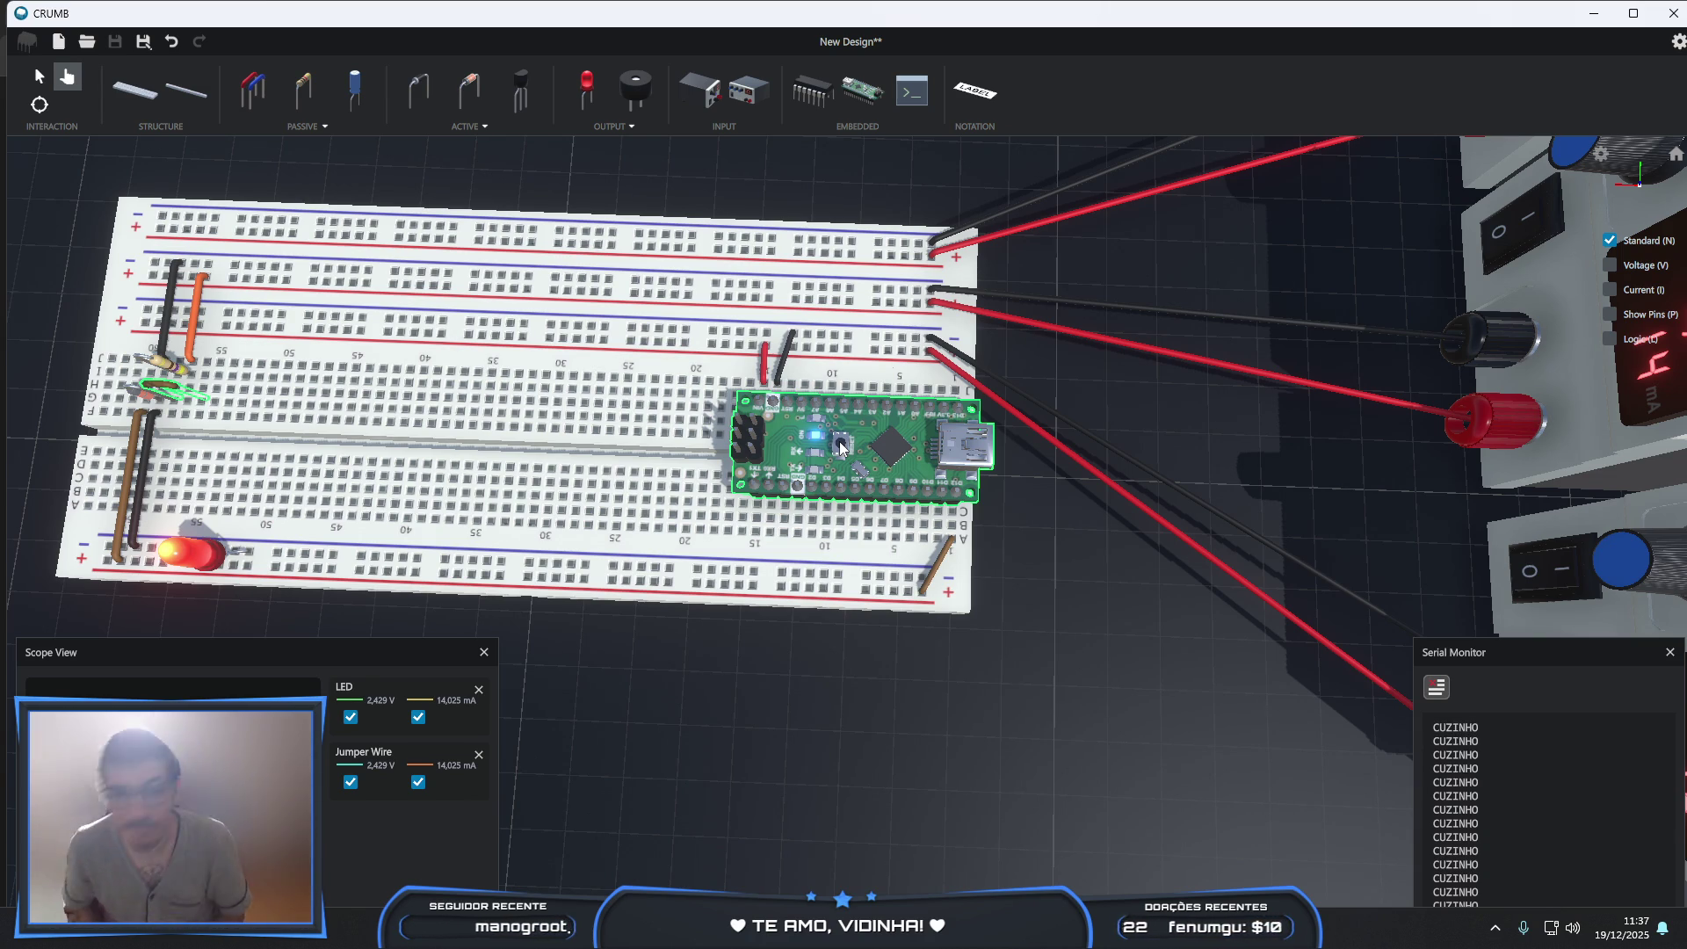
{"action": "left_click", "coordinate": [840, 447]}
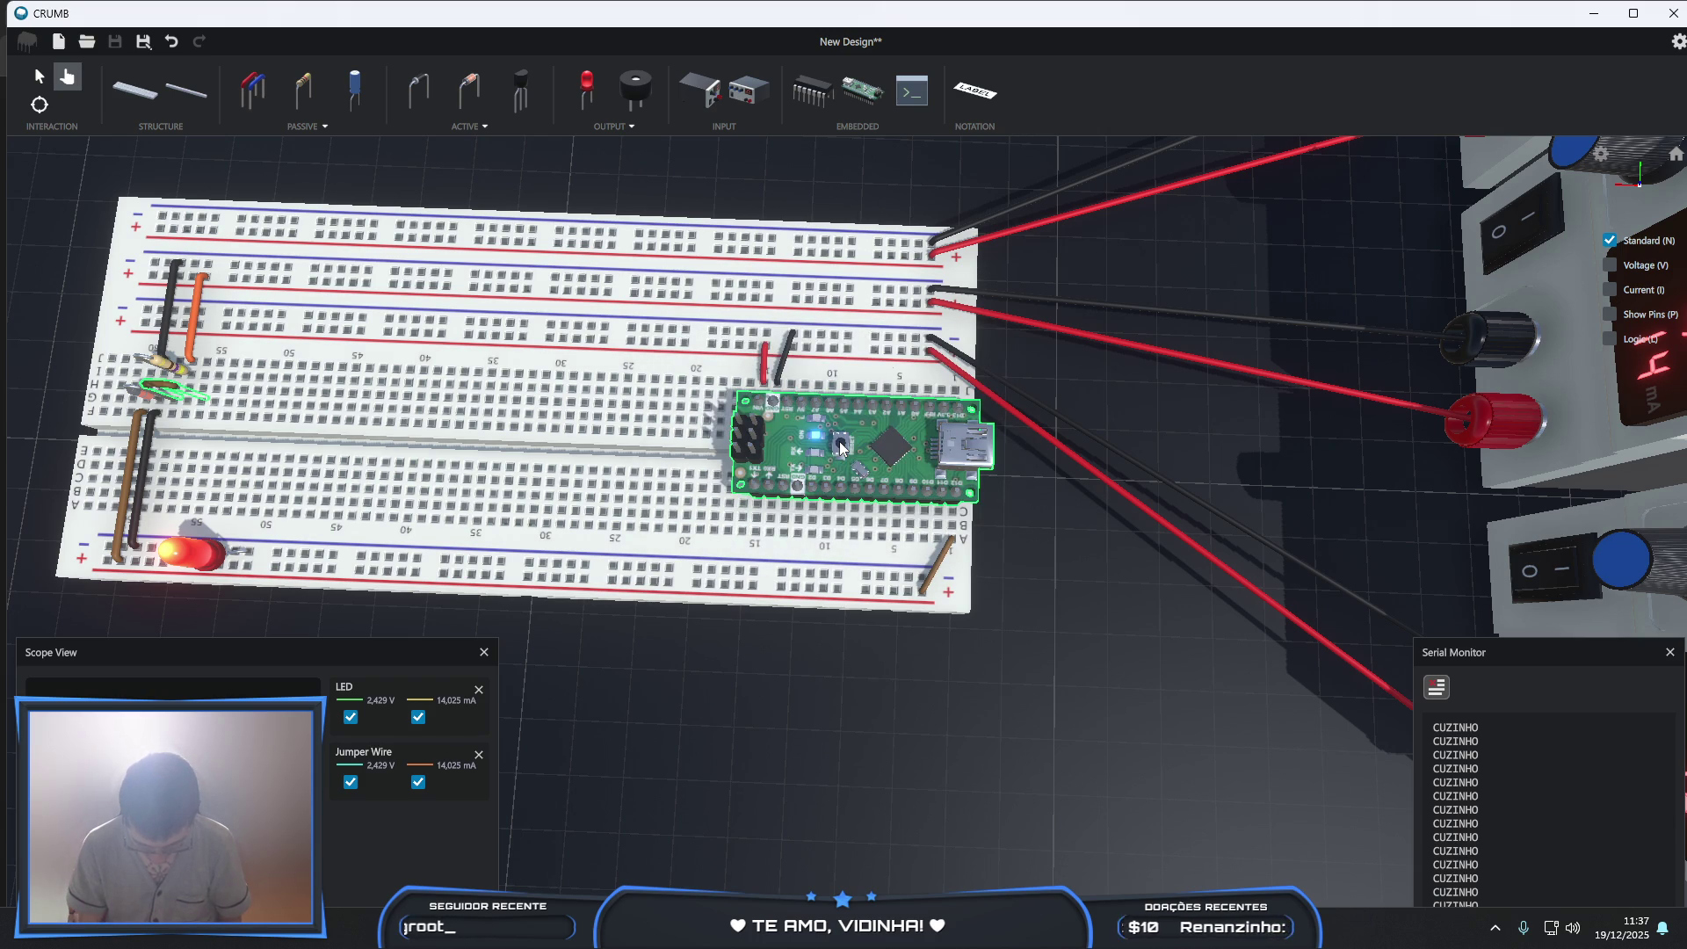
{"action": "key", "text": "alt+Tab"}
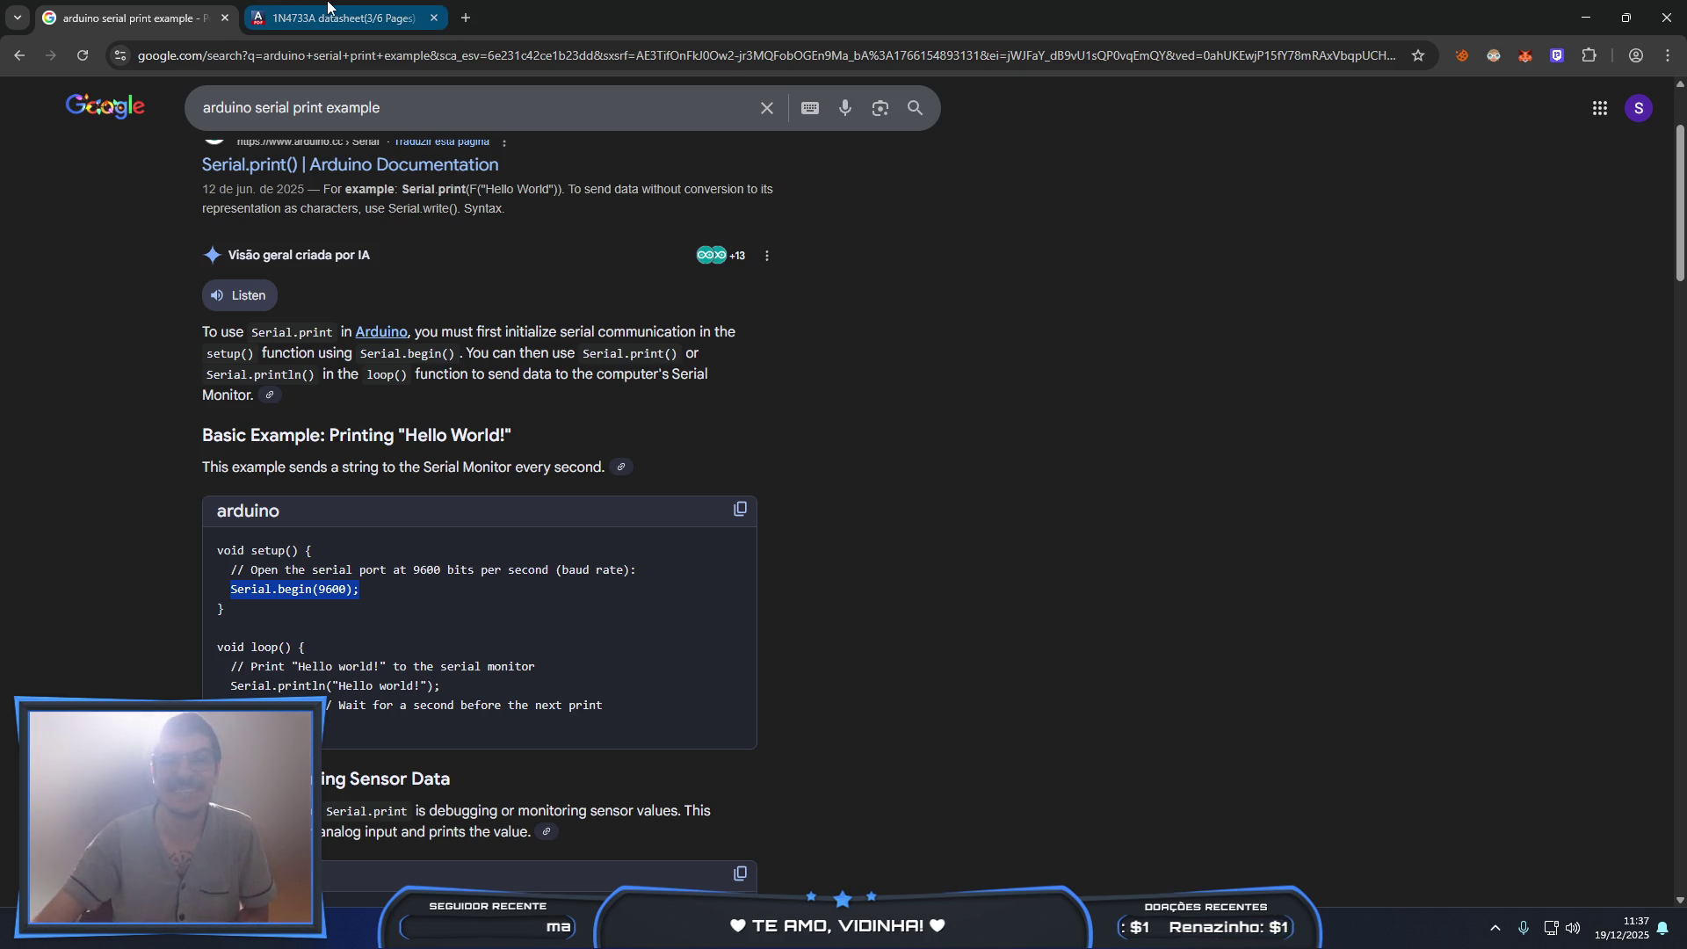
- Glance at the 1N4733A datasheet tab, return to the search results, then bring Steam's library forward
{"action": "left_click", "coordinate": [268, 4]}
{"action": "left_click", "coordinate": [132, 17]}
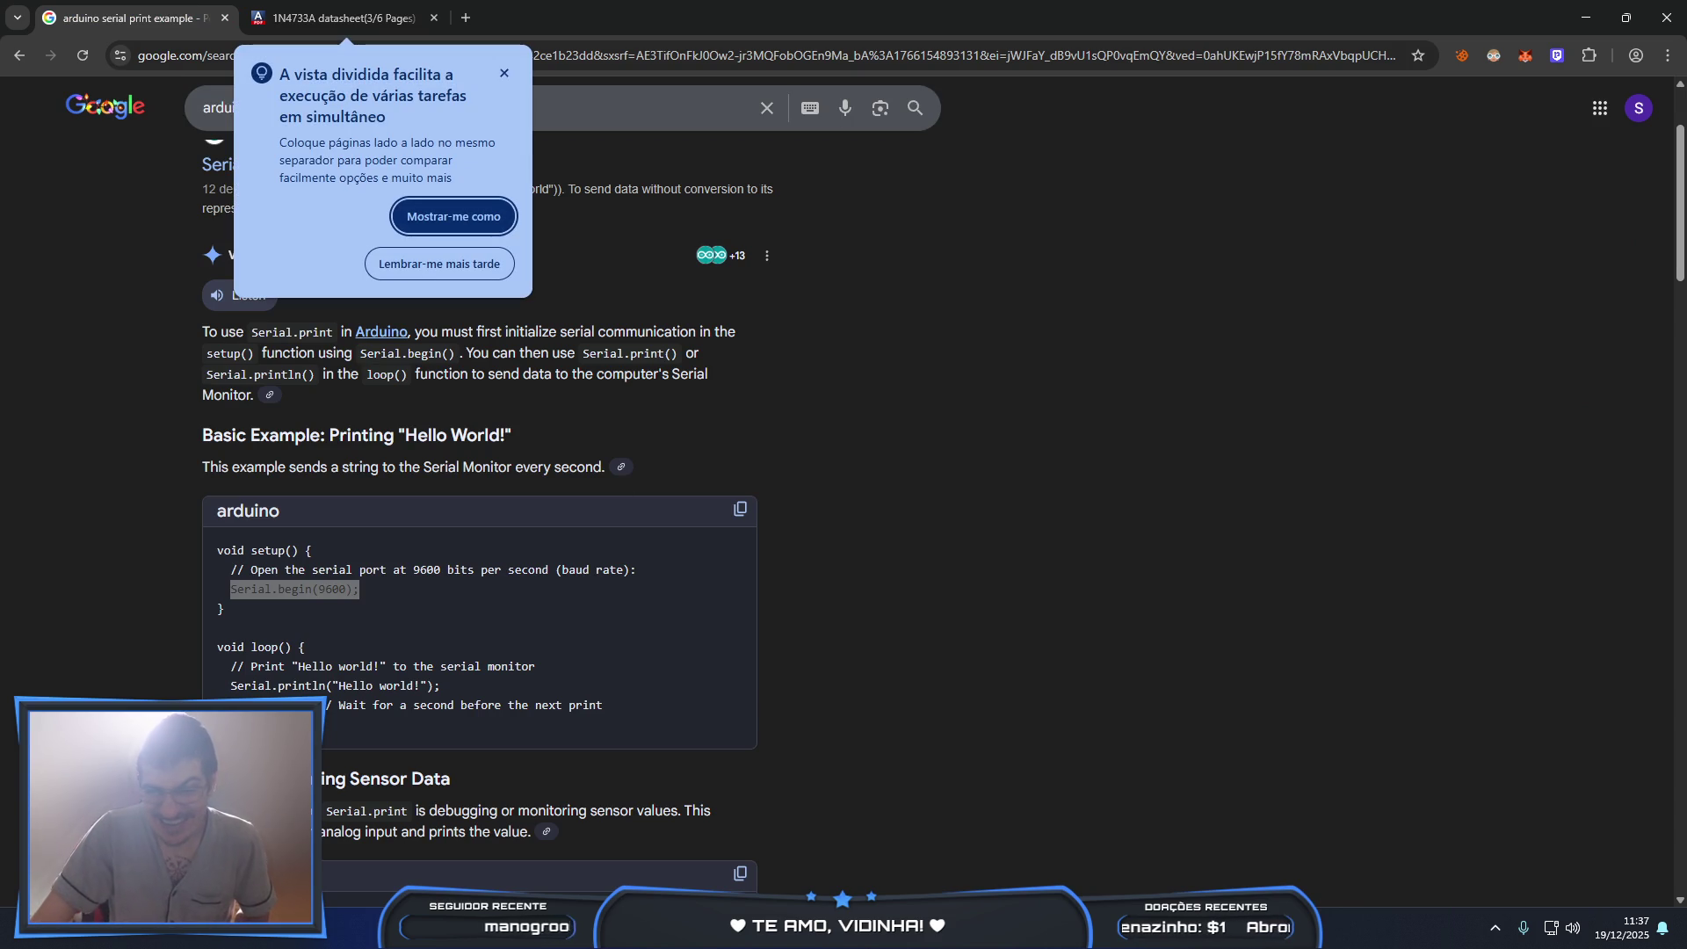
{"action": "left_click", "coordinate": [958, 929]}
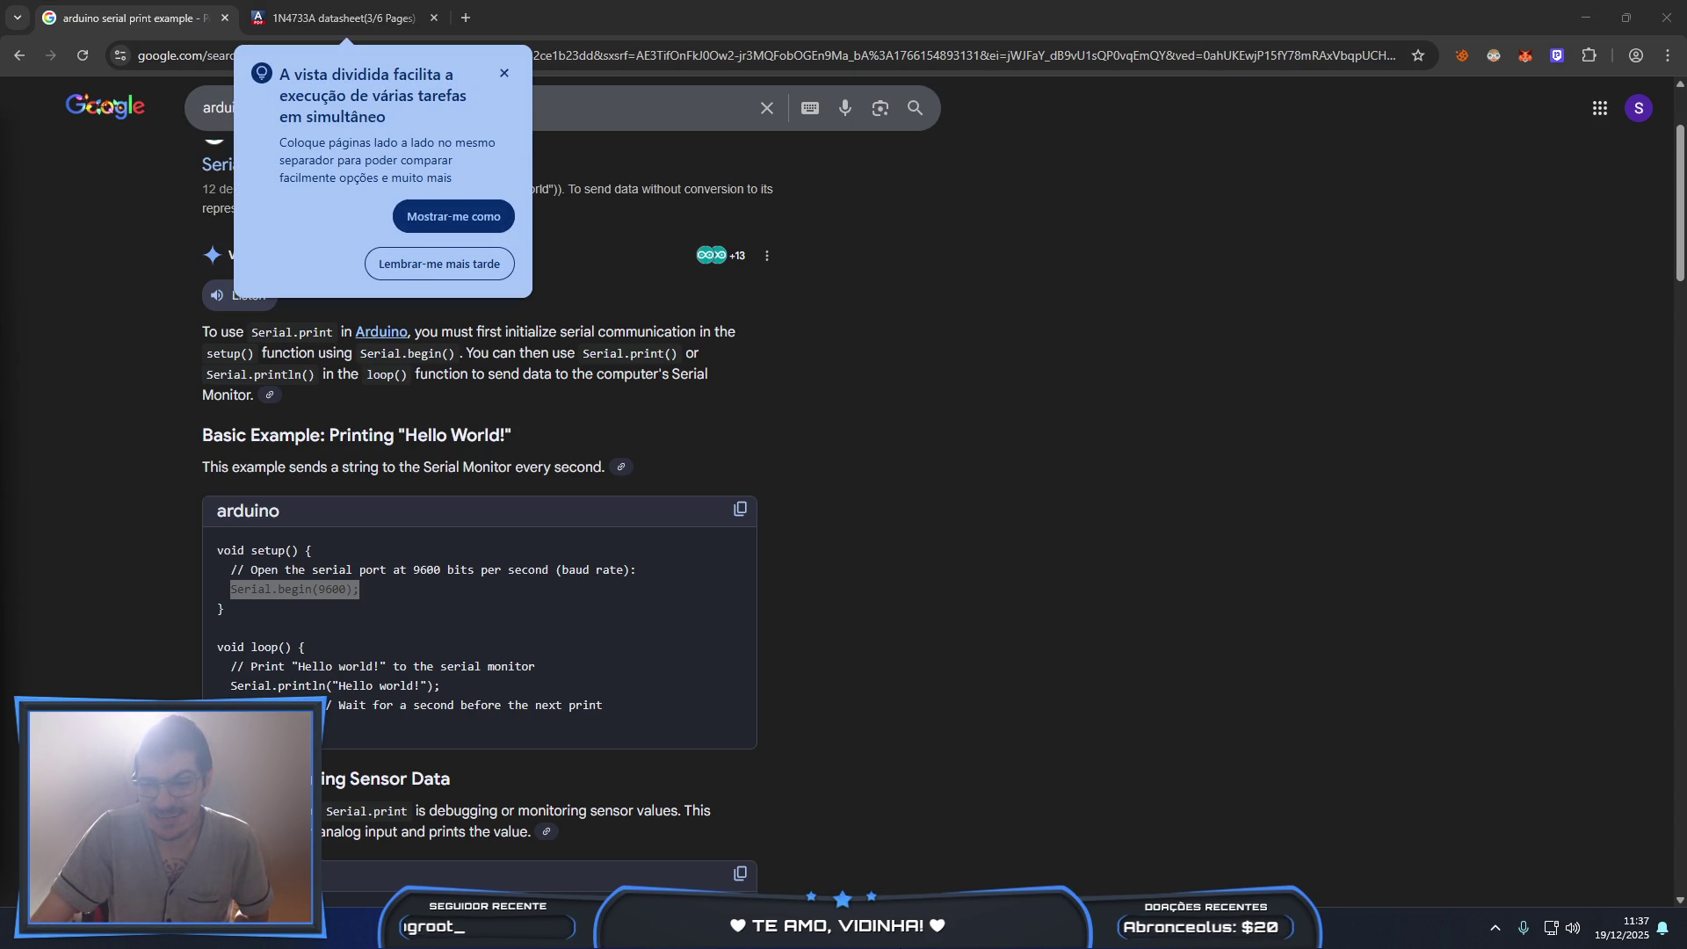
{"action": "mouse_move", "coordinate": [883, 931]}
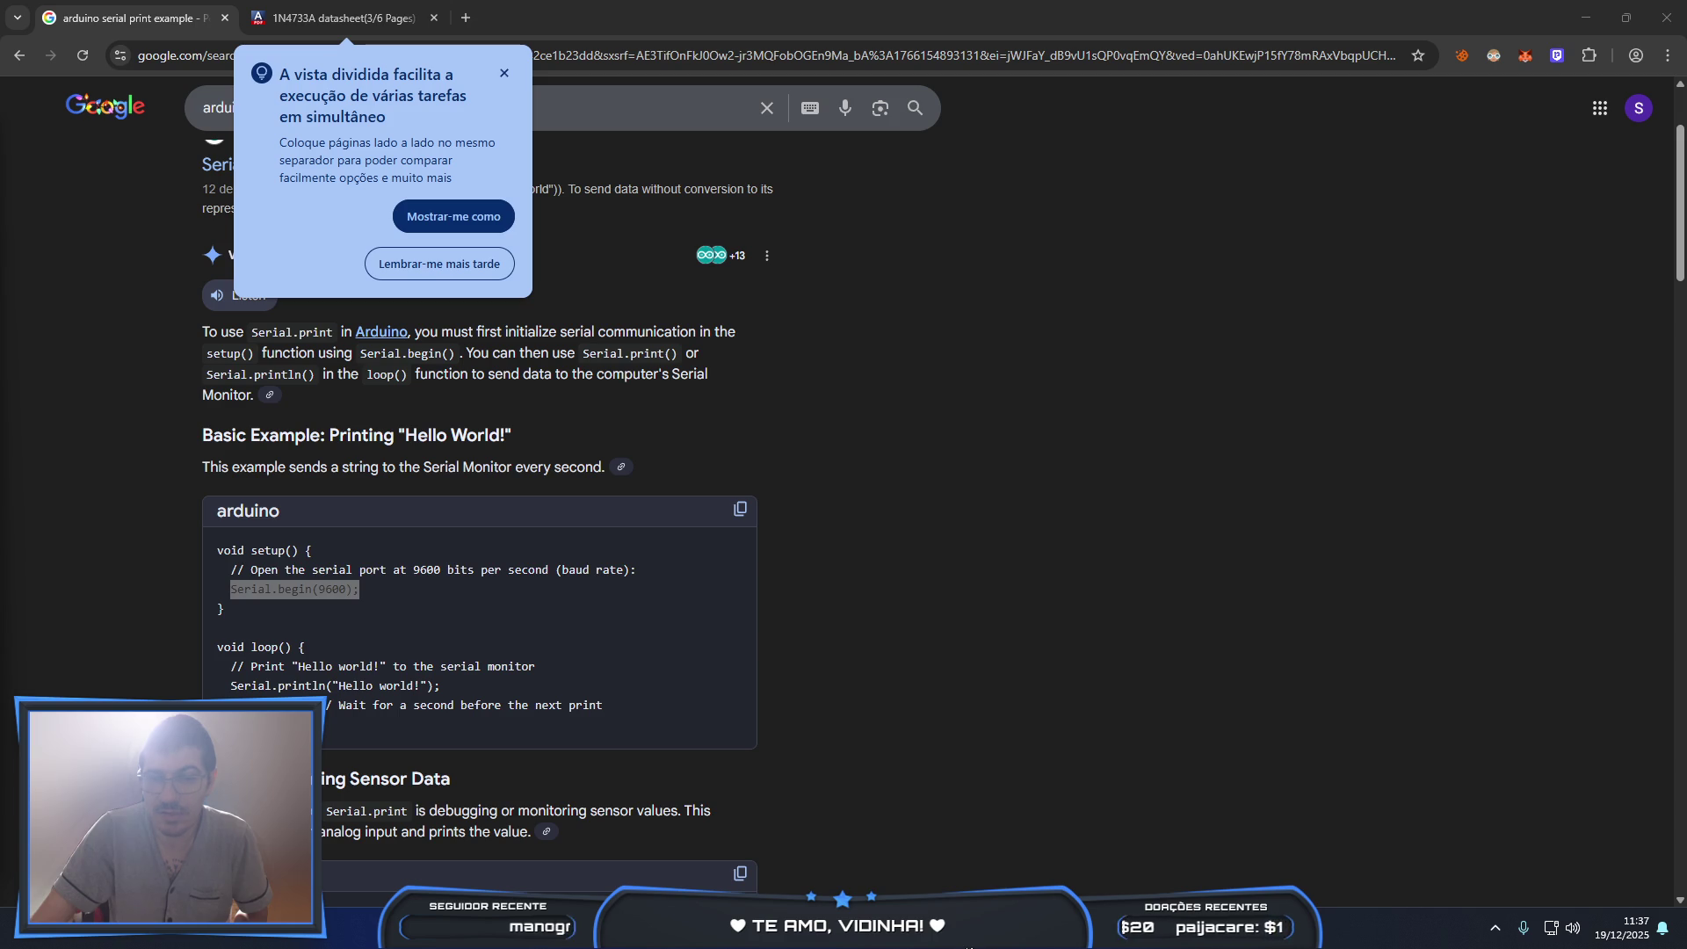
{"action": "mouse_move", "coordinate": [962, 931]}
{"action": "left_click", "coordinate": [913, 834]}
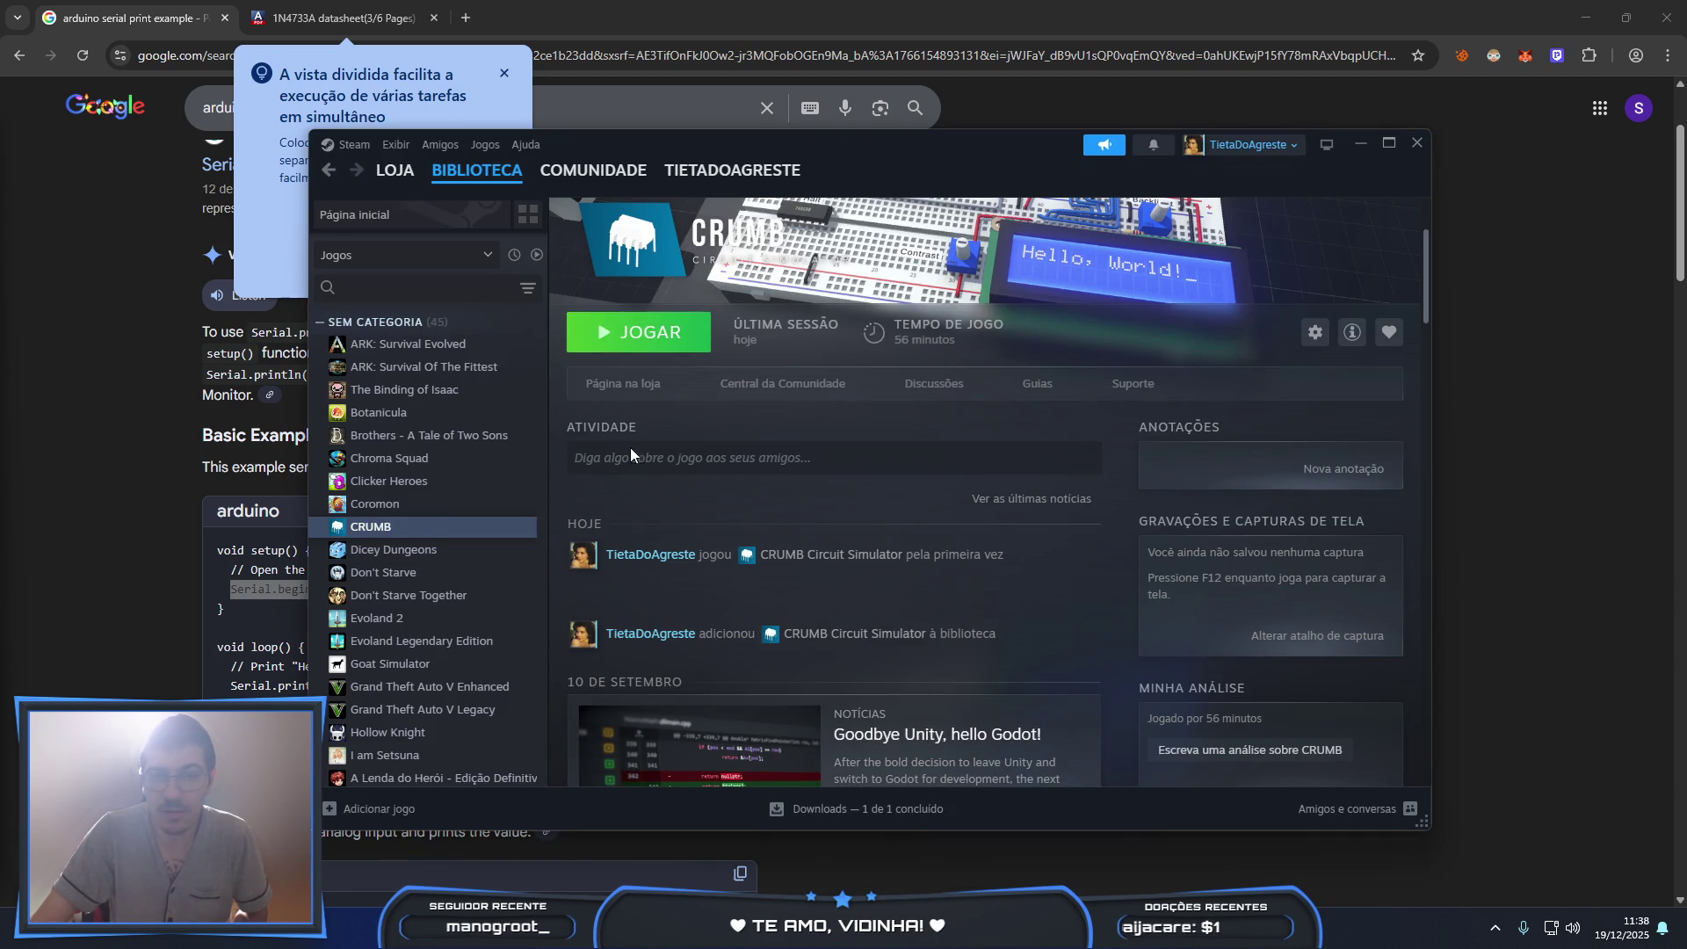
- Launch CRUMB from the Steam library with the JOGAR button
{"action": "left_click", "coordinate": [649, 341]}
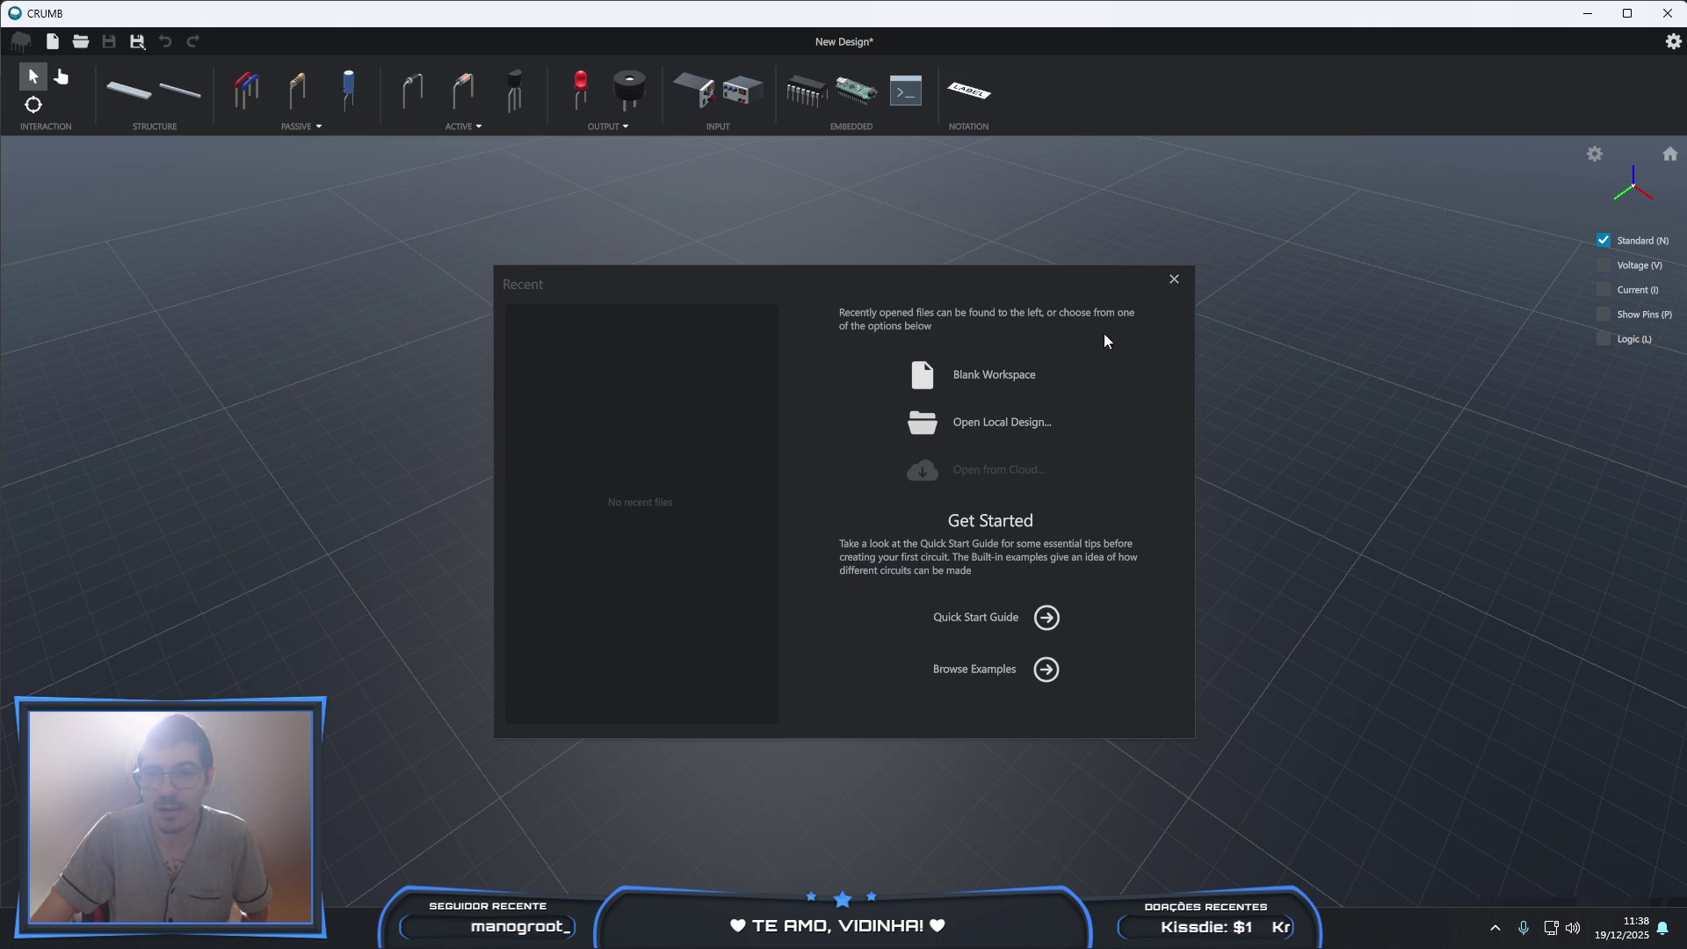
- Close the Recent/Get Started dialog and orbit around the empty New Design workspace
{"action": "left_click", "coordinate": [1176, 281]}
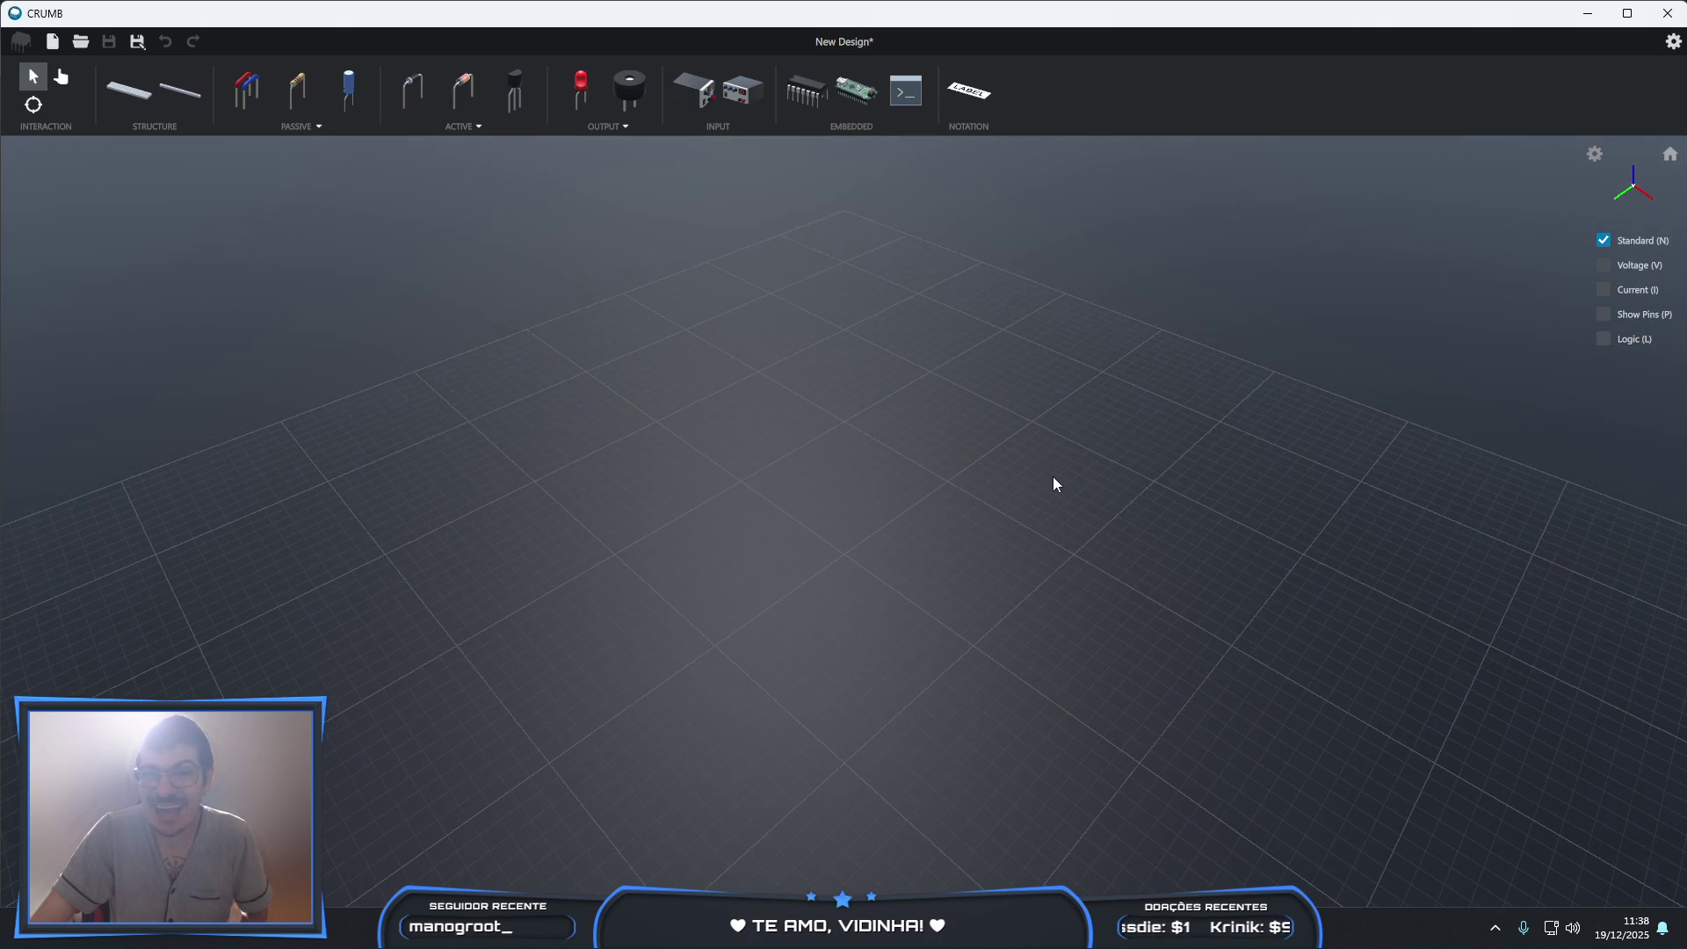
{"action": "mouse_move", "coordinate": [883, 756]}
{"action": "right_mouse_down"}
{"action": "mouse_move", "coordinate": [834, 498]}
{"action": "mouse_move", "coordinate": [797, 740]}
{"action": "mouse_move", "coordinate": [810, 826]}
{"action": "right_mouse_up"}
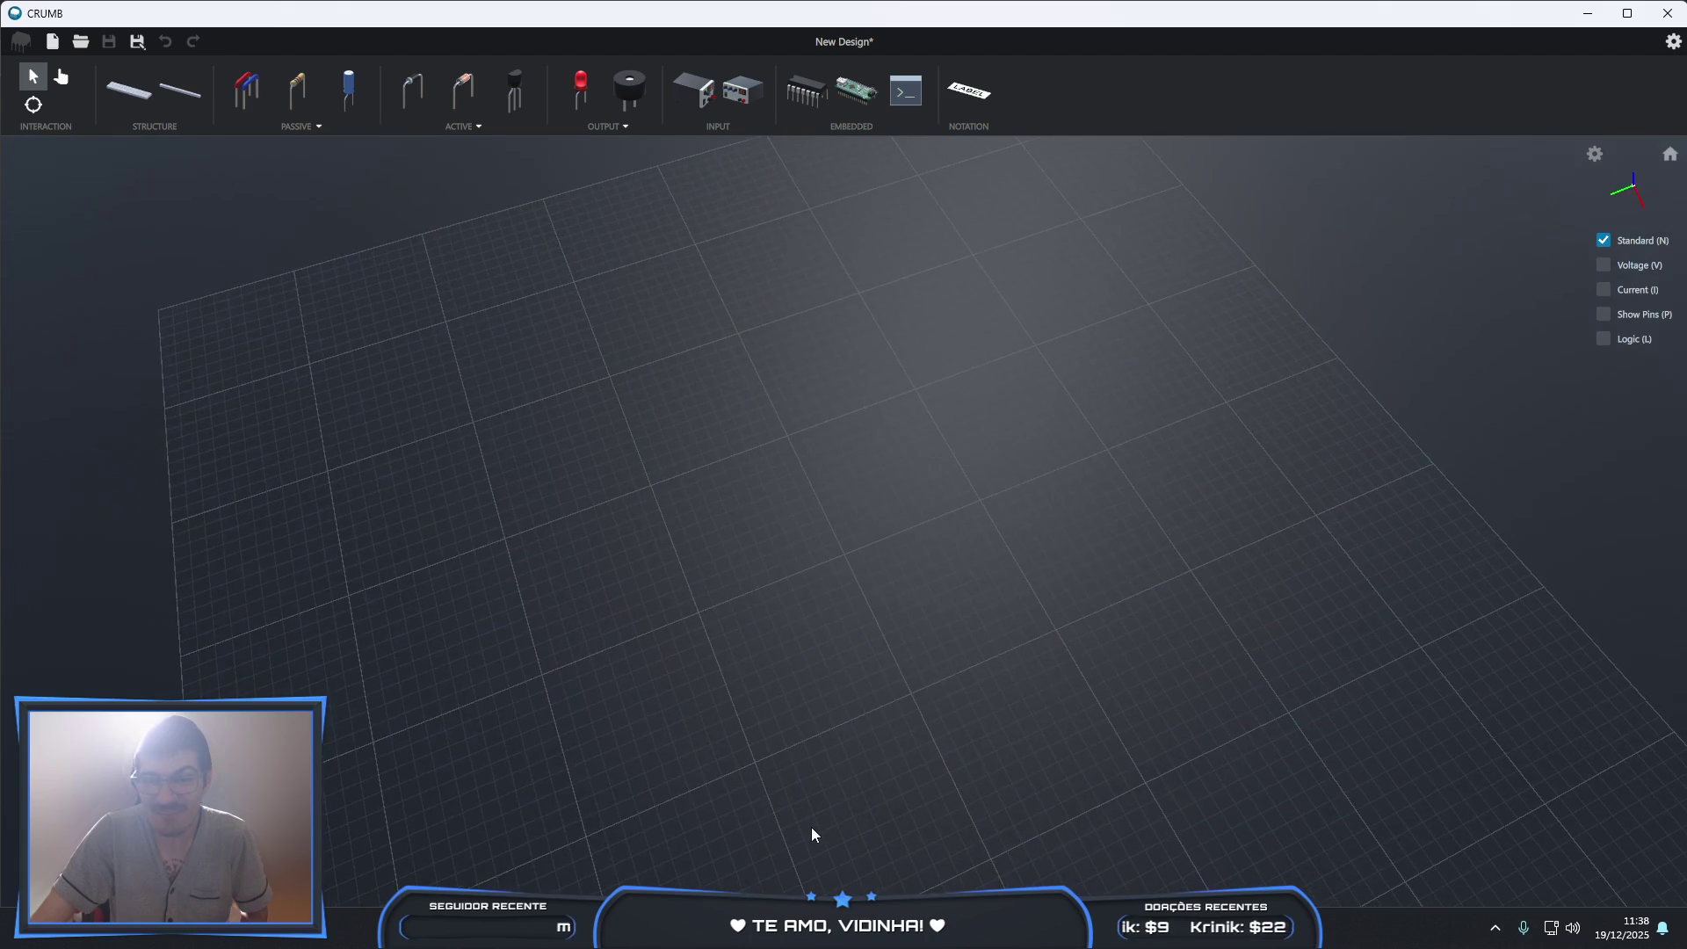